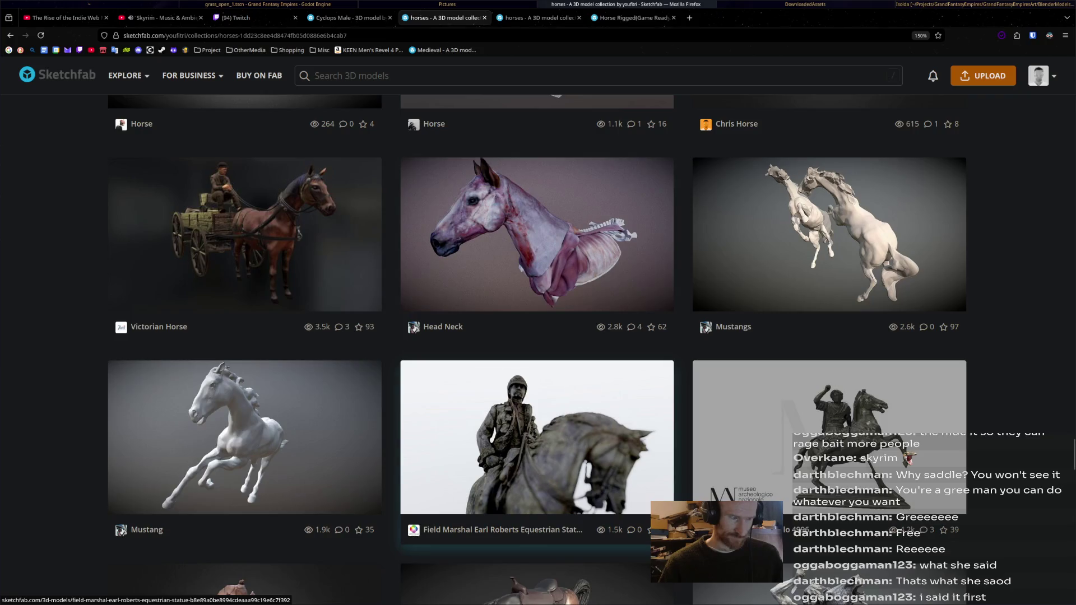
scroll(538, 421, down, 1)
scroll(538, 420, down, 2)
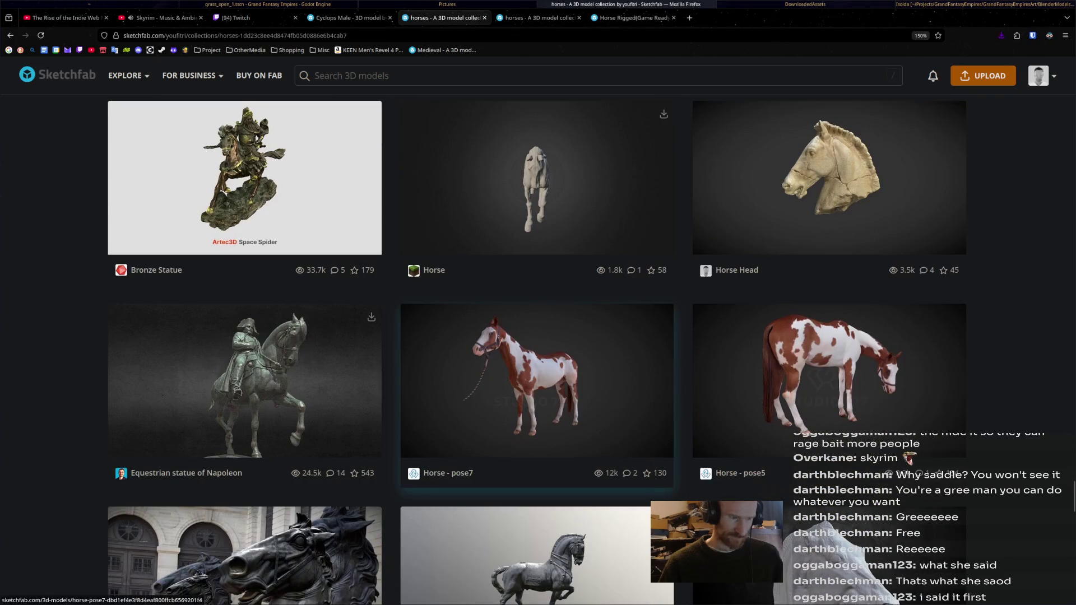
scroll(538, 379, down, 3)
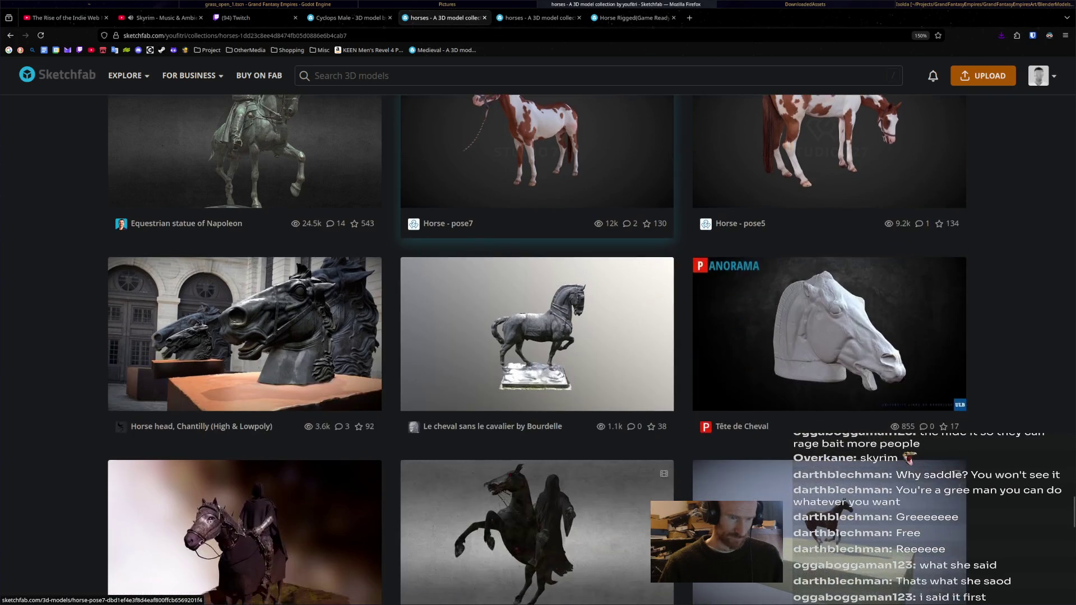
scroll(539, 378, down, 4)
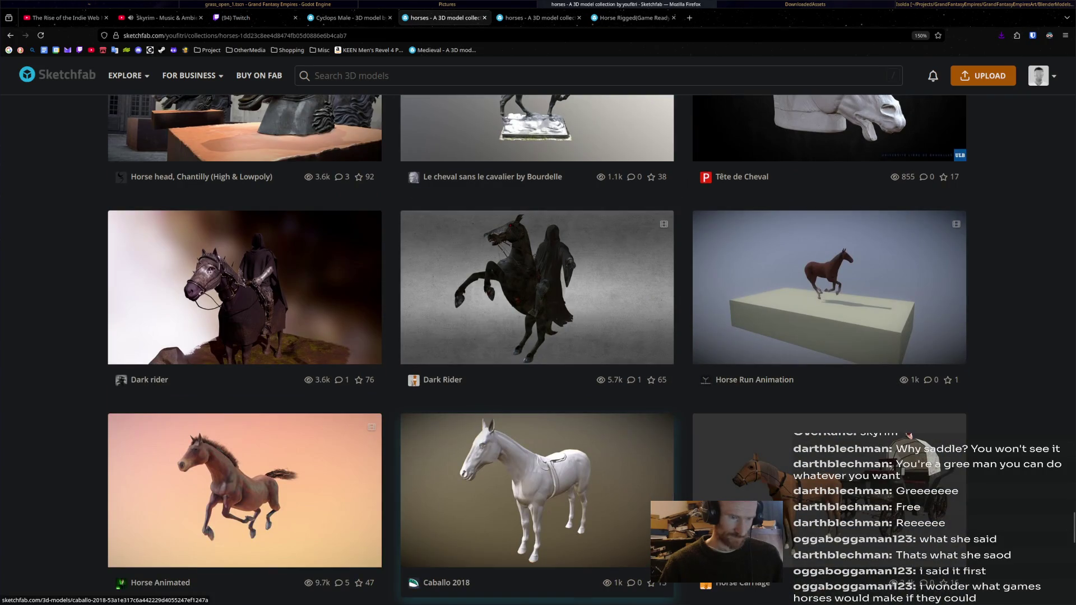
scroll(538, 379, down, 3)
scroll(538, 379, down, 2)
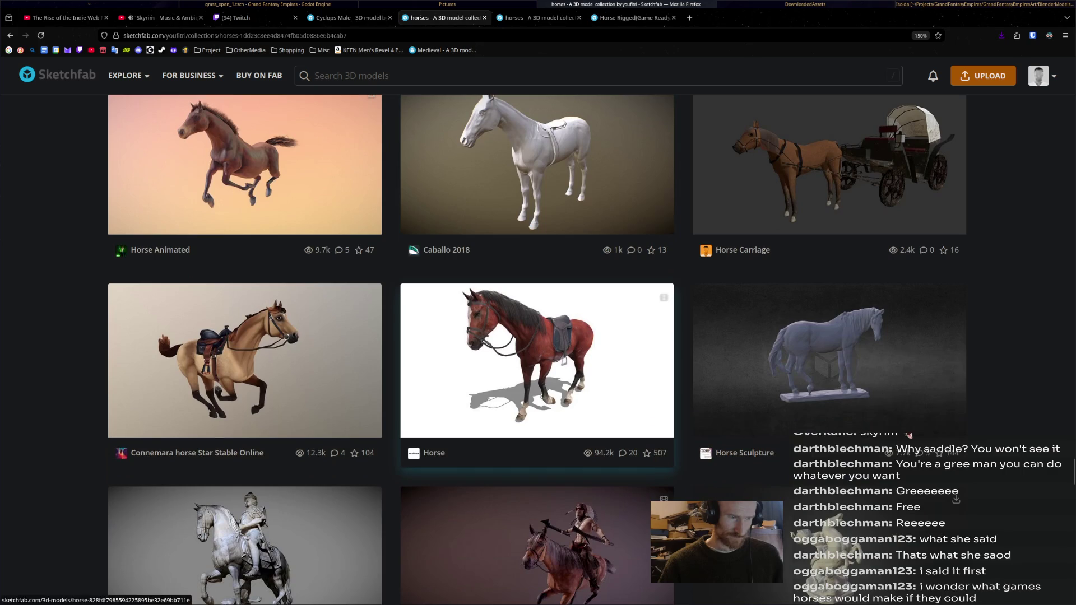
scroll(538, 362, up, 2)
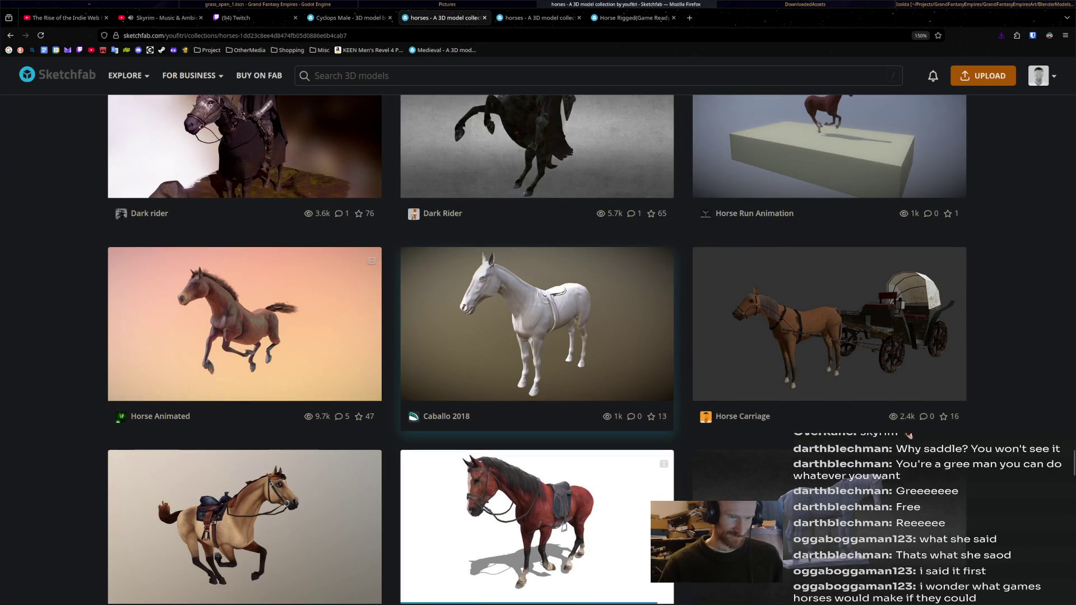
scroll(538, 362, down, 2)
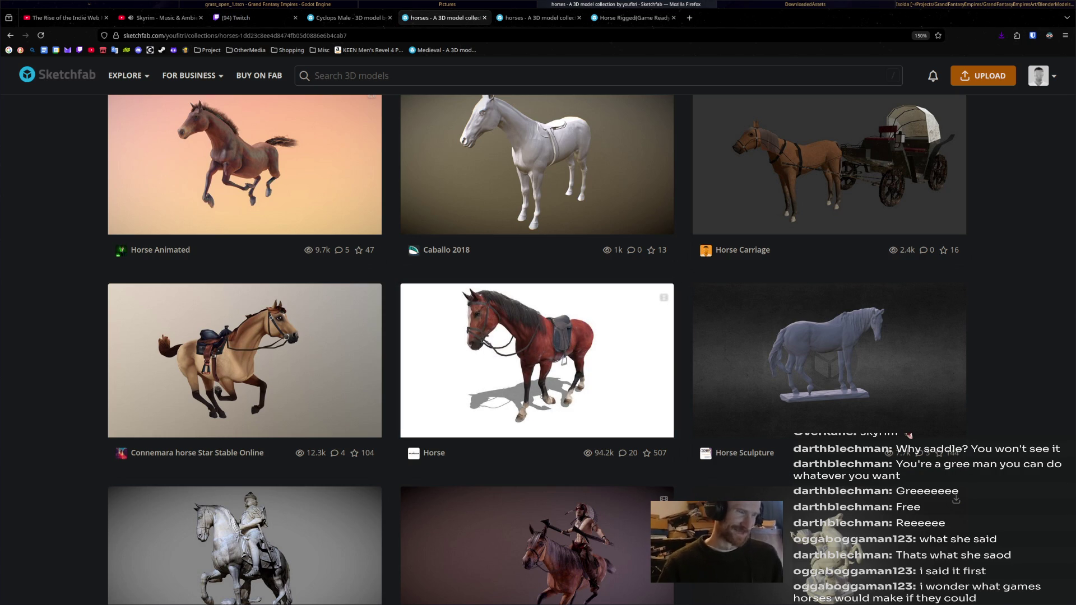
scroll(908, 433, down, 4)
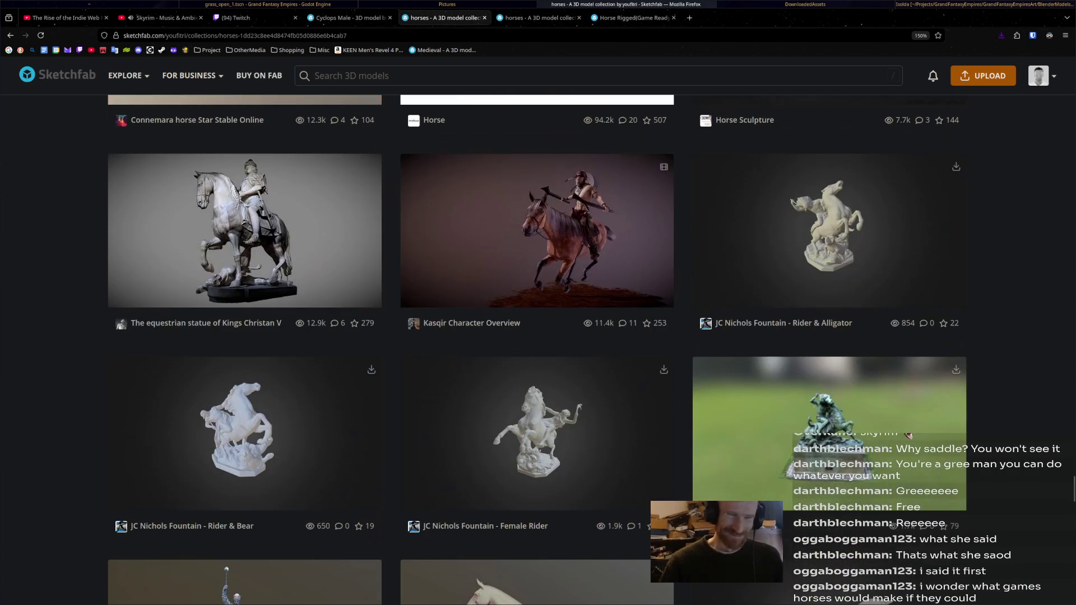
scroll(909, 434, down, 3)
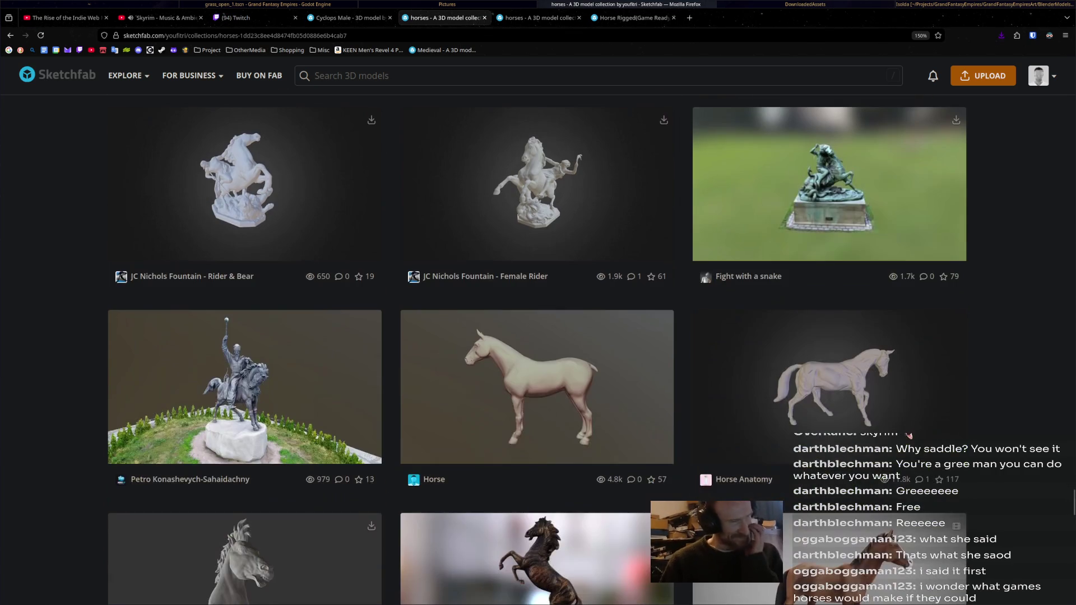
scroll(908, 433, down, 4)
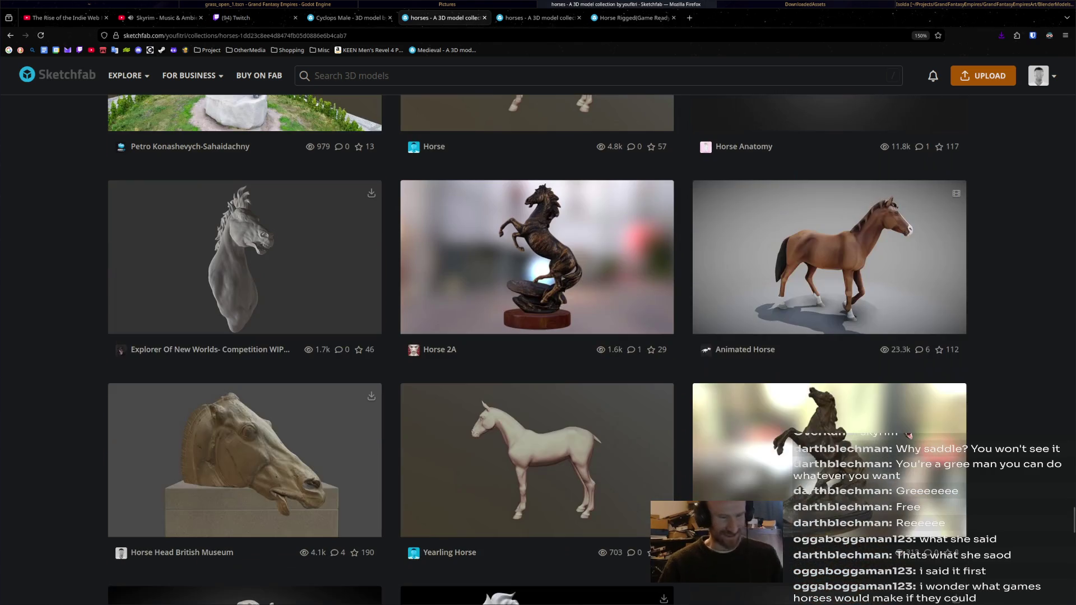
scroll(908, 434, down, 4)
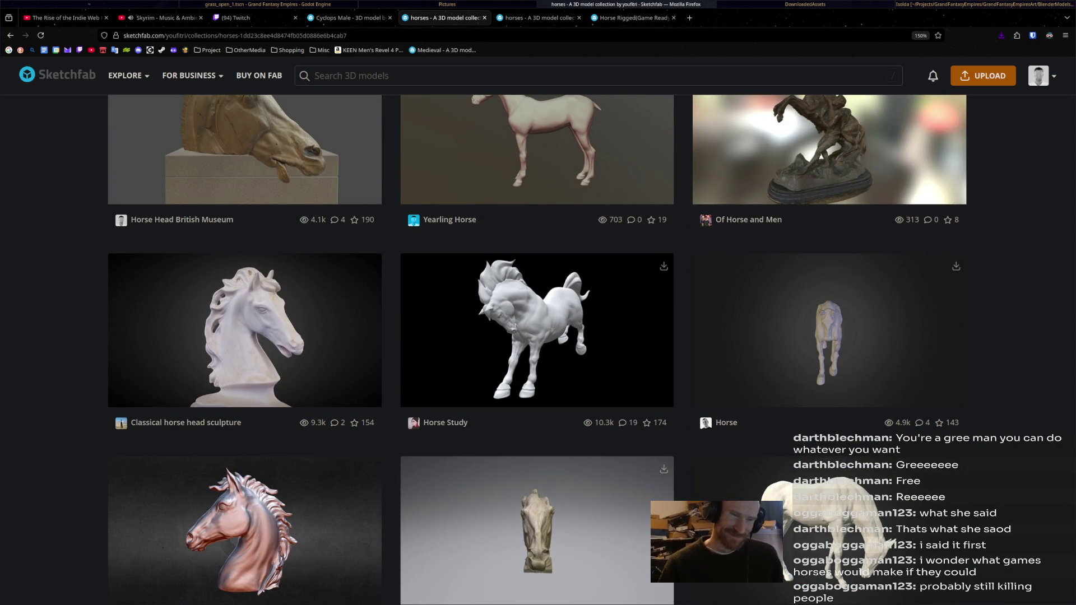
scroll(908, 432, down, 2)
scroll(908, 433, down, 3)
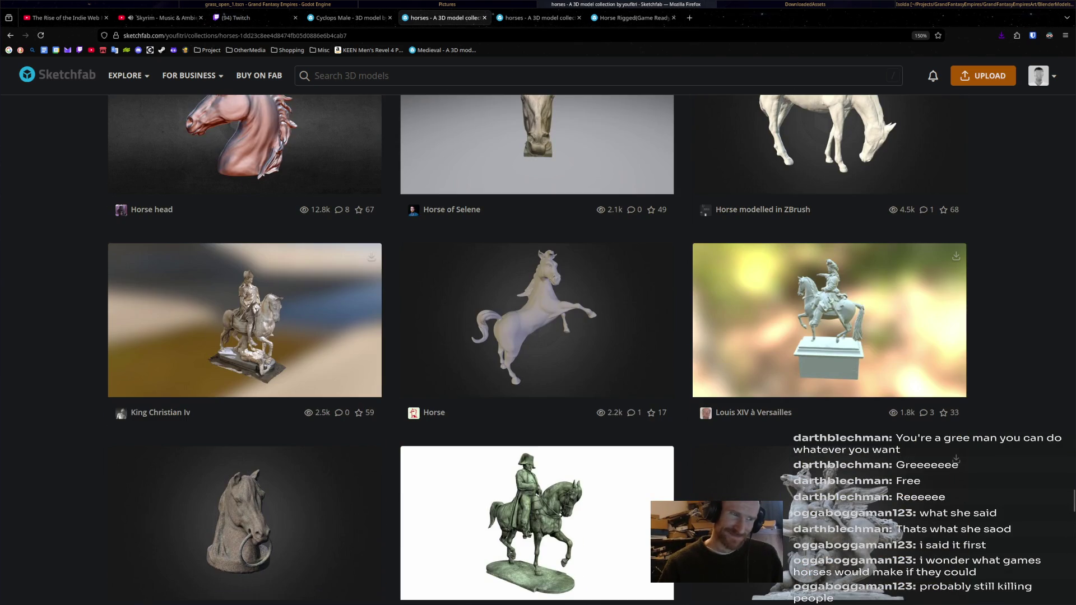
scroll(908, 434, down, 2)
scroll(908, 433, down, 3)
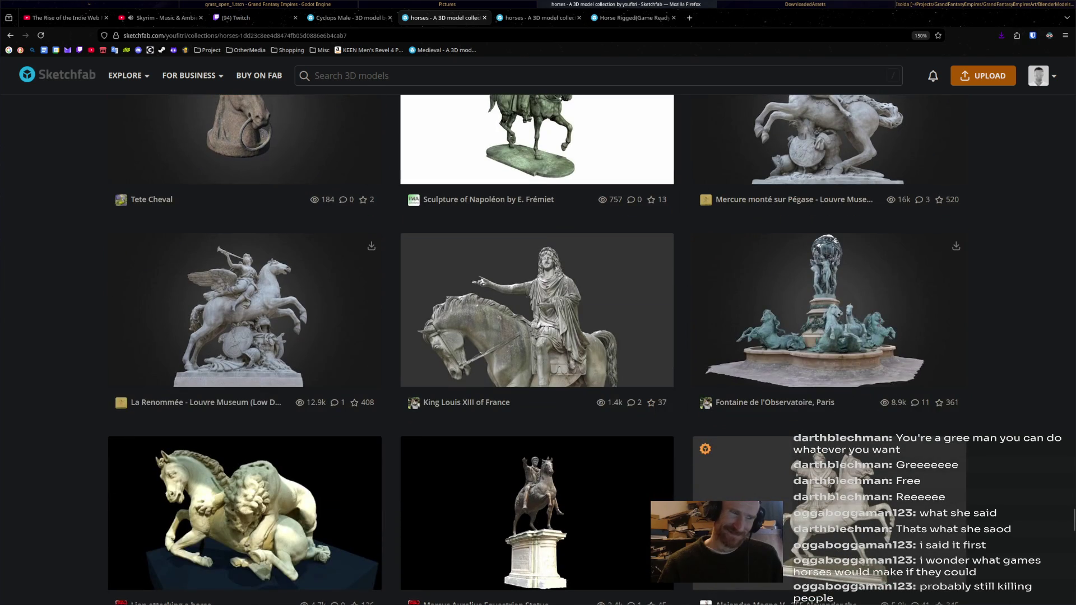
scroll(539, 349, down, 3)
scroll(957, 438, down, 1)
scroll(957, 438, down, 1)
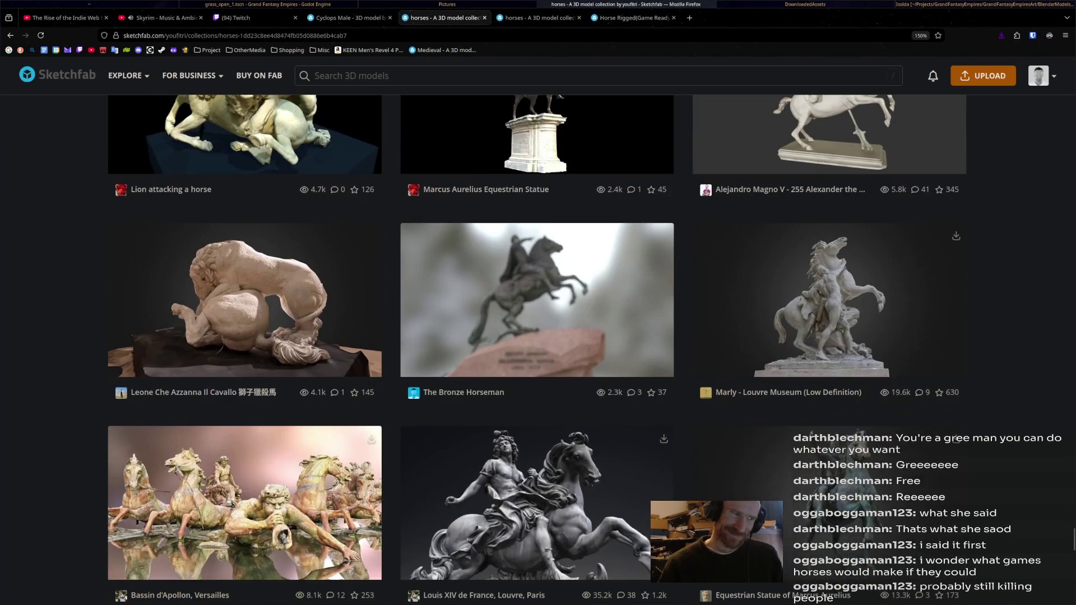
scroll(957, 438, down, 4)
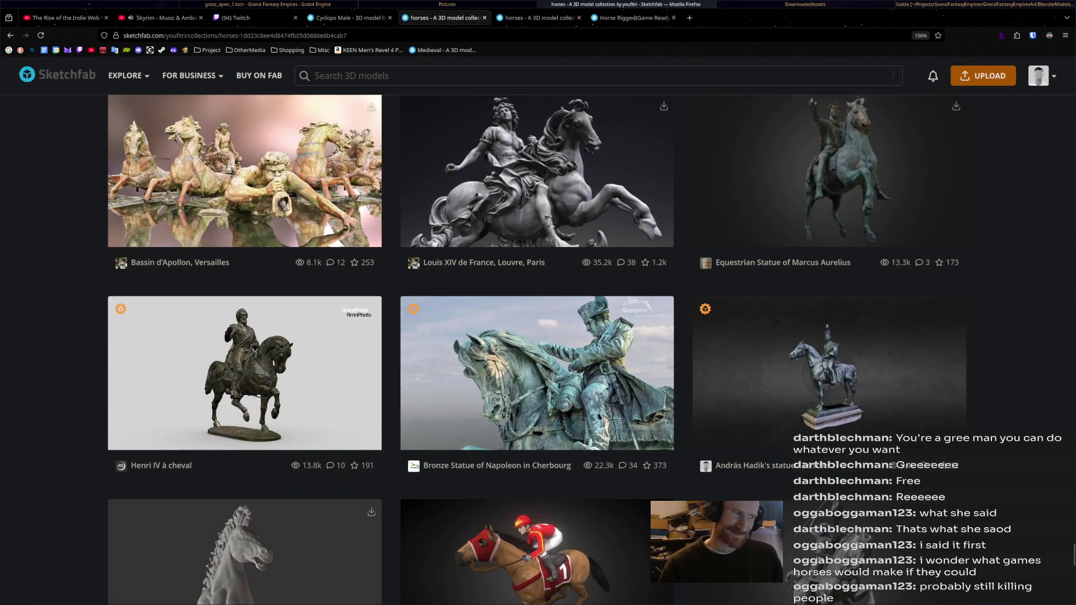
scroll(957, 438, down, 2)
scroll(956, 549, down, 4)
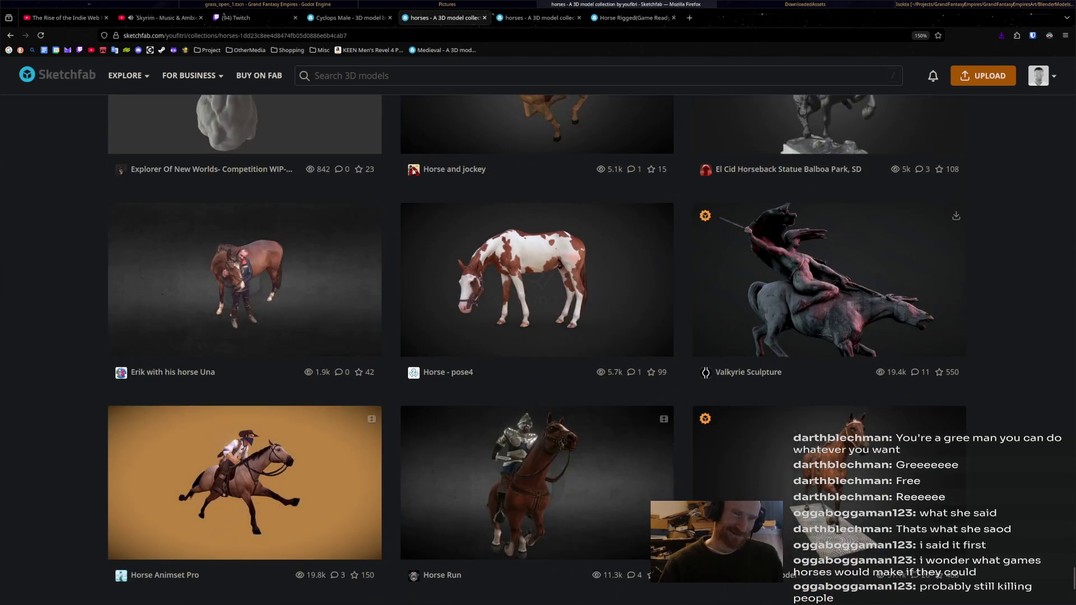
scroll(538, 337, down, 3)
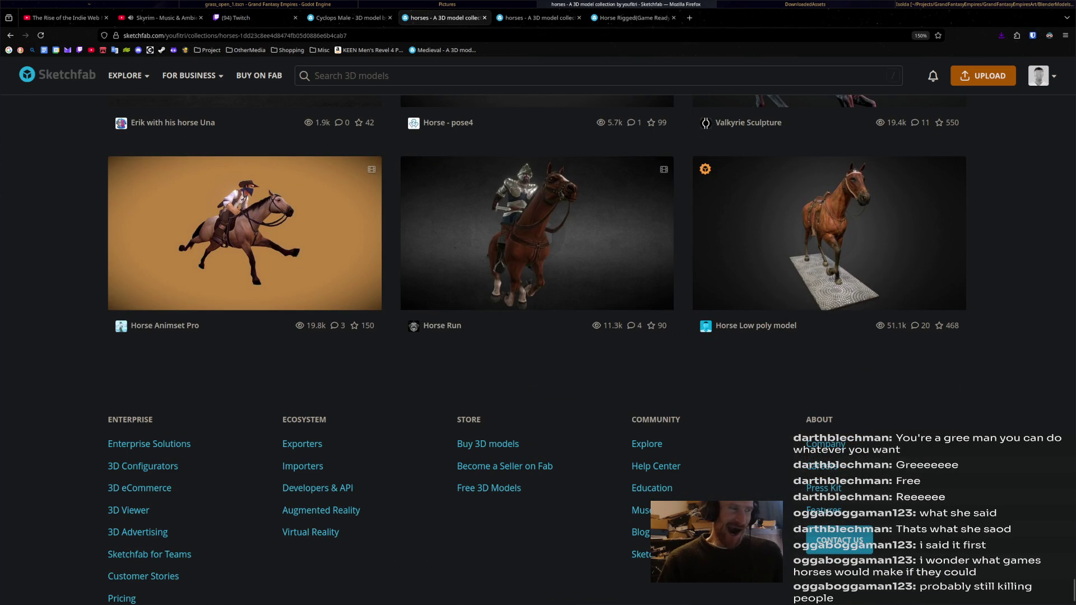
- Jump to the top of the horses collection, then go Back to the Horse model page
key(Home)
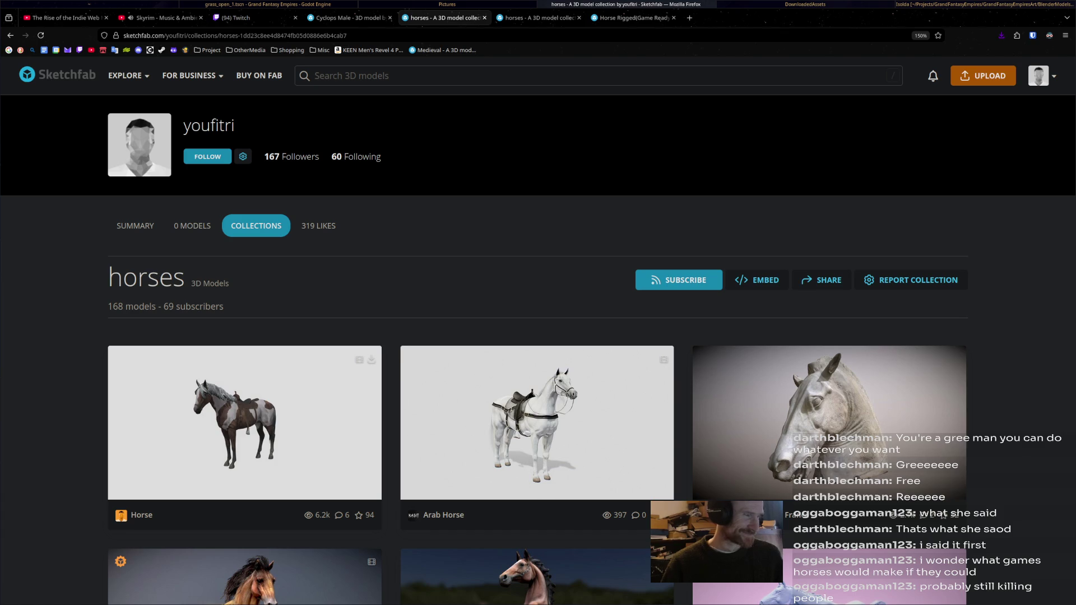
scroll(539, 336, down, 4)
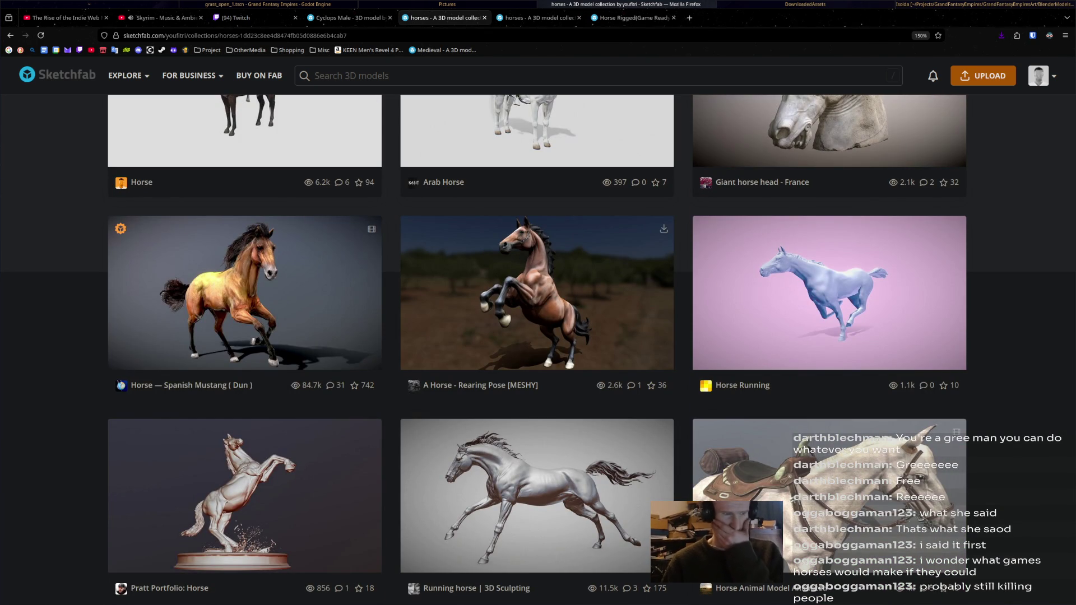
scroll(538, 336, up, 4)
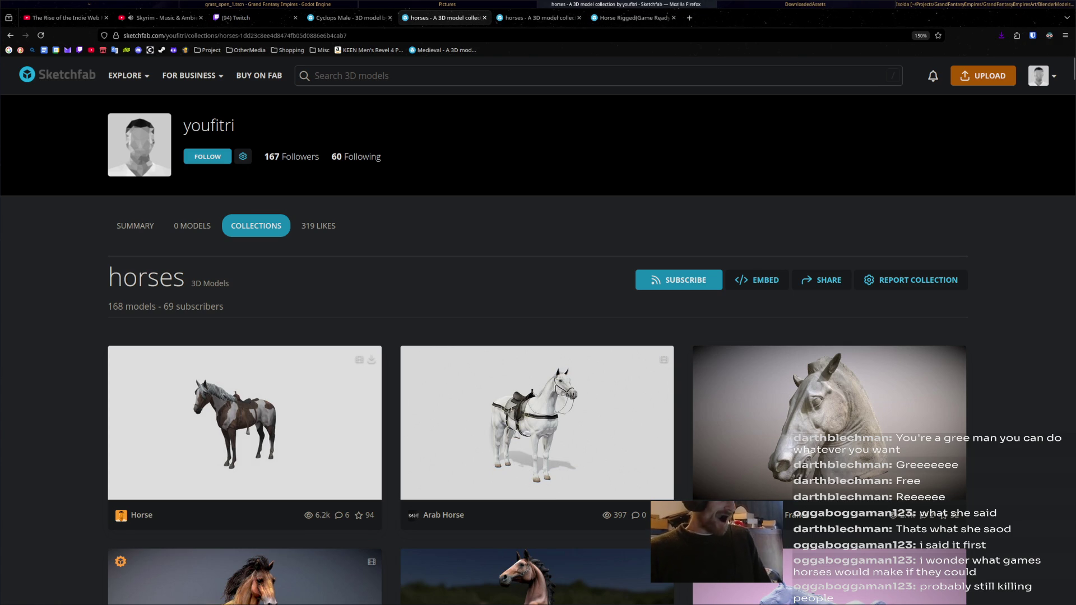
right_click(384, 254)
click(397, 263)
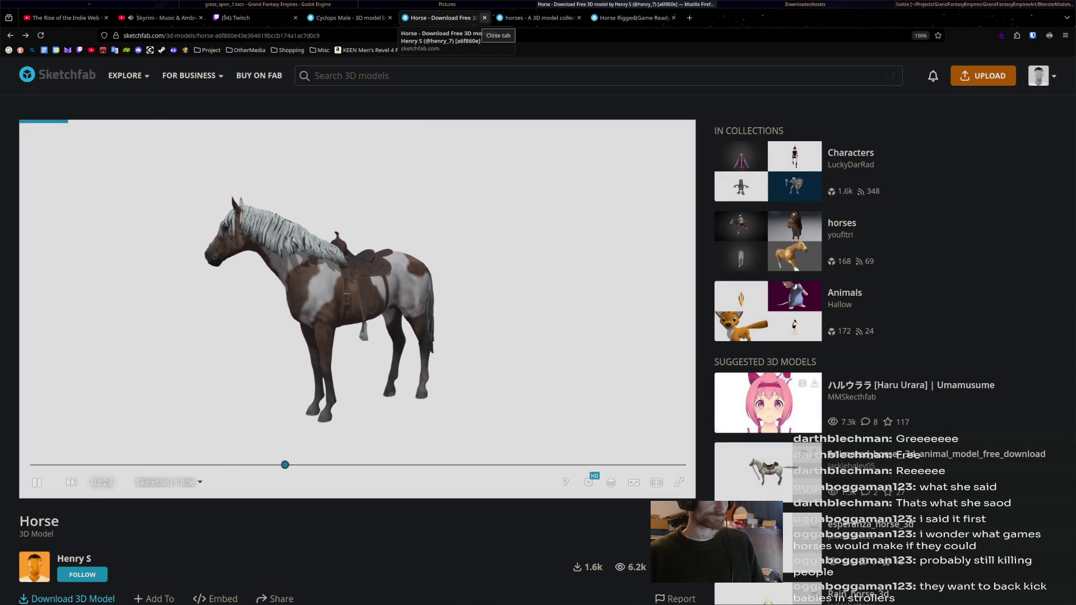
key(alt+Tab)
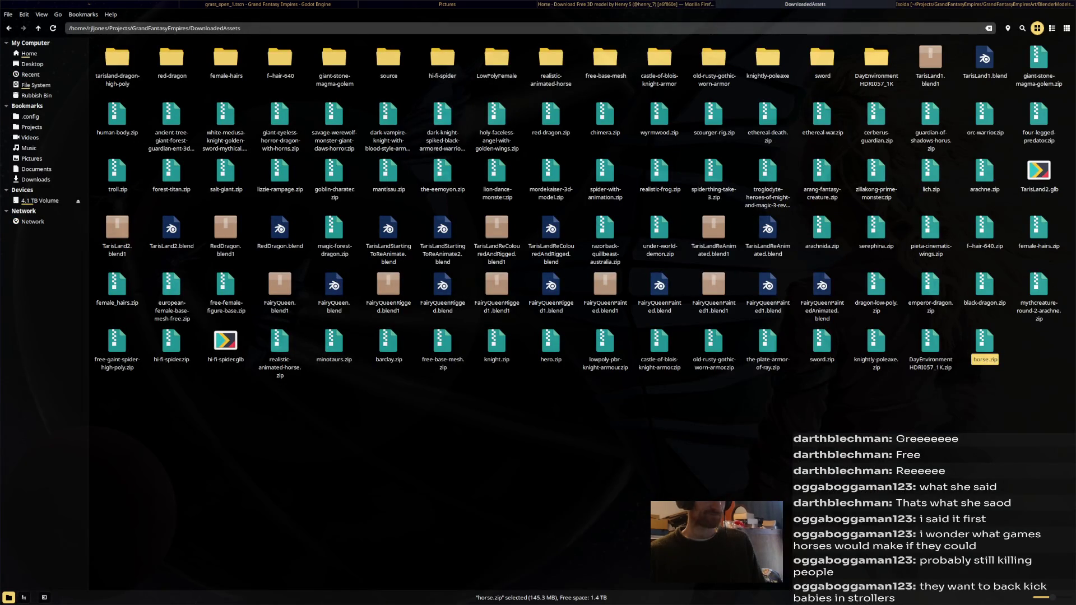
- Extract horse.zip in place, enter horse/source with Horse.fbx, and tile the window right
right_click(989, 353)
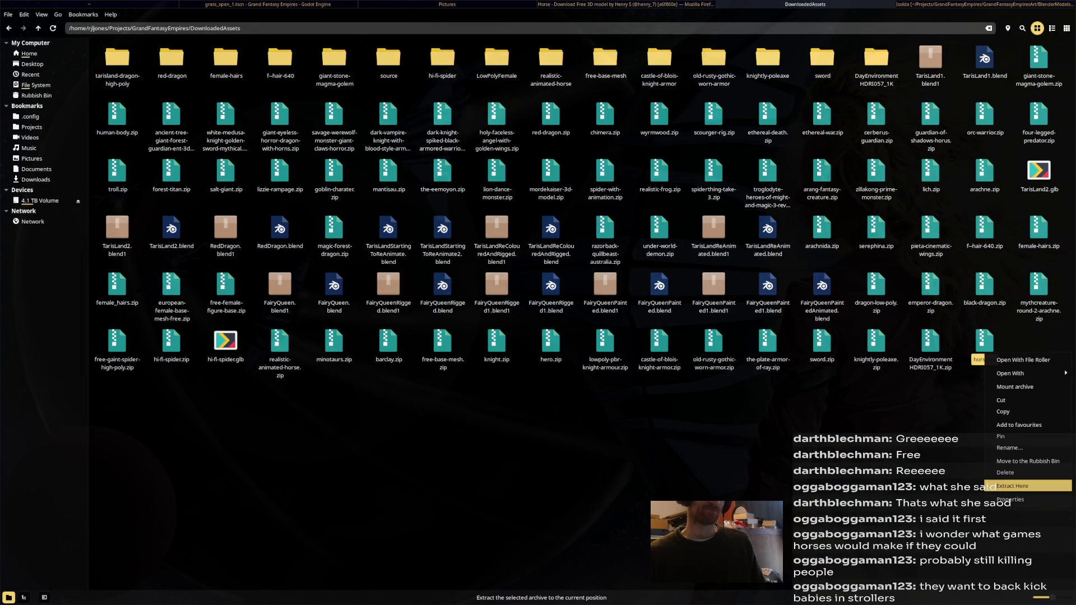
click(1013, 486)
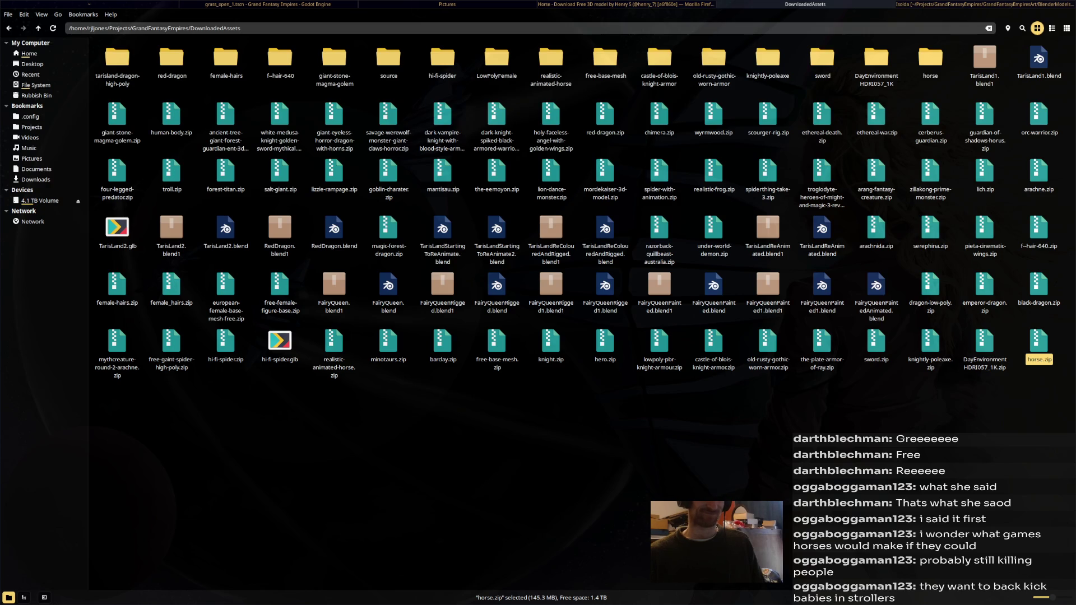
double_click(930, 56)
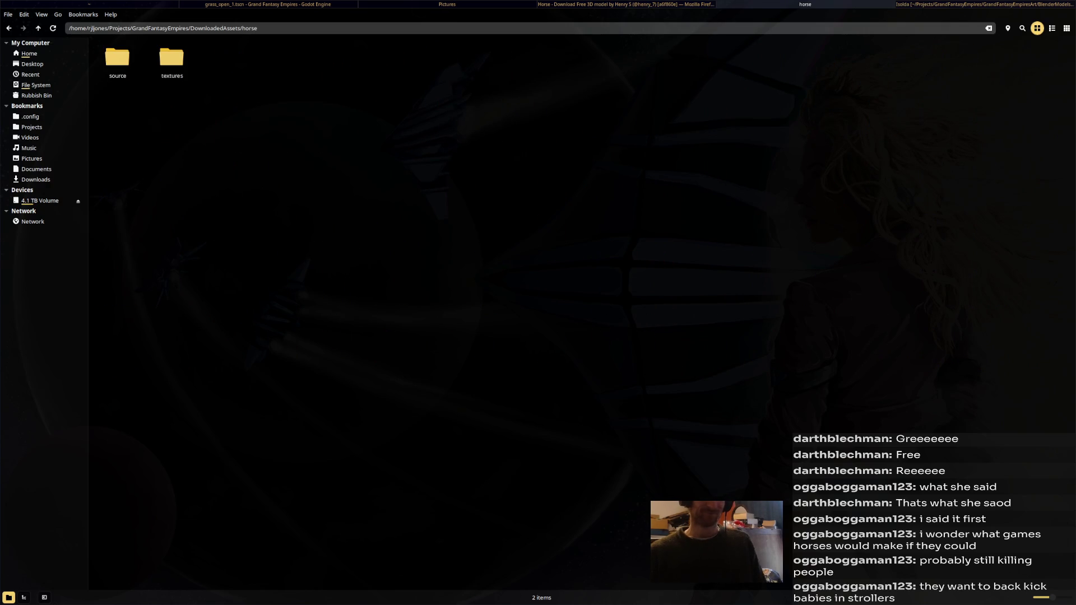
double_click(117, 60)
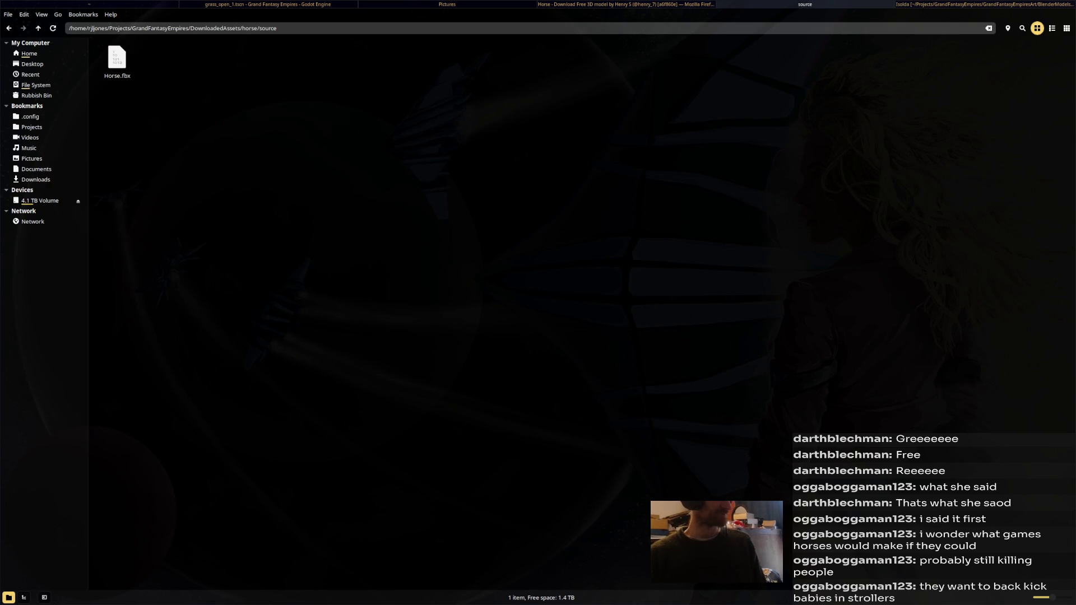
key(super+Right)
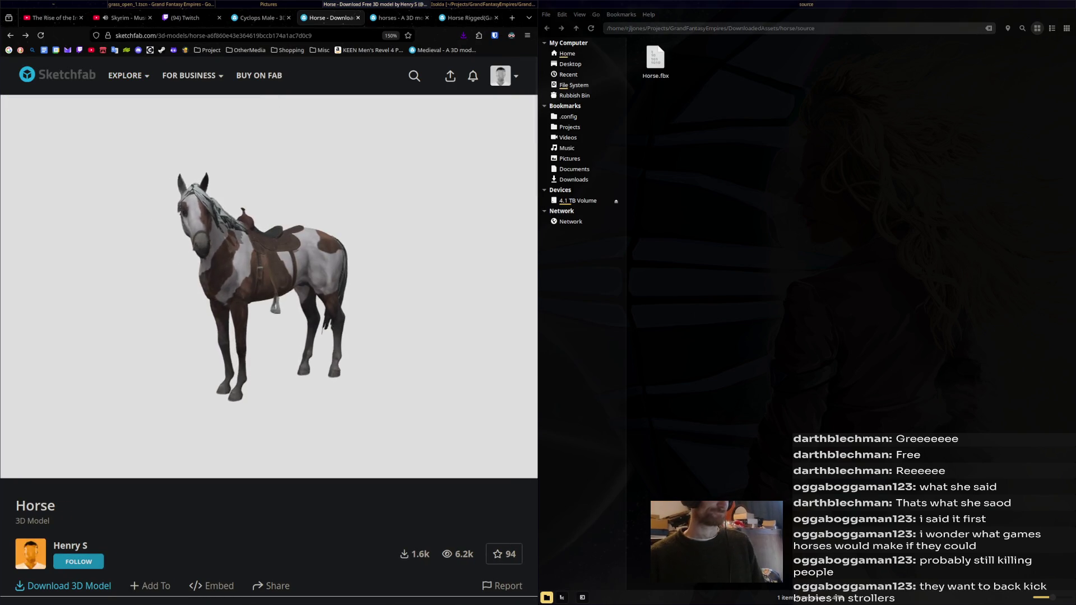
- Drag Horse.fbx into the Blender viewport and confirm the FBX import
key(alt+Tab)
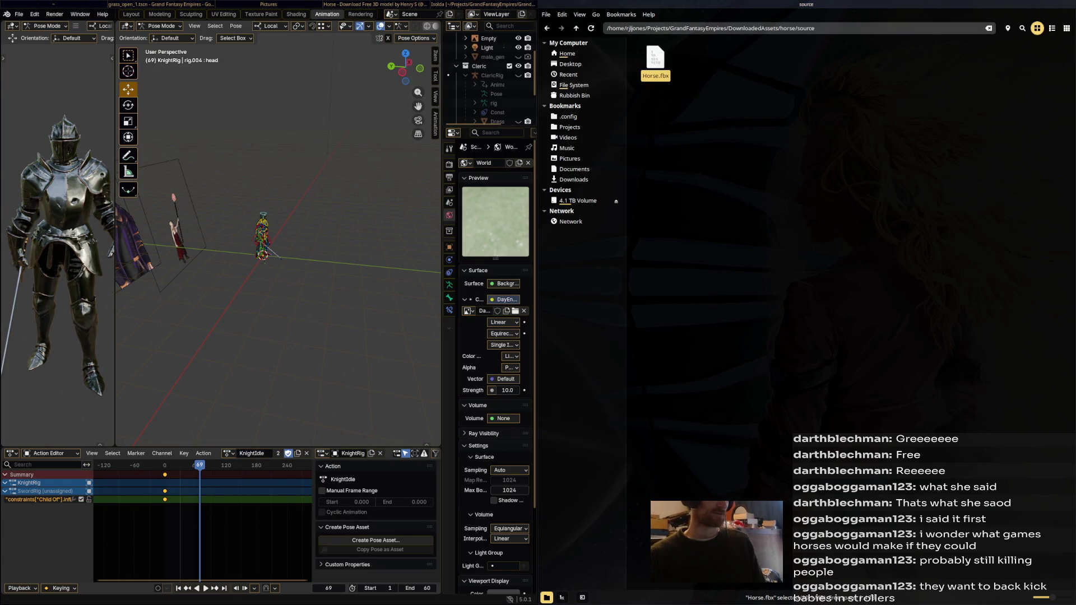
drag(656, 61, 362, 239)
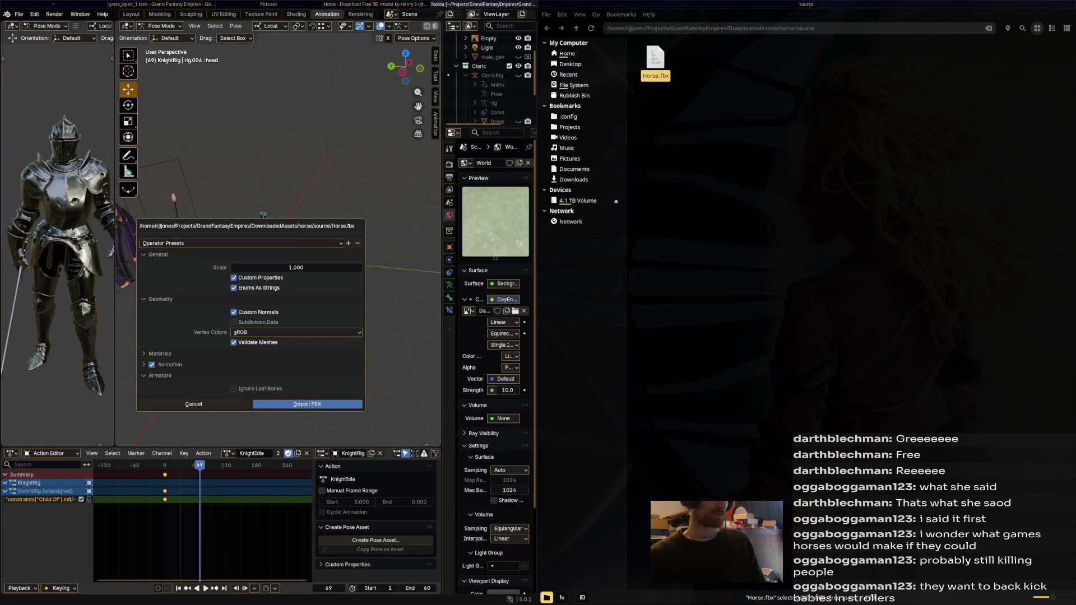
click(307, 404)
scroll(279, 240, down, 7)
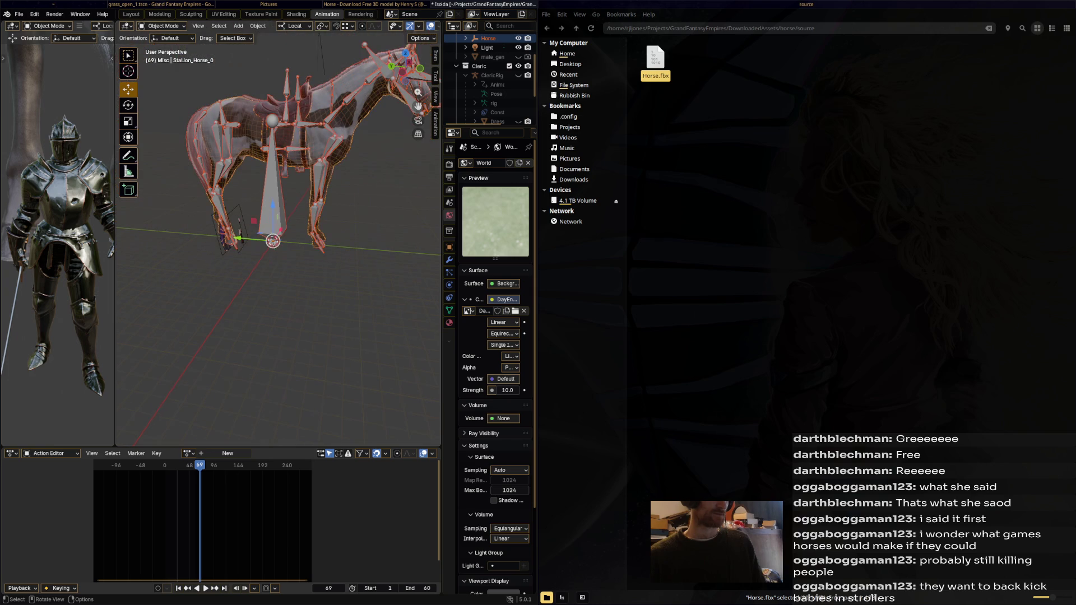
key(alt+a)
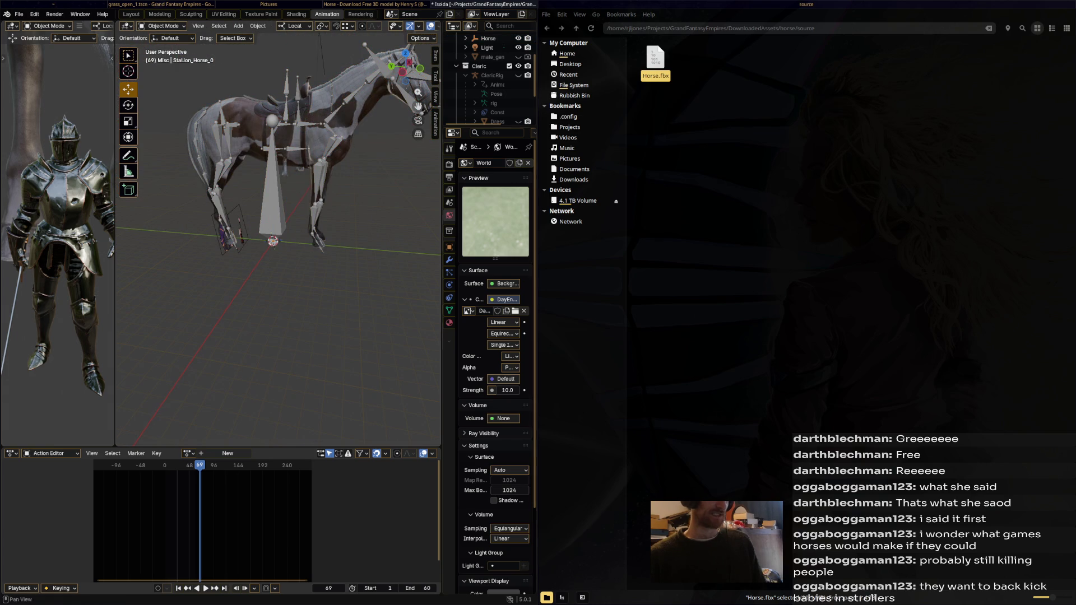
key(super+Up)
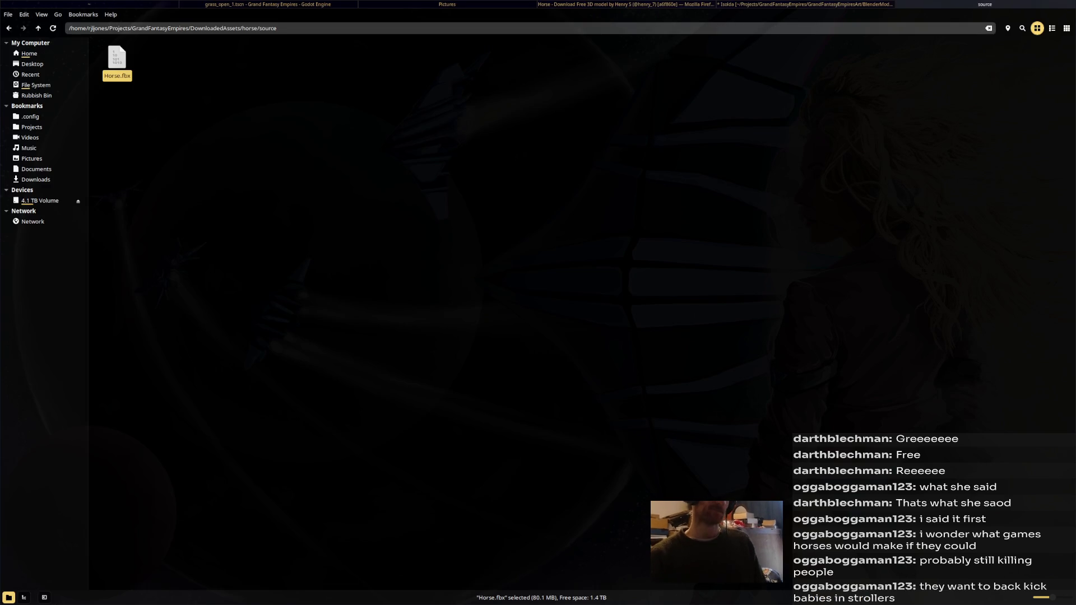
key(alt+Tab)
key(super+Up)
scroll(555, 236, down, 3)
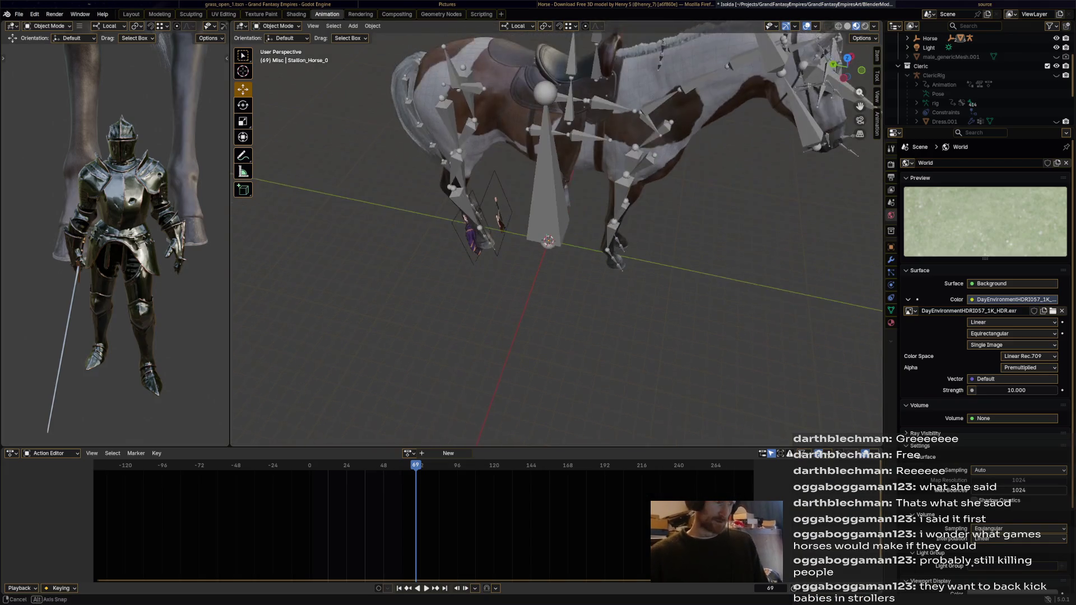
- Inspect the imported horse in Edit Mode from the side, then return to Object Mode
shift+middle_drag(547, 168, 547, 253)
scroll(555, 235, up, 5)
mouse_move(555, 168)
shift+middle_down()
mouse_move(555, 278)
mouse_move(538, 228)
mouse_move(462, 193)
shift+middle_up()
scroll(555, 236, down, 2)
scroll(556, 236, down, 2)
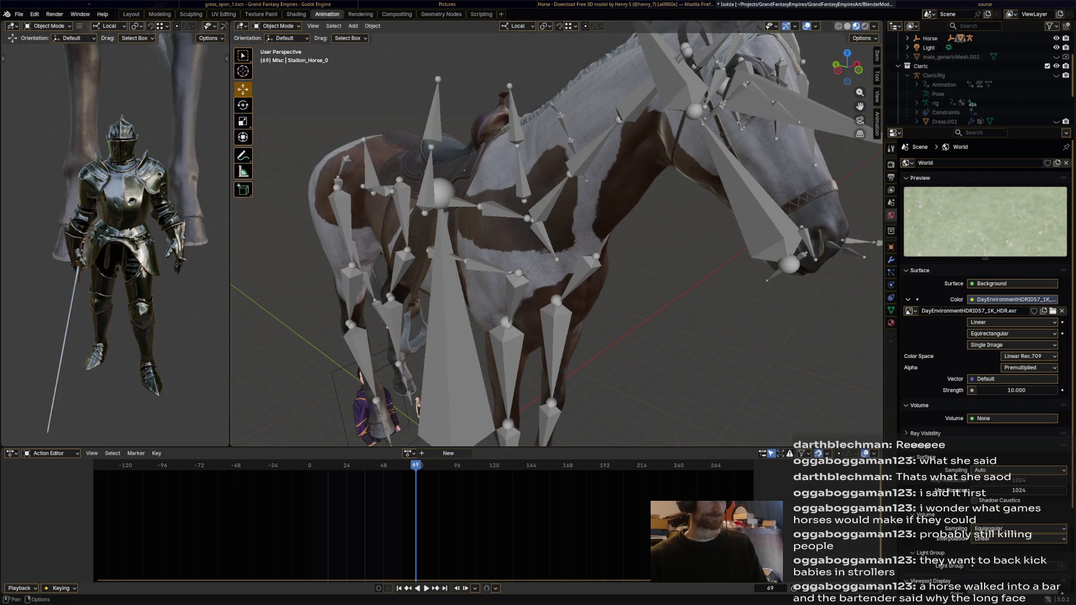
click(278, 26)
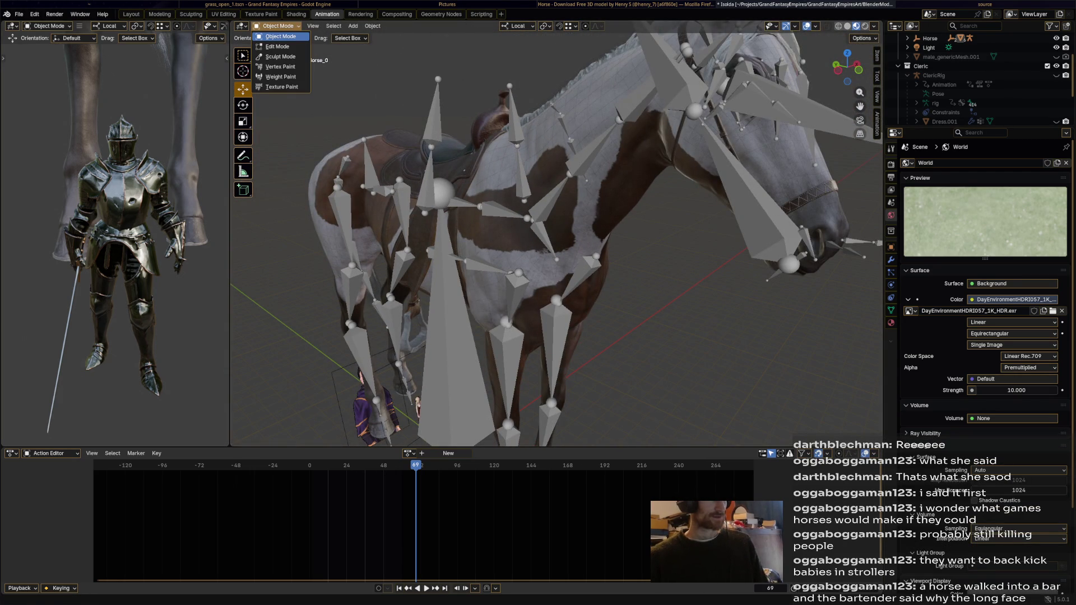
click(277, 47)
scroll(555, 235, down, 2)
scroll(555, 235, down, 4)
middle_drag(555, 236, 458, 226)
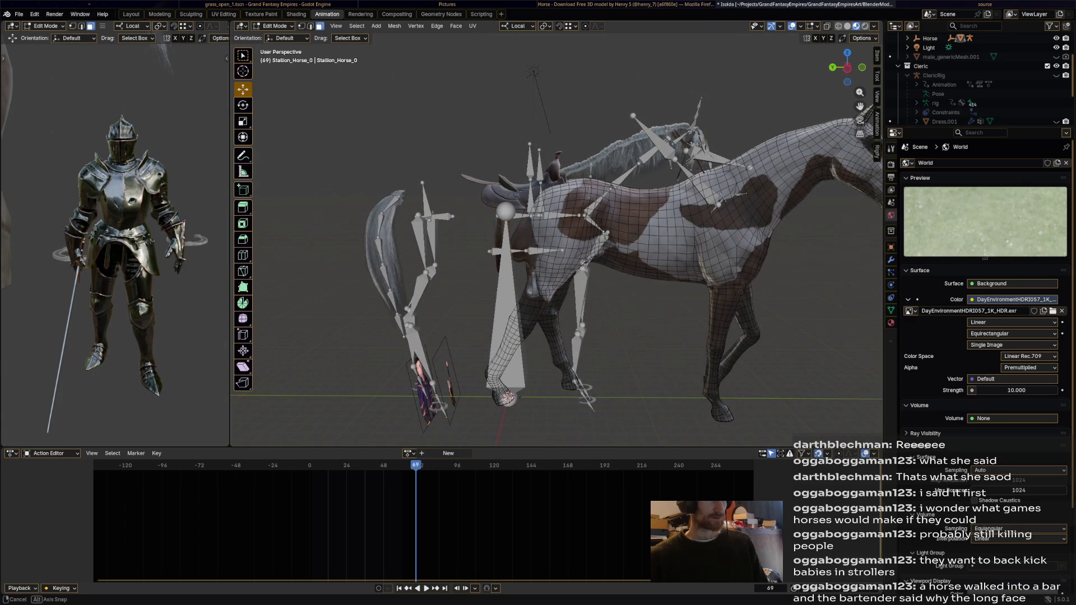
key(Tab)
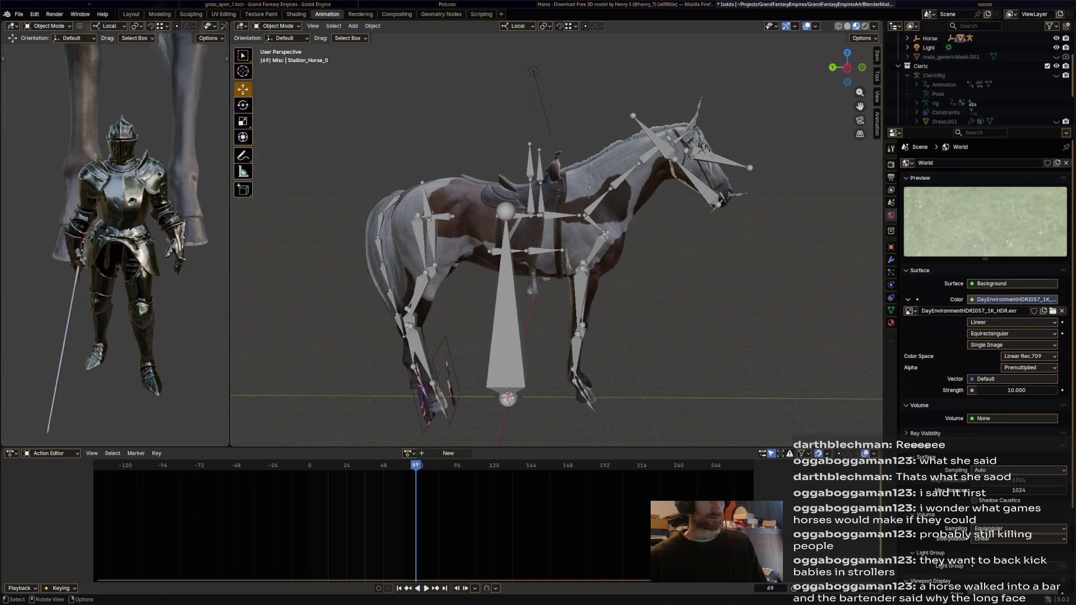
- Save Isolda.blend, briefly play the timeline, and select every object in the scene
key(ctrl+s)
key(space)
key(Escape)
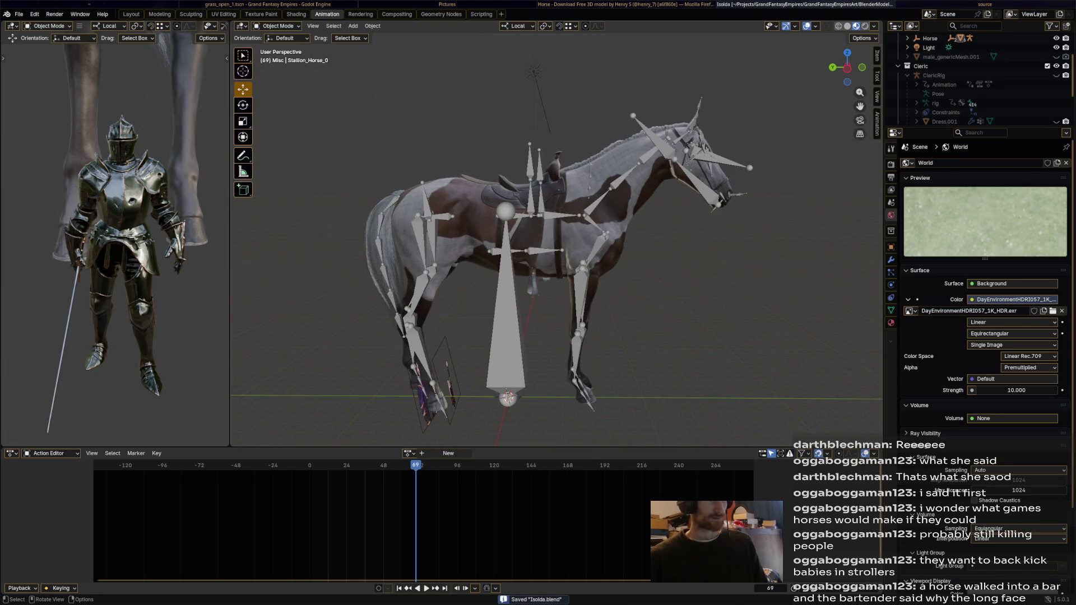
key(a)
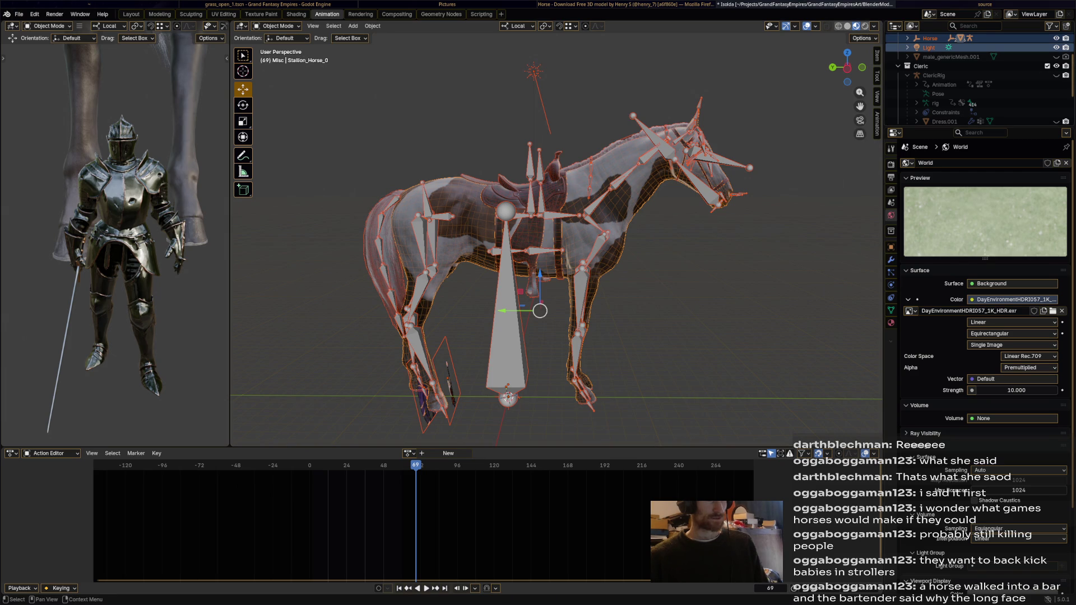
- Expand the Horse > RootNode > Horse.002 hierarchy in the Outliner to reveal the Skeleton
click(930, 38)
scroll(976, 80, up, 3)
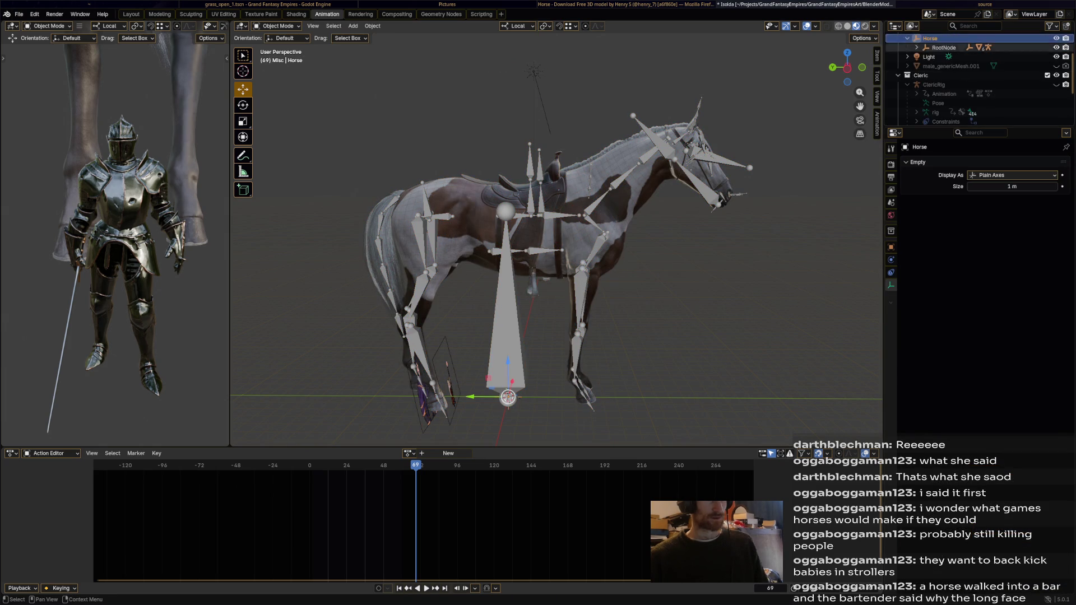
click(907, 83)
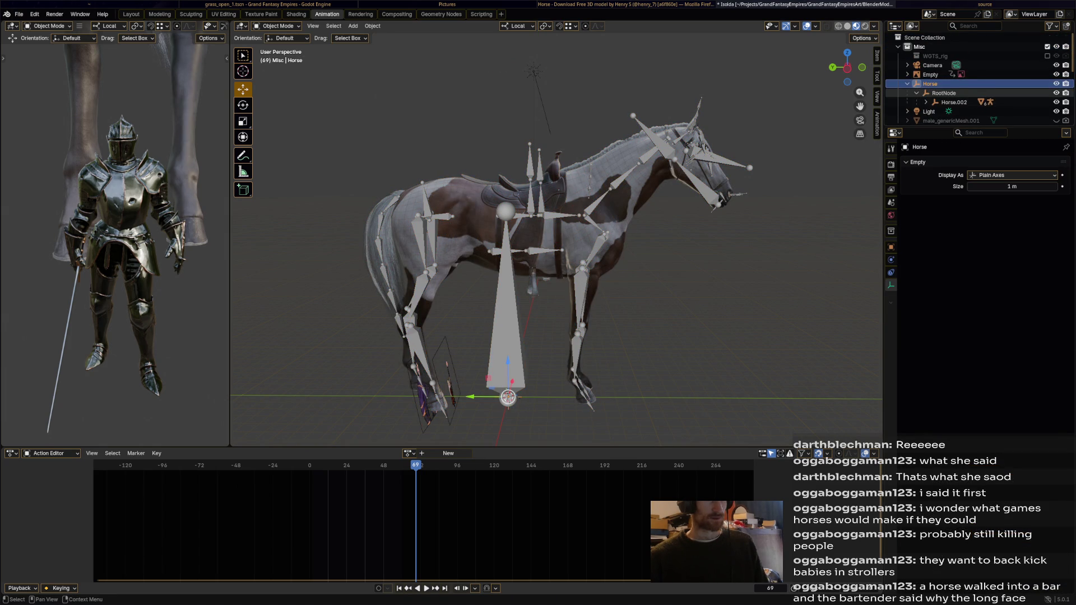
click(918, 93)
scroll(976, 84, down, 2)
click(926, 66)
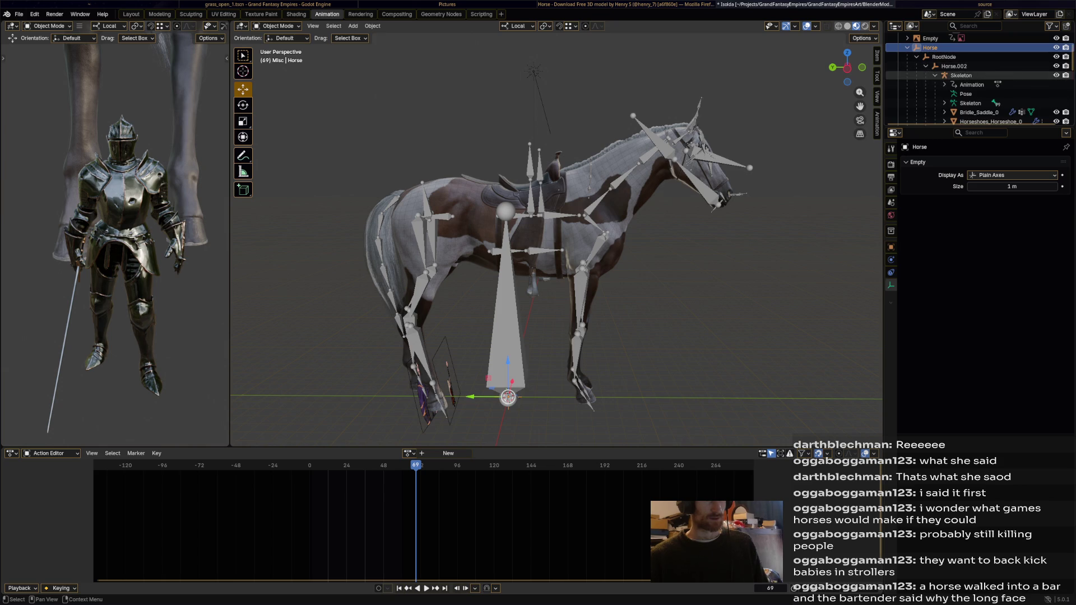
scroll(975, 80, down, 3)
scroll(975, 80, down, 2)
scroll(976, 84, up, 2)
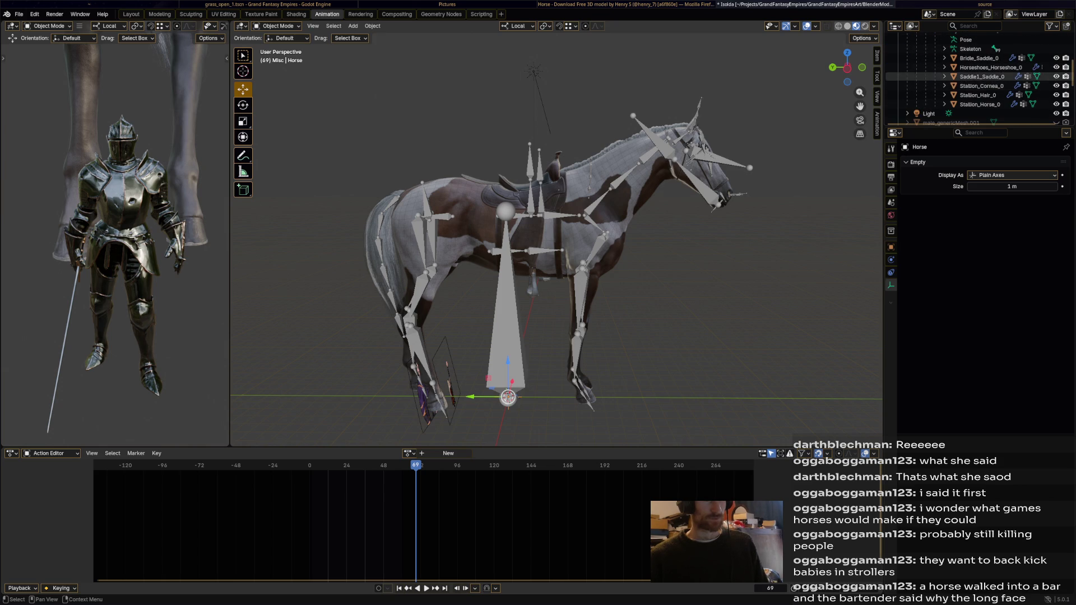
- Toggle viewport visibility of the horse body, mane and tail, saddle and bridle meshes to identify them
click(983, 85)
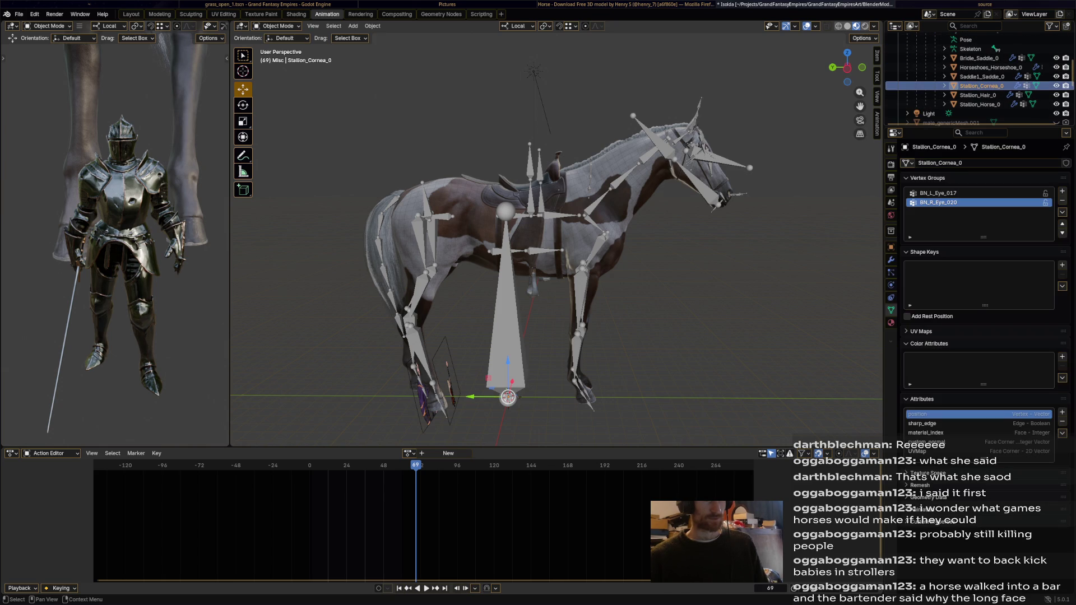
ctrl+click(982, 85)
click(1057, 104)
click(1056, 103)
click(1057, 104)
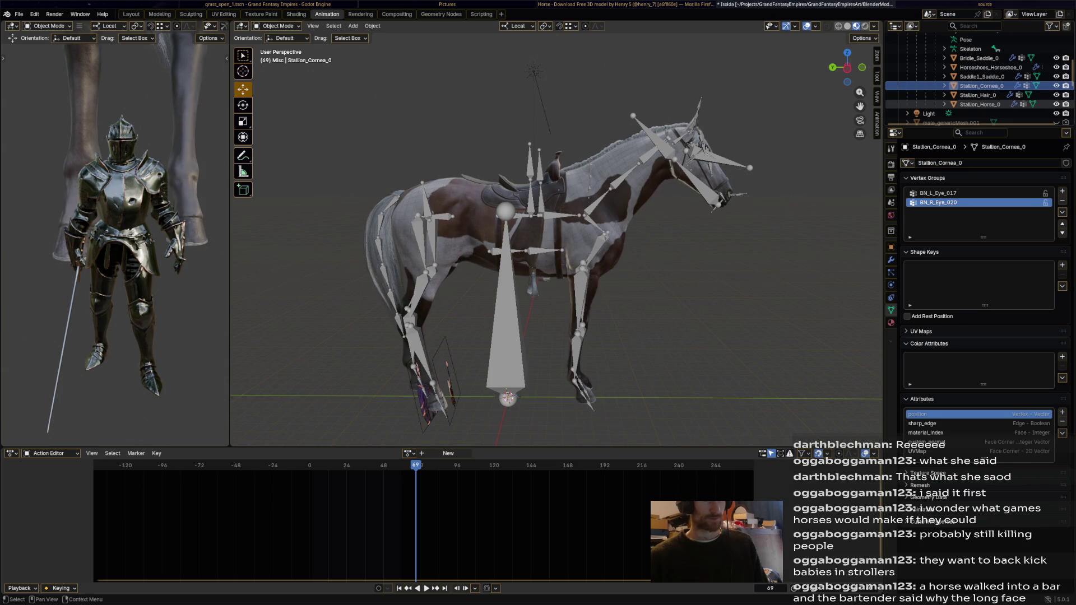
click(1057, 94)
click(1056, 95)
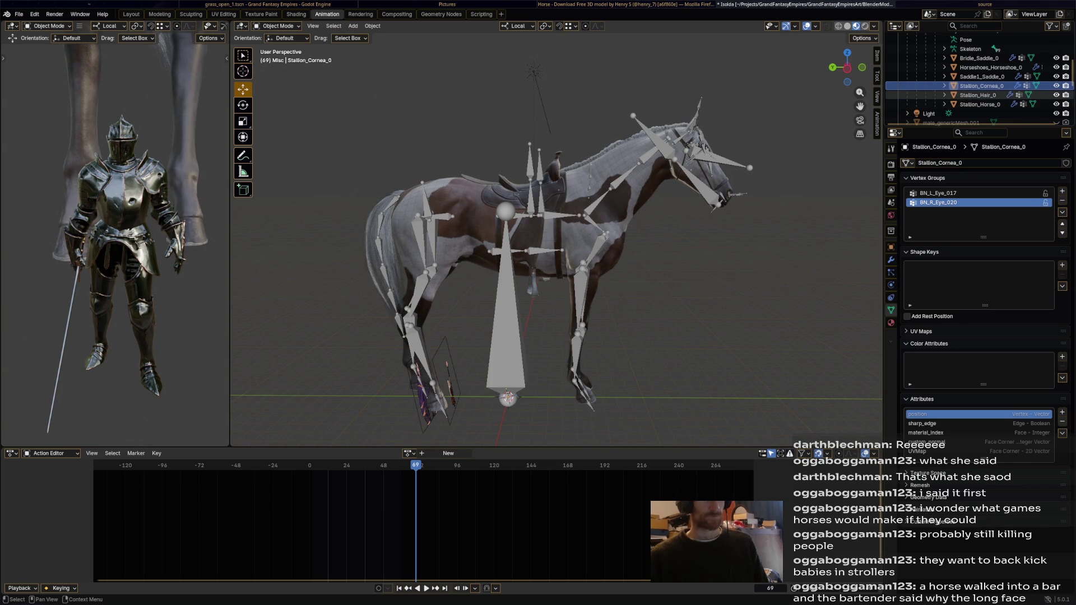
click(1056, 94)
click(1056, 95)
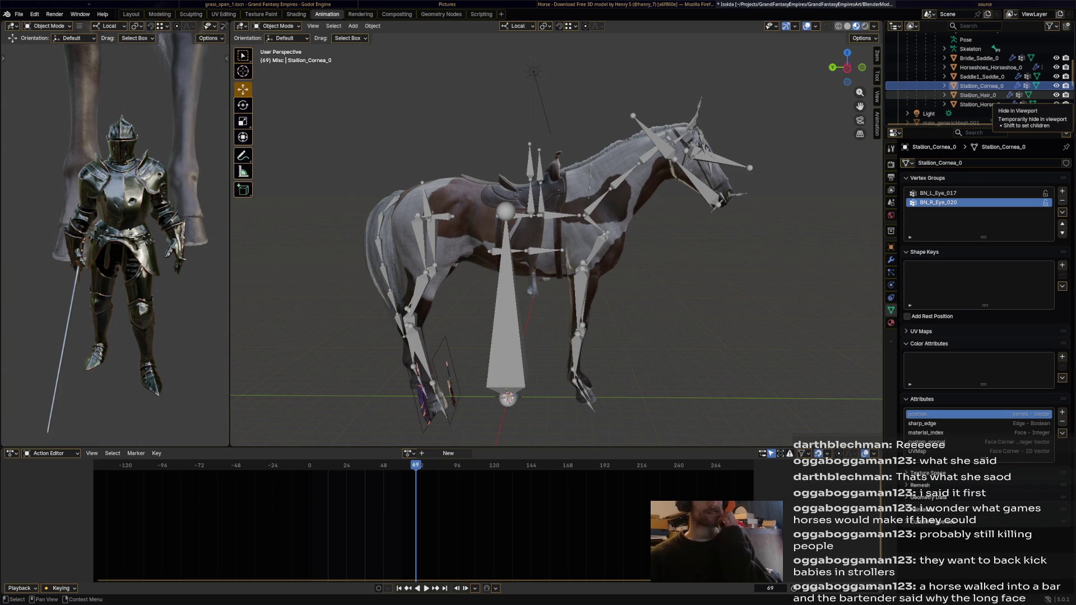
click(1056, 77)
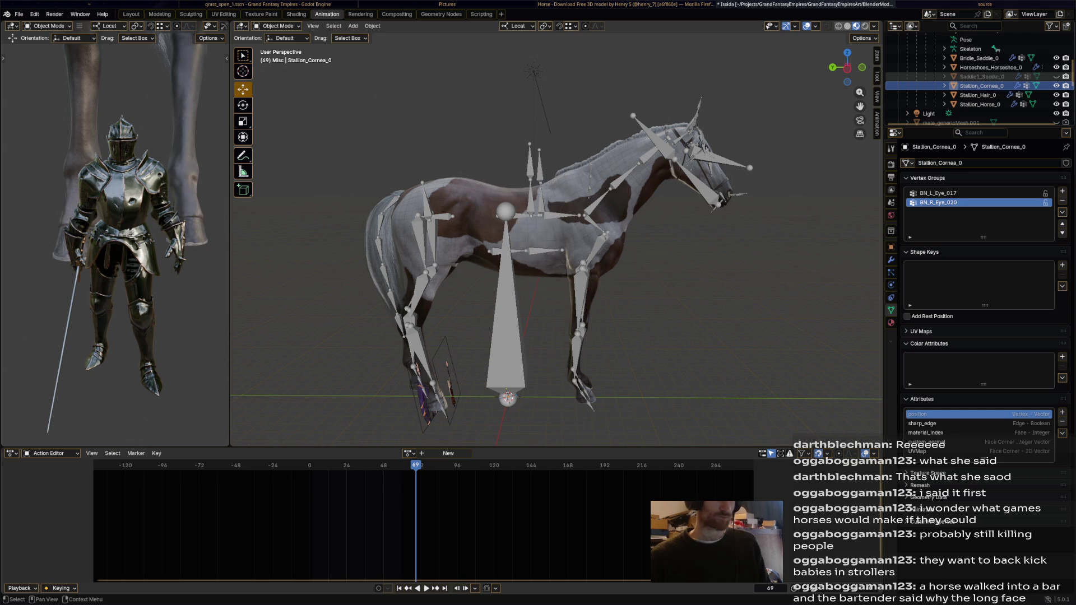
click(1056, 77)
click(1056, 76)
click(1056, 76)
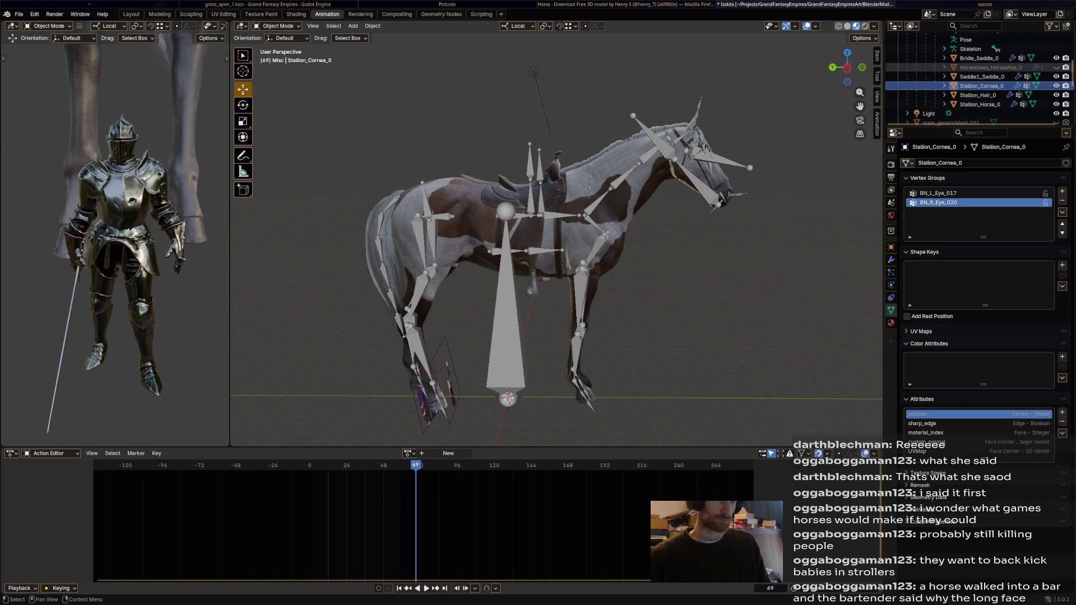
click(1056, 58)
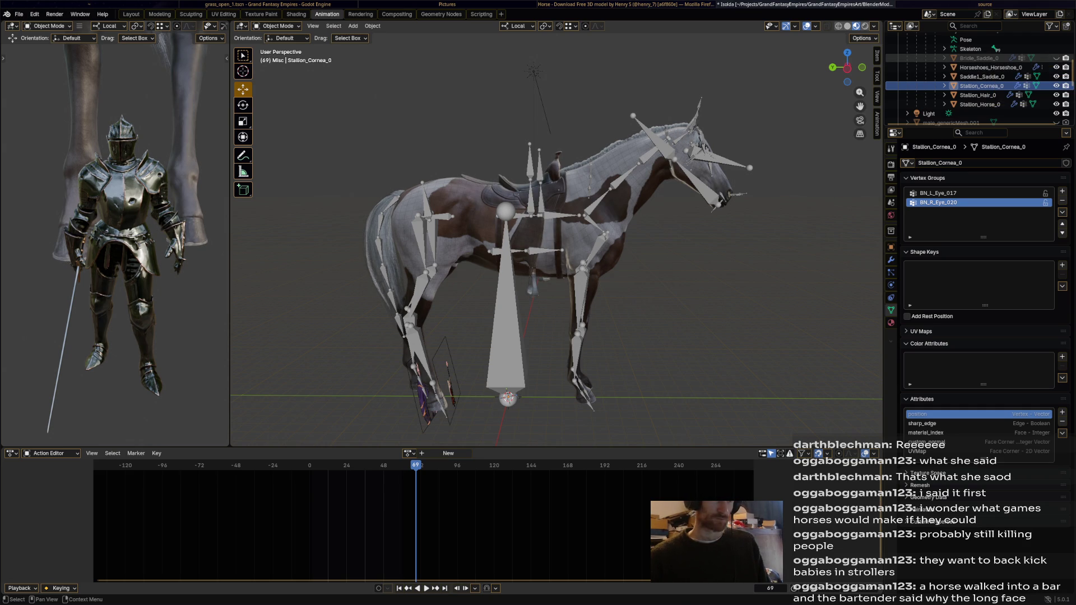
click(1057, 58)
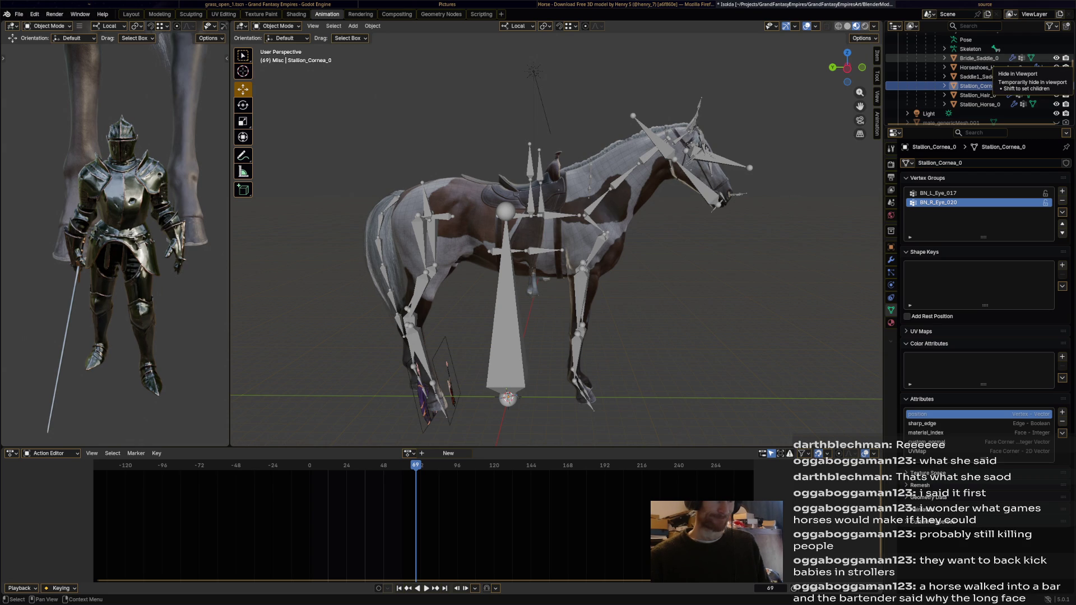
middle_drag(672, 253, 471, 252)
scroll(976, 92, up, 3)
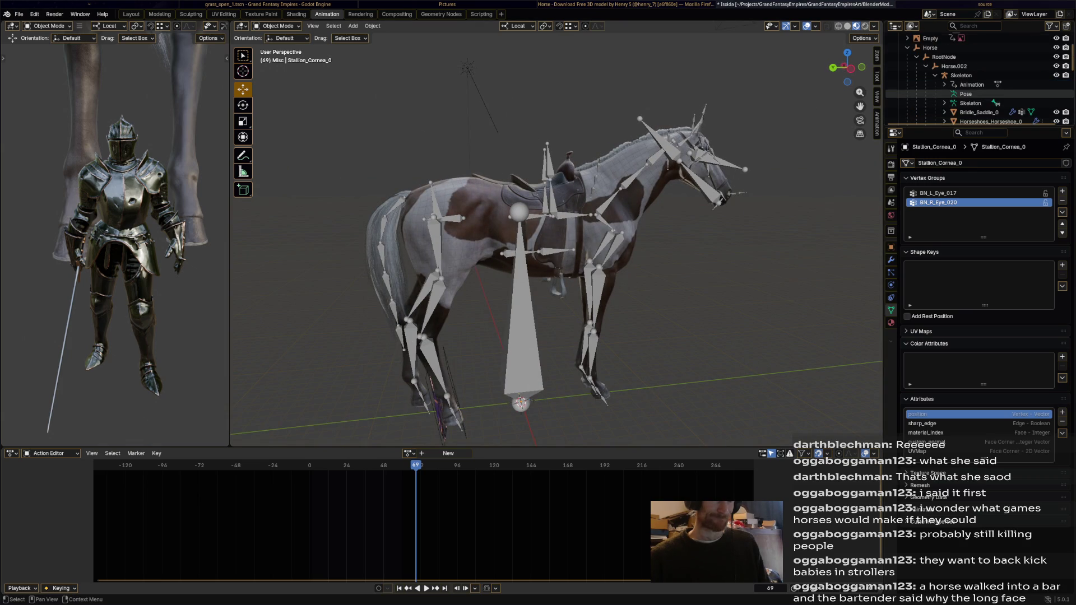
- Select the Horse, RootNode and Horse.002 empties via Select Hierarchy and delete them, leaving Skeleton selected
click(954, 65)
click(930, 47)
right_click(929, 48)
click(943, 62)
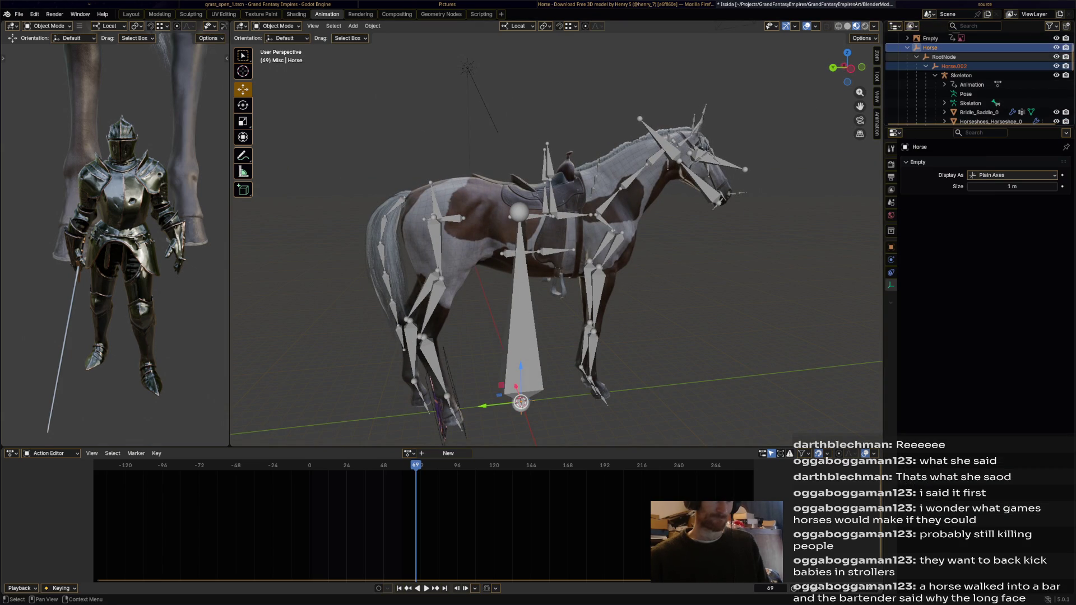
right_click(933, 47)
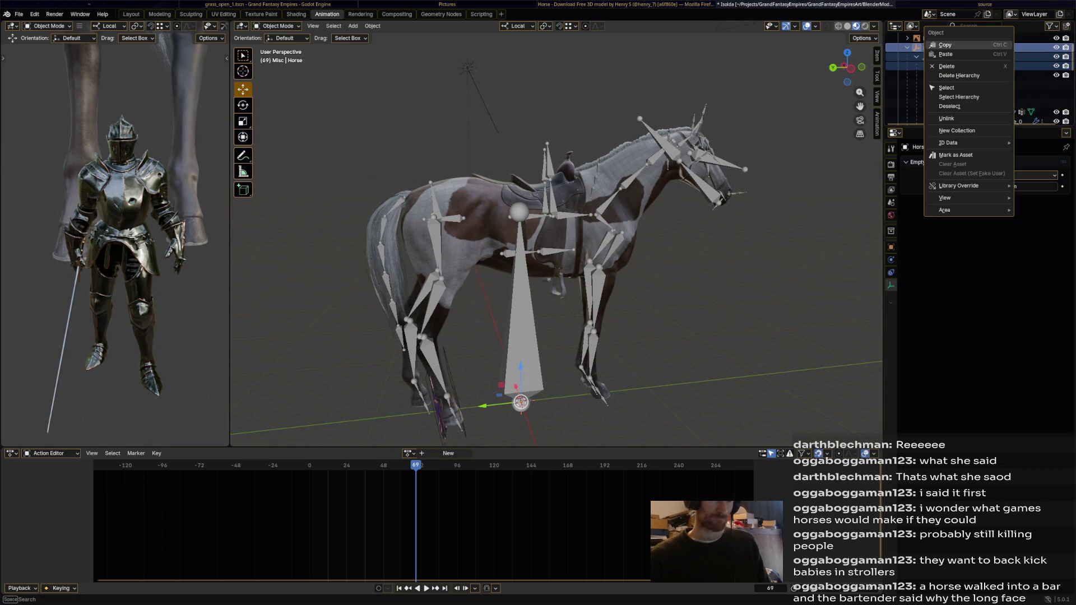
click(947, 66)
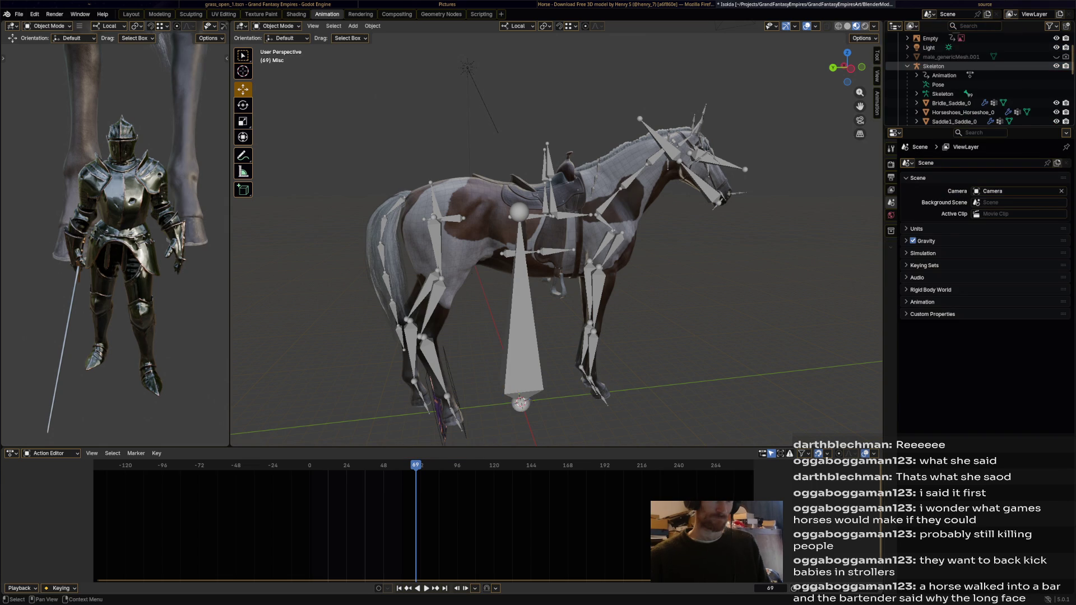
click(933, 66)
scroll(555, 244, down, 3)
middle_drag(556, 244, 588, 244)
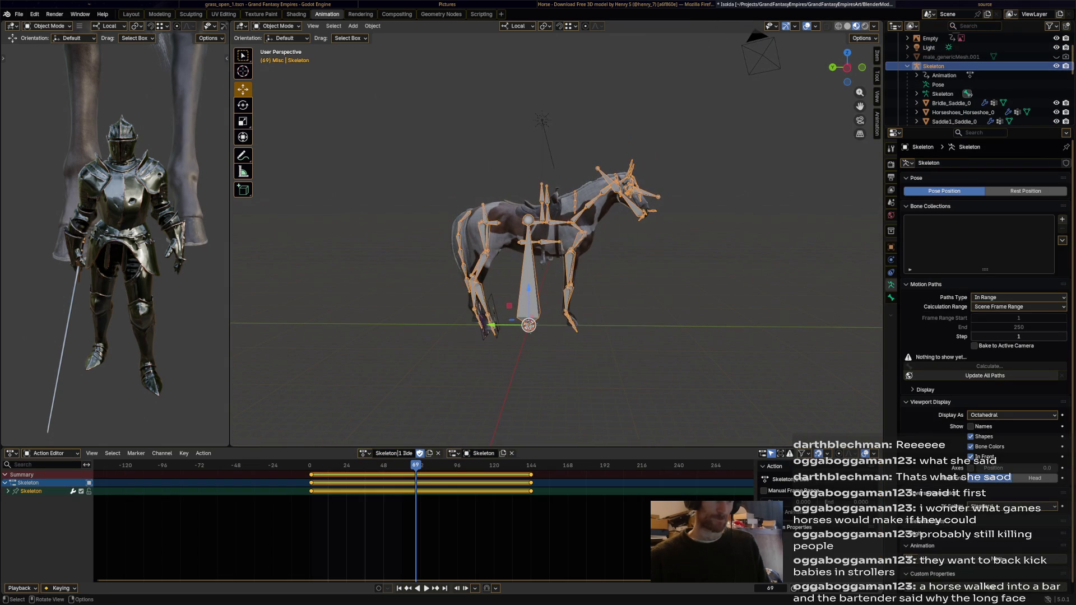
- Play the current animation, then switch the Skeleton to the Jump_Run action and play it
key(space)
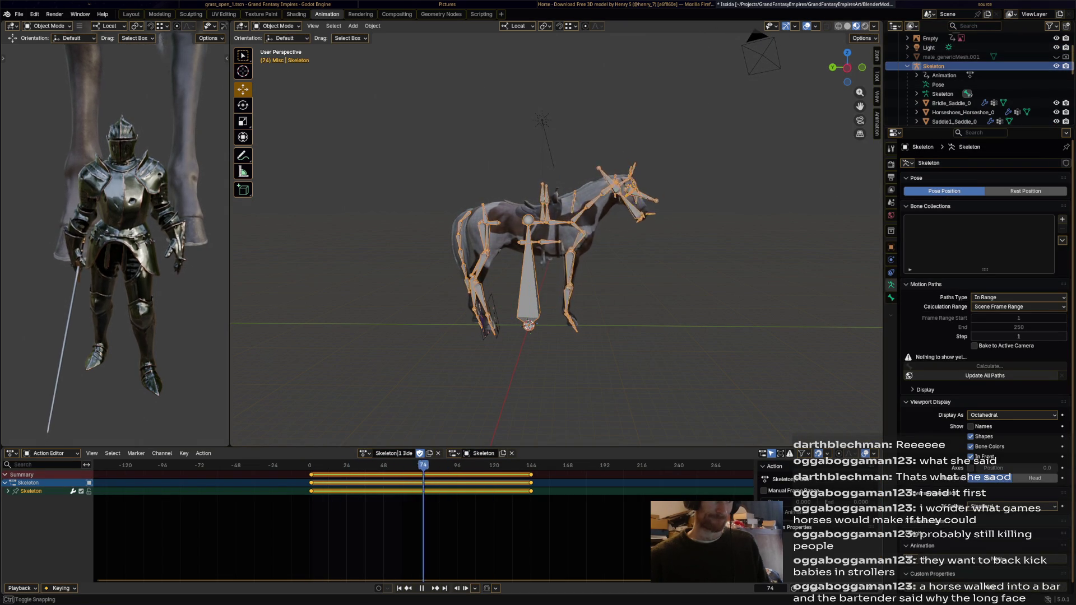
key(space)
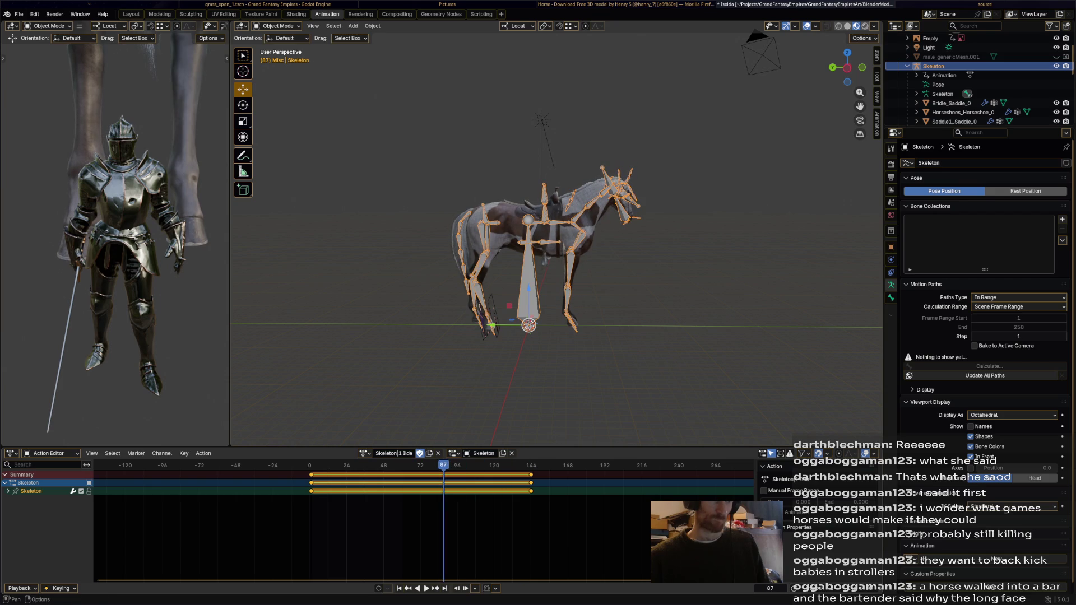
click(364, 453)
scroll(395, 550, down, 3)
scroll(396, 550, down, 2)
click(395, 549)
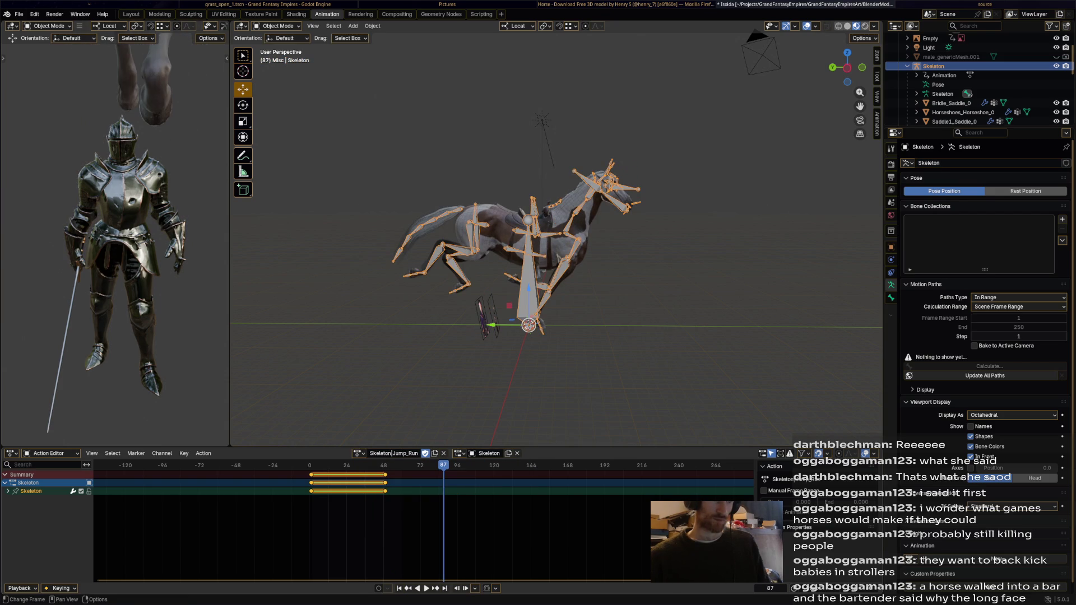
key(space)
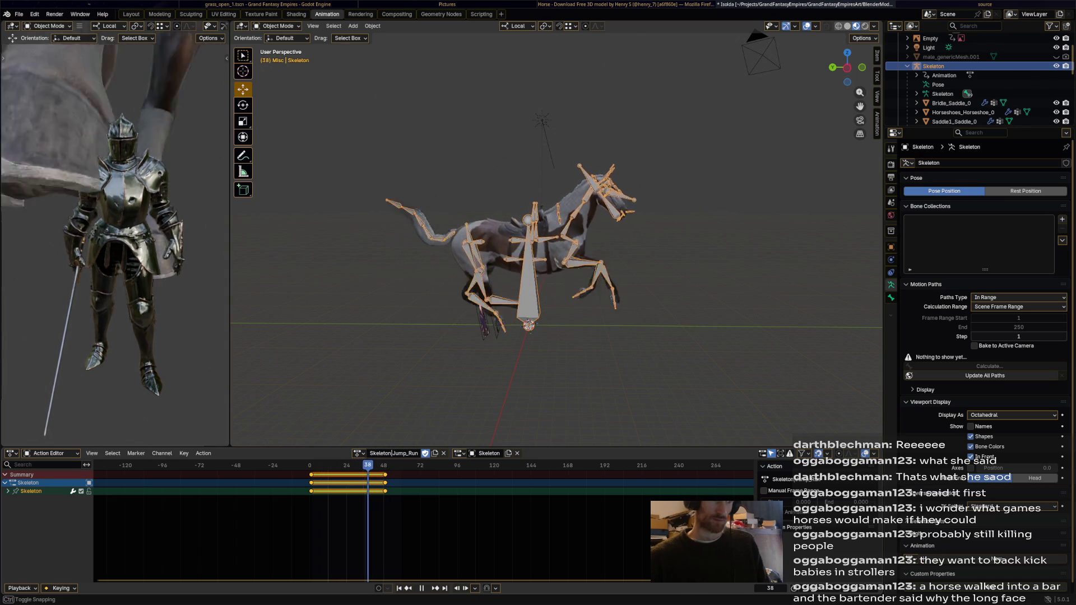
key(space)
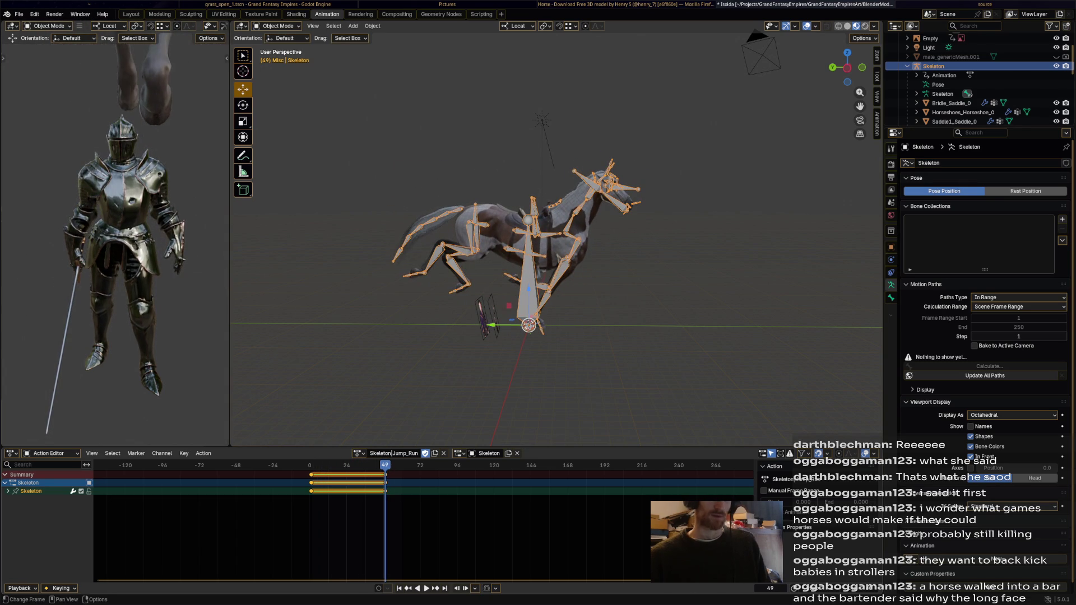
- Preview the Gallop_R action with scrubbing, then the Falling action
click(360, 453)
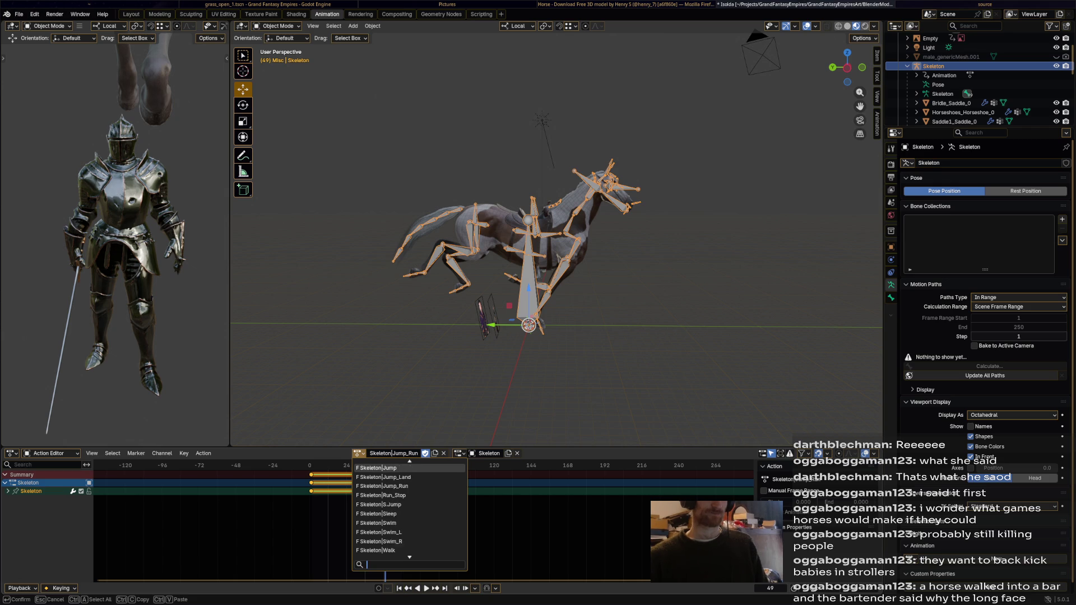
scroll(395, 486, up, 2)
click(396, 486)
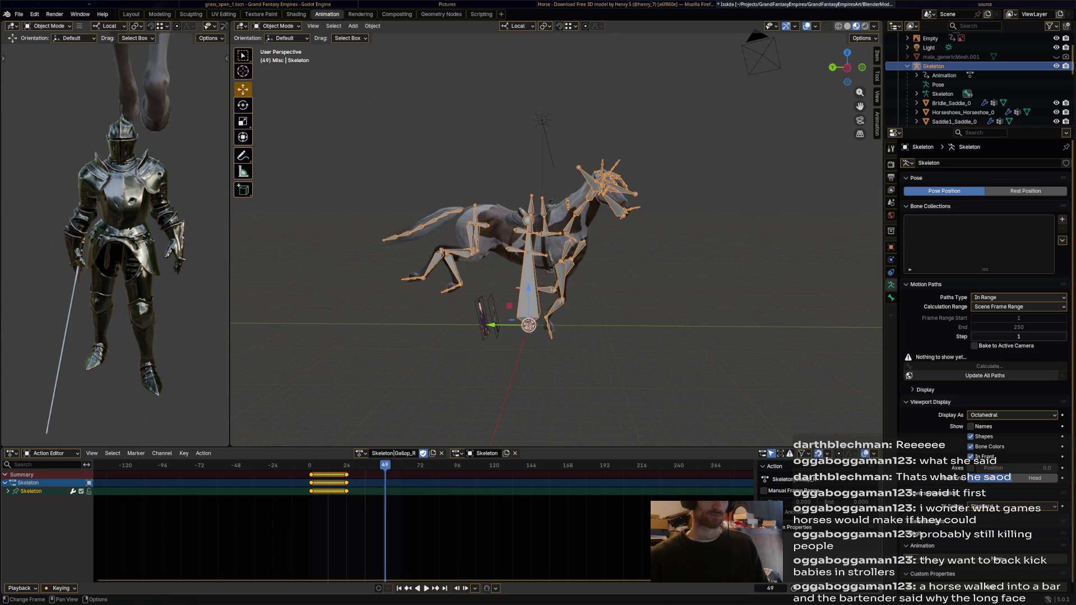
key(space)
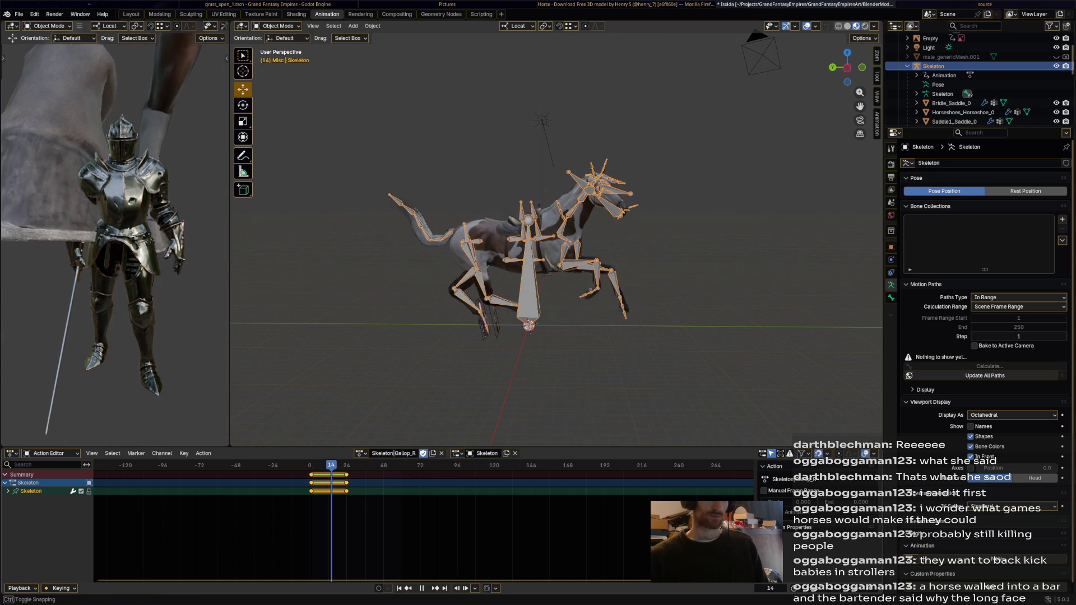
drag(349, 465, 321, 465)
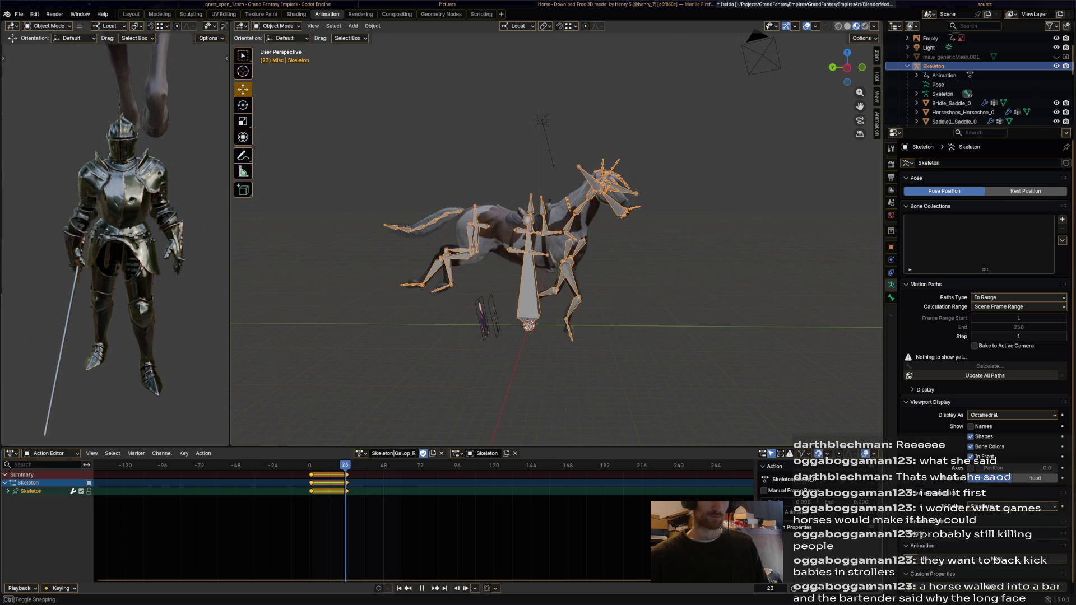
key(space)
click(362, 453)
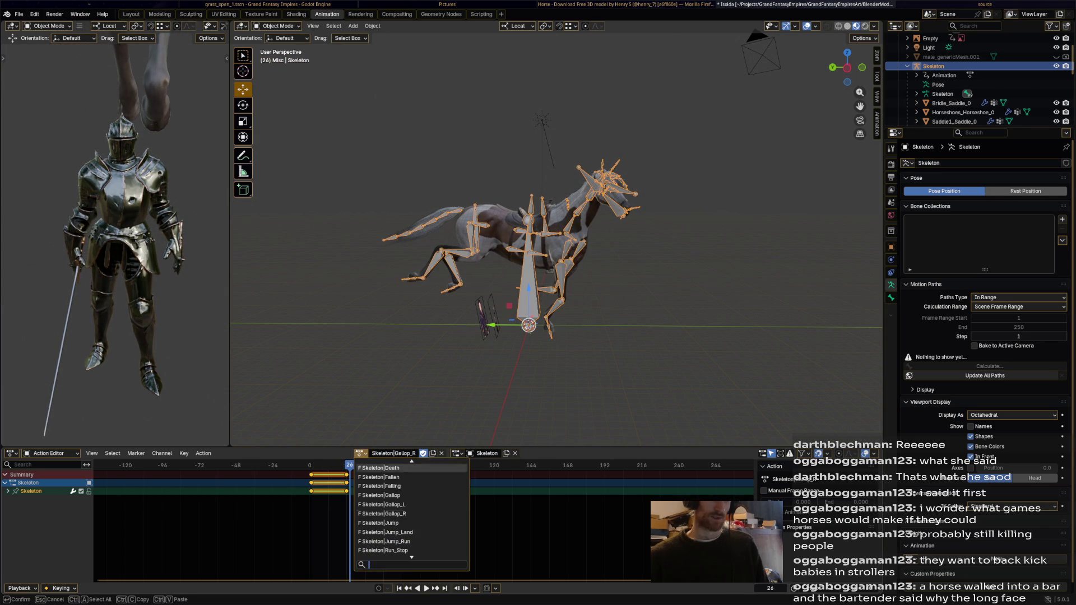
click(395, 491)
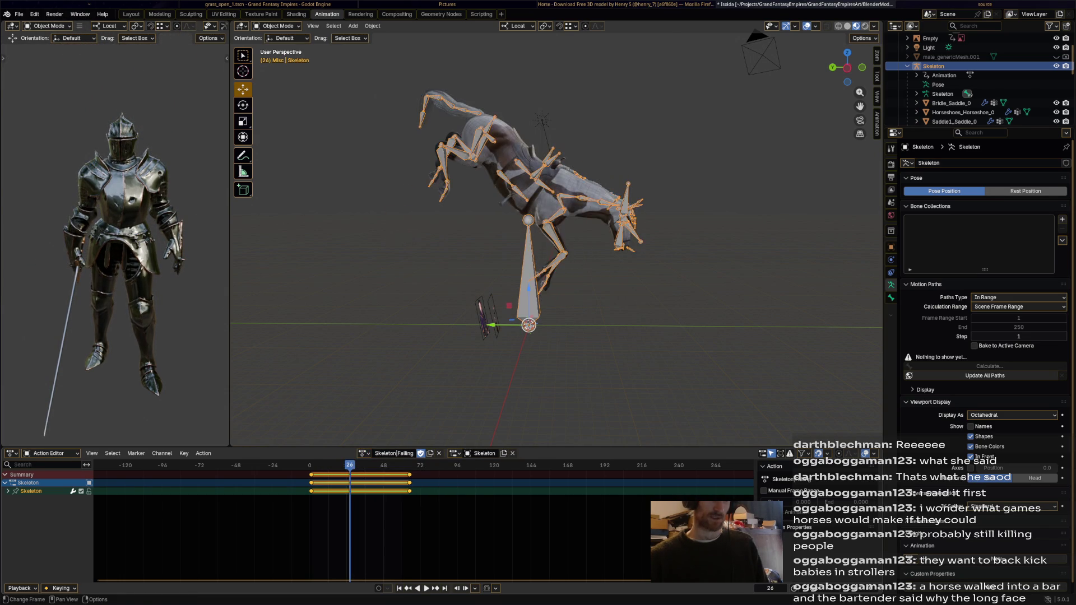
key(space)
- Switch the Skeleton to the Buck_1 action and play it through
click(362, 453)
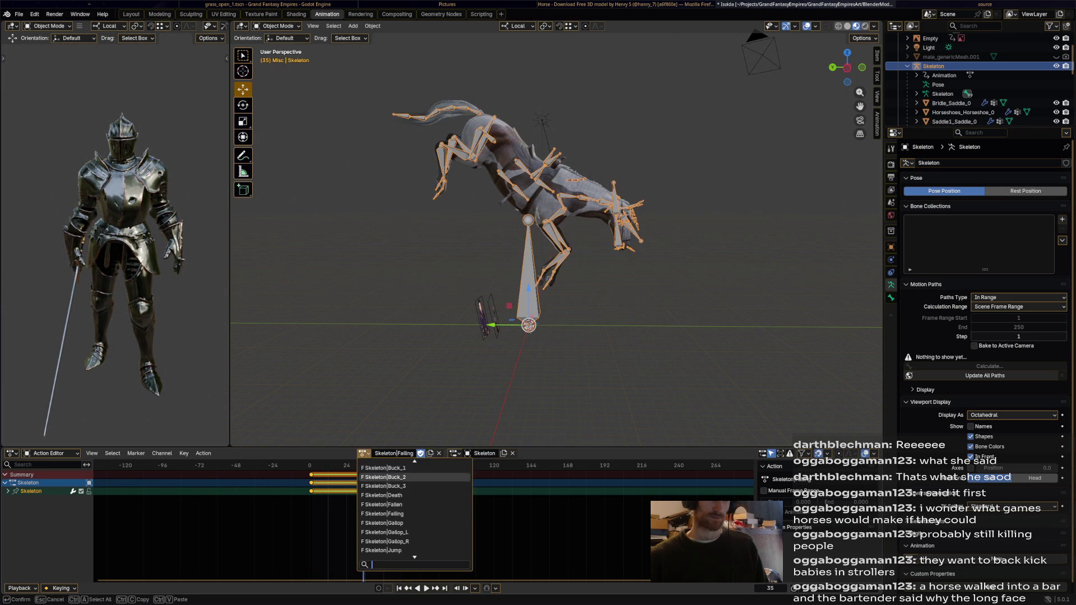
click(383, 468)
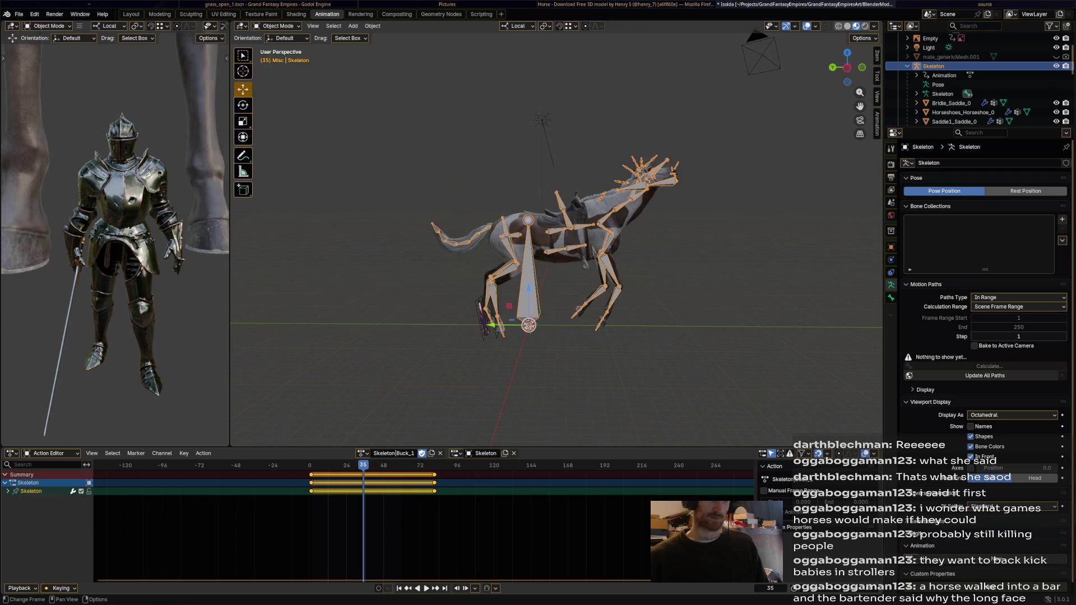
key(space)
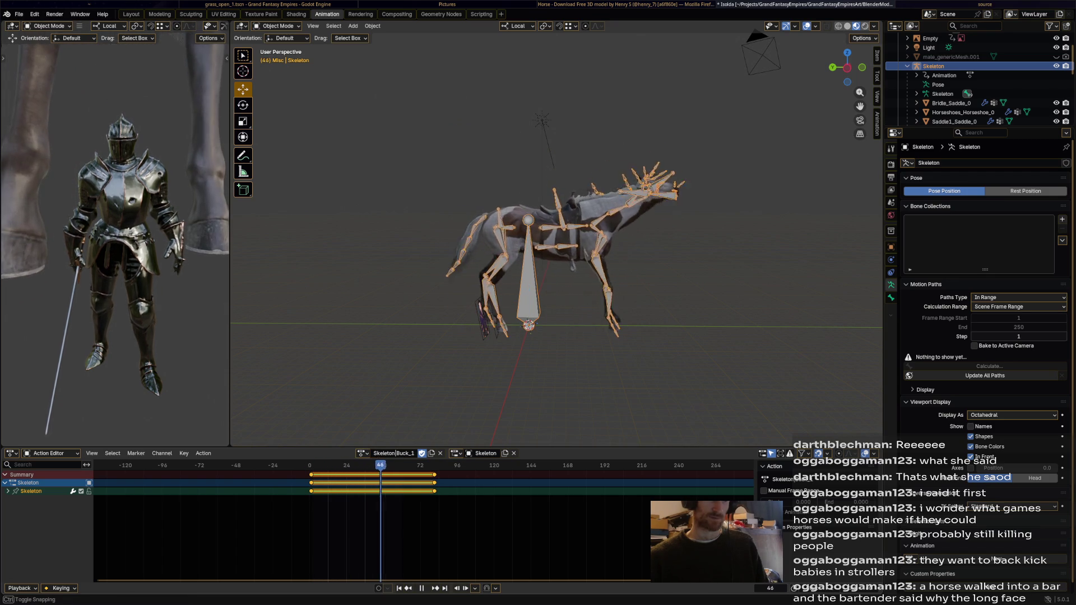
key(space)
scroll(555, 244, down, 3)
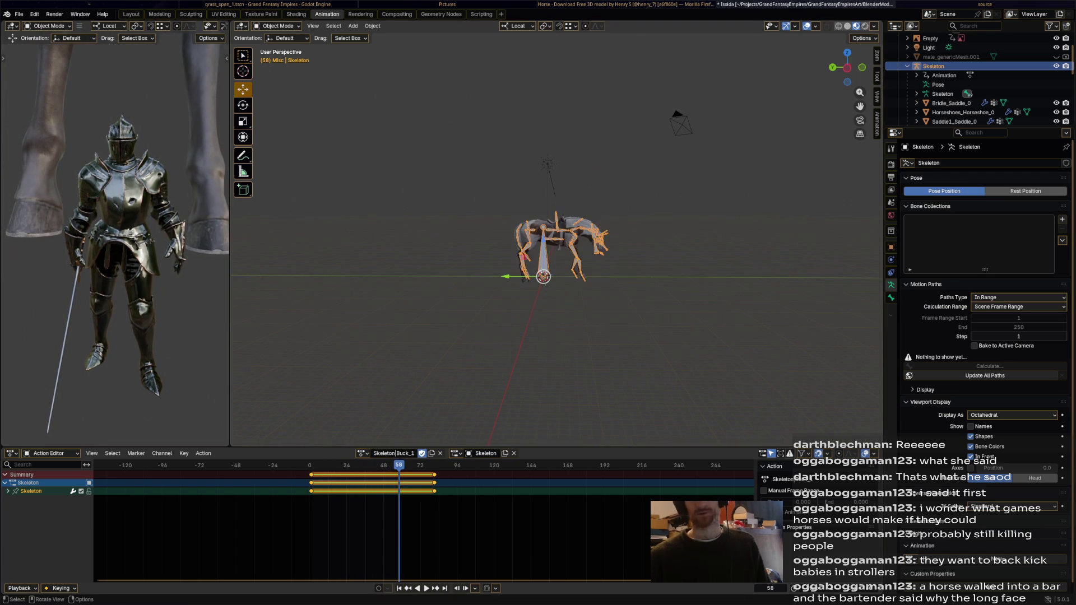
right_click(905, 65)
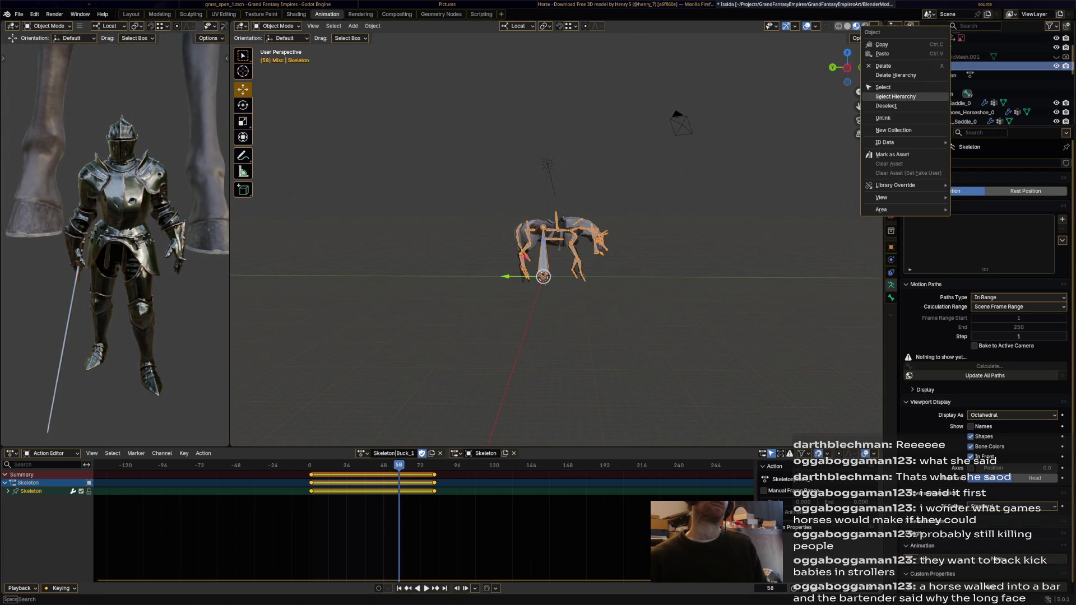
- Delete the Skeleton rig, then the Stallion horse, hair, cornea and saddle meshes
click(883, 65)
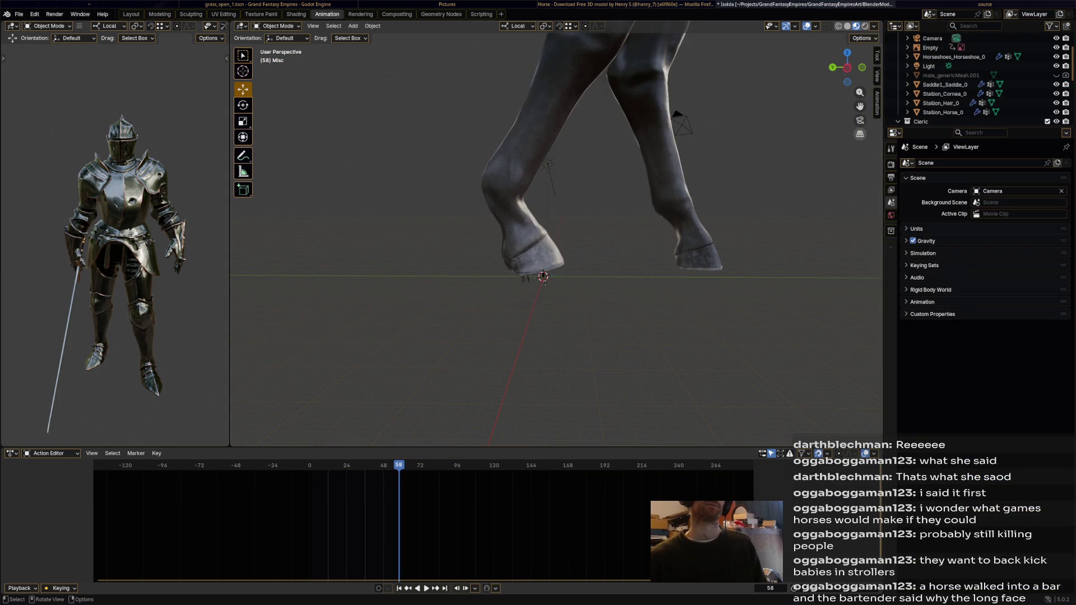
scroll(555, 235, down, 5)
scroll(976, 80, up, 2)
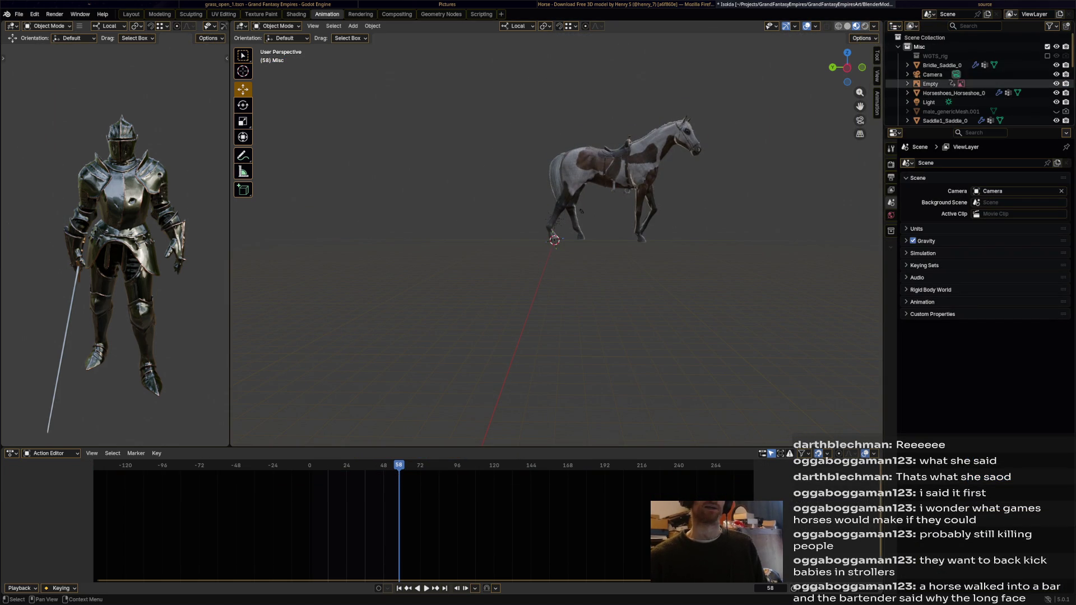
scroll(975, 85, down, 3)
click(995, 93)
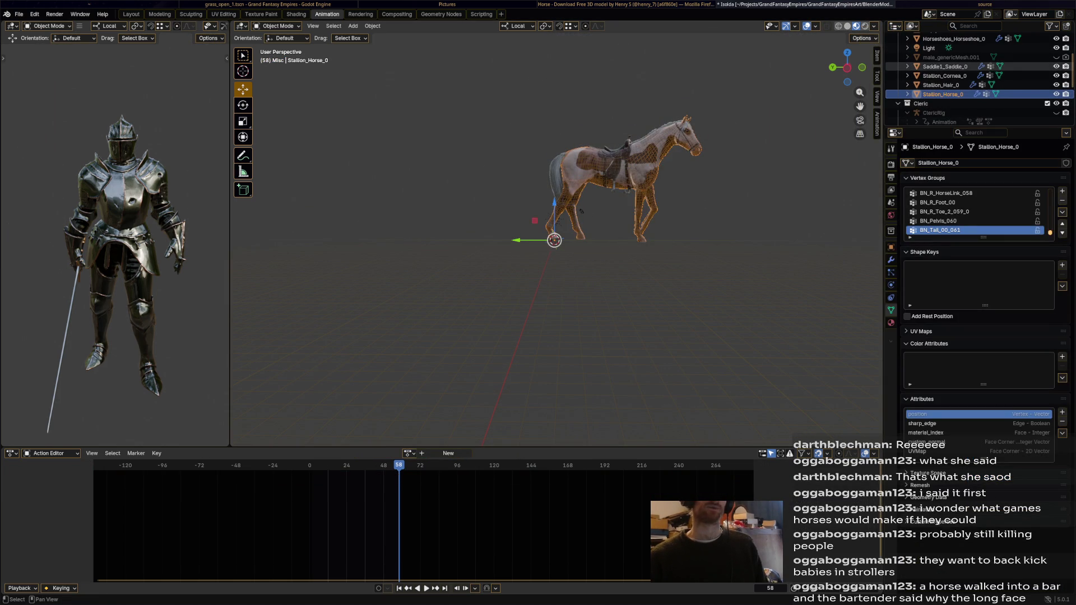
shift+click(945, 65)
key(Delete)
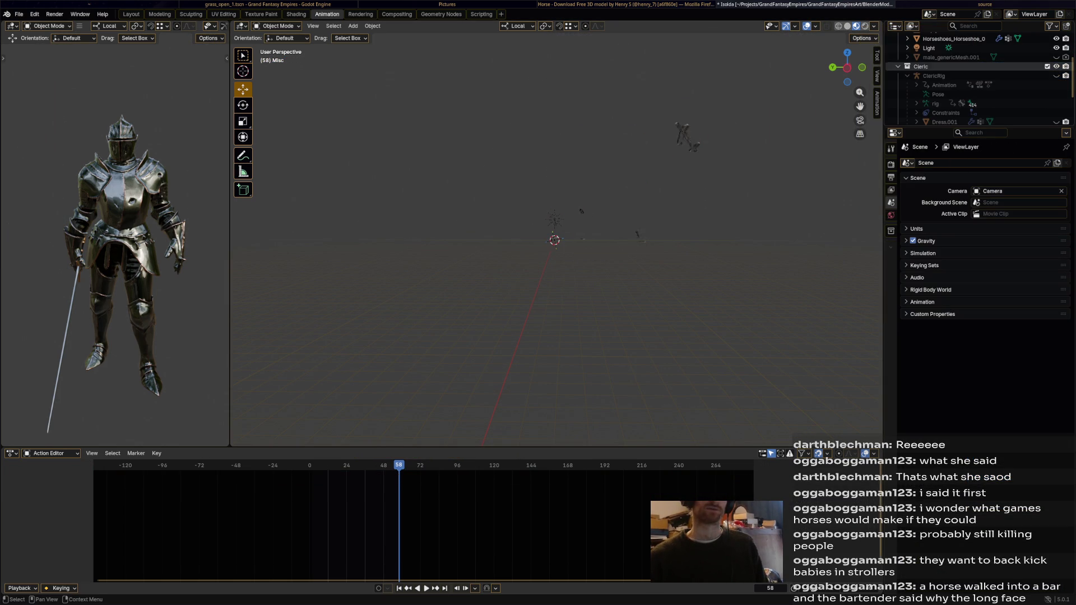
scroll(966, 84, up, 3)
- Delete the Horseshoes and Bridle_Saddle_0 objects and save Isolda.blend
click(967, 93)
right_click(917, 92)
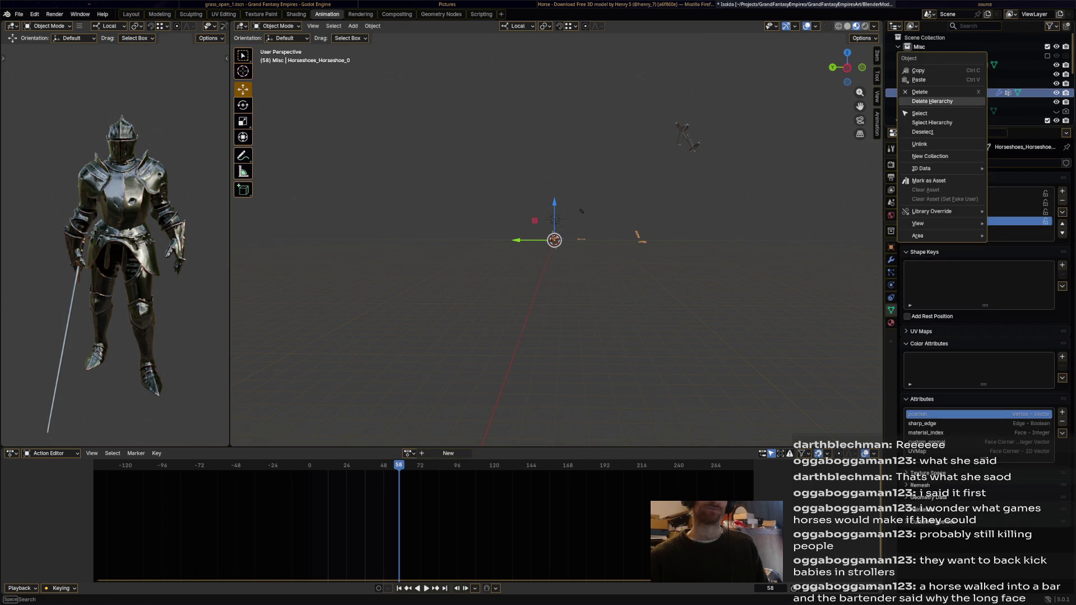
click(921, 92)
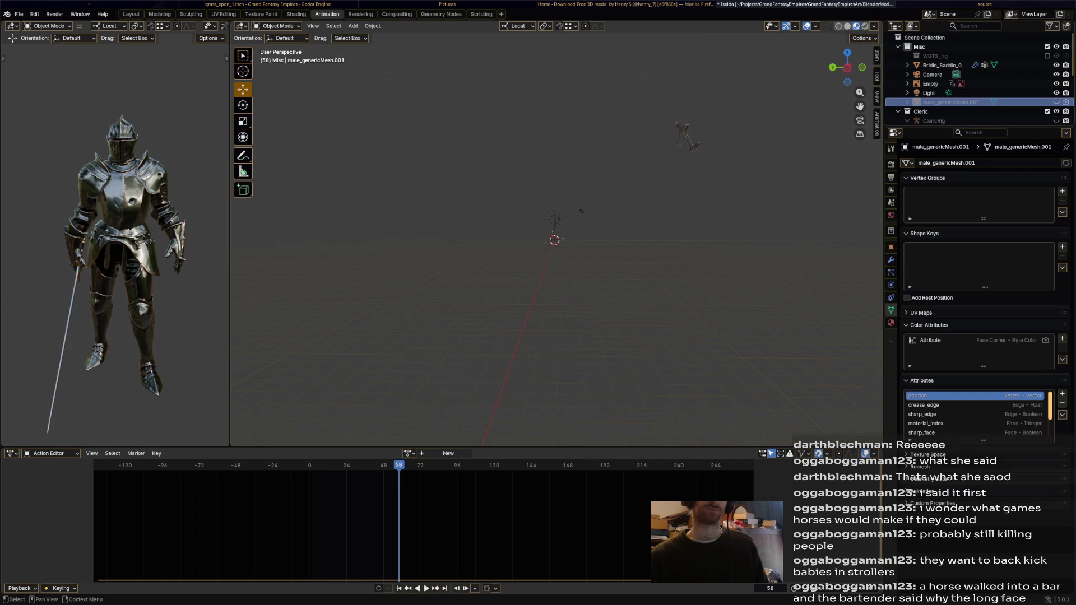
click(925, 65)
right_click(925, 64)
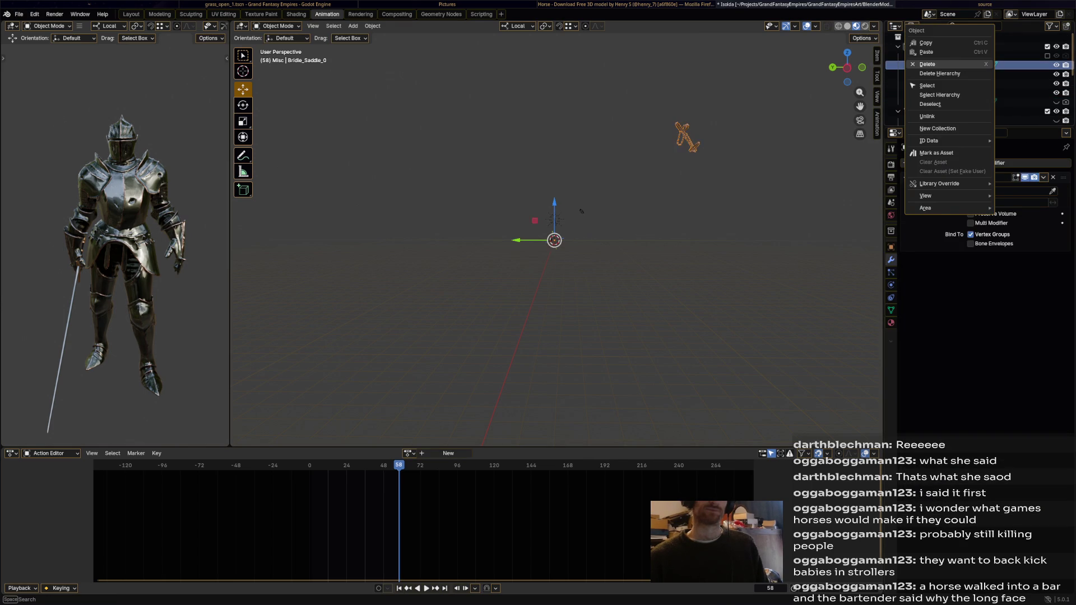
click(924, 64)
scroll(967, 84, down, 3)
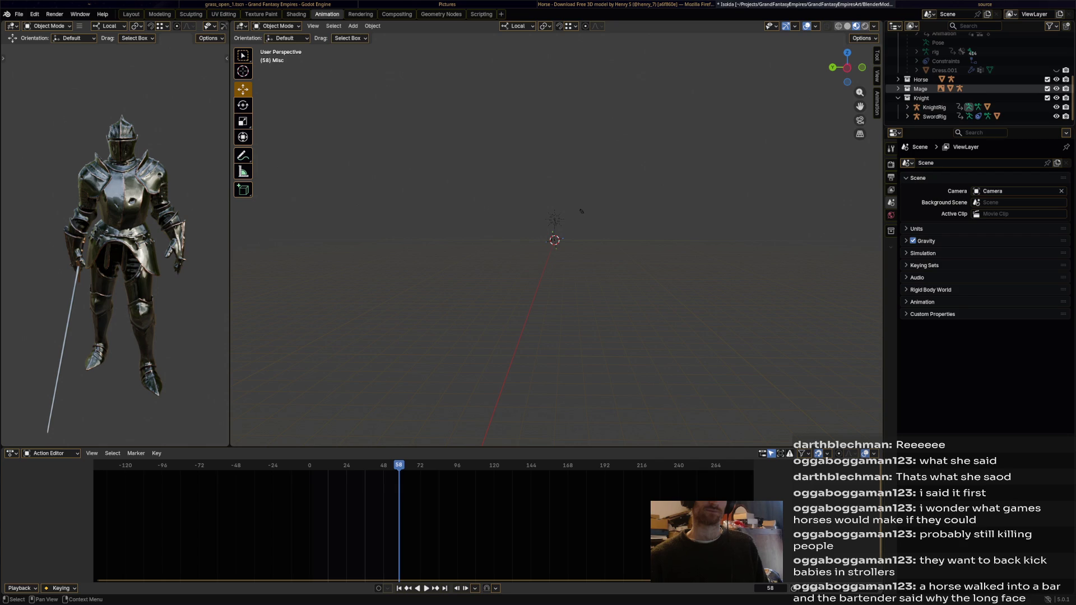
key(ctrl+s)
middle_drag(554, 244, 546, 278)
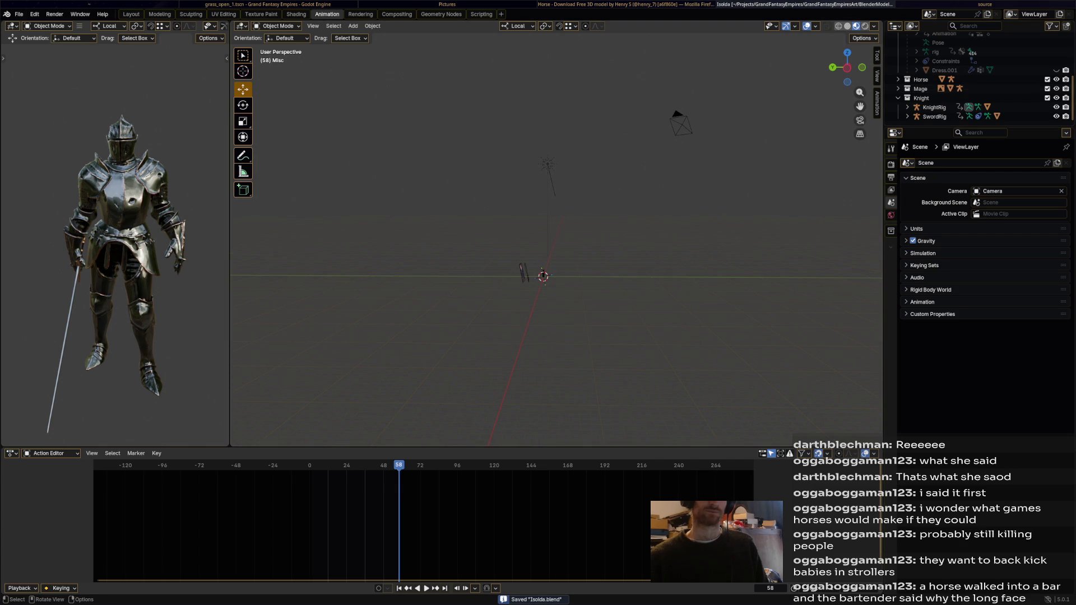
key(alt+Tab)
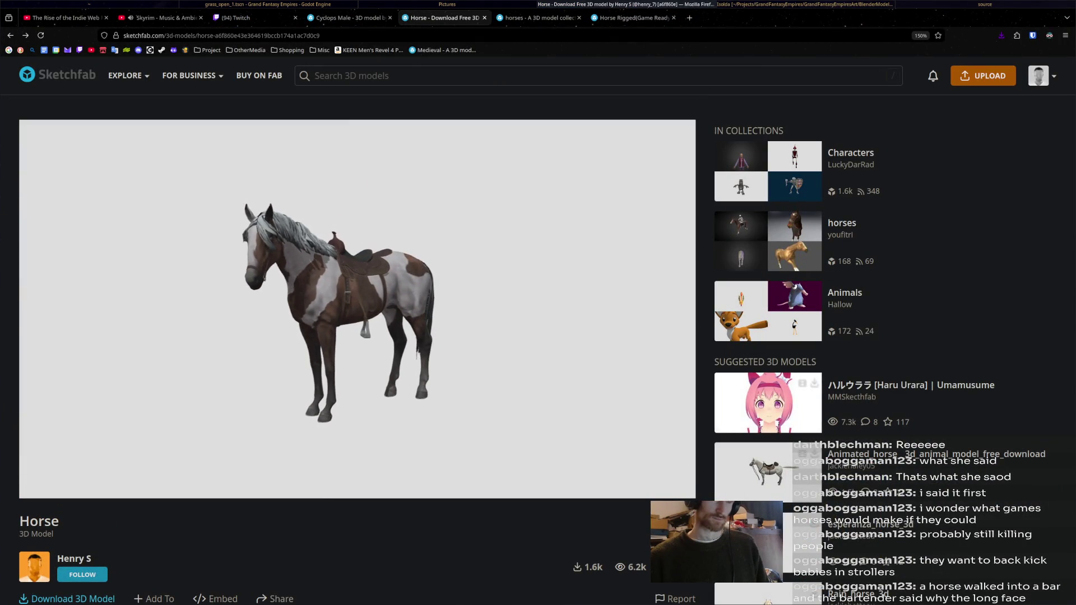
- From the Sketchfab horse results, download the Horse basemesh model archive
key(ctrl+Page_Up)
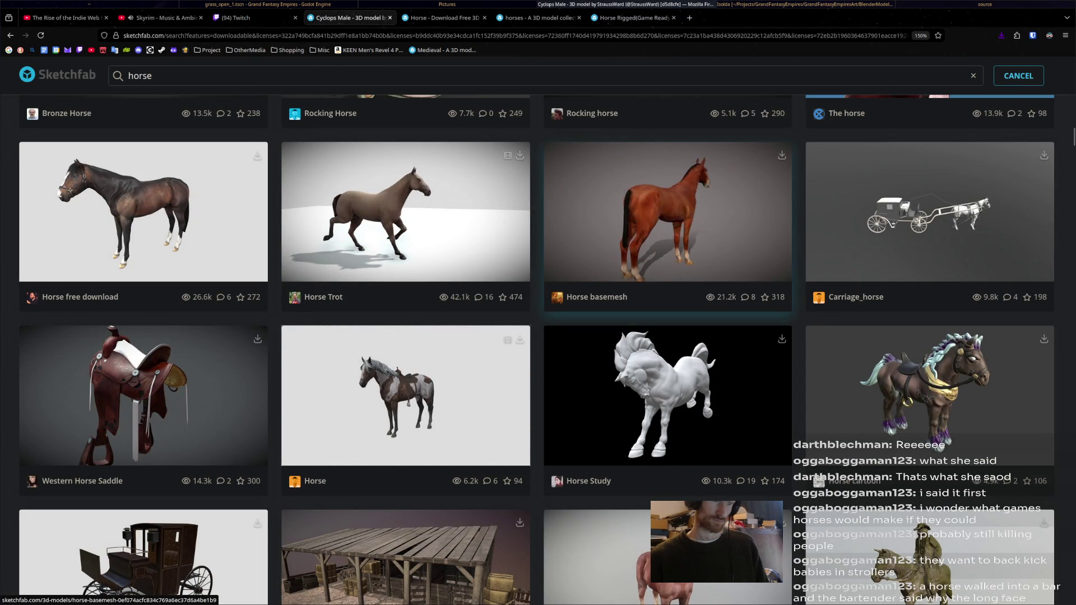
click(668, 215)
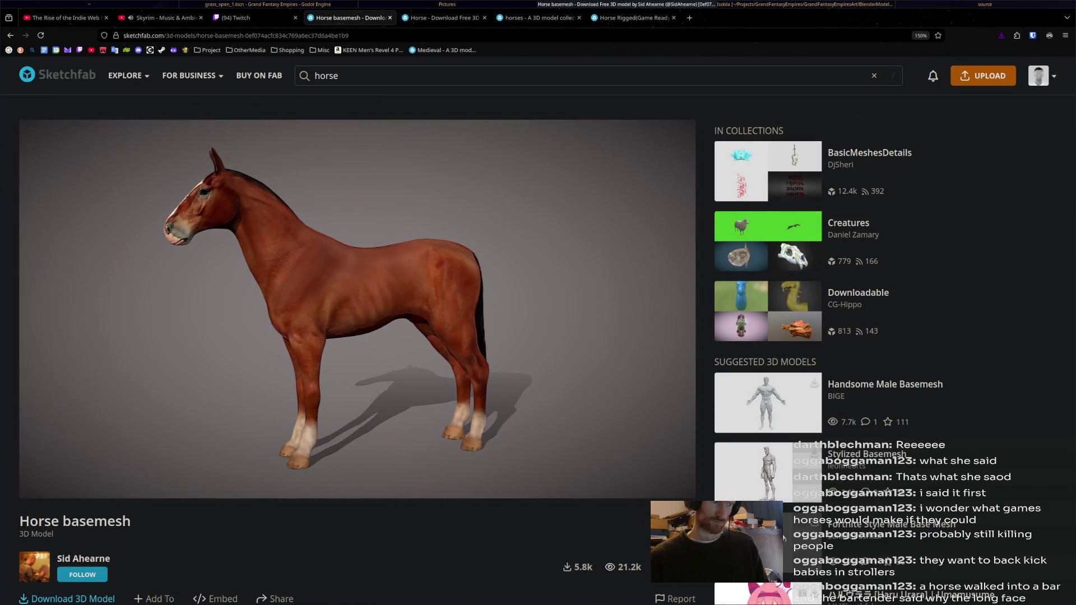
scroll(357, 336, down, 4)
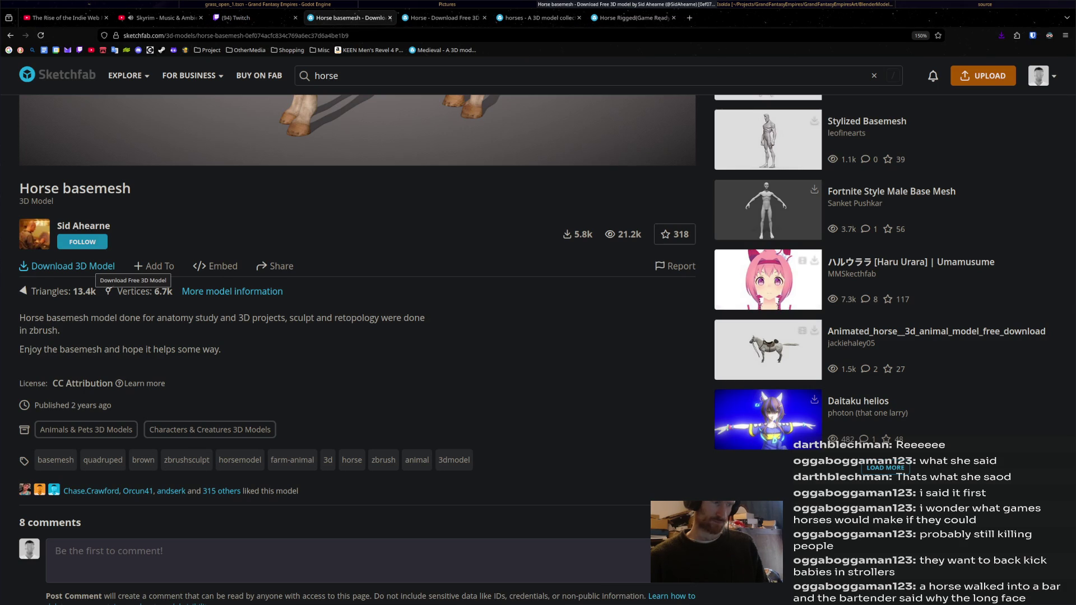
click(73, 266)
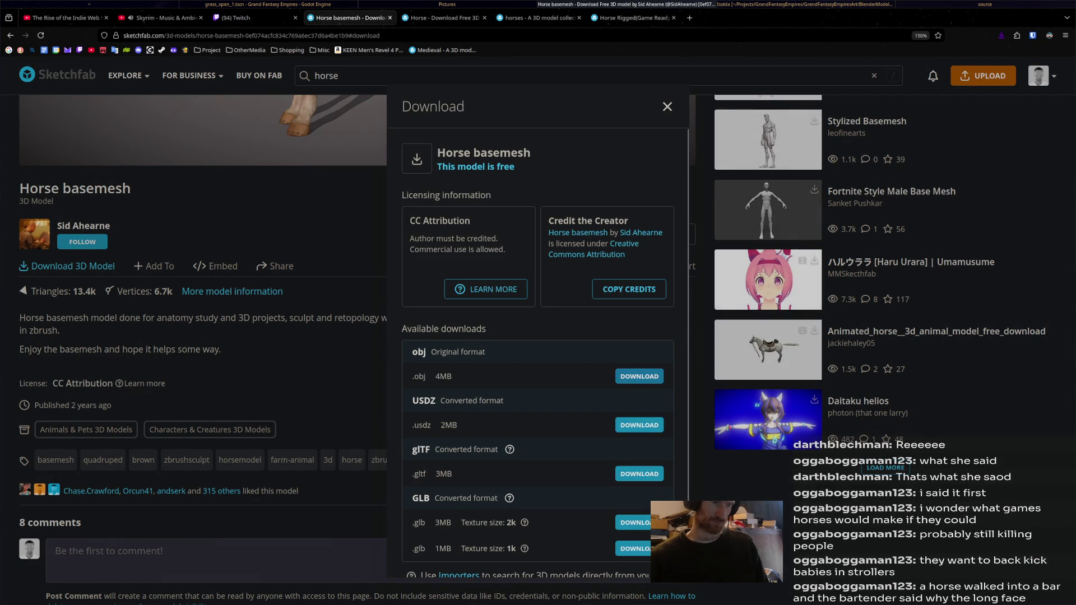
click(639, 376)
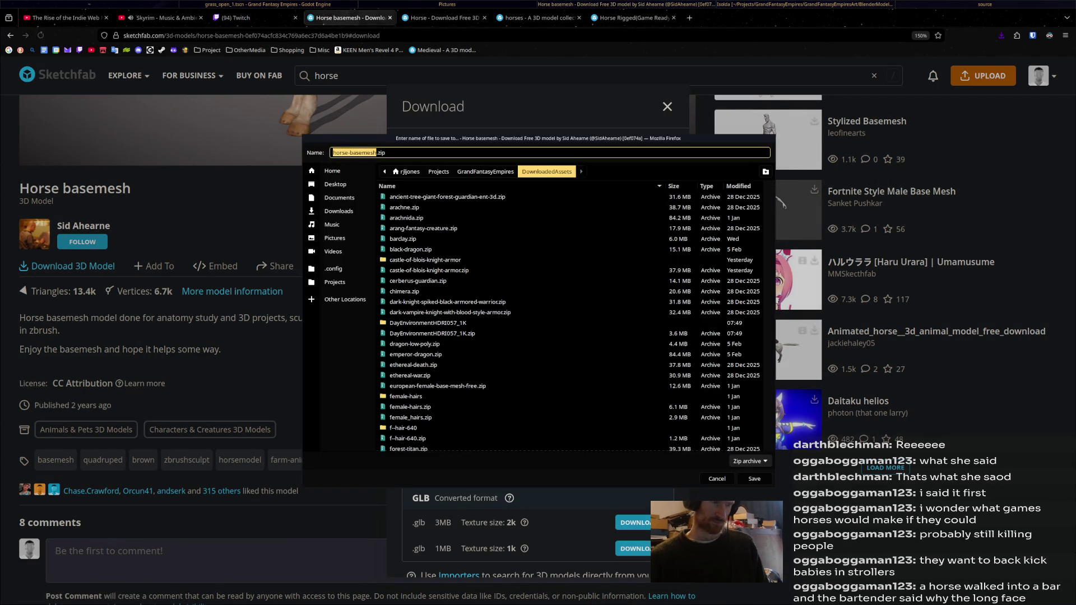
click(754, 478)
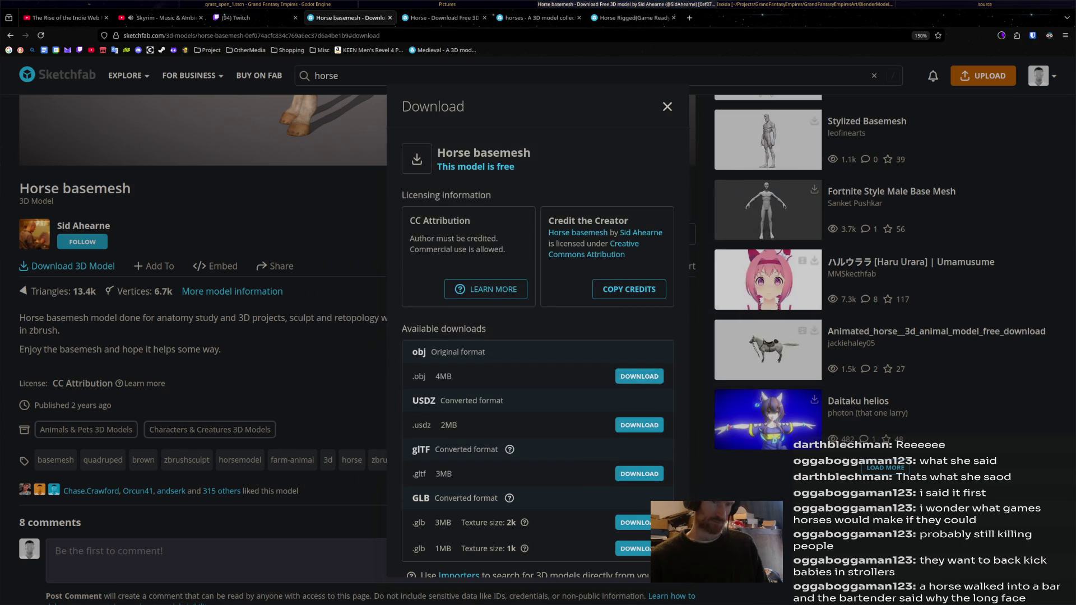
key(Escape)
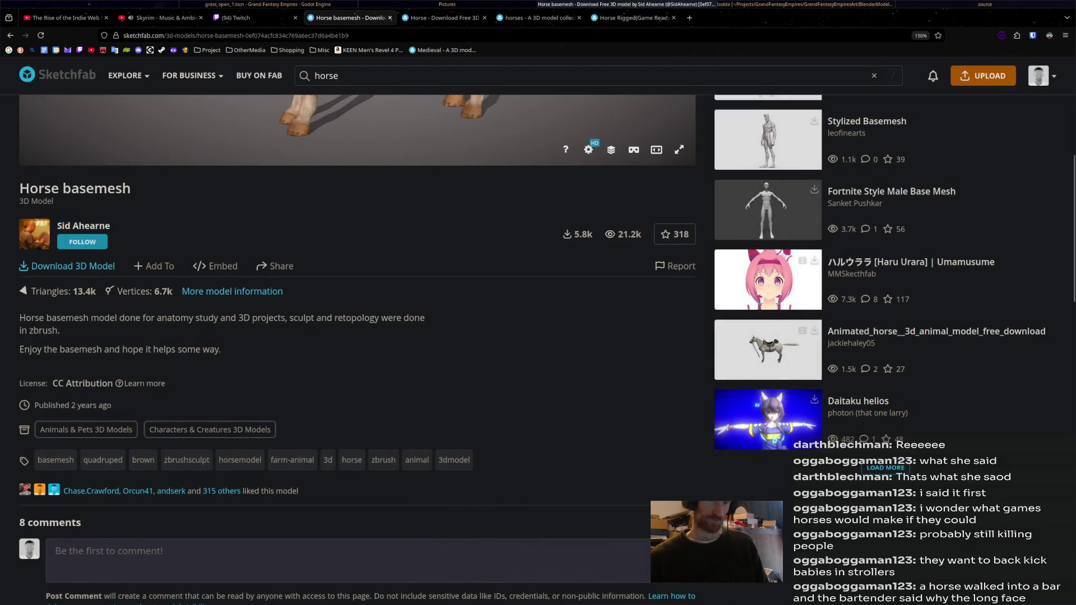
- In DownloadedAssets, extract horse-basemesh.zip in place and enter the new horse-basemesh folder
key(alt+Tab)
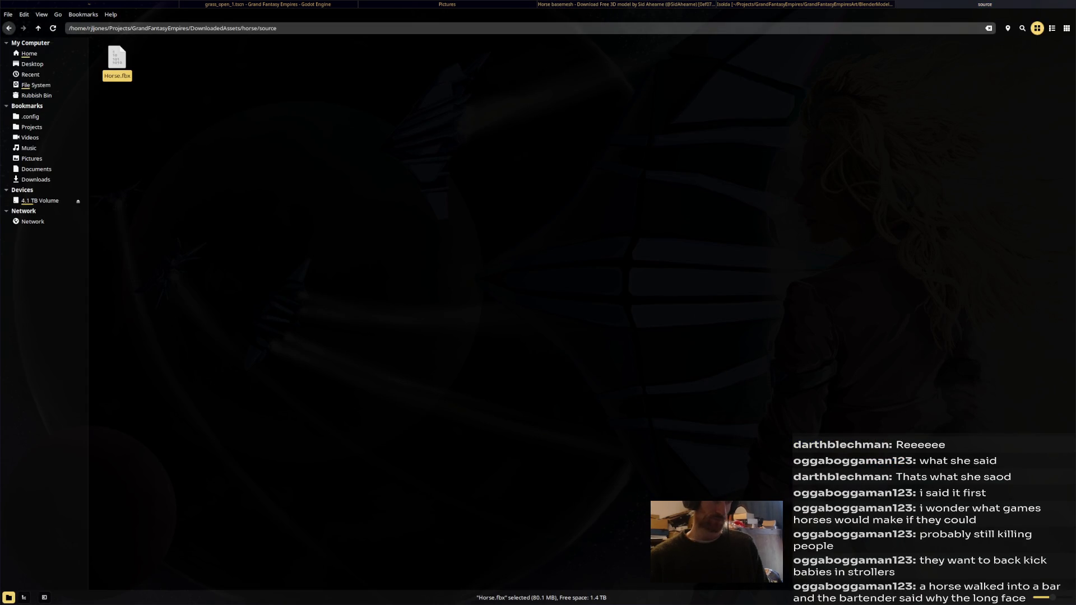
key(BackSpace)
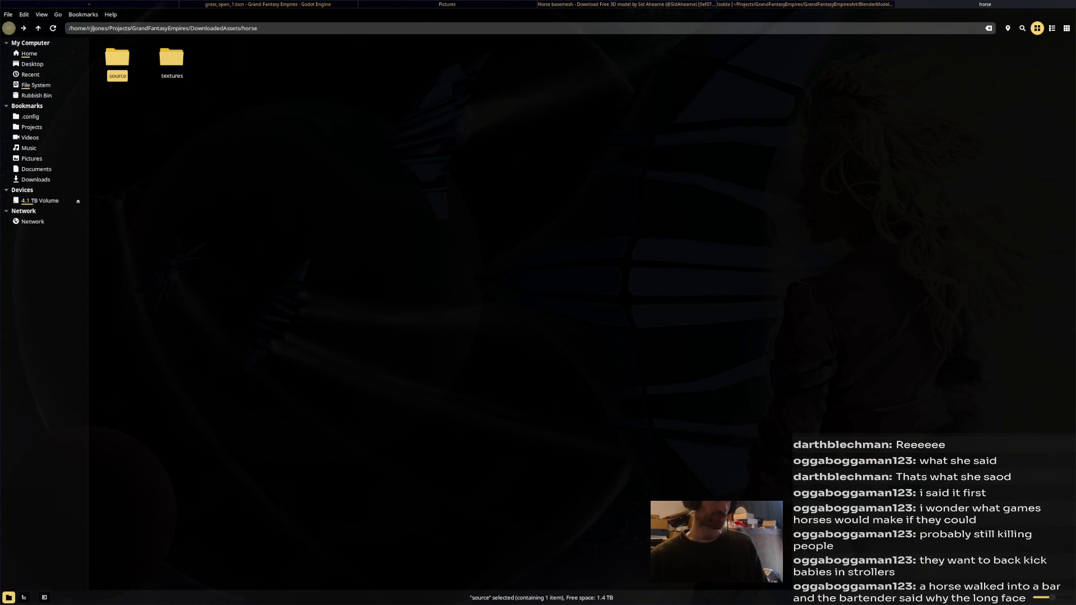
key(BackSpace)
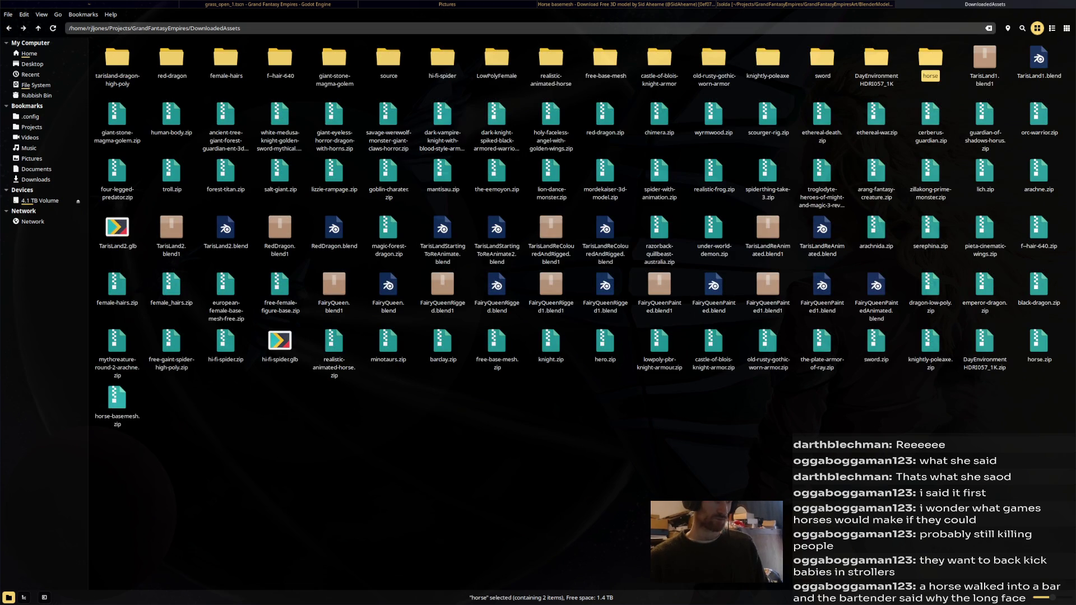
right_click(115, 413)
key(Return)
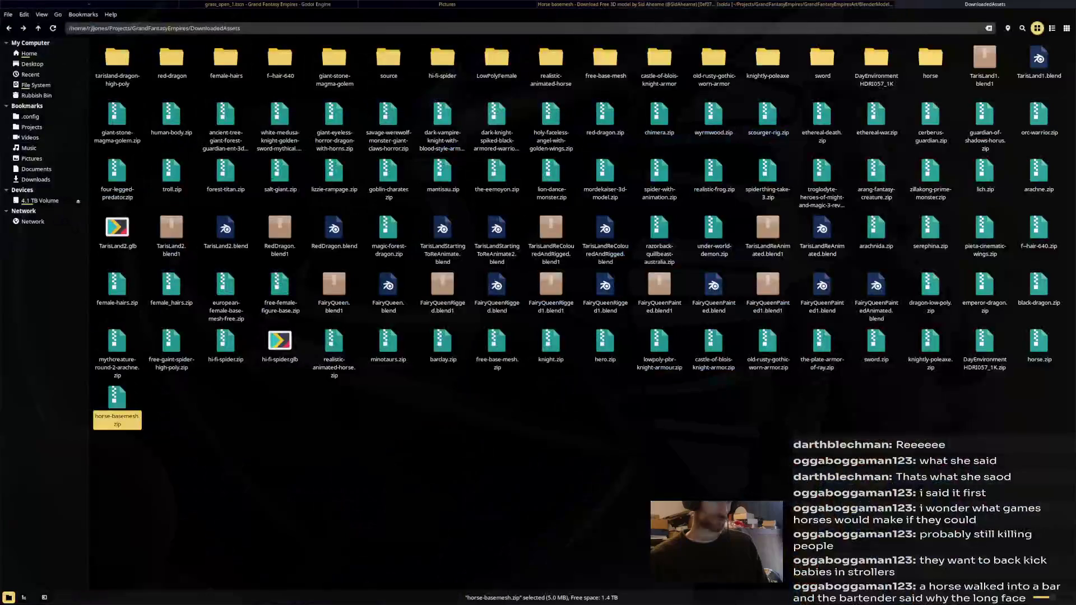
key(Escape)
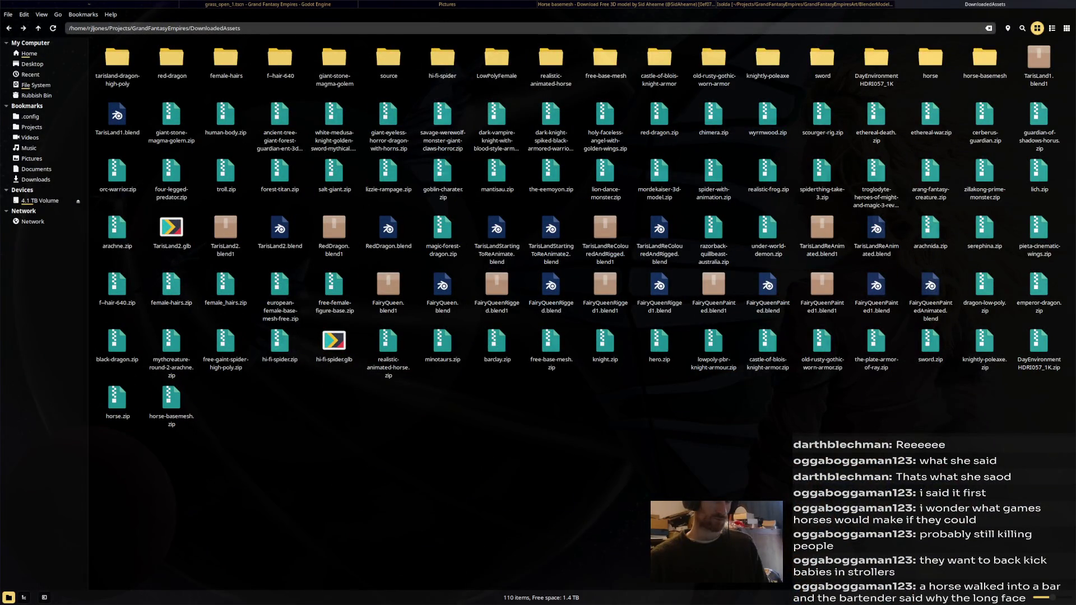
double_click(985, 58)
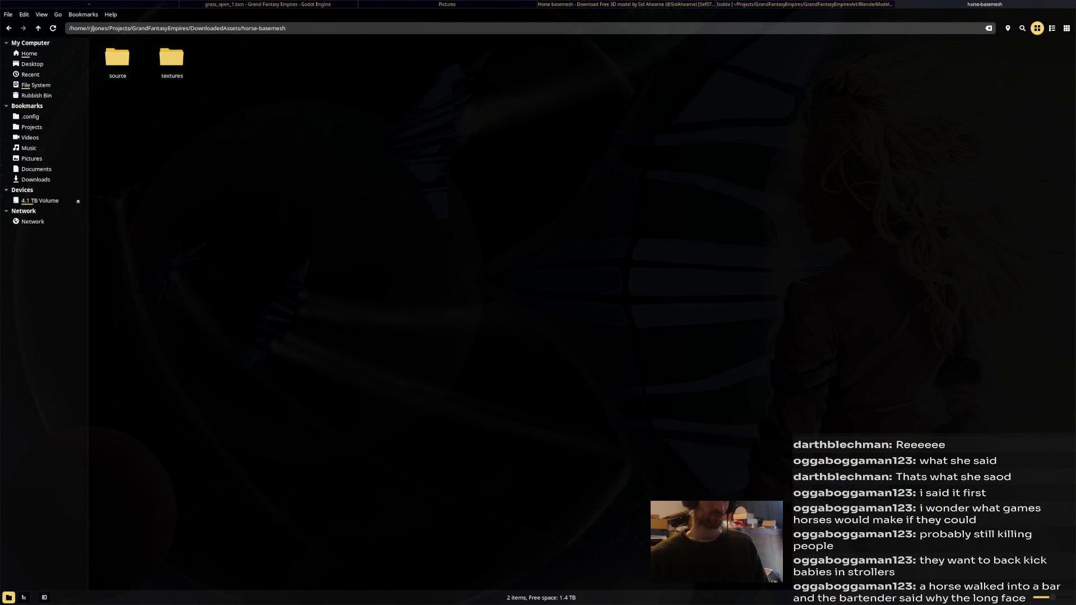
- Tile the file manager beside Blender and enter the basemesh source folder
key(super+Right)
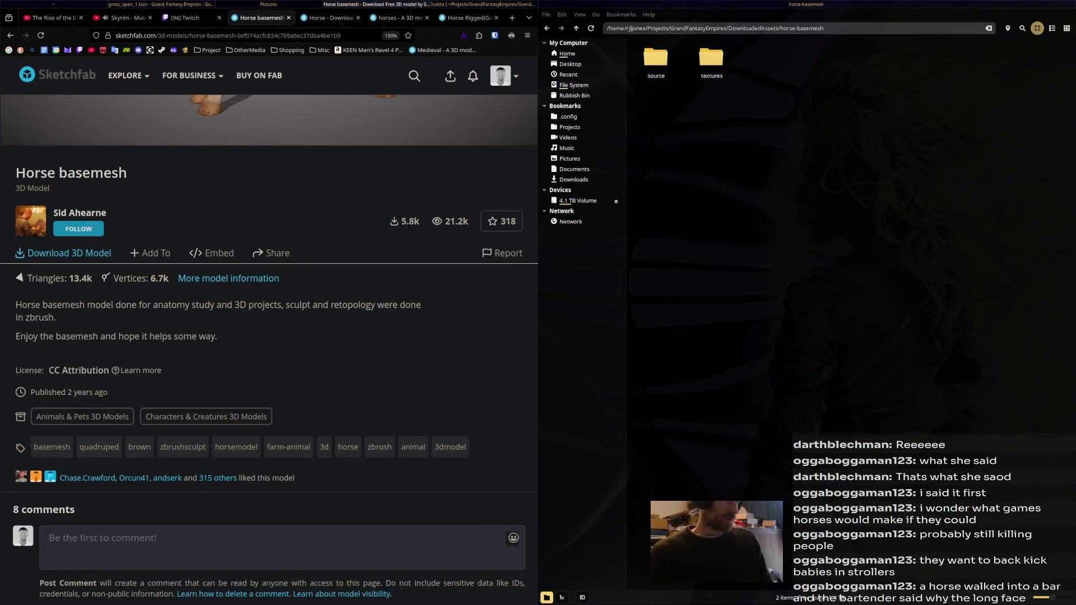
key(alt+Tab)
double_click(656, 58)
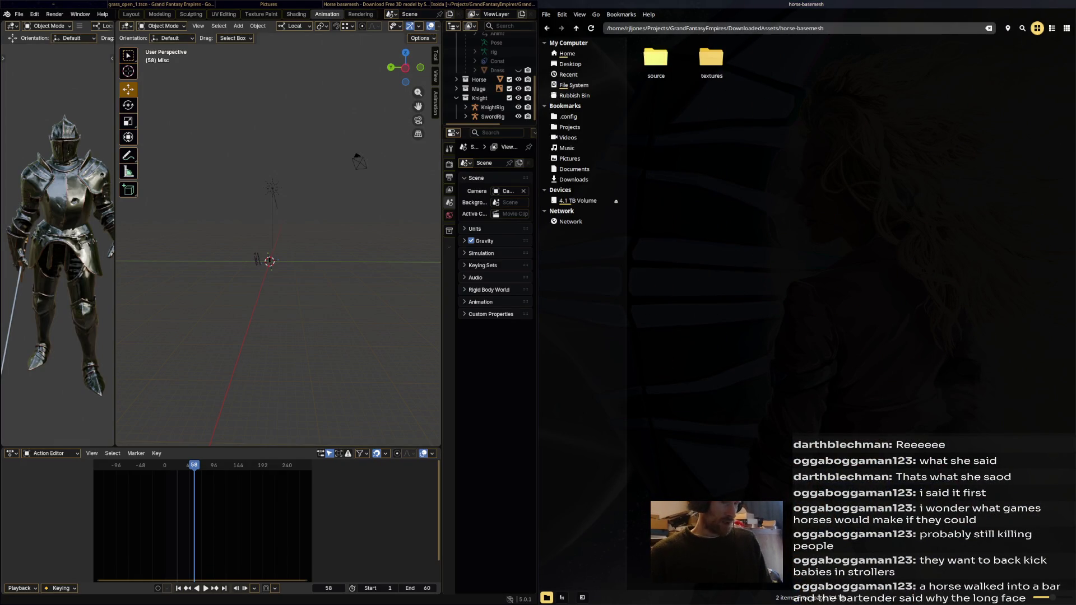
- Extract Horse_023.zip in source, enter Horse_023 and drag Horse_023.OBJ into Blender's viewport
click(655, 59)
right_click(656, 59)
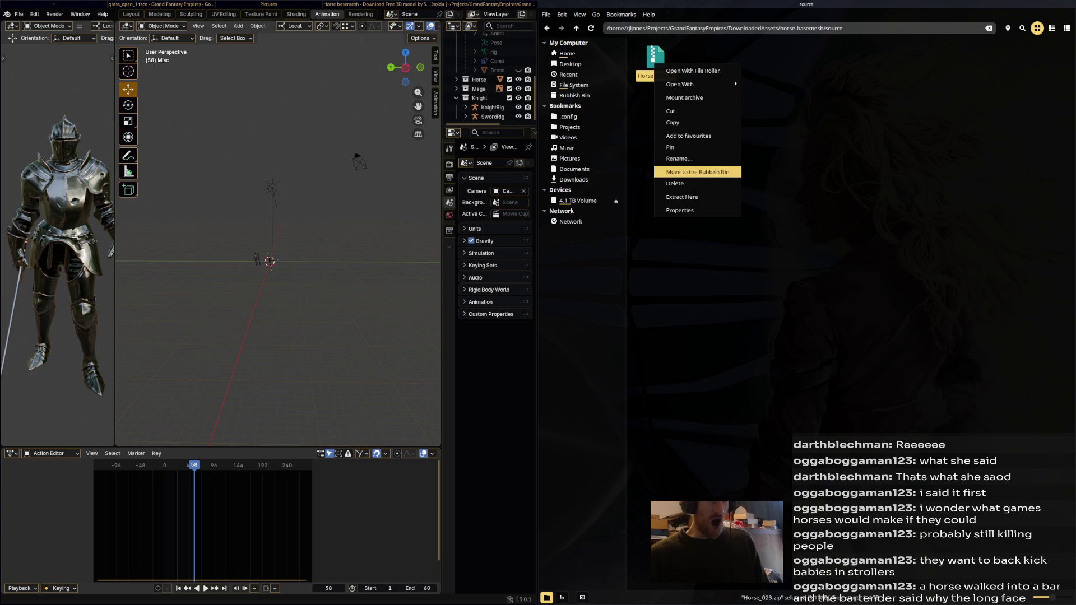
click(686, 192)
key(Left)
key(Return)
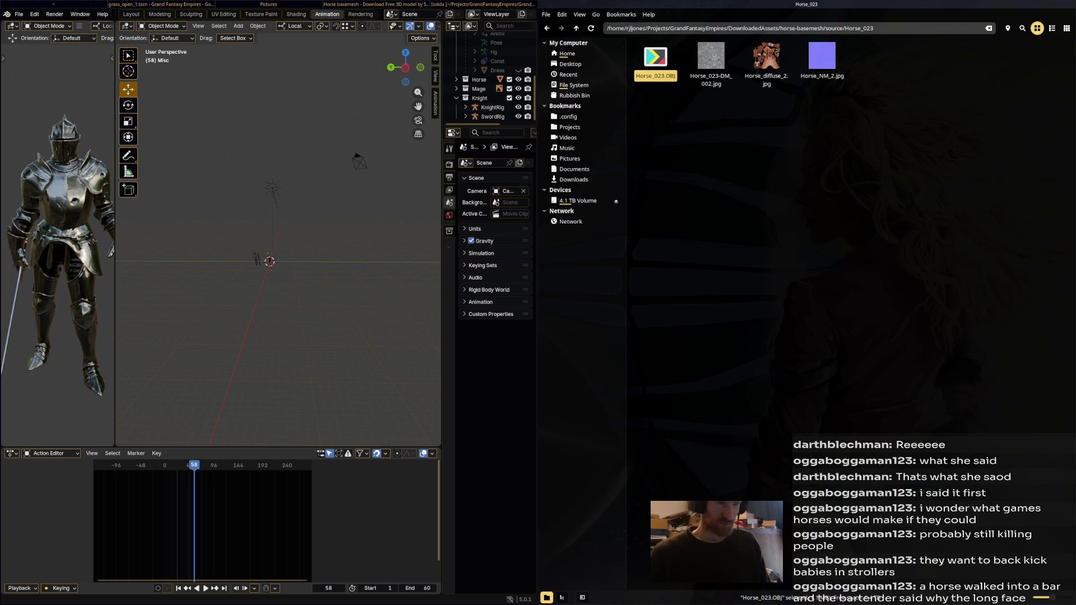
drag(656, 58, 355, 230)
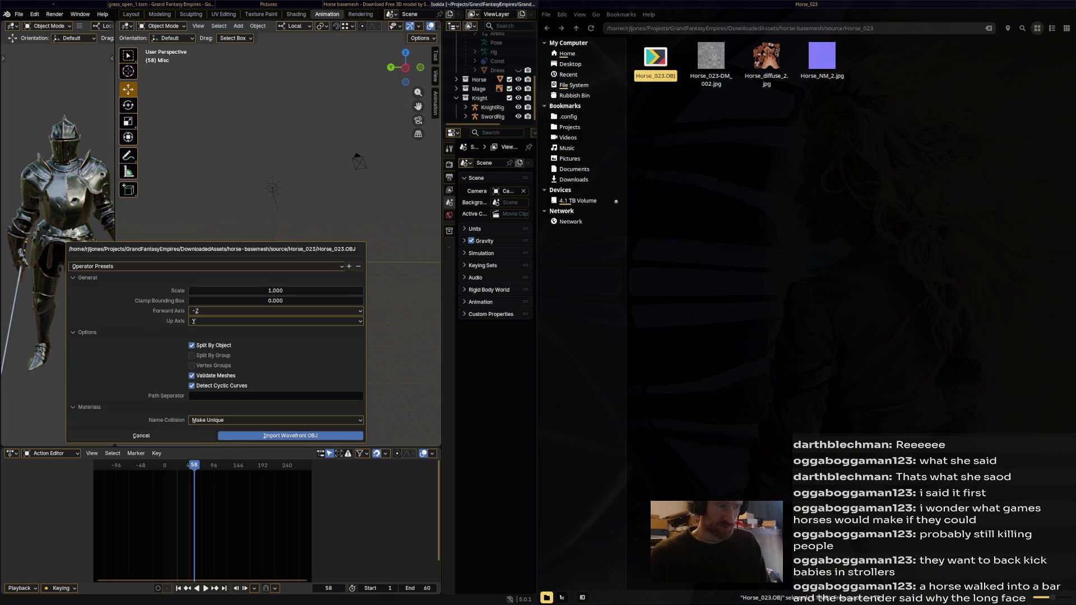
- Confirm the Wavefront OBJ import of Horse_023 and widen Blender across the screen
key(Return)
scroll(278, 244, up, 5)
scroll(278, 244, up, 2)
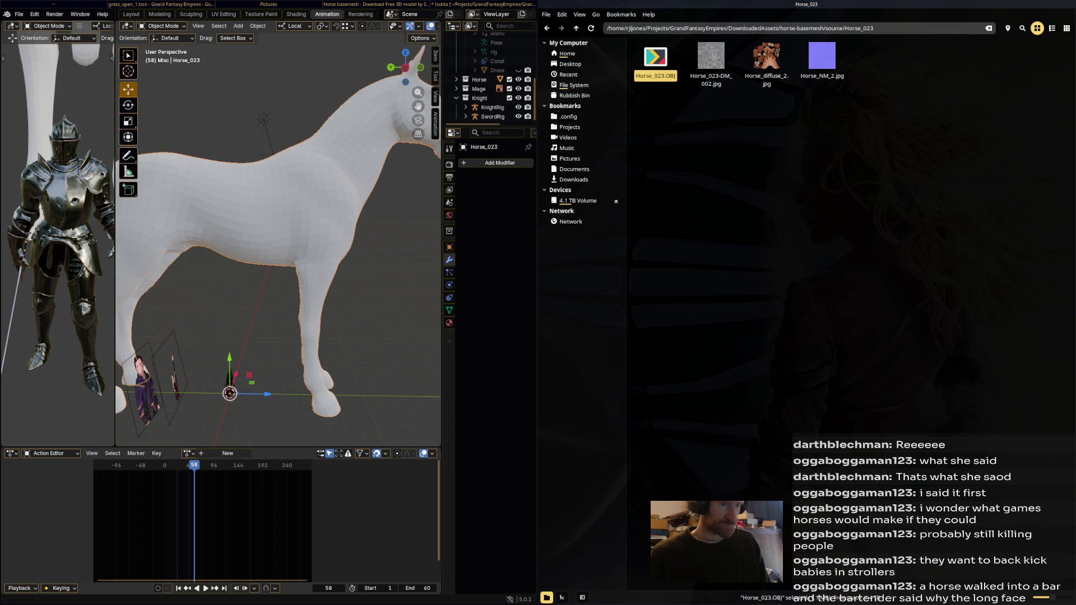
scroll(277, 243, down, 2)
scroll(278, 244, down, 1)
scroll(277, 244, down, 1)
scroll(278, 244, down, 2)
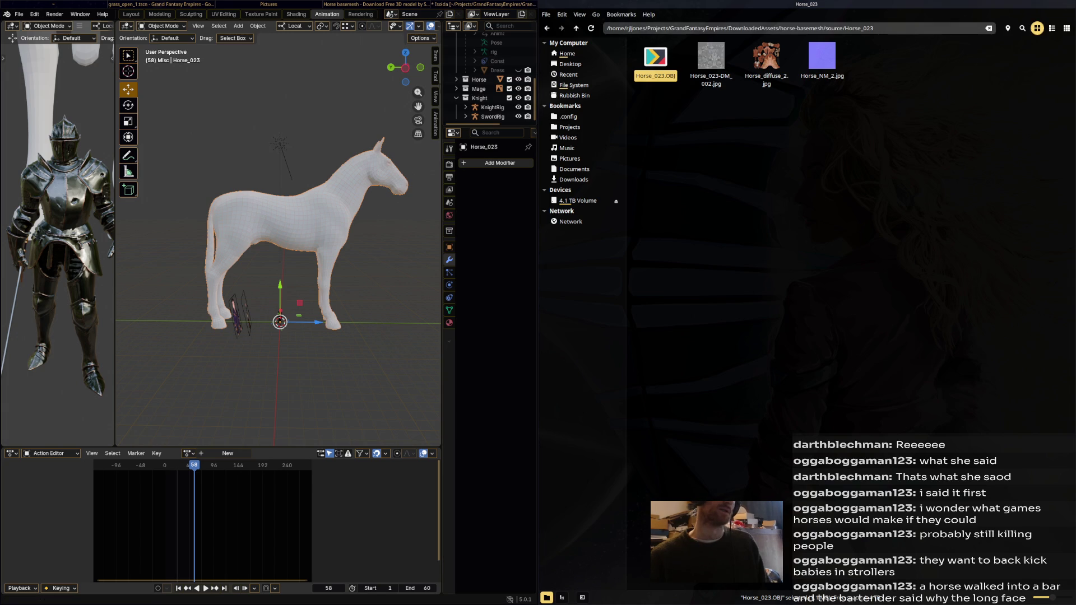
key(Escape)
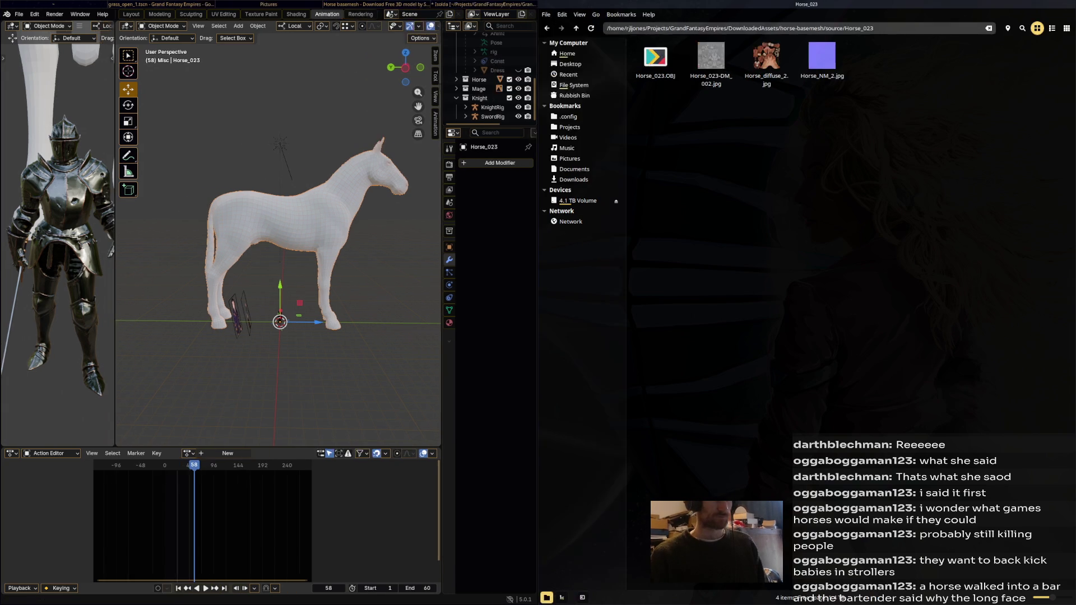
key(super+Right)
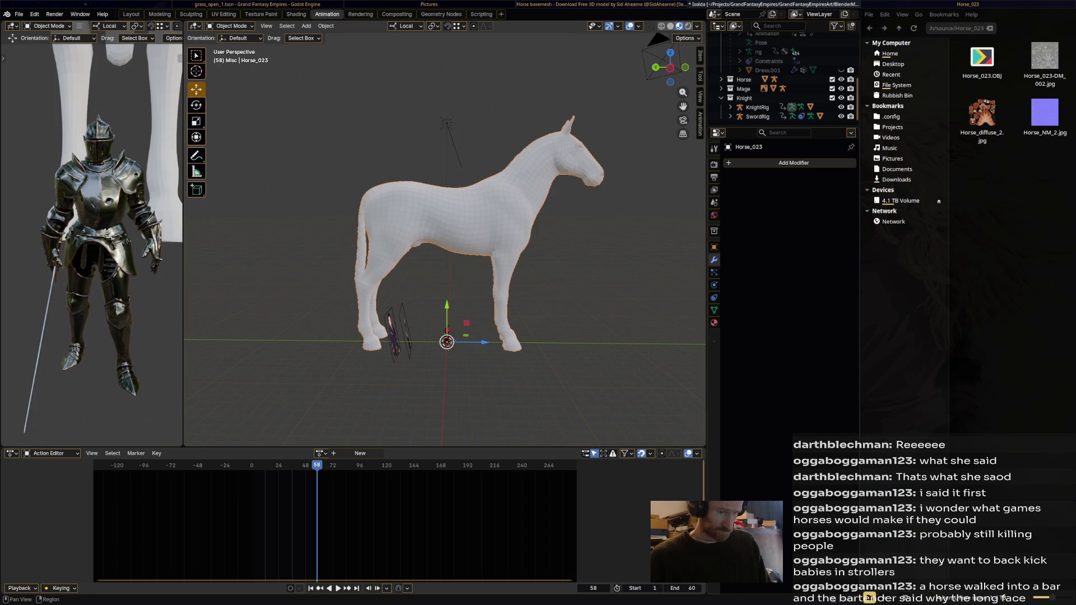
- View the horse's defaultMat material properties, then switch to the Rendering workspace
click(714, 322)
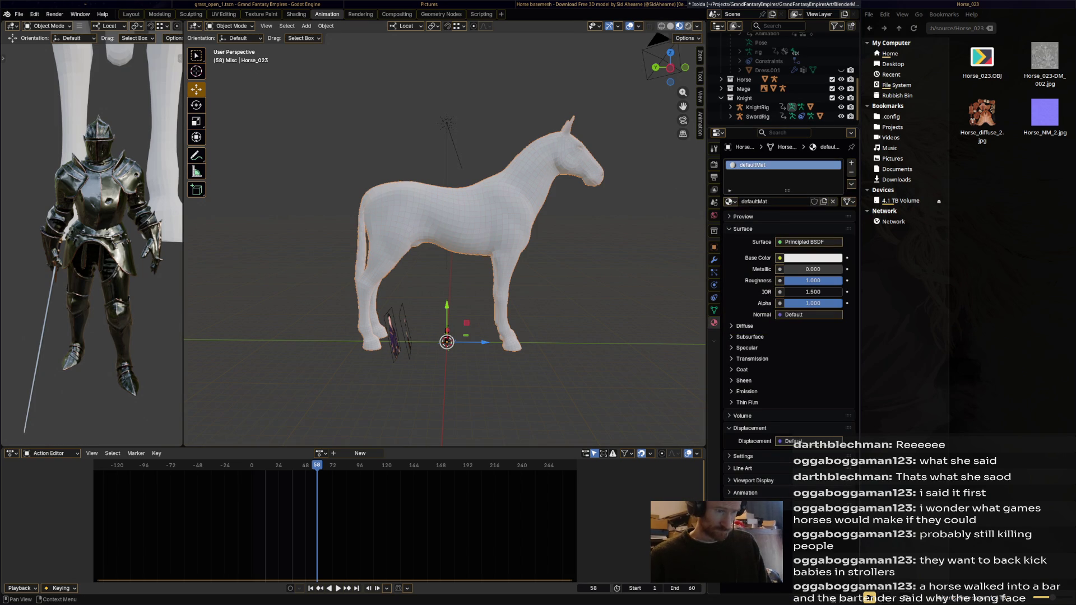
scroll(446, 244, up, 3)
scroll(446, 244, up, 2)
scroll(446, 243, up, 2)
middle_drag(447, 243, 471, 252)
scroll(446, 244, down, 5)
scroll(446, 244, up, 1)
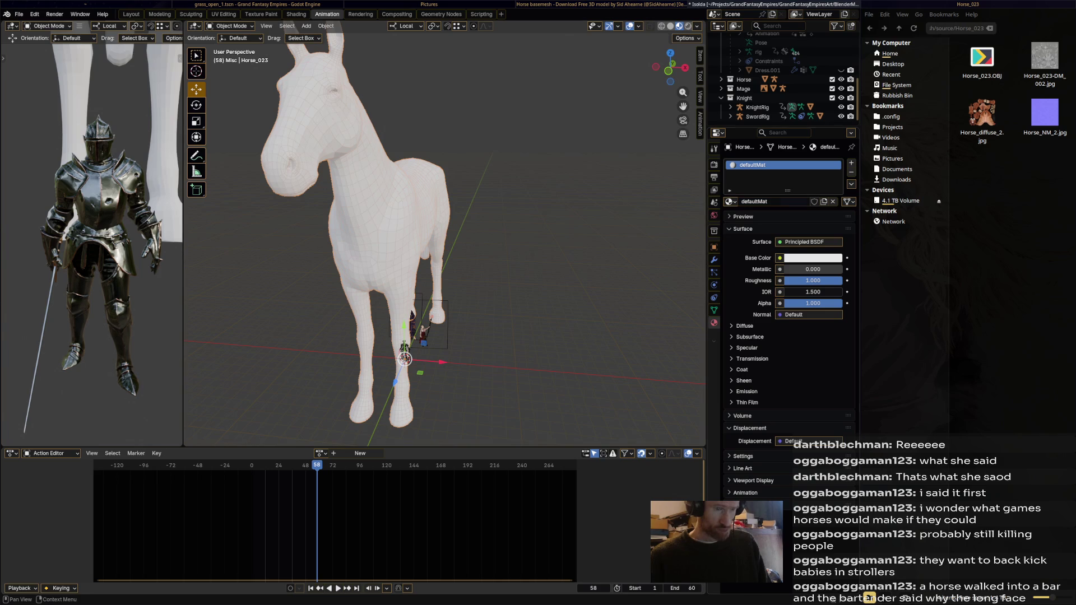
scroll(783, 80, up, 5)
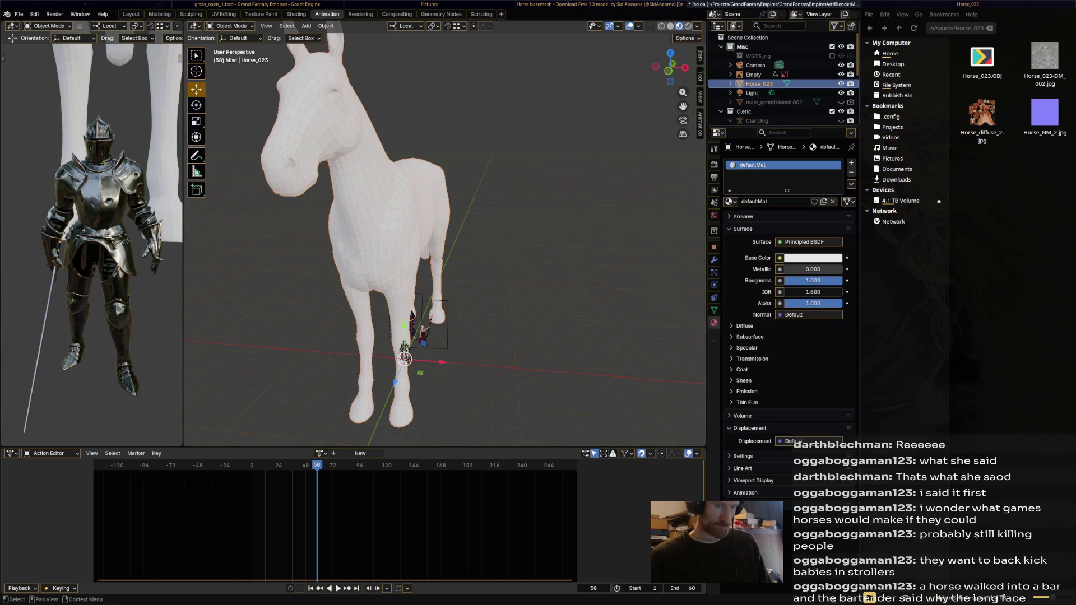
click(360, 14)
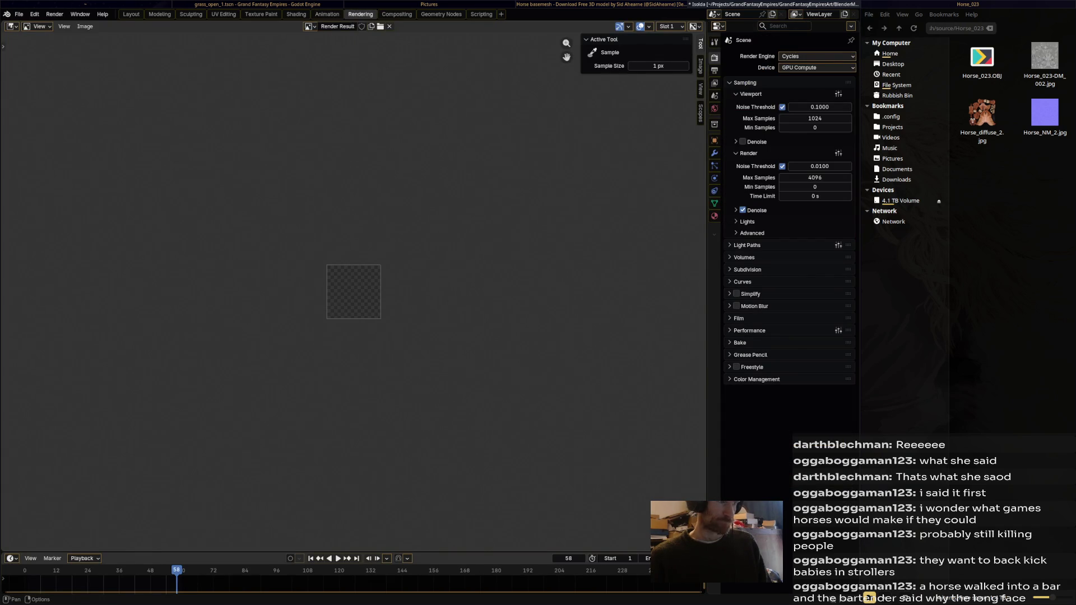
- Enter the Shading workspace and move the Principled BSDF and Material Output nodes down and apart
click(296, 13)
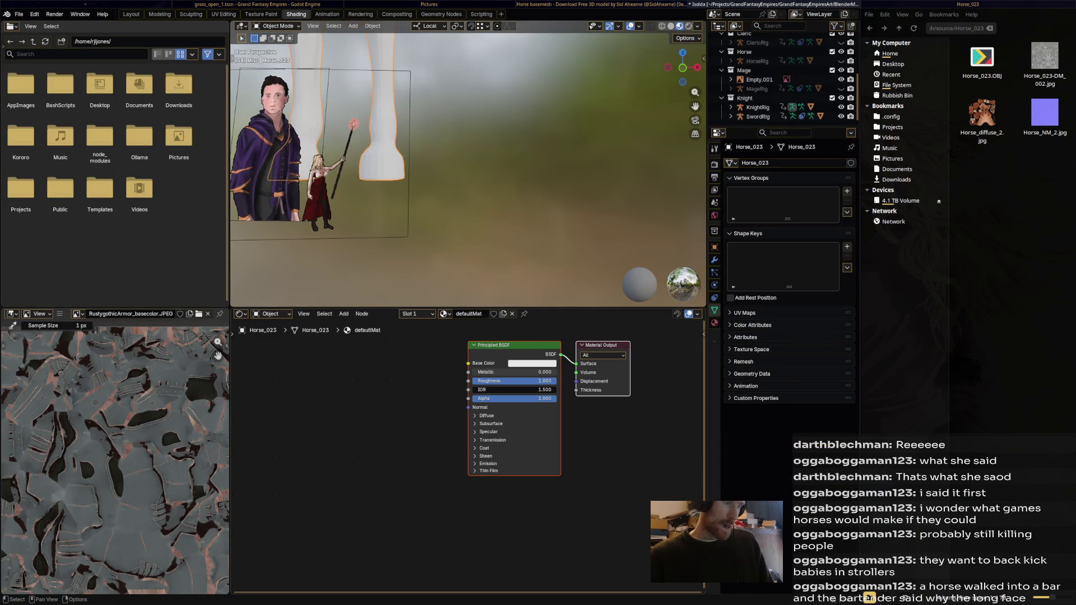
drag(513, 345, 506, 394)
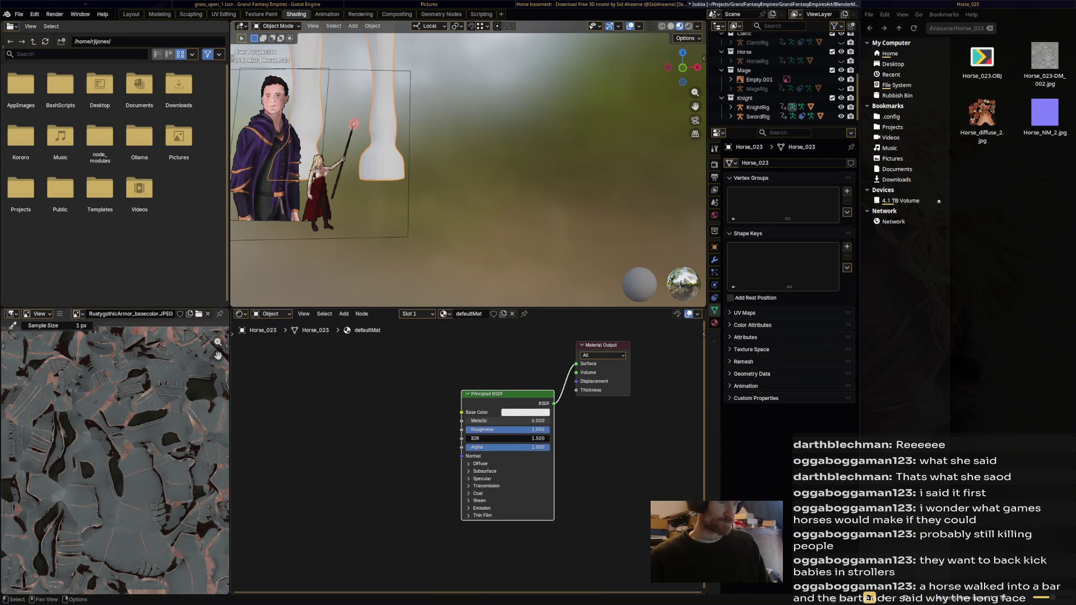
drag(607, 344, 617, 381)
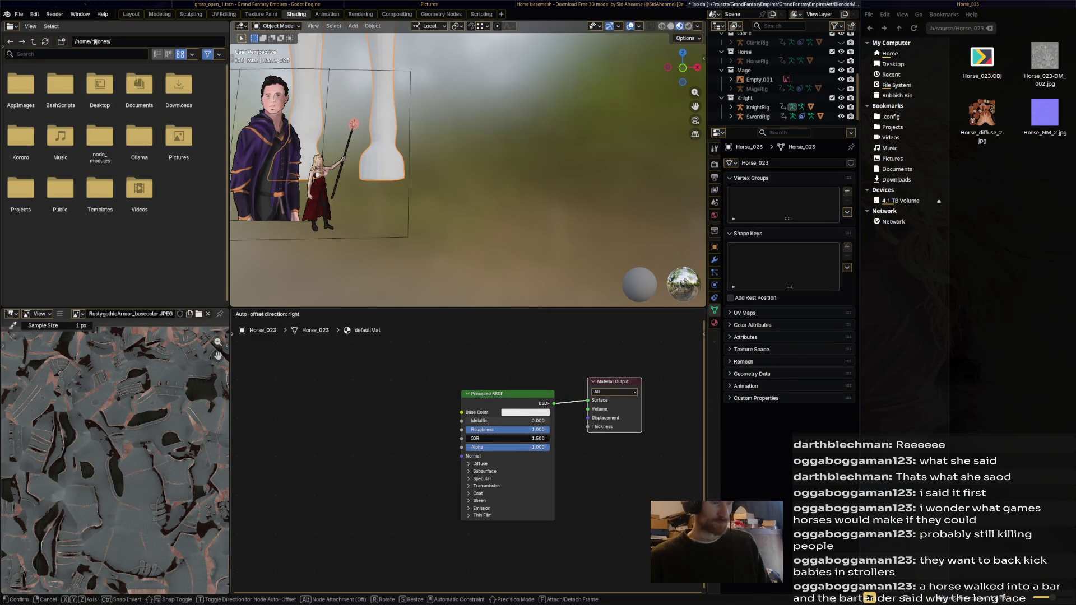
right_click(328, 385)
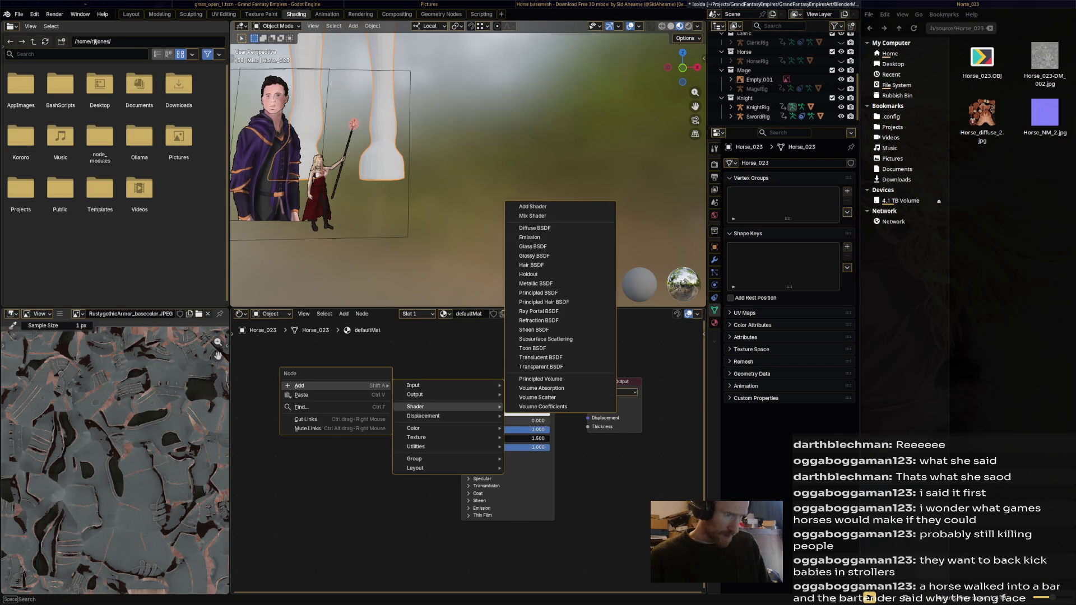
key(Escape)
key(Escape)
key(Escape)
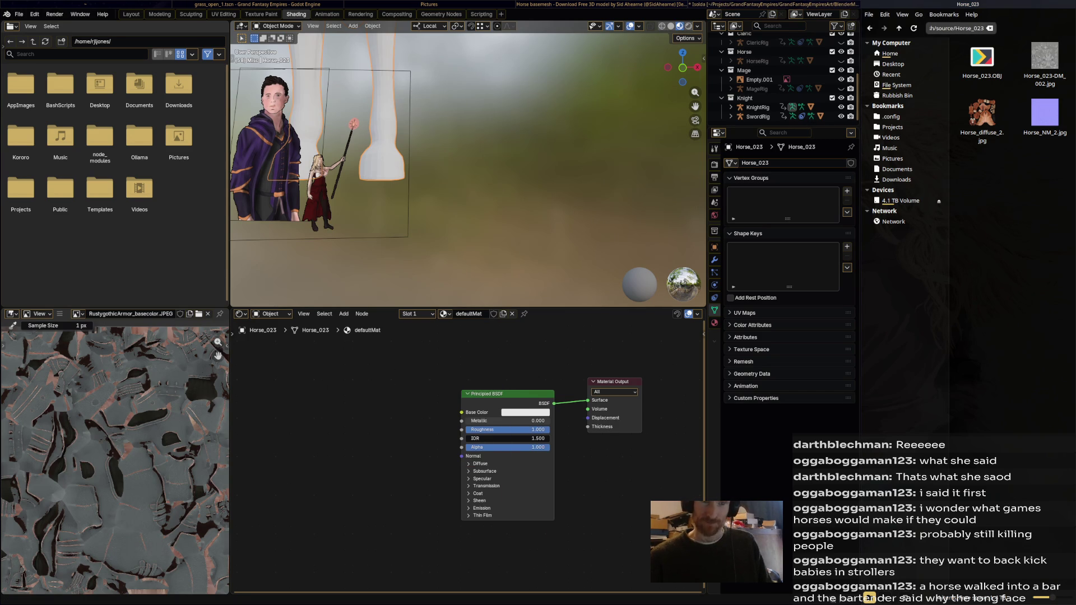
right_click(278, 486)
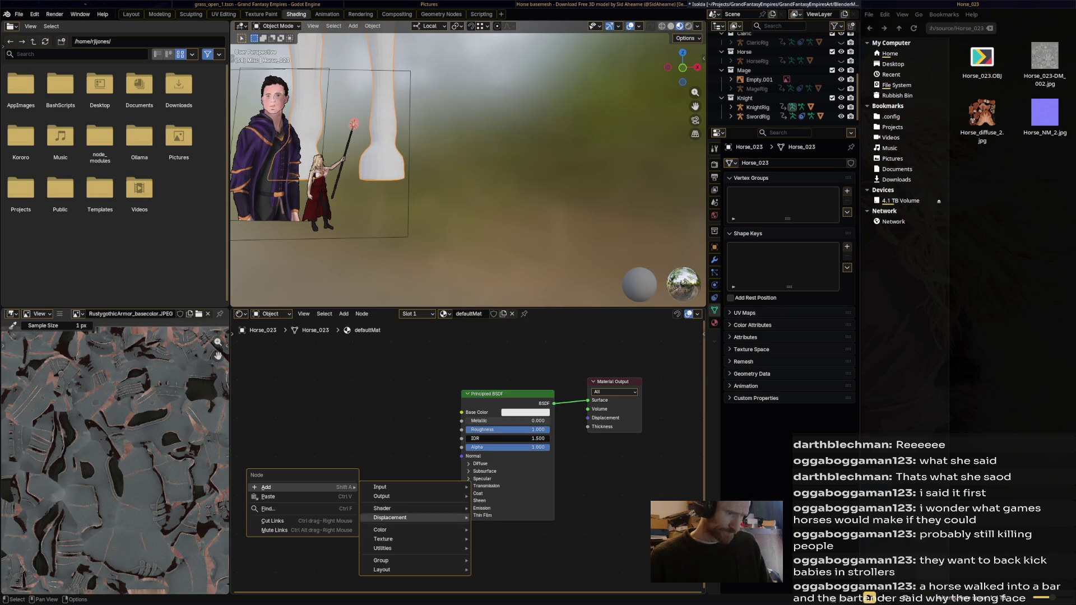
- Add an Image Texture node left of the Principled BSDF and begin browsing for its image
key(Escape)
right_click(240, 445)
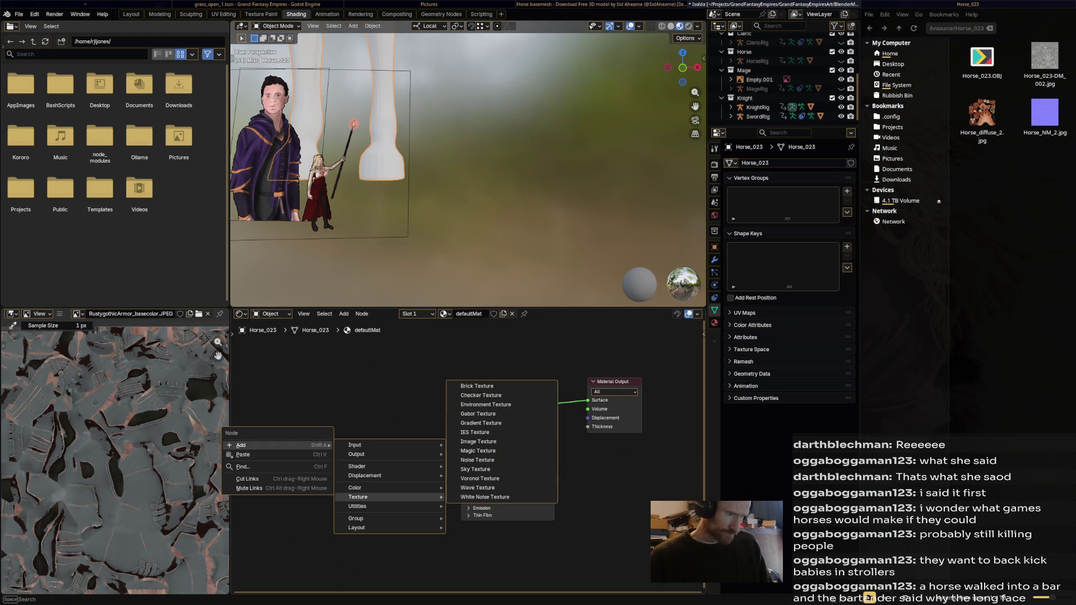
click(489, 442)
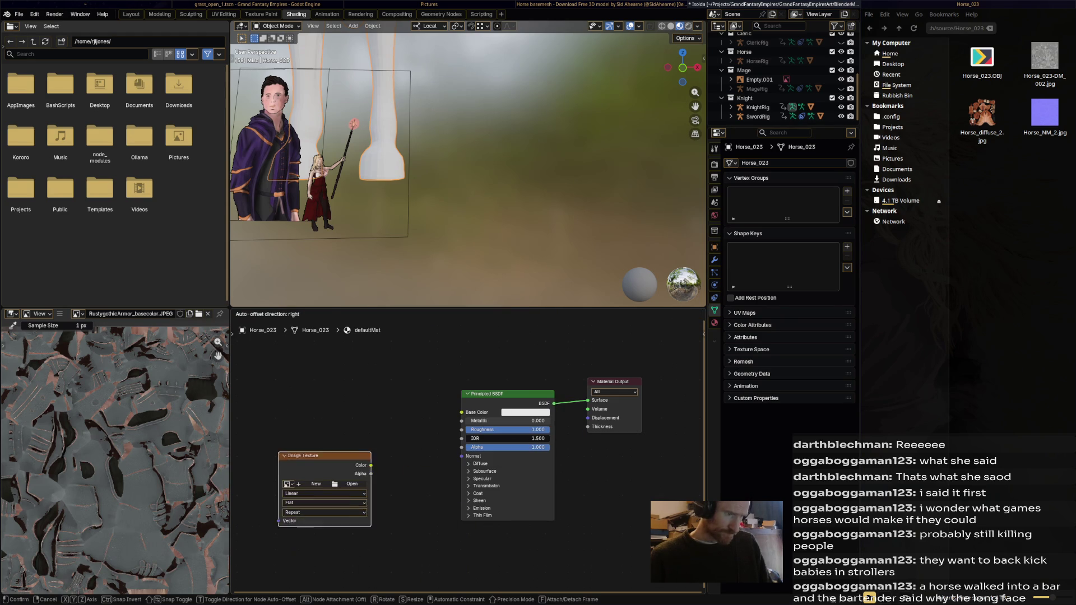
click(326, 443)
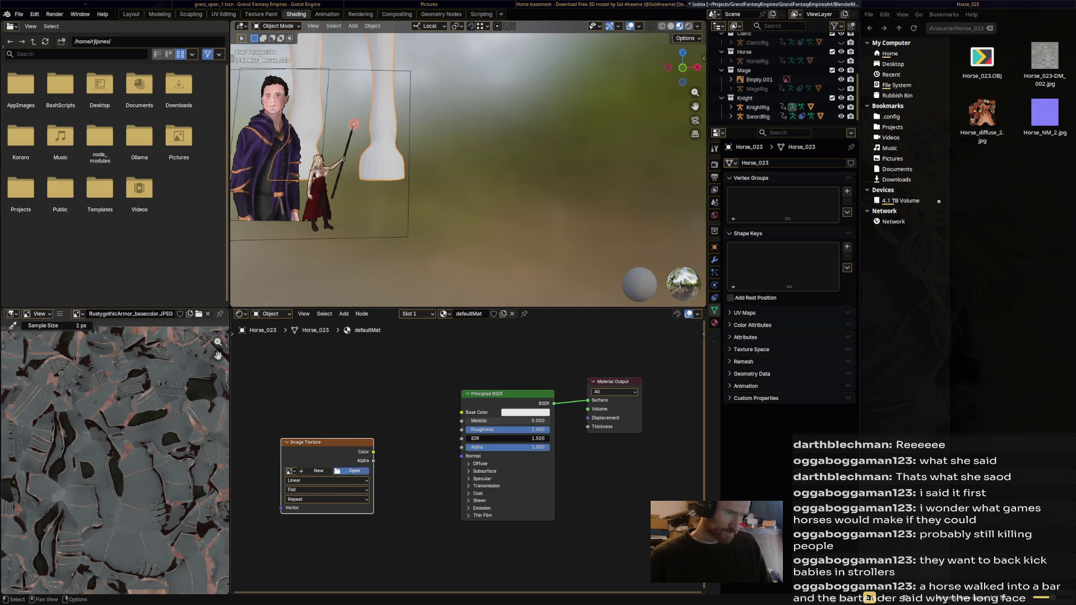
click(354, 471)
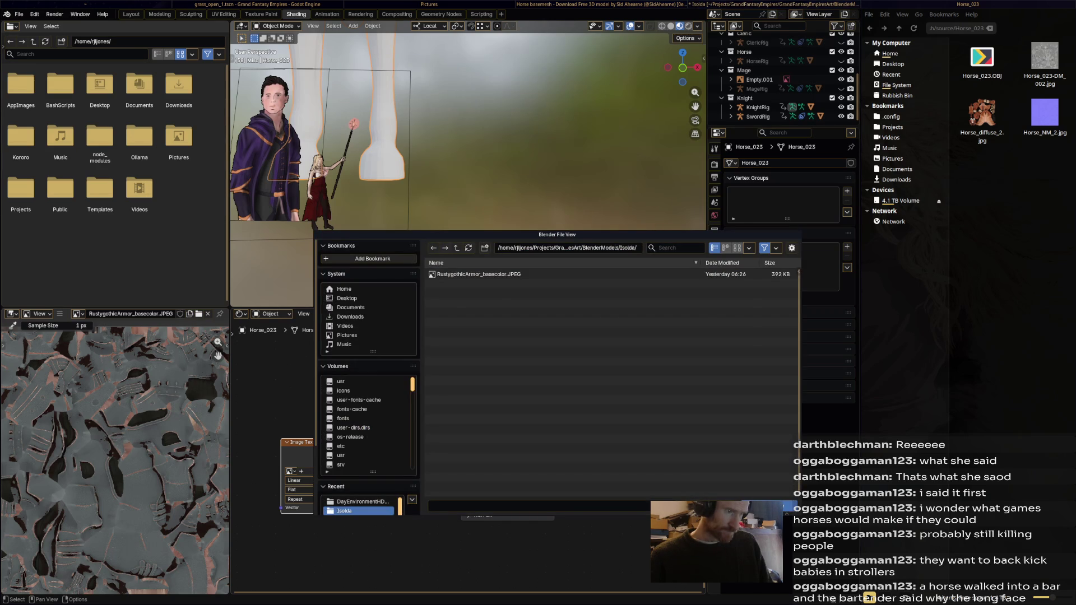
- Browse to DownloadedAssets/horse-basemesh/textures and load Horse_NM_2.jpeg into the image node
click(456, 247)
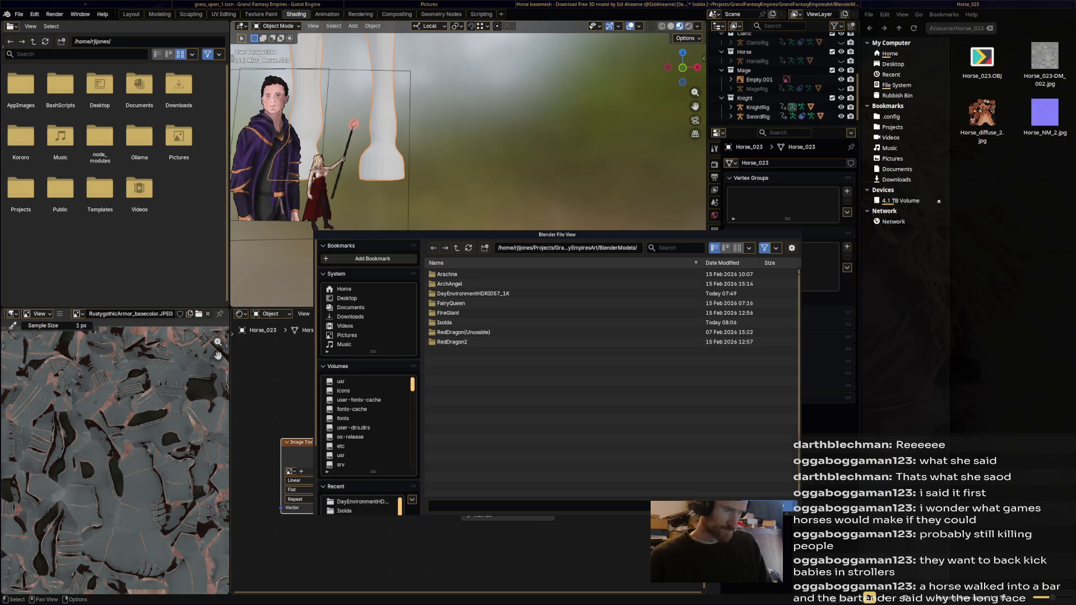
key(BackSpace)
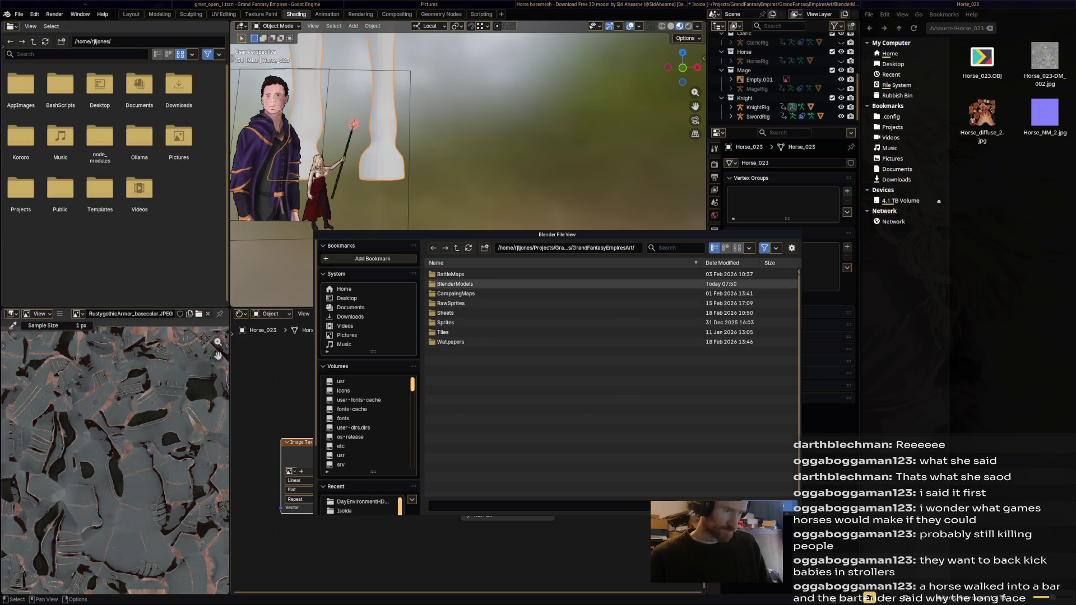
double_click(455, 284)
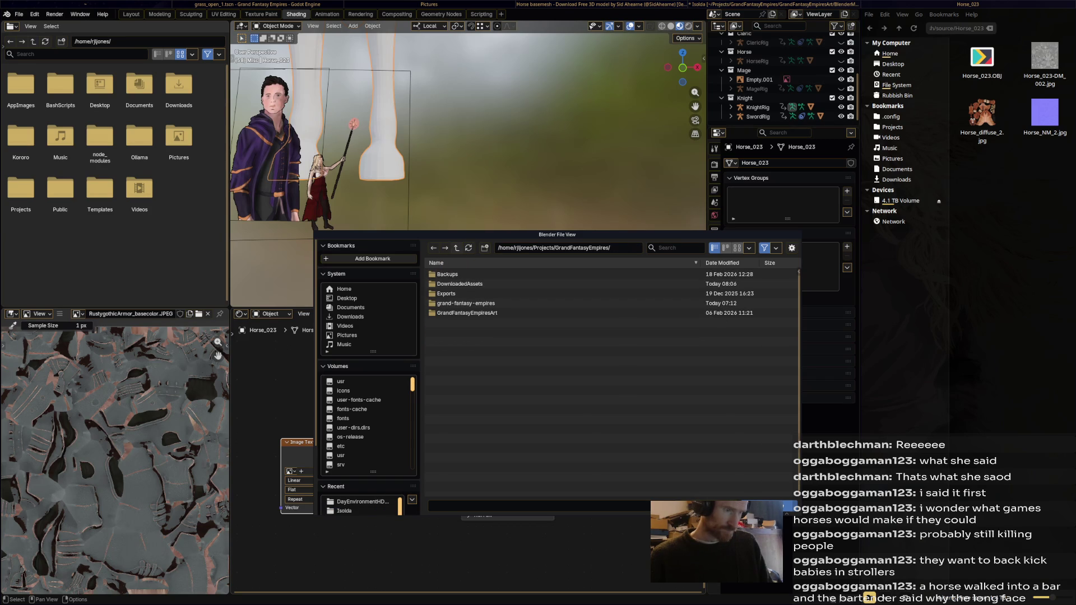
double_click(455, 283)
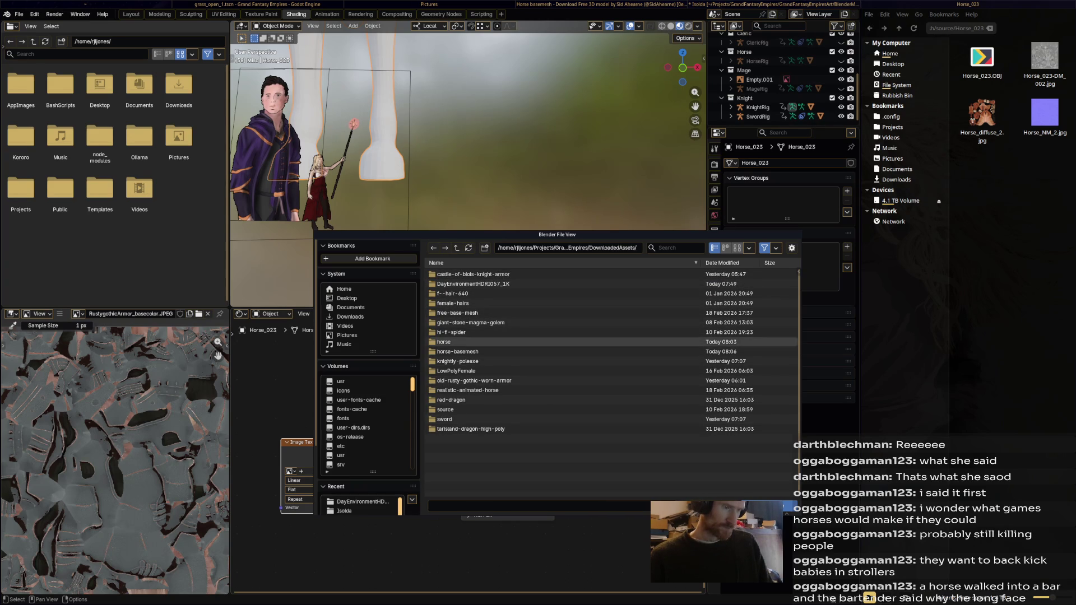
click(458, 352)
click(447, 284)
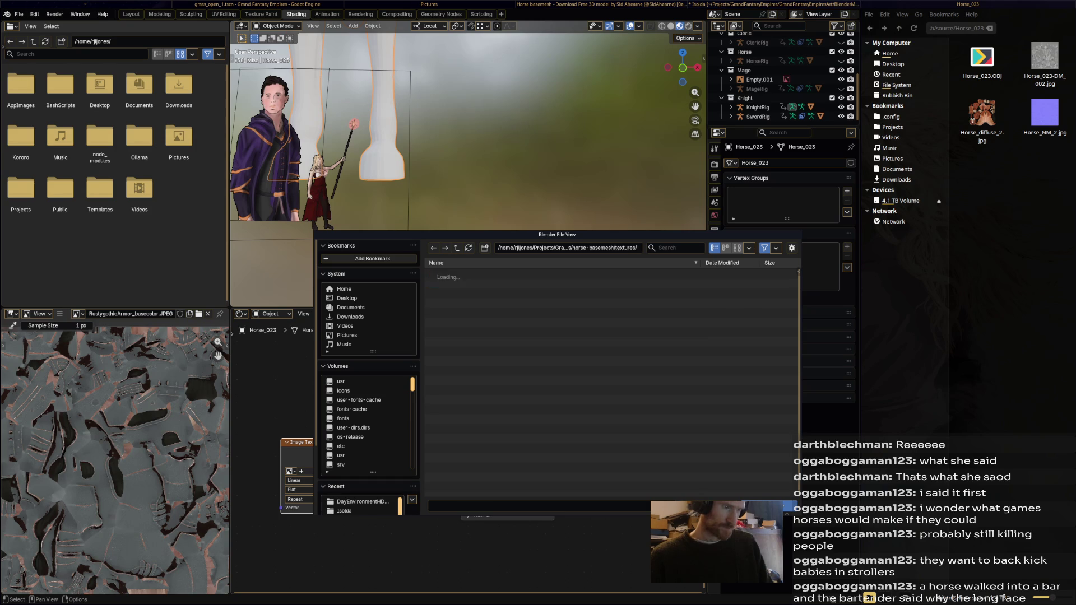
double_click(447, 285)
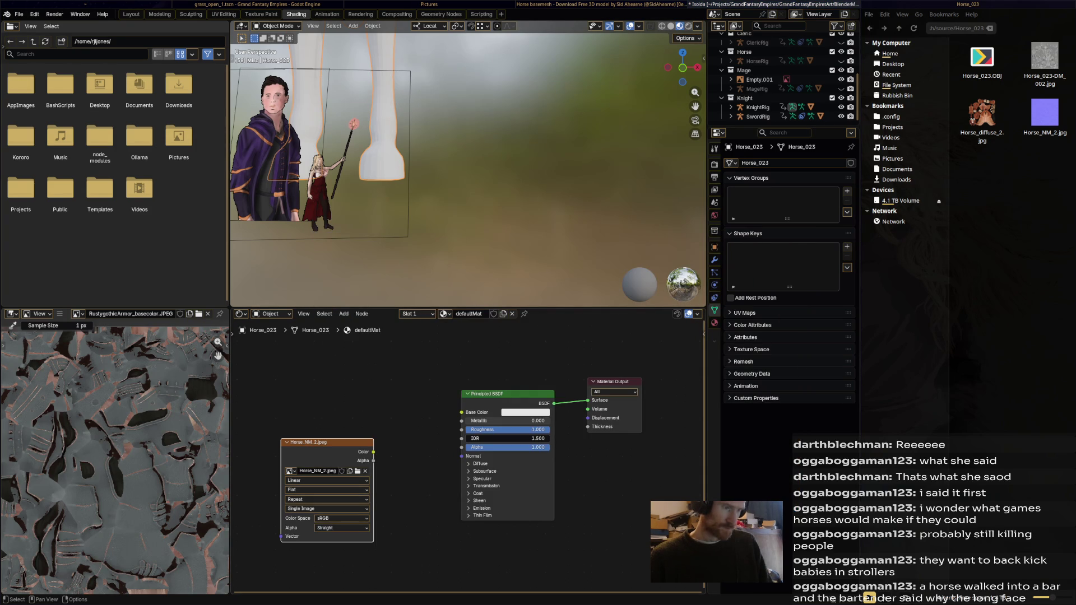
- Link Horse_NM_2's Color output to the BSDF Normal input and preview the normal-map image
drag(373, 452, 380, 452)
drag(466, 456, 467, 456)
scroll(467, 168, down, 2)
scroll(466, 168, down, 3)
scroll(467, 168, down, 2)
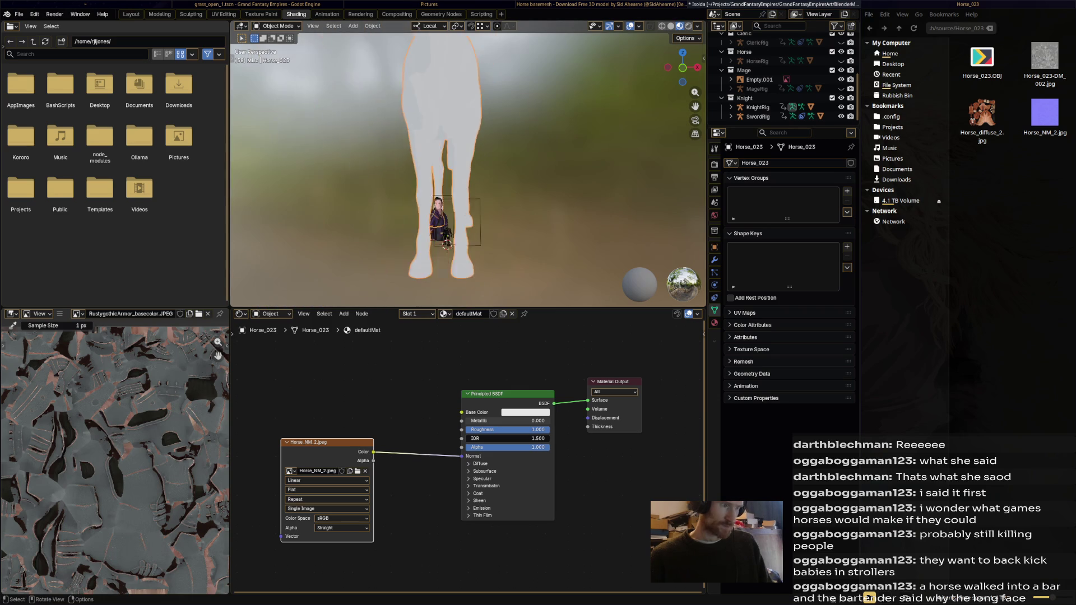
middle_drag(466, 168, 539, 168)
scroll(466, 168, up, 3)
middle_drag(467, 168, 488, 168)
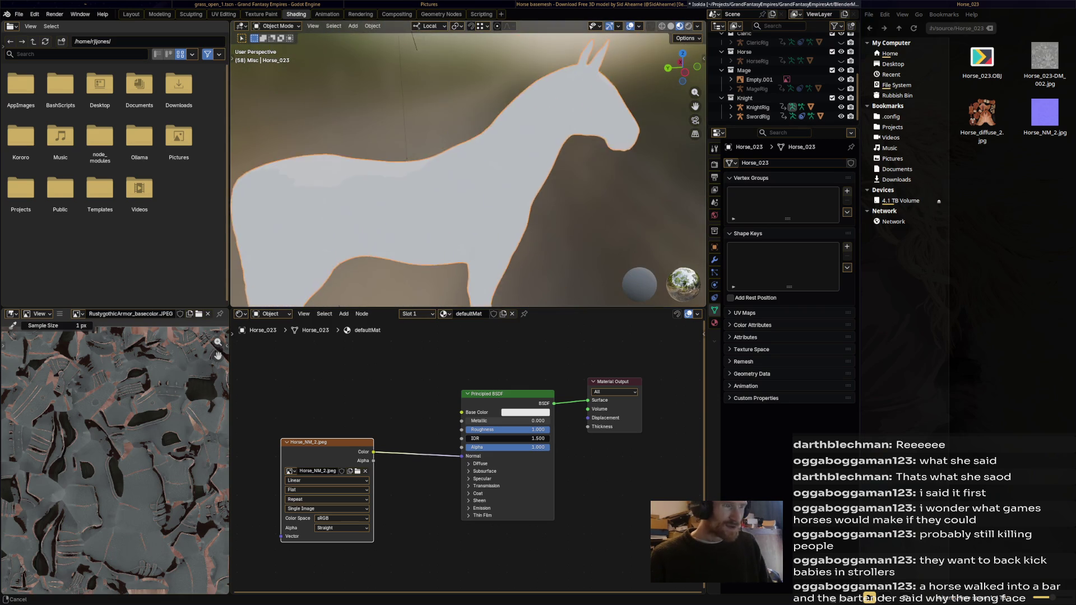
scroll(467, 168, up, 3)
click(1044, 113)
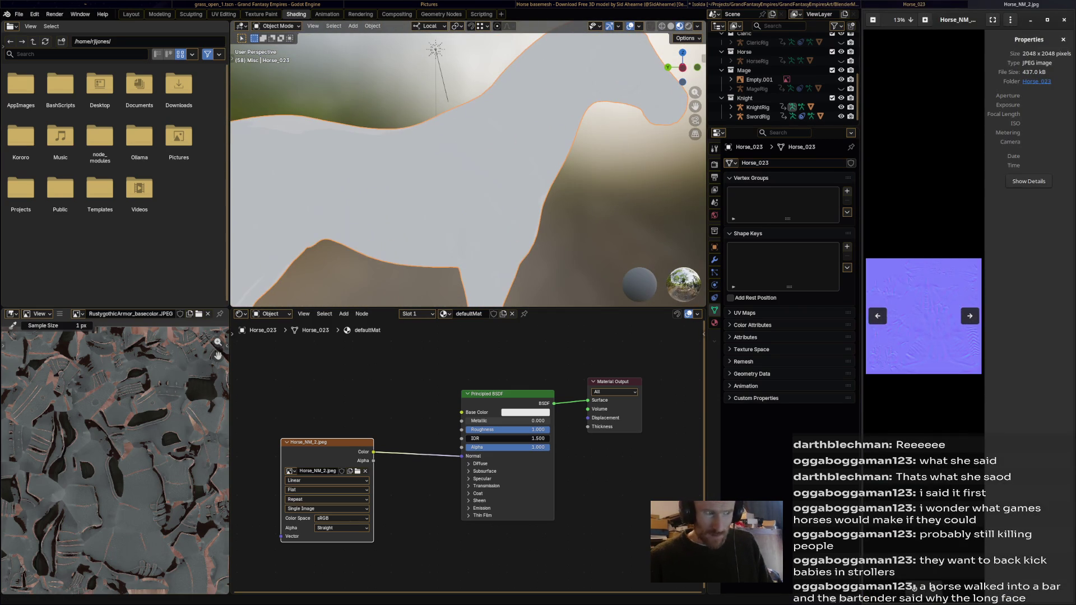
scroll(924, 317, down, 2)
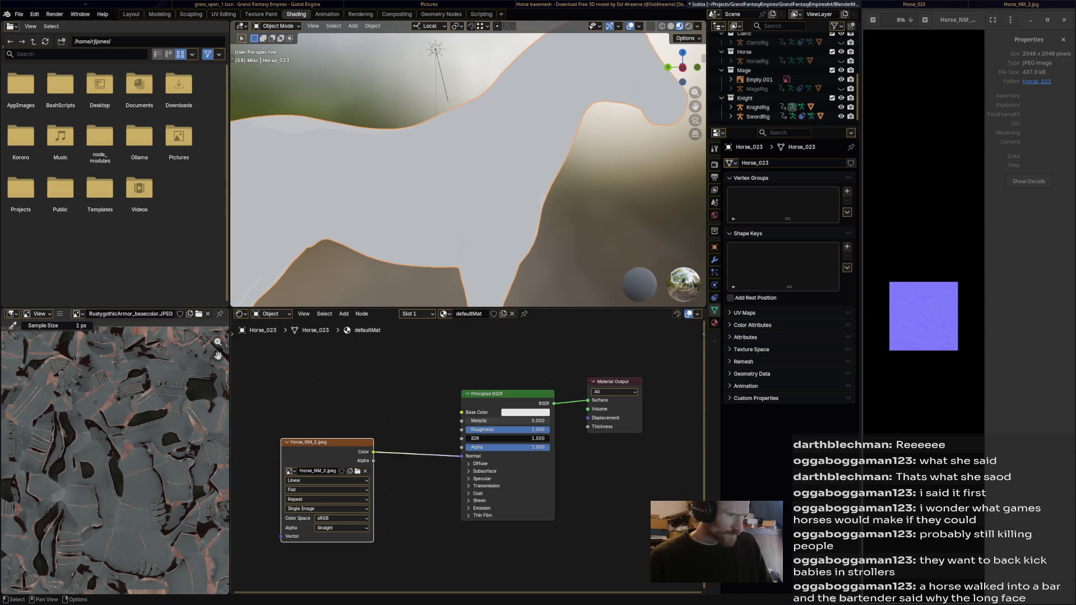
- Reposition the normal-map image node and review its colour space and alpha settings, keeping Straight alpha
middle_drag(468, 168, 504, 177)
drag(320, 441, 364, 440)
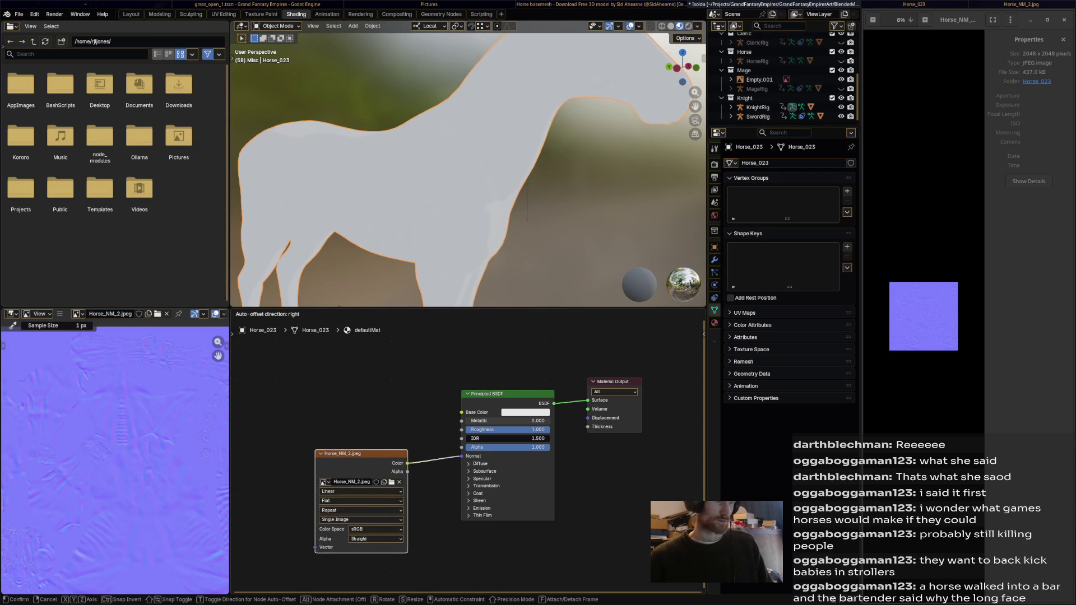
mouse_move(468, 169)
middle_down()
mouse_move(505, 177)
mouse_move(497, 172)
middle_up()
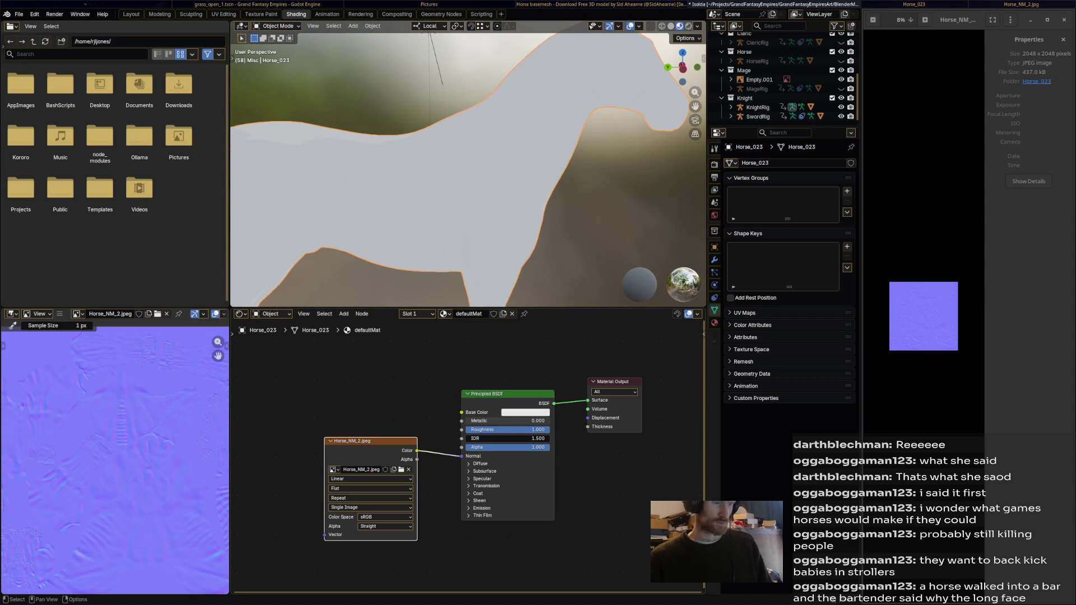
click(507, 393)
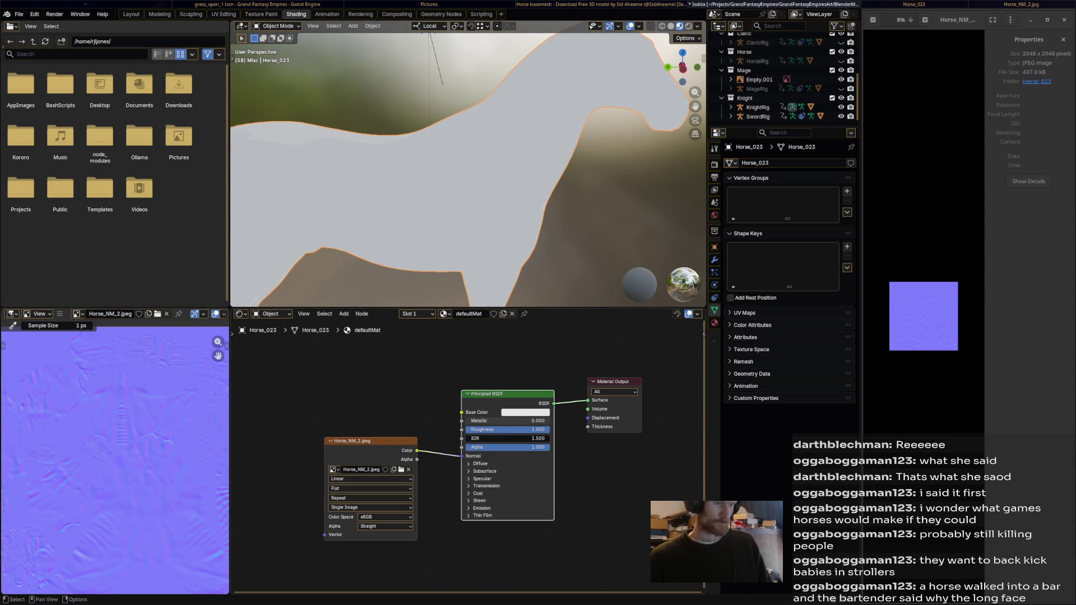
drag(370, 441, 312, 436)
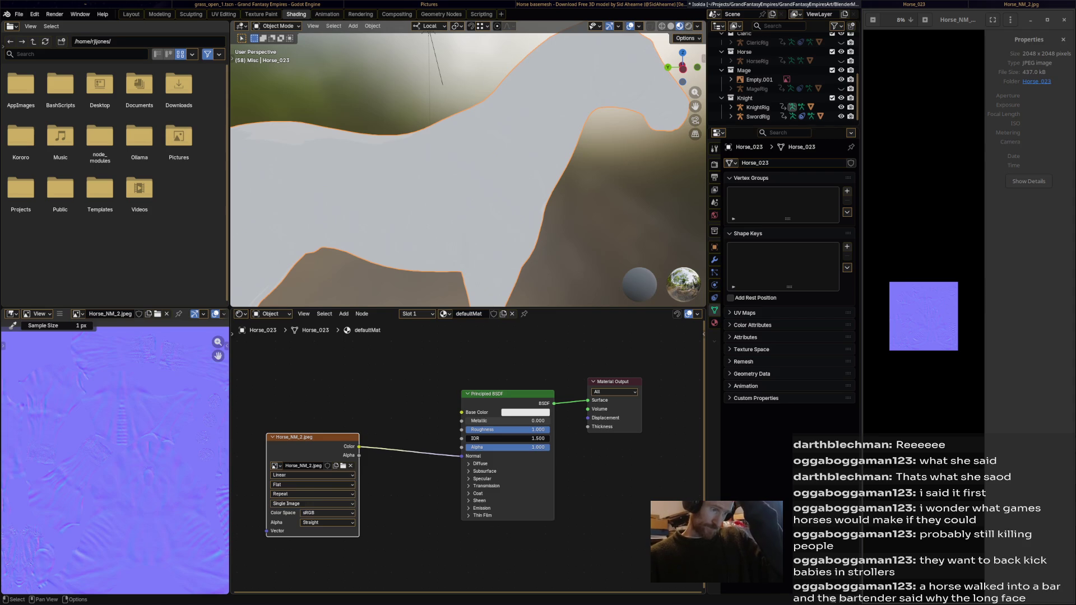
click(327, 513)
click(327, 522)
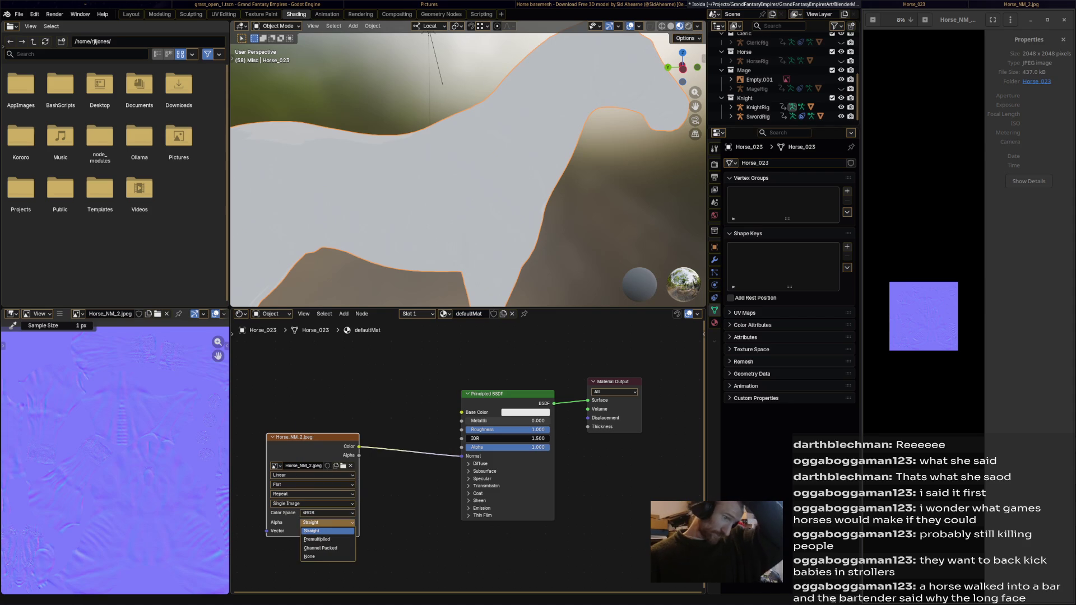
click(326, 531)
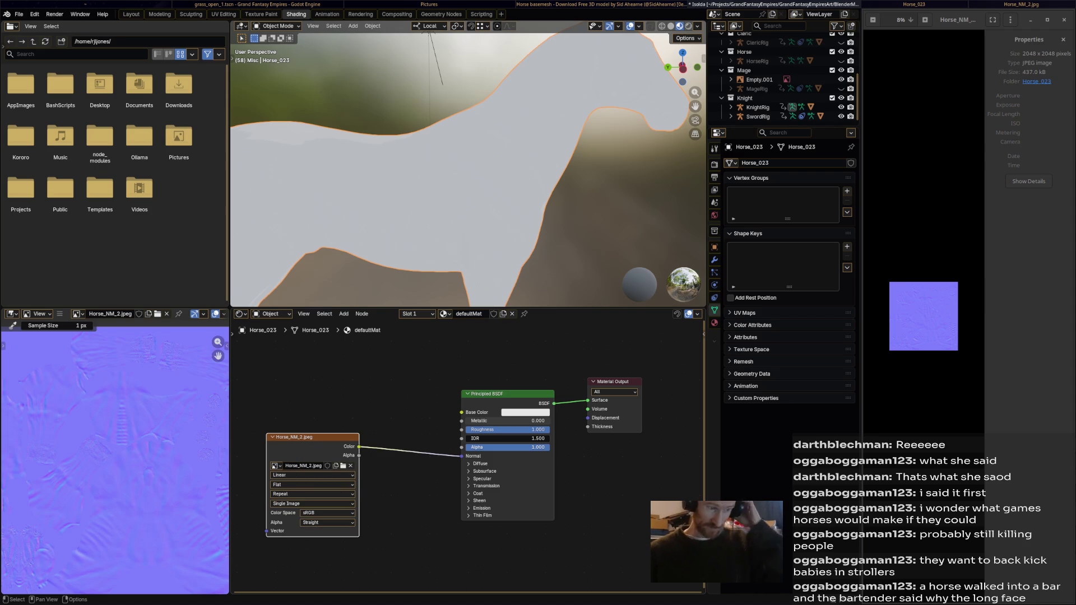
- Replace the Color-to-Normal link with the image's Alpha output and close the normal-map preview
key(ctrl+z)
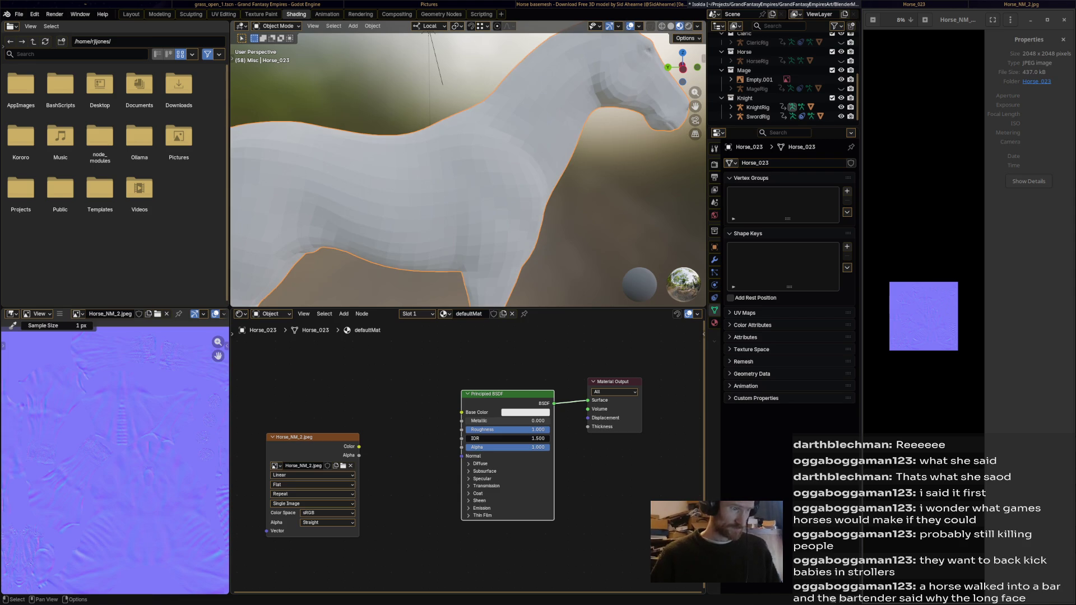
drag(359, 455, 464, 456)
middle_drag(469, 168, 656, 168)
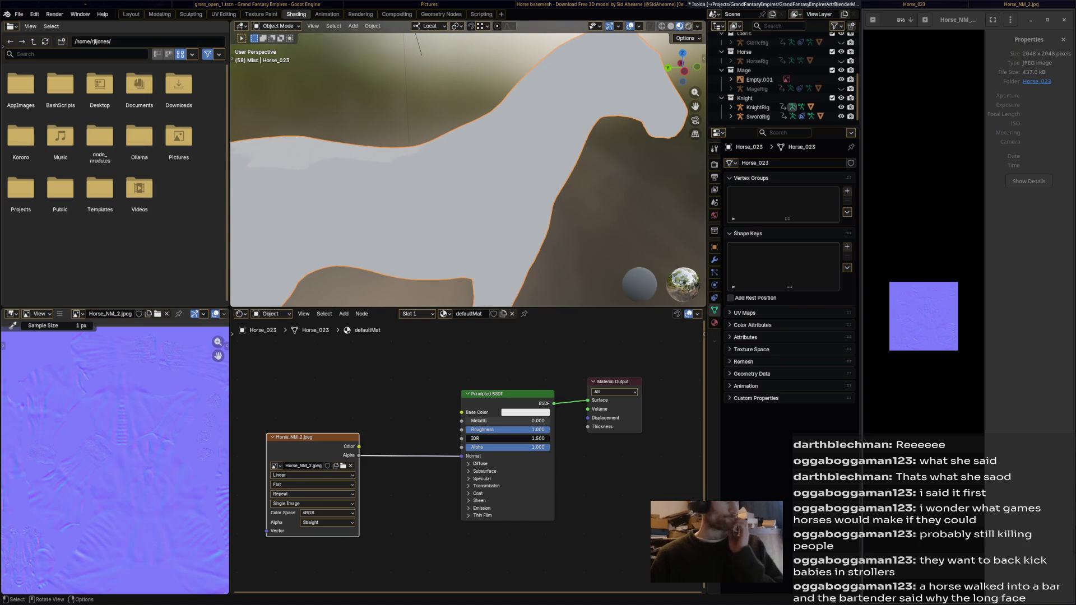
middle_drag(469, 169, 555, 143)
click(908, 588)
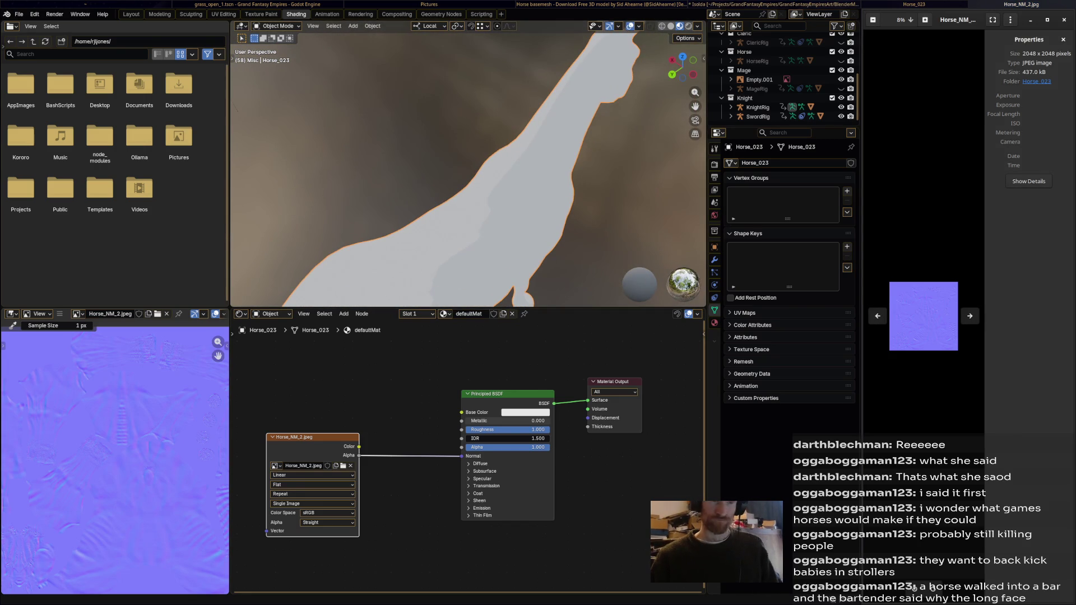
key(ctrl+w)
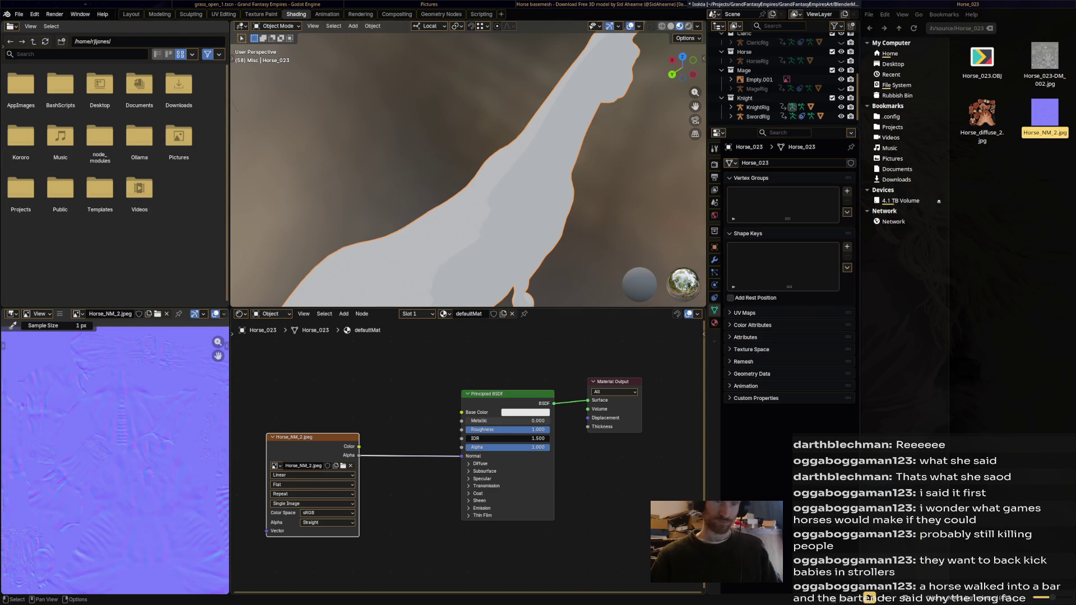
right_click(307, 340)
click(404, 379)
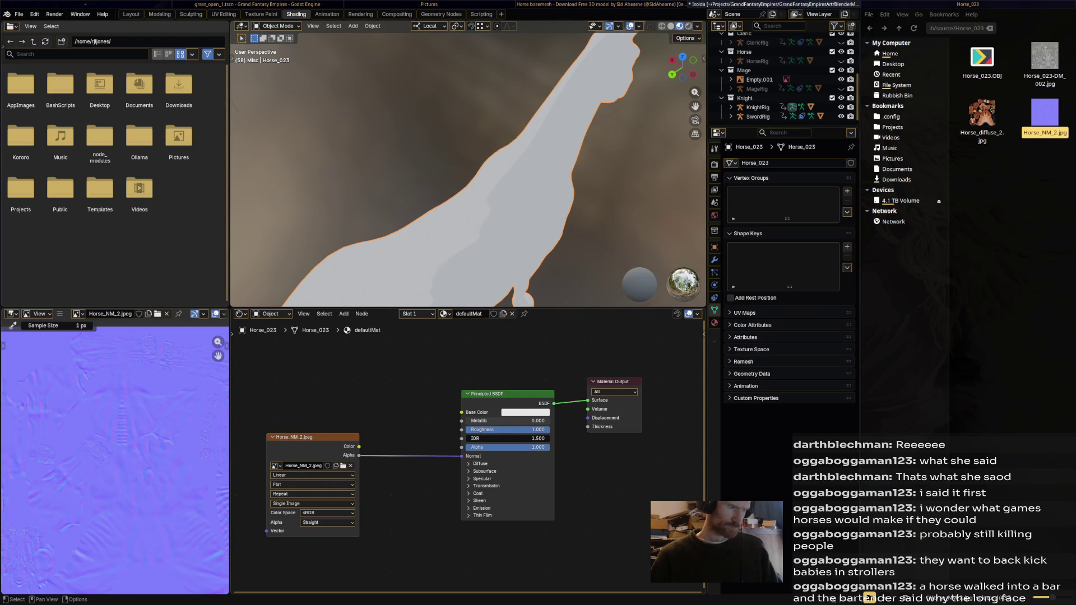
right_click(316, 365)
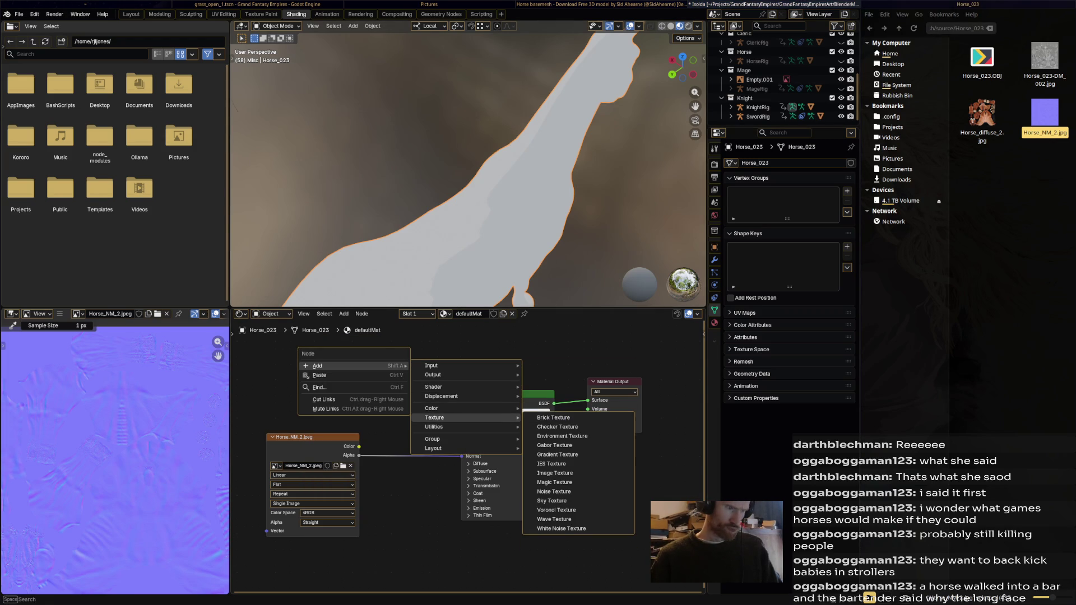
- Add a second Image Texture node and load Horse_diffuse_3.jpg from the horse-basemesh textures folder
click(555, 472)
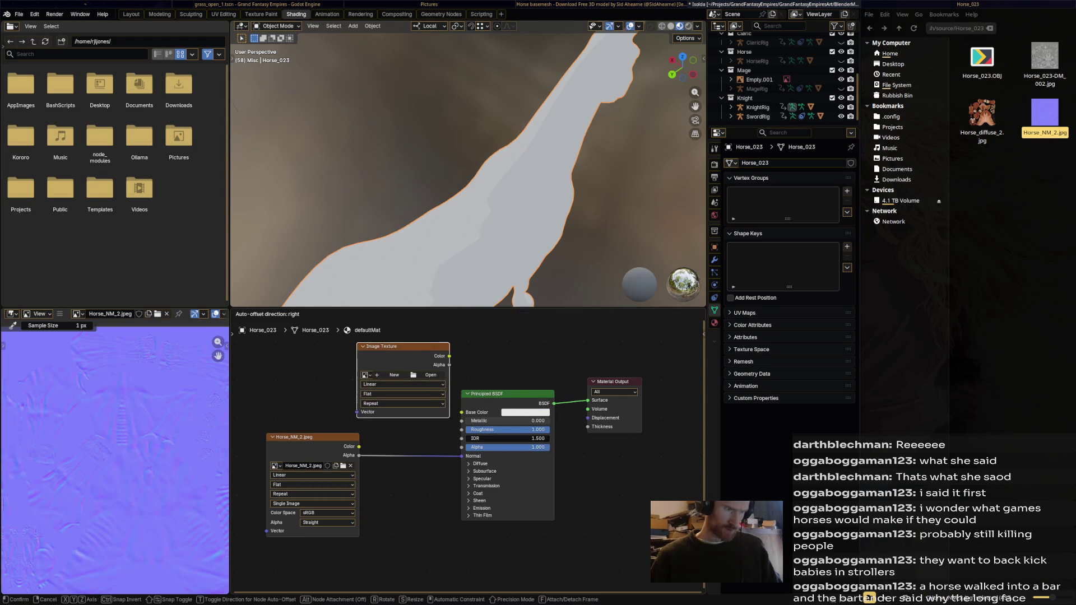
click(403, 378)
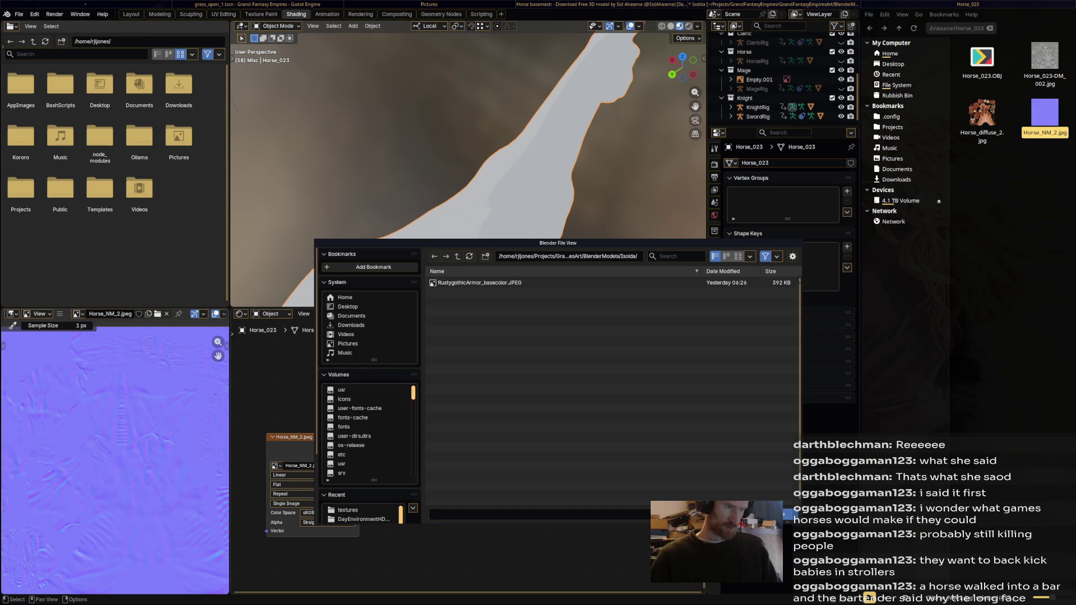
key(BackSpace)
key(BackSpace)
key(BackSpace)
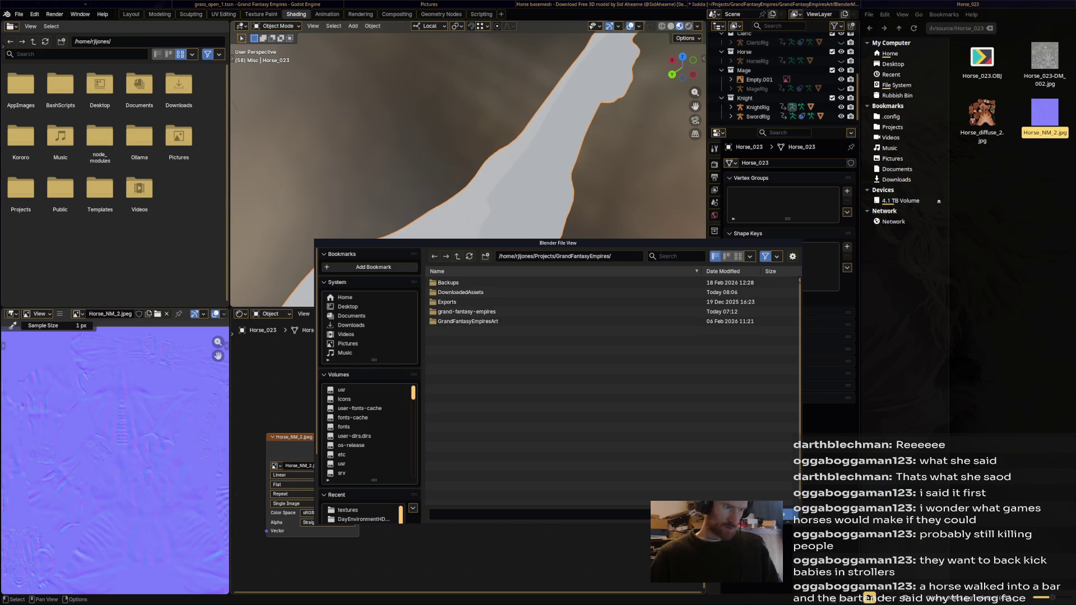
double_click(454, 292)
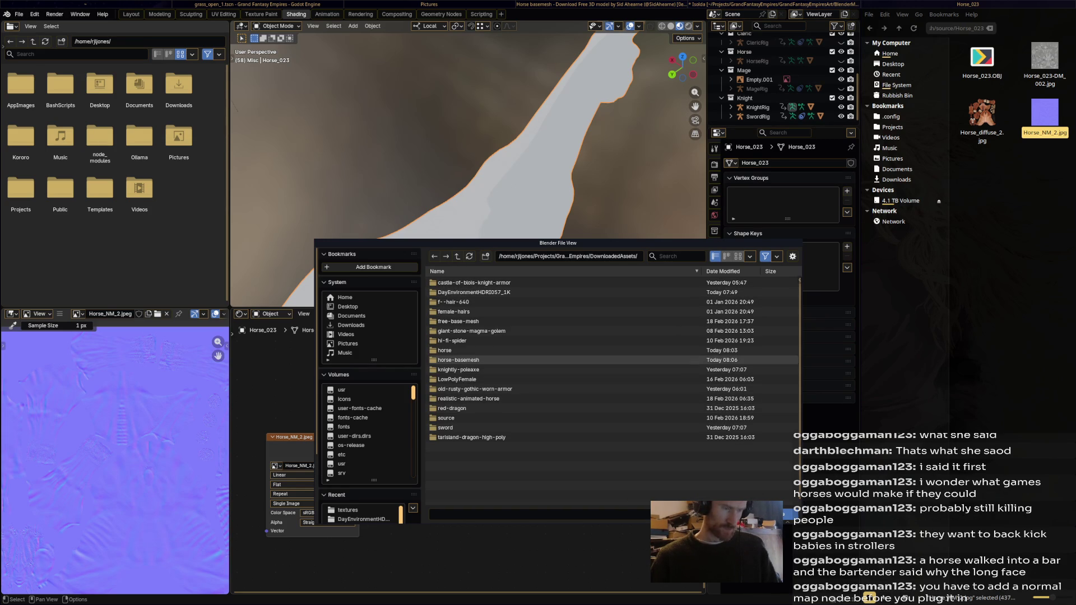
double_click(459, 360)
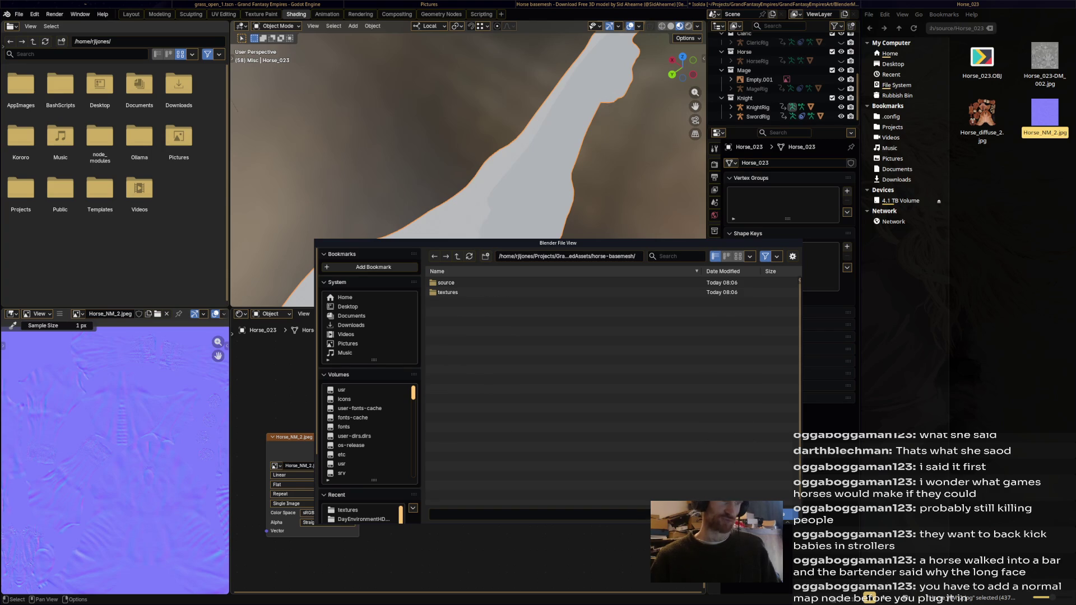
double_click(446, 283)
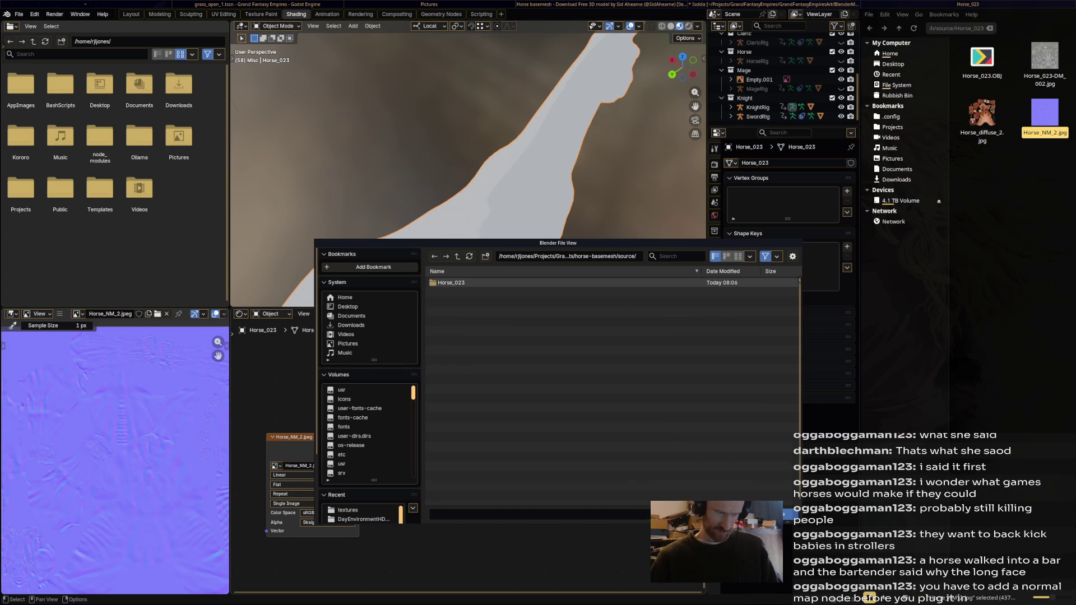
click(348, 509)
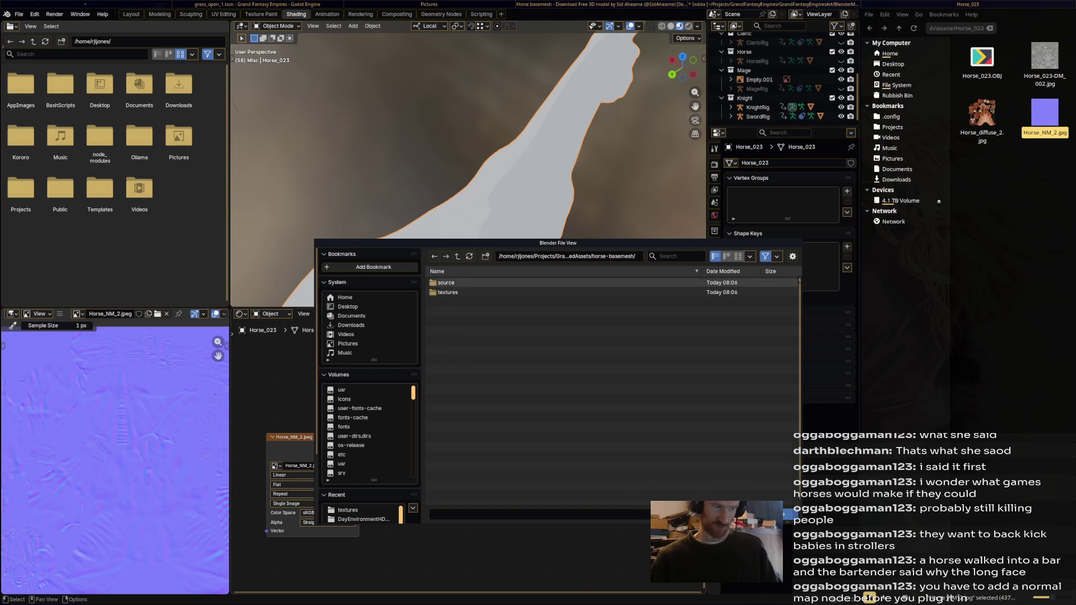
double_click(461, 283)
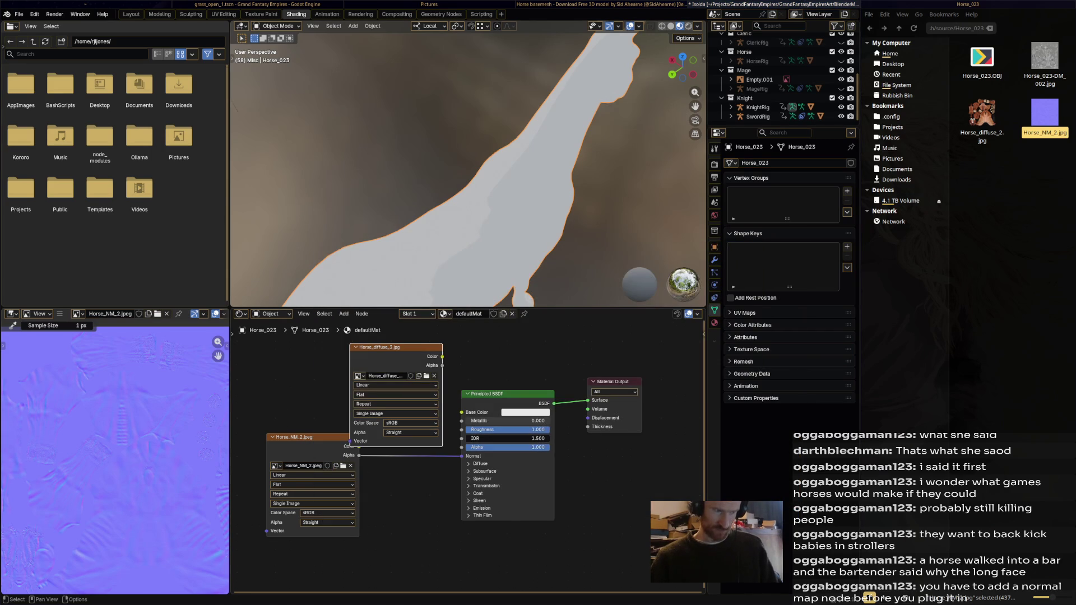
- Connect the diffuse image's Color to the BSDF Base Color and move the normal-map node lower
drag(441, 357, 444, 357)
drag(461, 412, 461, 412)
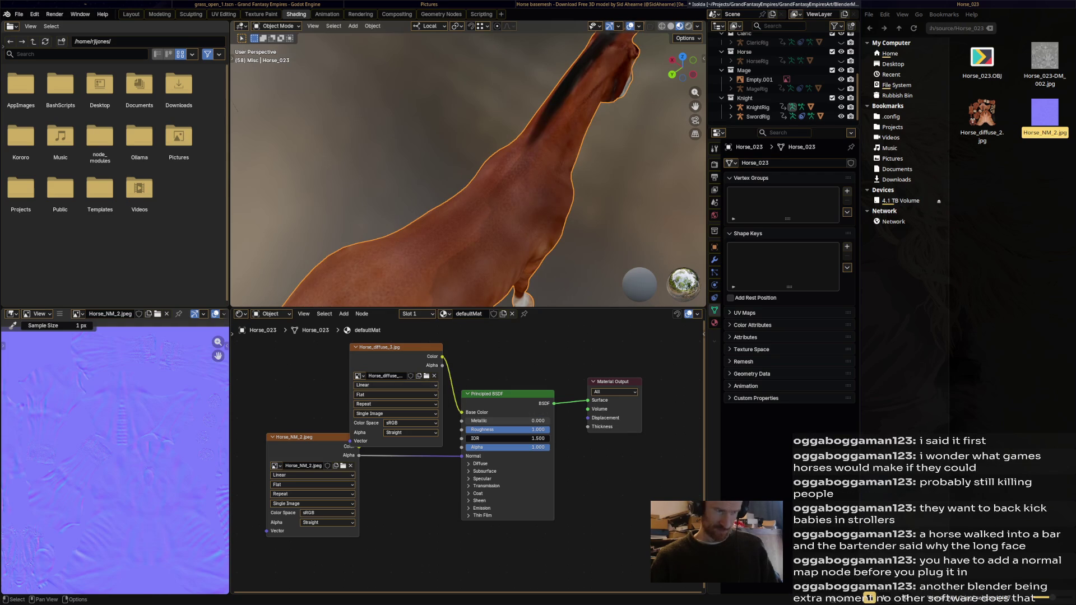
drag(303, 437, 304, 492)
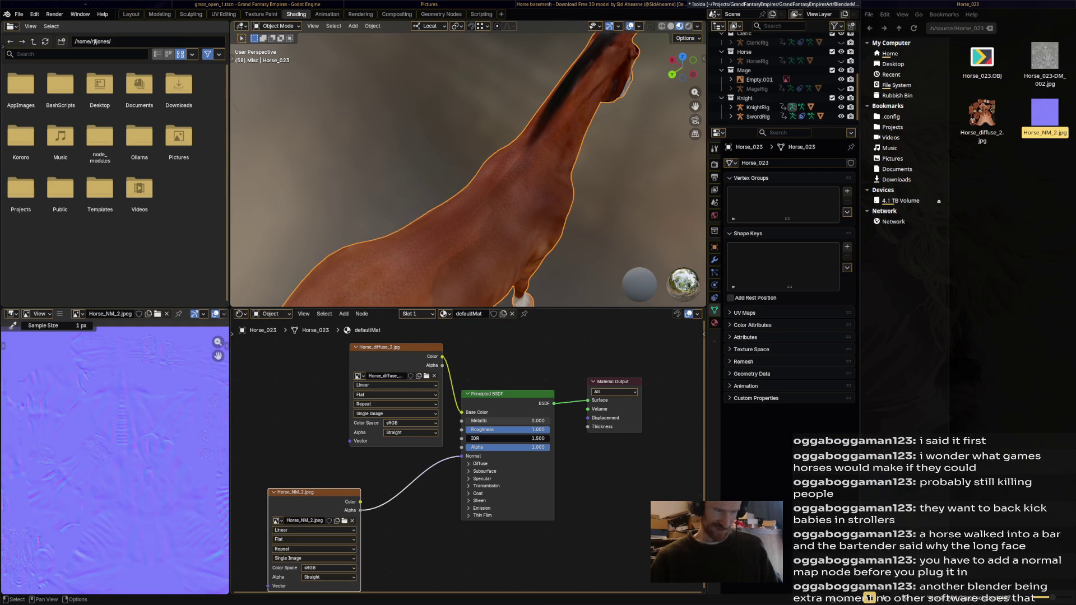
right_click(361, 495)
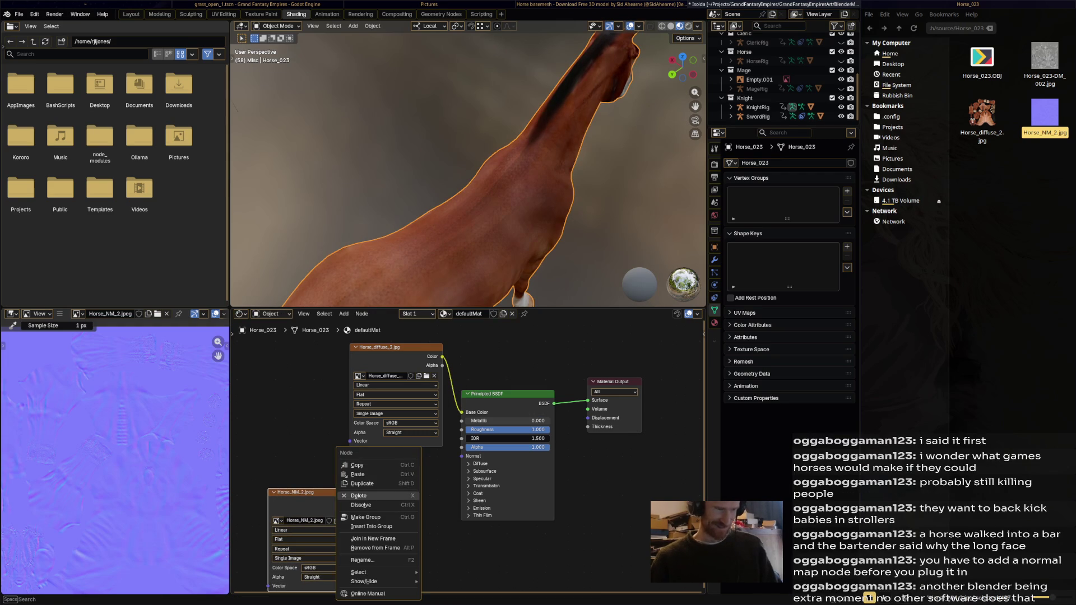
key(Escape)
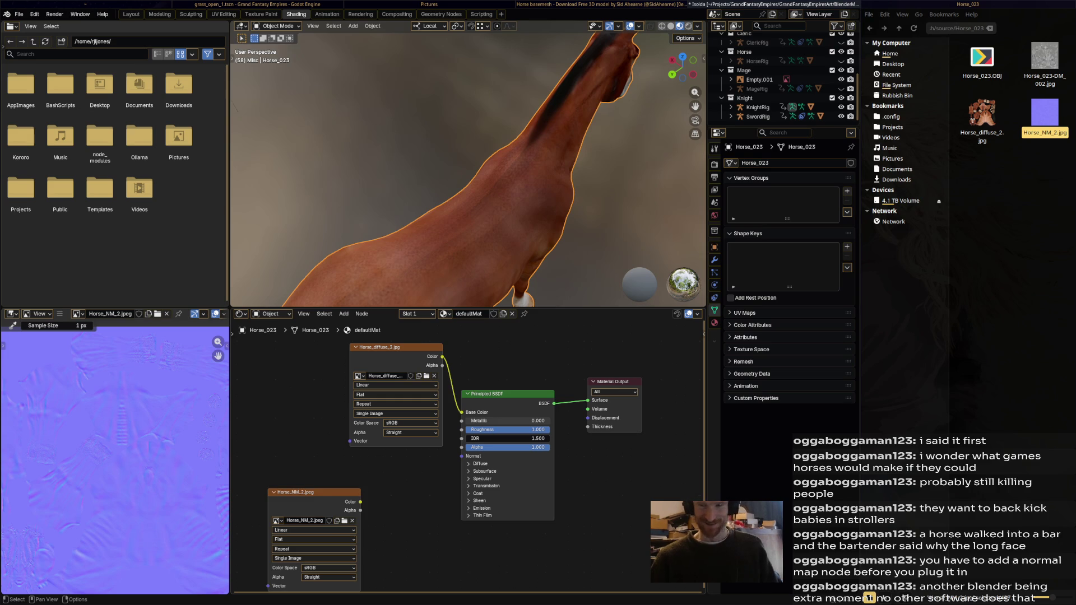
right_click(362, 503)
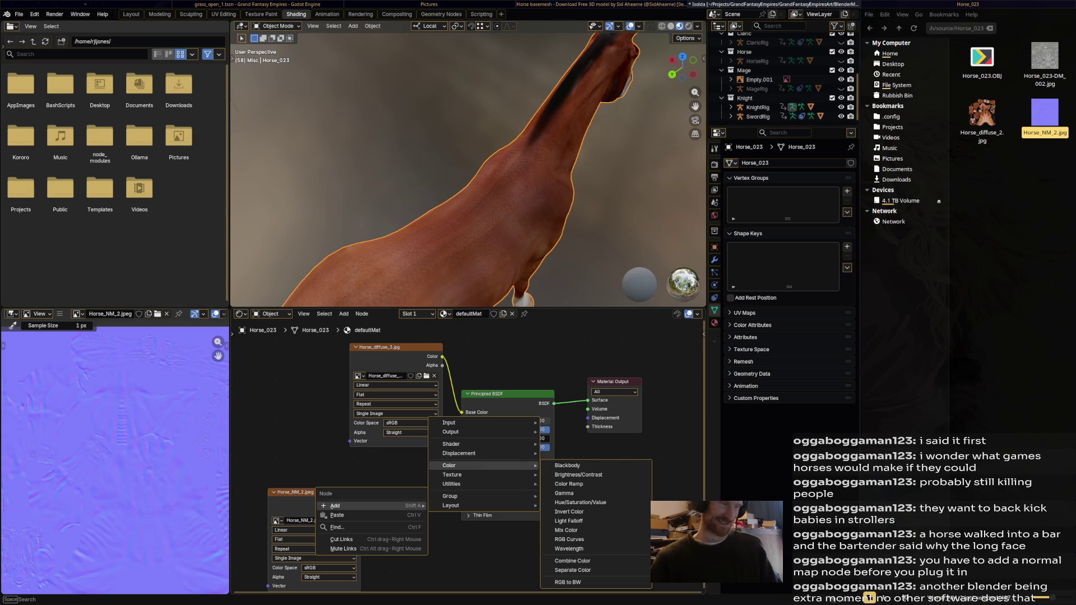
- Add a Normal Map node, feed Horse_NM_2's Color into it and plug its Normal into the BSDF Normal
click(580, 472)
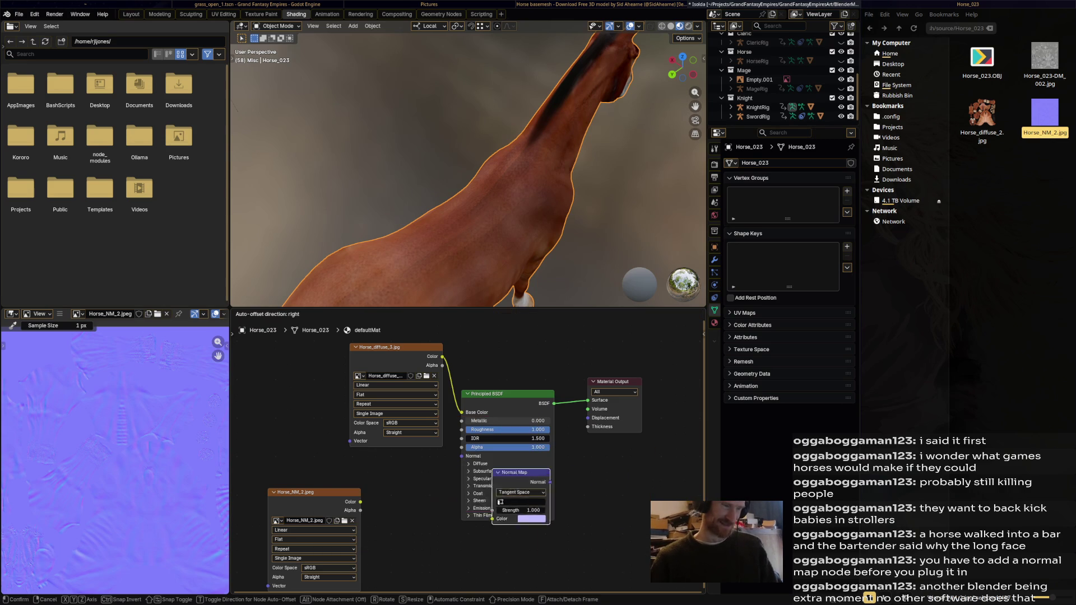
key(Return)
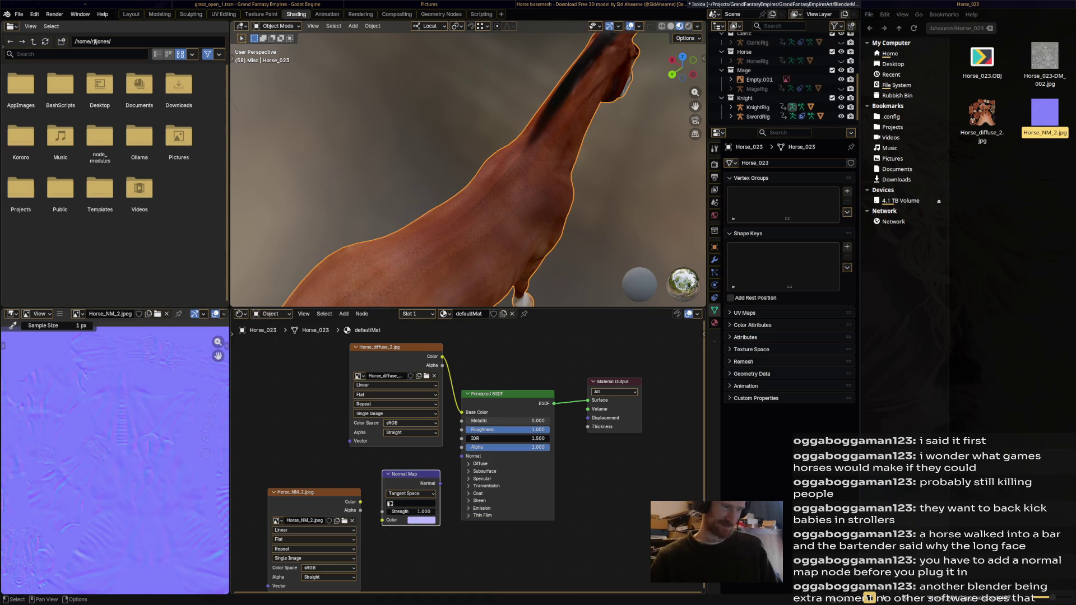
drag(360, 501, 383, 520)
drag(440, 483, 462, 455)
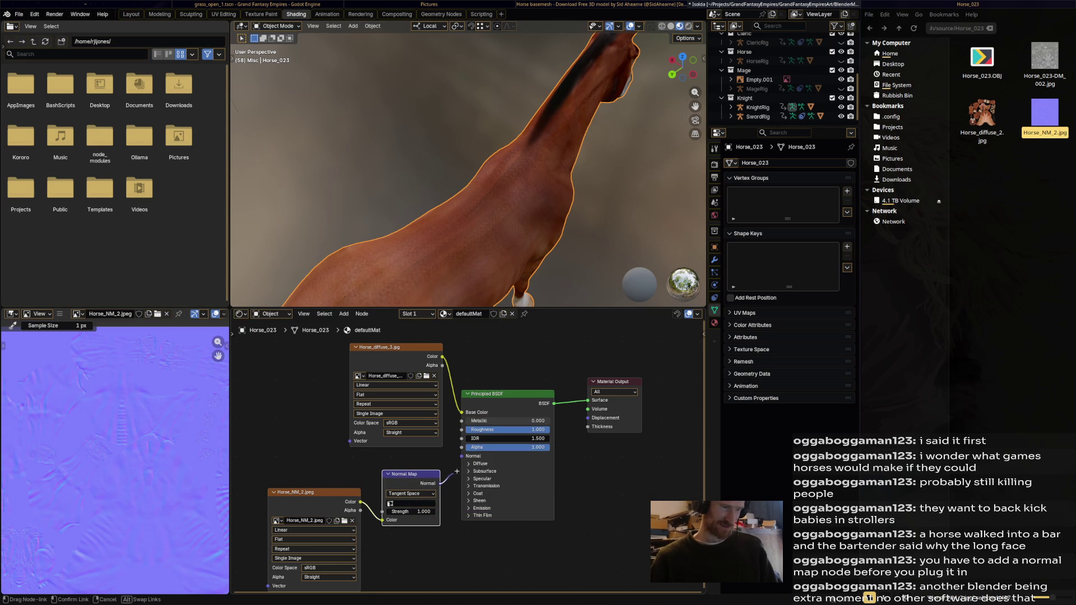
middle_drag(468, 165, 572, 164)
scroll(468, 164, down, 3)
click(505, 393)
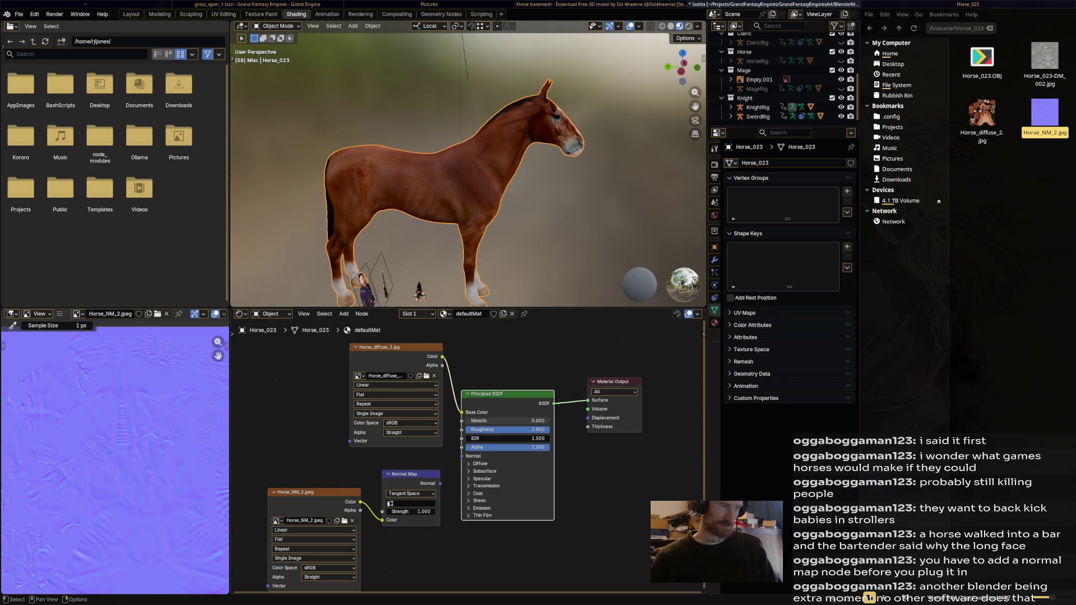
- Try raising the Normal Map strength while orbiting the horse, then cancel back to 1.000
drag(440, 484, 461, 456)
middle_drag(419, 292, 497, 287)
mouse_move(410, 512)
mouse_down()
mouse_move(445, 512)
mouse_move(414, 511)
mouse_up()
key(Escape)
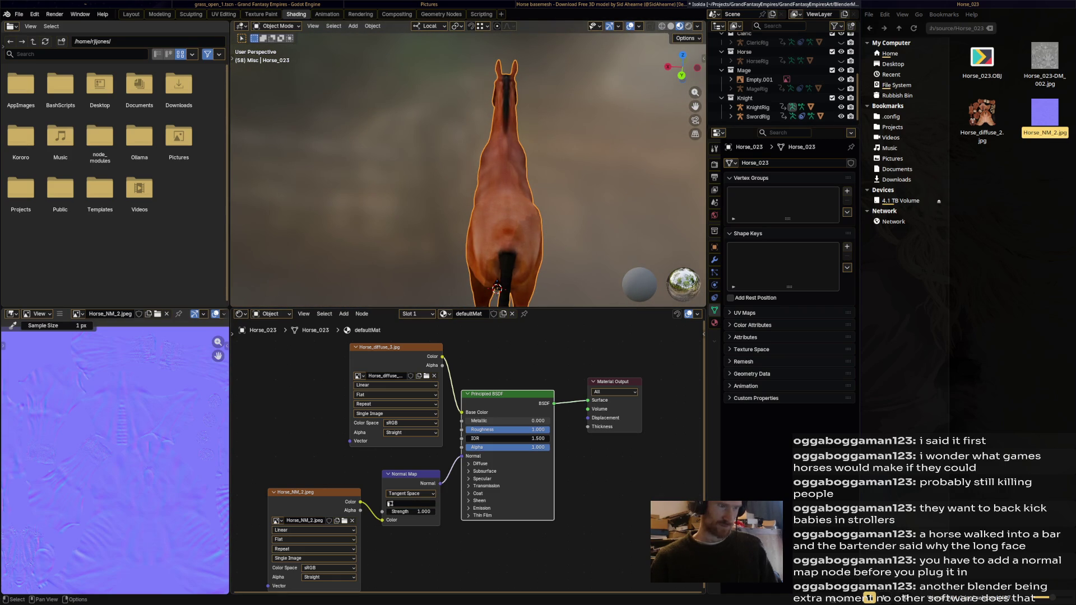
scroll(471, 168, up, 5)
middle_drag(471, 169, 437, 194)
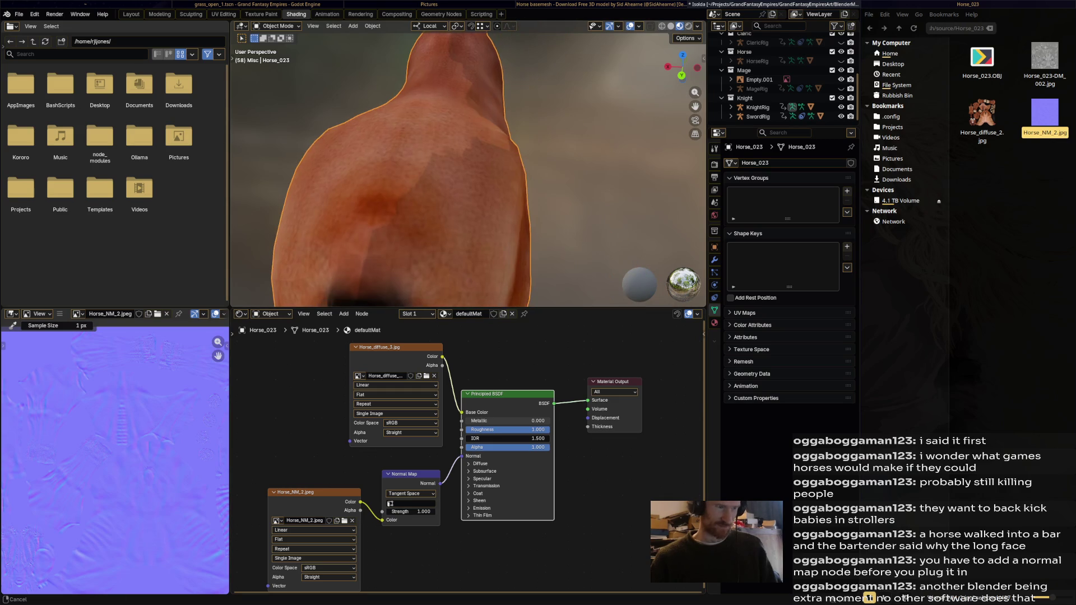
scroll(412, 153, down, 5)
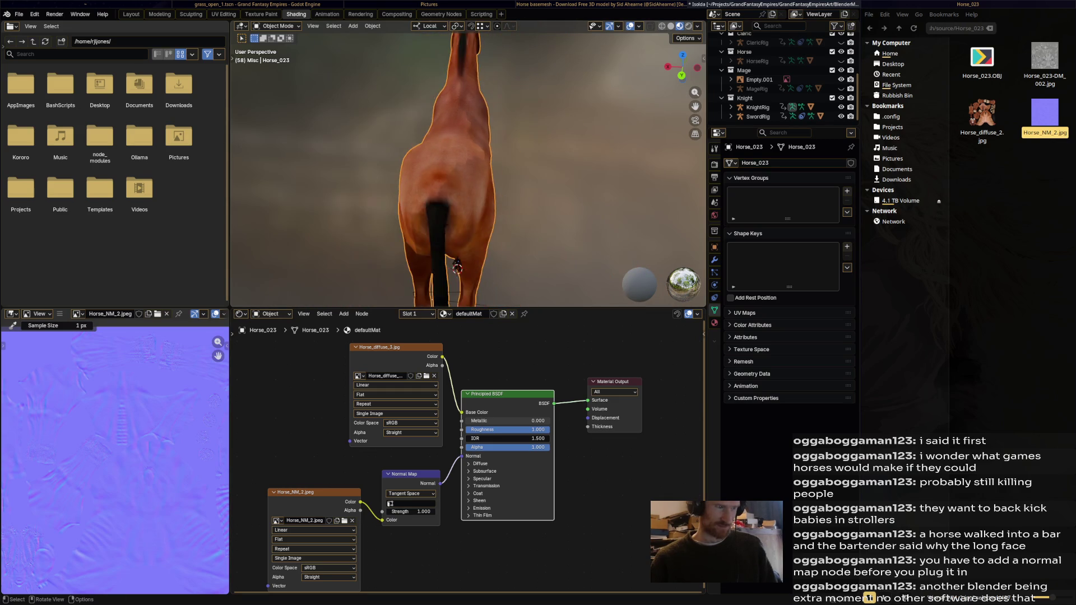
middle_drag(413, 153, 505, 153)
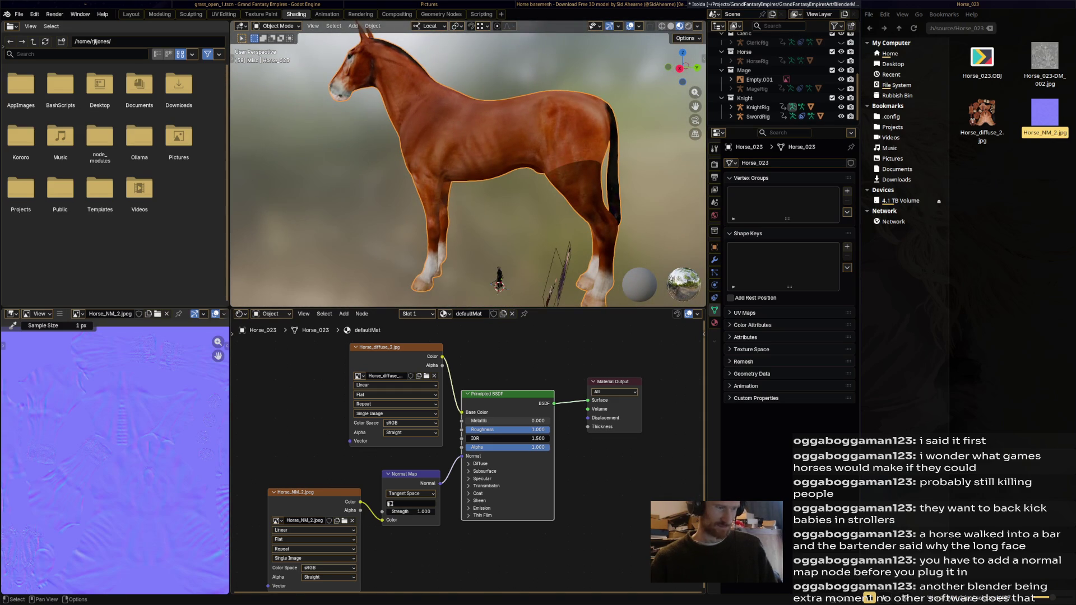
- Try the Normal Map in object space and raise its strength while checking the horse from behind
drag(303, 492, 269, 467)
click(411, 493)
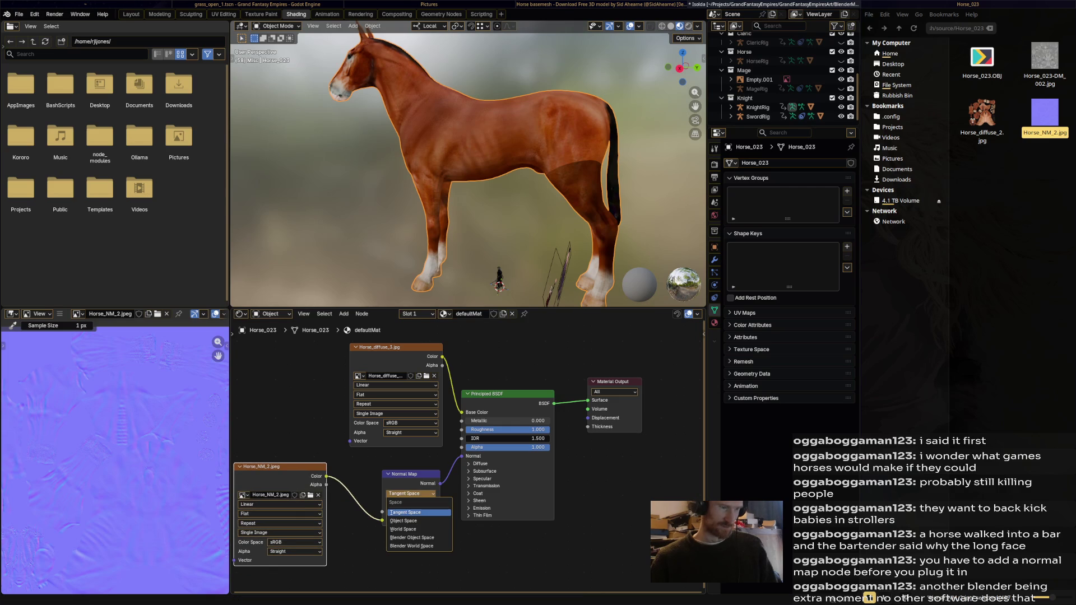
click(395, 521)
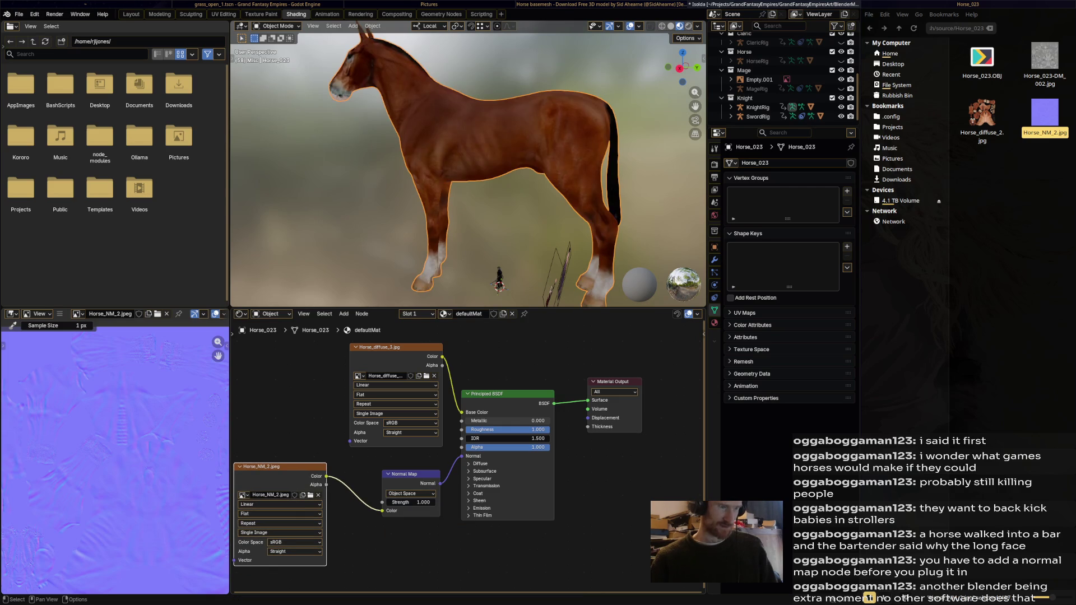
middle_drag(471, 168, 505, 169)
middle_drag(477, 276, 459, 246)
mouse_move(412, 501)
mouse_down()
mouse_move(471, 502)
mouse_move(400, 501)
mouse_up()
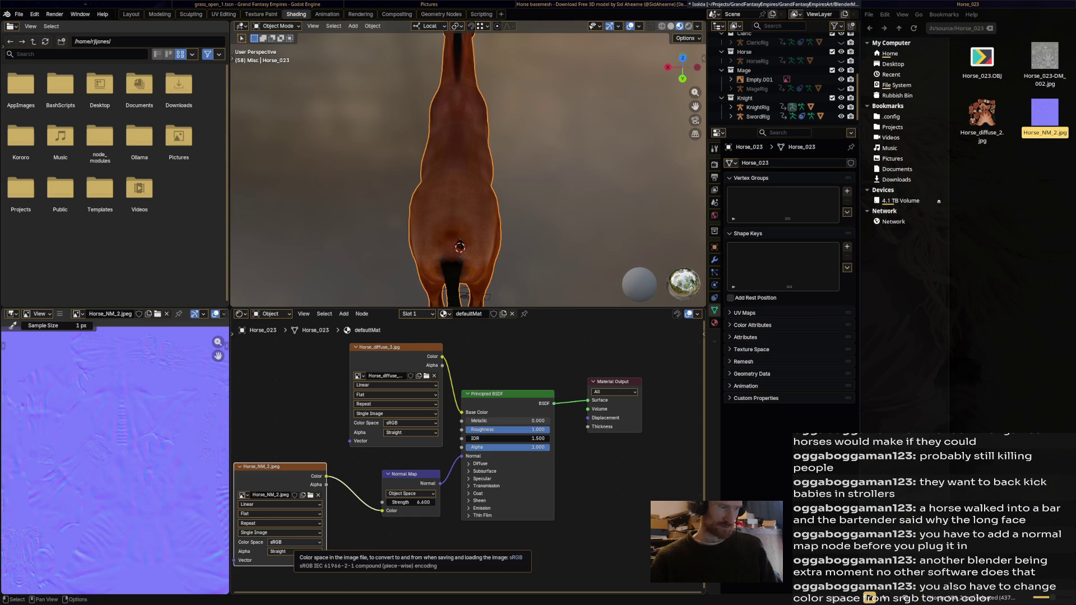
- Set the Horse_NM_2 image to Non-Color and return the Normal Map to Tangent Space
click(294, 543)
click(382, 516)
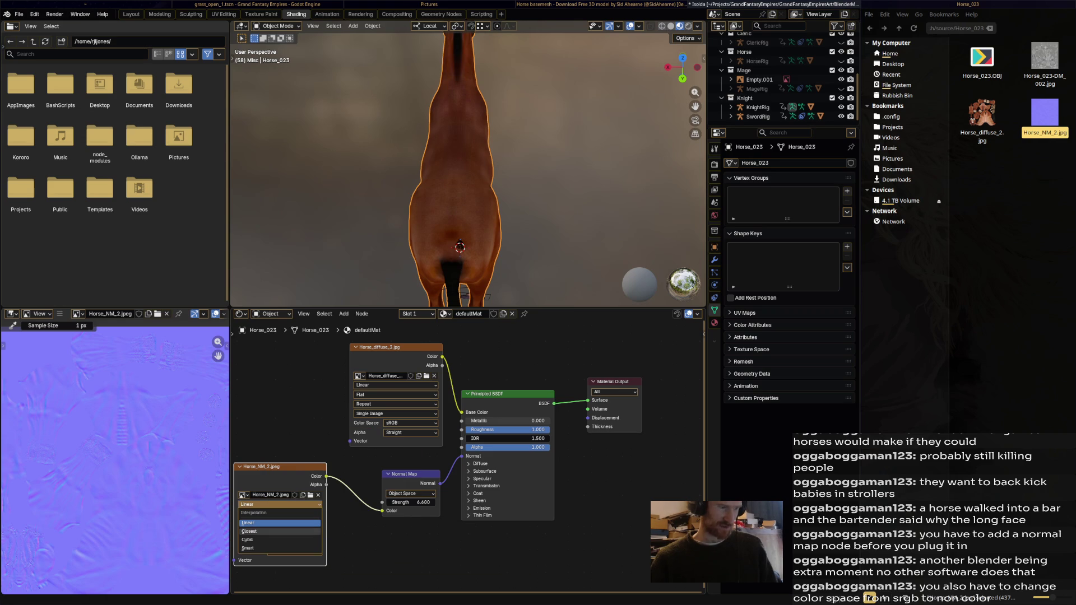
click(294, 543)
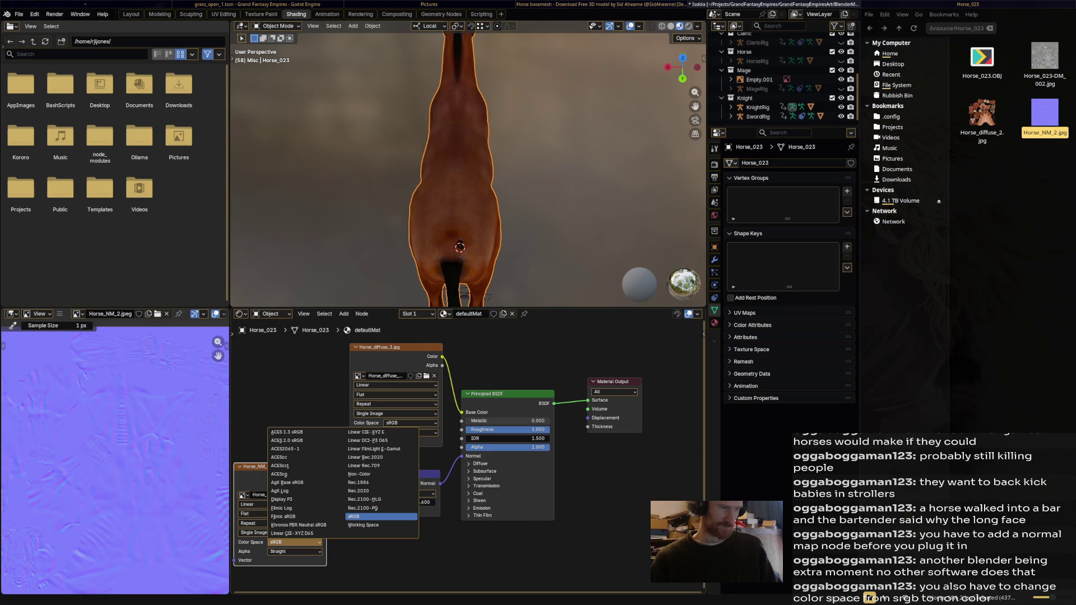
click(360, 474)
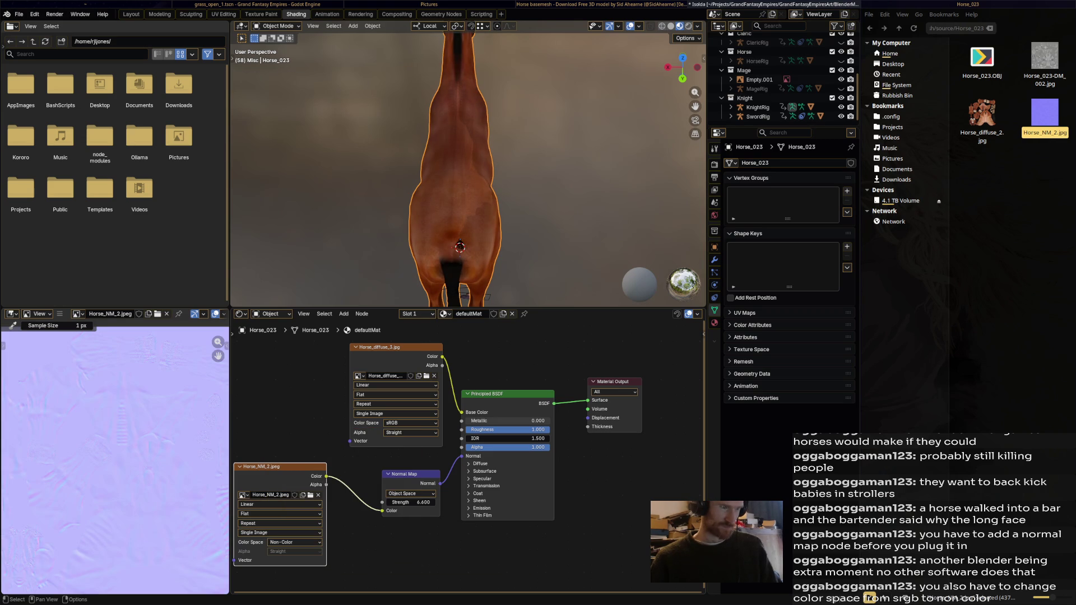
click(411, 494)
click(405, 513)
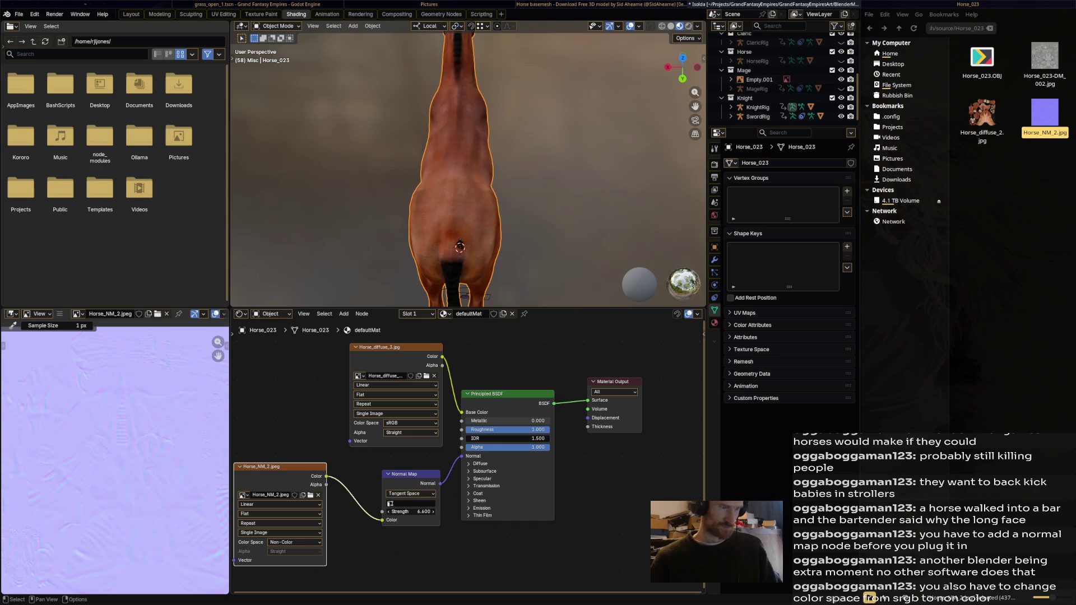
middle_drag(437, 252, 589, 243)
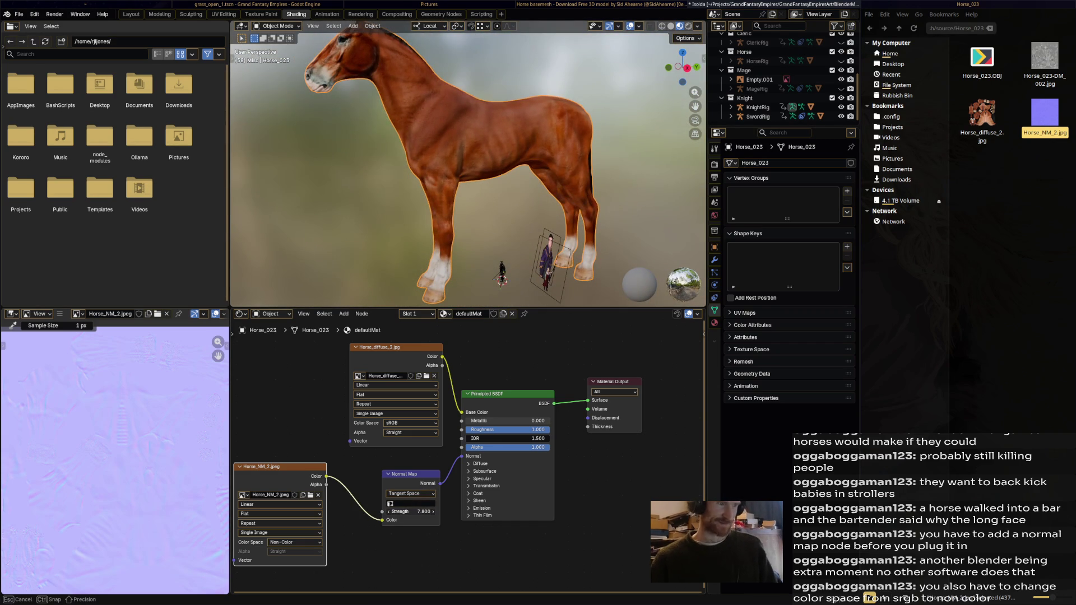
- Settle the Normal Map strength at 5.600 and bring up the viewport's Object menu
drag(412, 512, 396, 511)
mouse_move(472, 168)
middle_down()
mouse_move(505, 169)
mouse_move(504, 193)
mouse_move(505, 180)
middle_up()
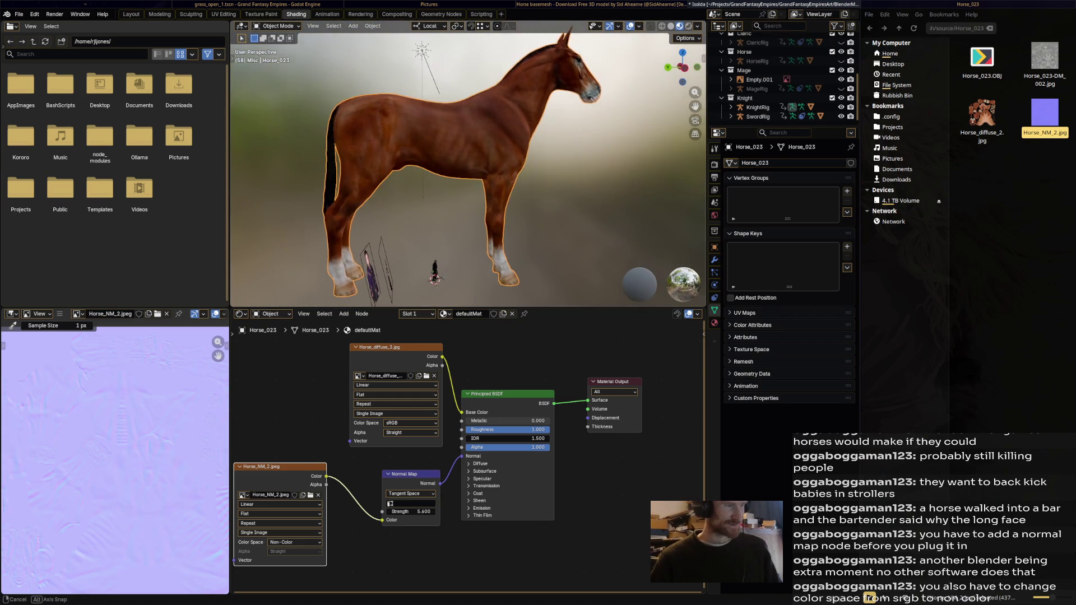
scroll(439, 249, up, 2)
scroll(435, 257, up, 3)
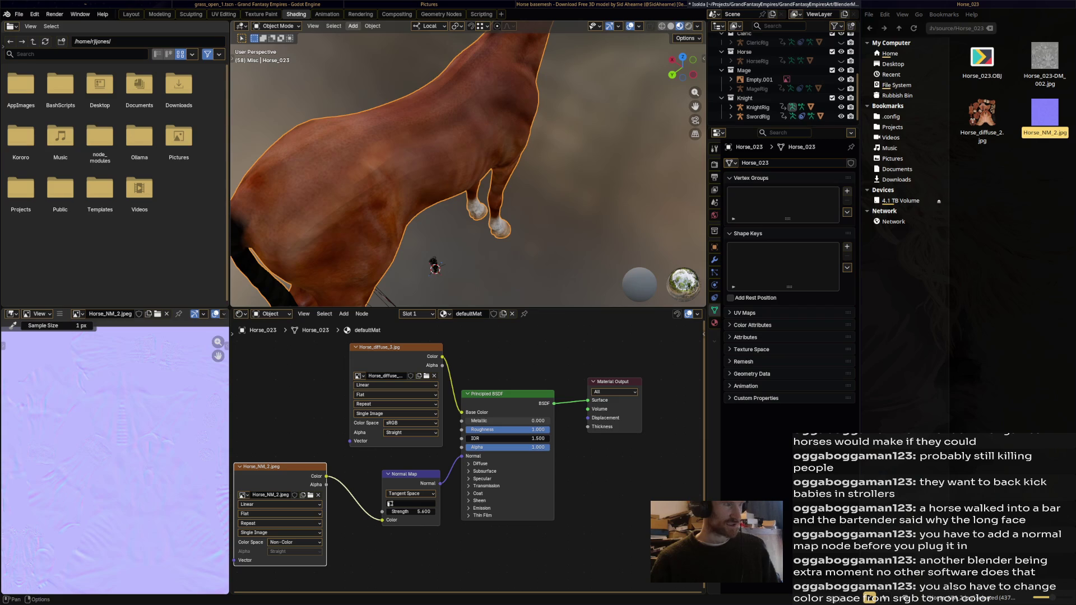
click(372, 26)
mouse_move(395, 36)
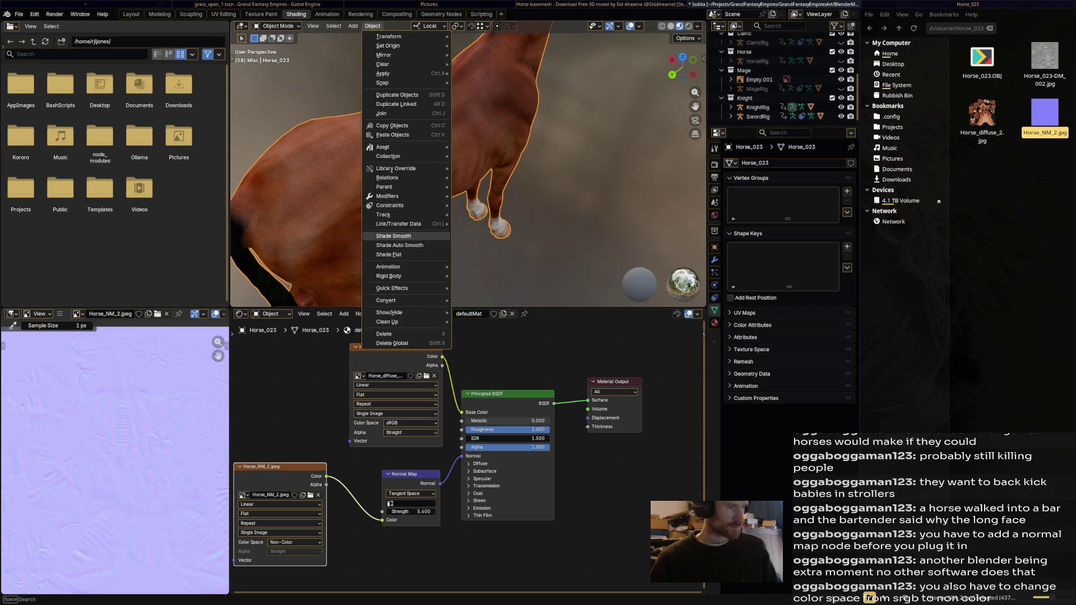
- Apply Shade Smooth to the horse mesh
click(393, 236)
middle_drag(432, 258, 436, 275)
scroll(436, 269, down, 3)
scroll(437, 260, down, 3)
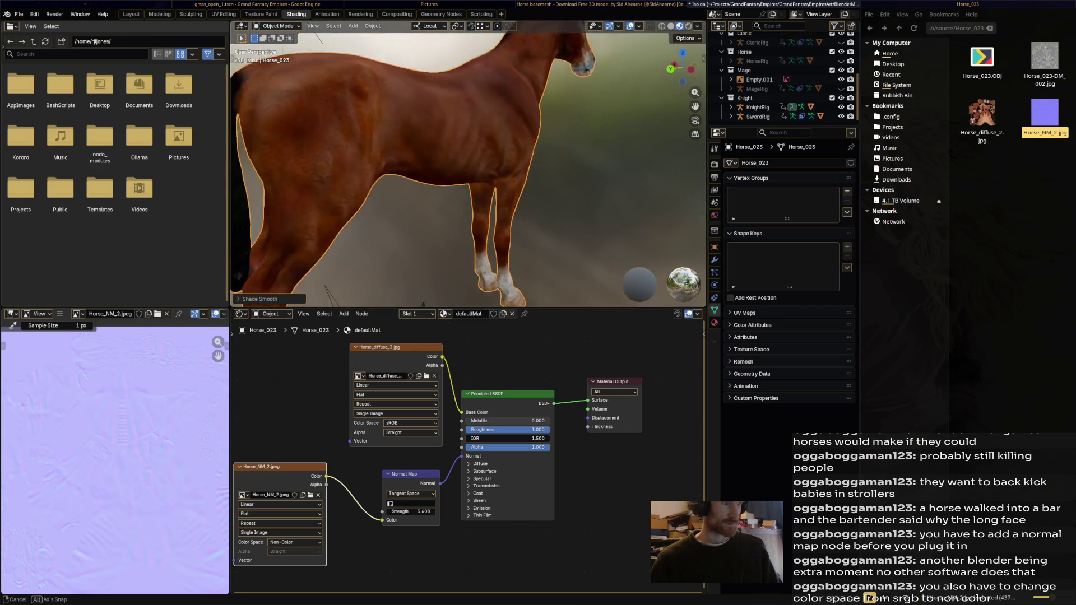
scroll(440, 252, down, 2)
scroll(443, 245, down, 1)
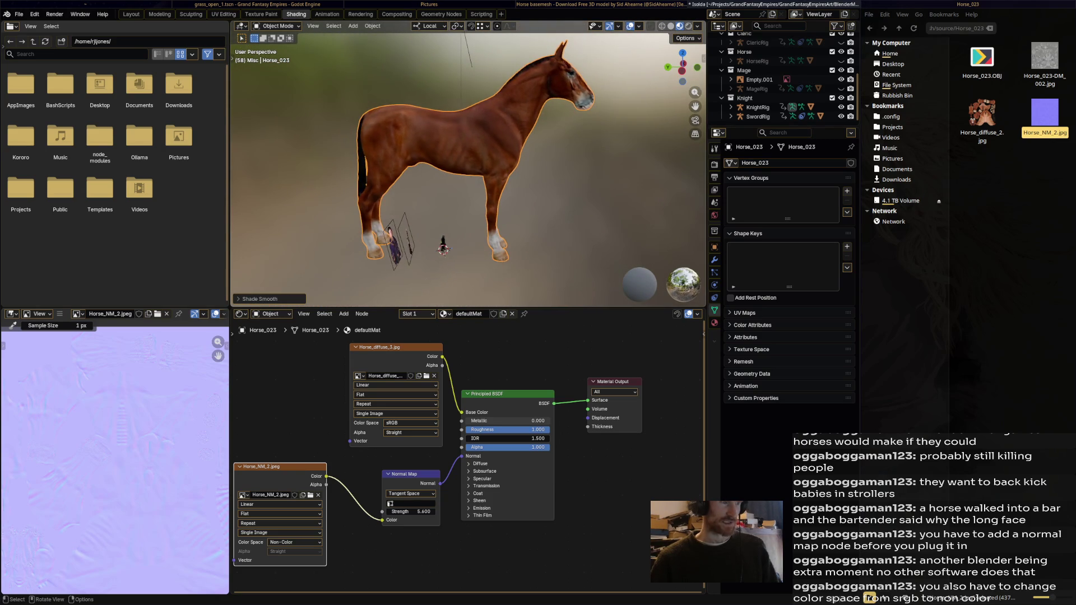
scroll(468, 168, up, 3)
- Move the Horse_diffuse_3 node left and nudge the Principled BSDF node right
click(395, 348)
drag(395, 347, 312, 340)
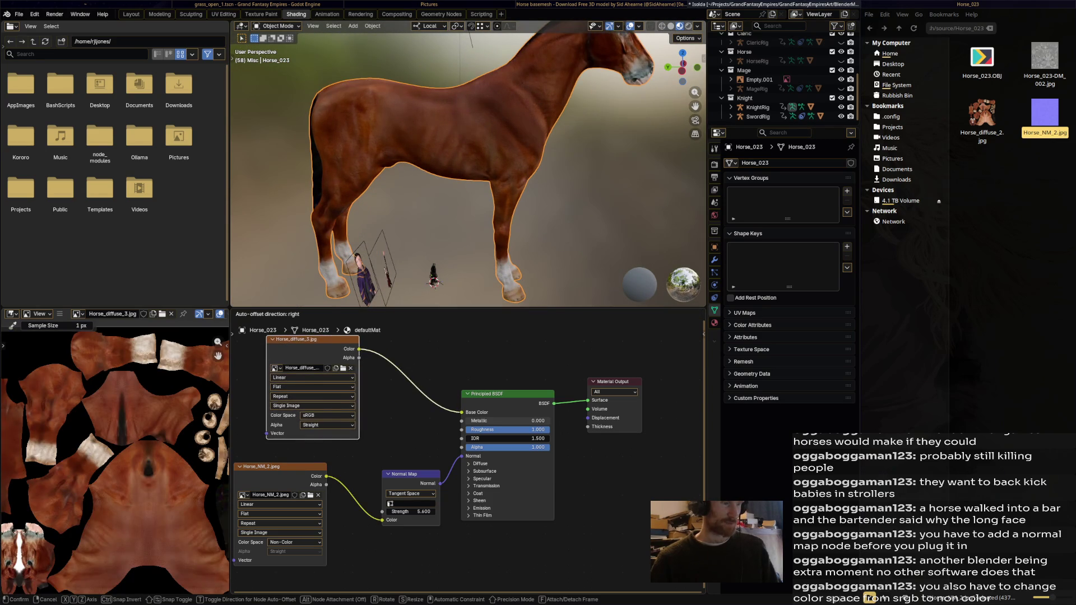
drag(509, 393, 519, 399)
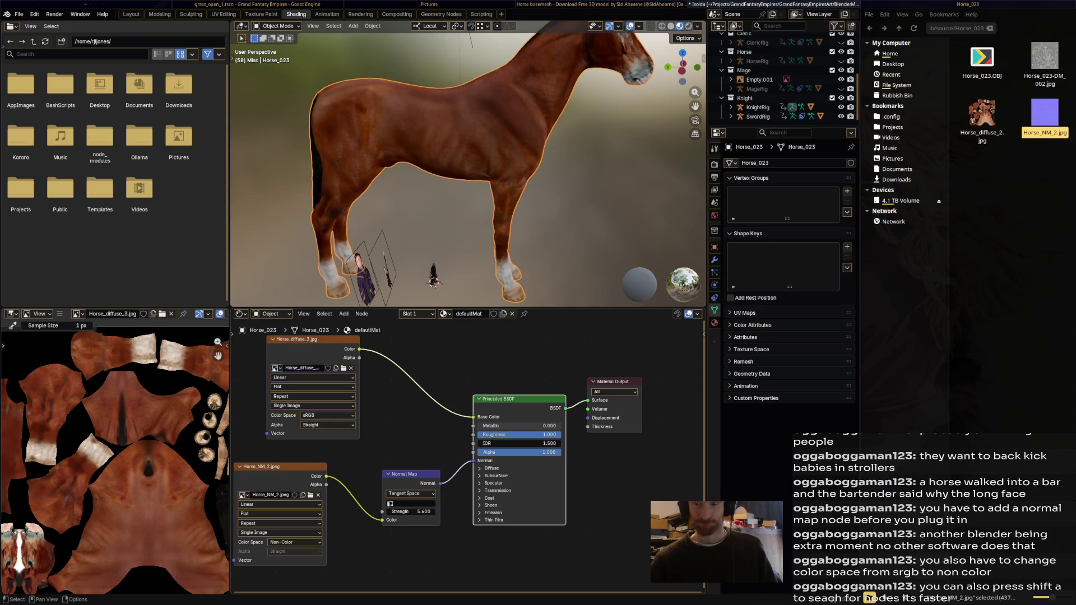
key(alt+a)
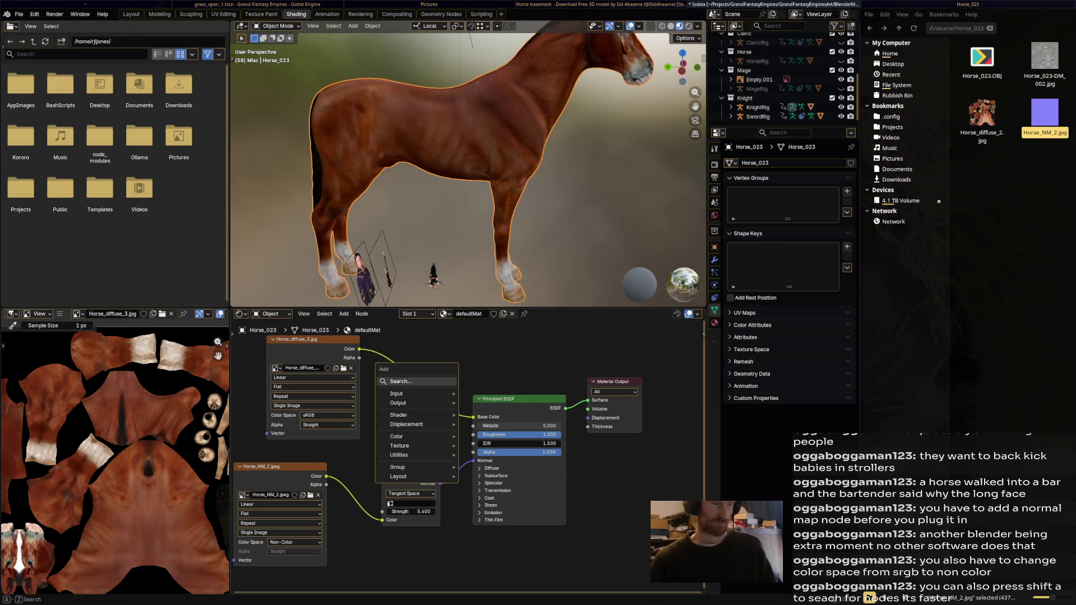
right_click(370, 356)
mouse_move(356, 356)
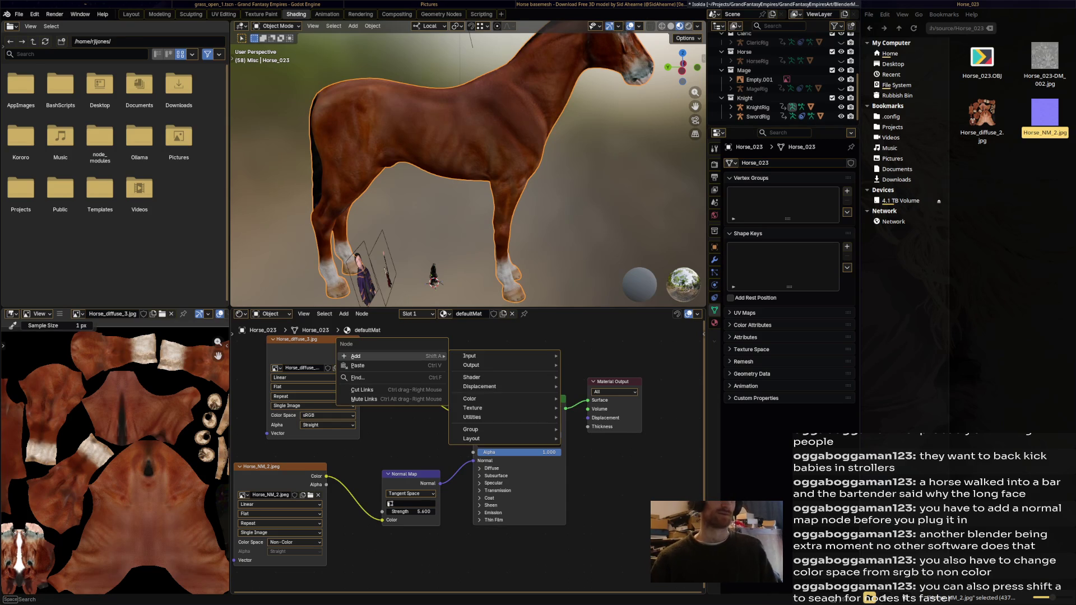
key(Escape)
right_click(371, 356)
key(Escape)
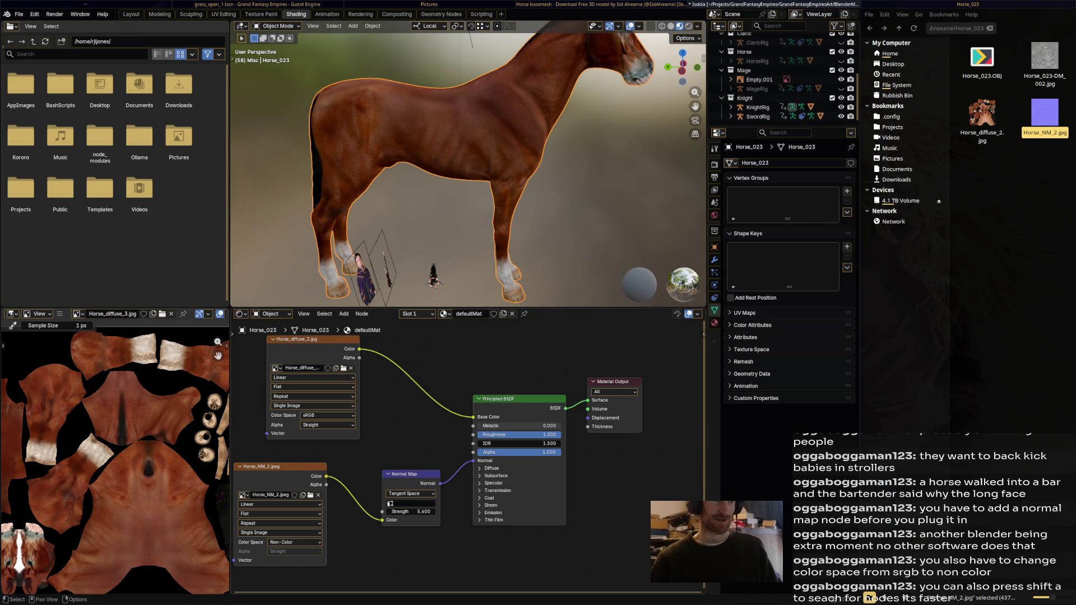
key(shift+a)
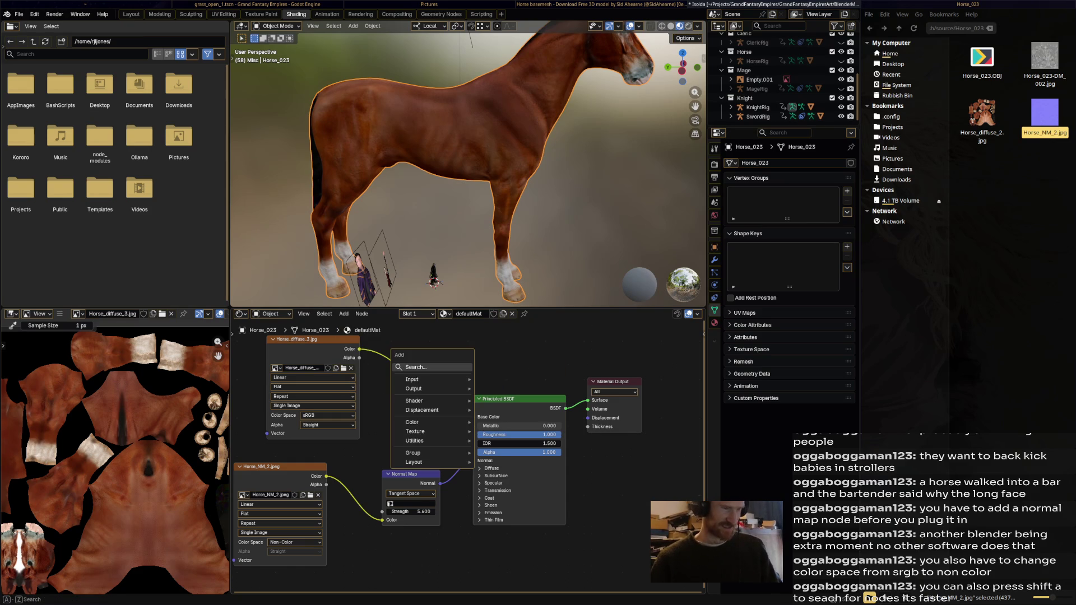
key(Escape)
scroll(421, 438, up, 2)
scroll(479, 168, down, 2)
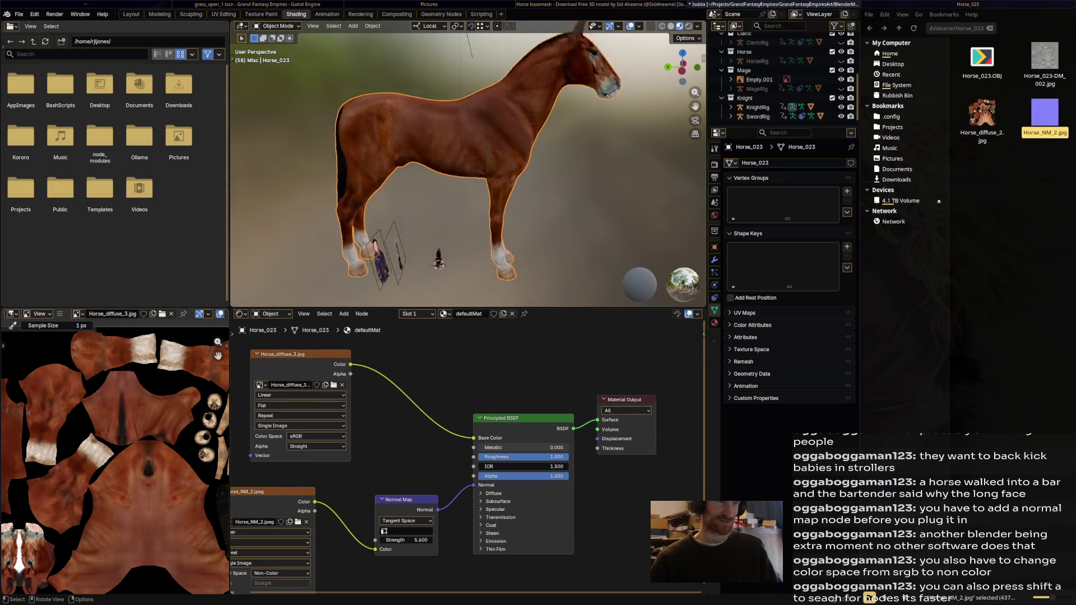
scroll(479, 168, down, 2)
drag(286, 354, 266, 385)
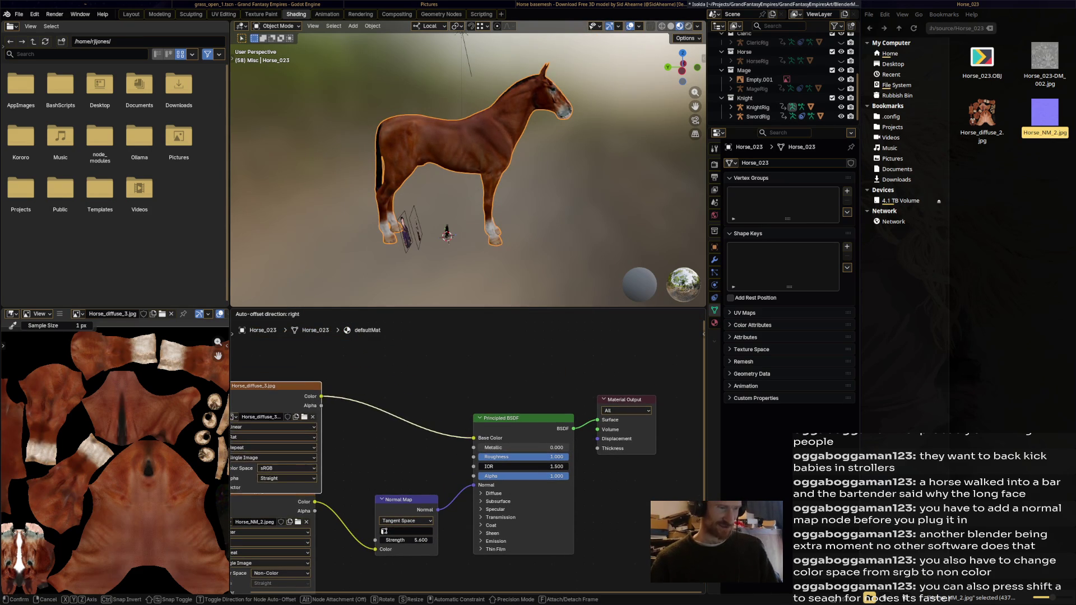
click(1044, 57)
double_click(1045, 57)
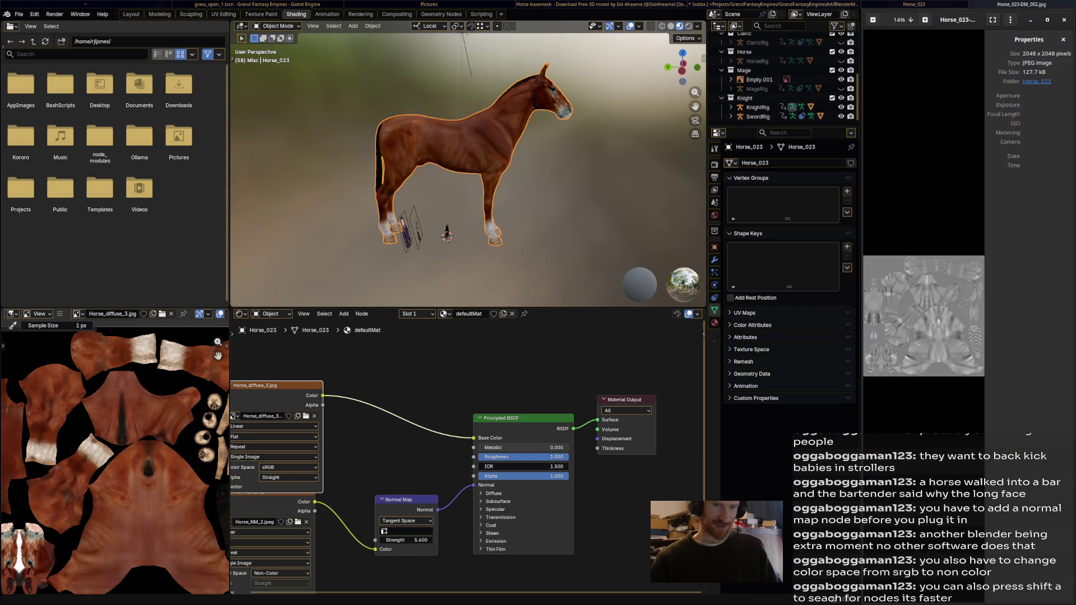
scroll(924, 316, up, 3)
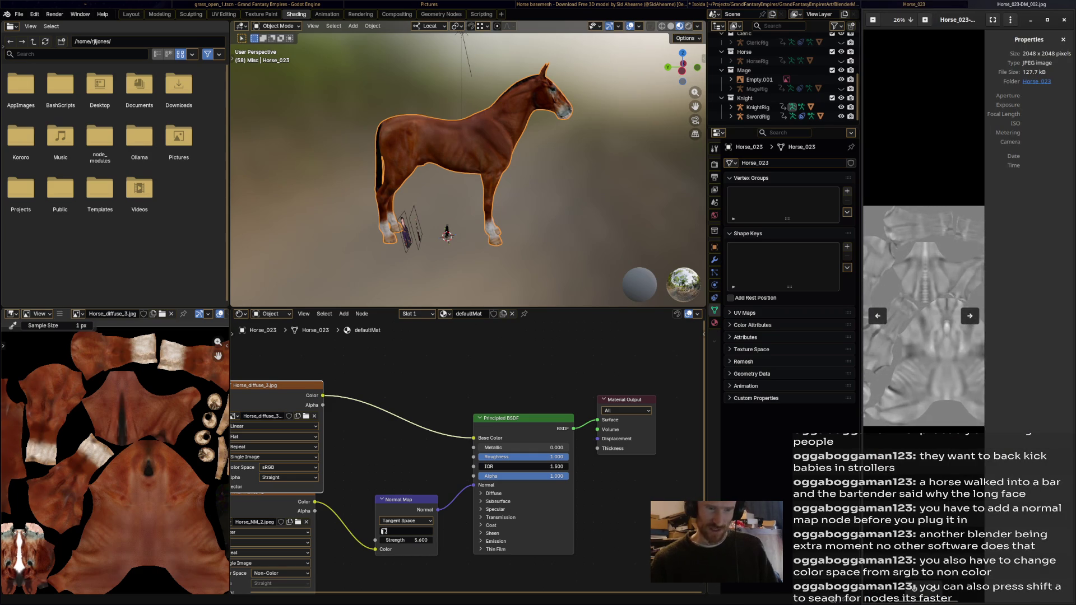
scroll(924, 316, down, 1)
scroll(924, 315, down, 1)
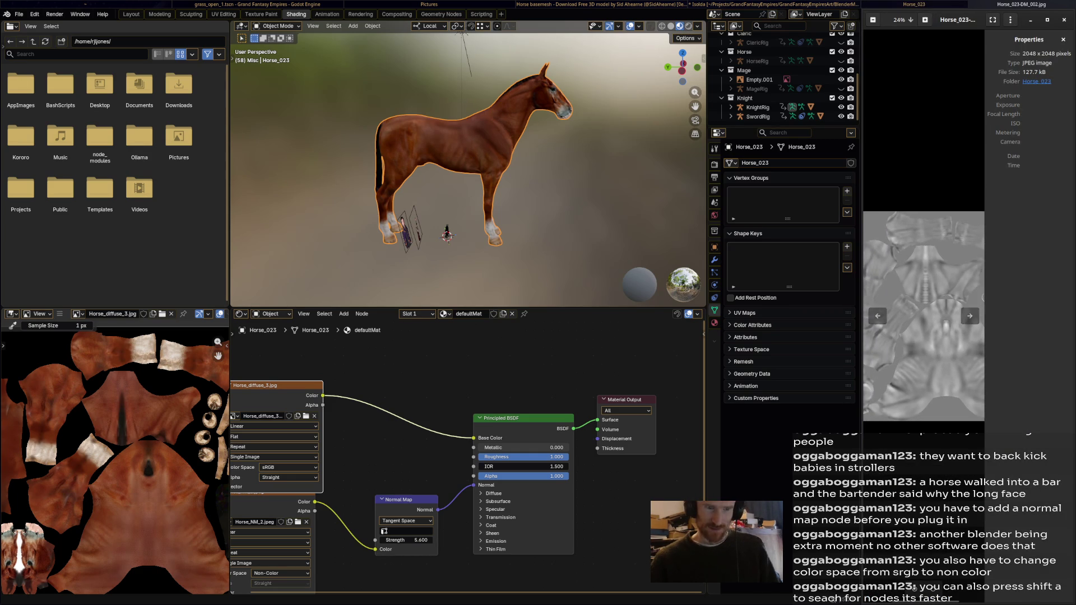
scroll(925, 316, down, 1)
key(ctrl+w)
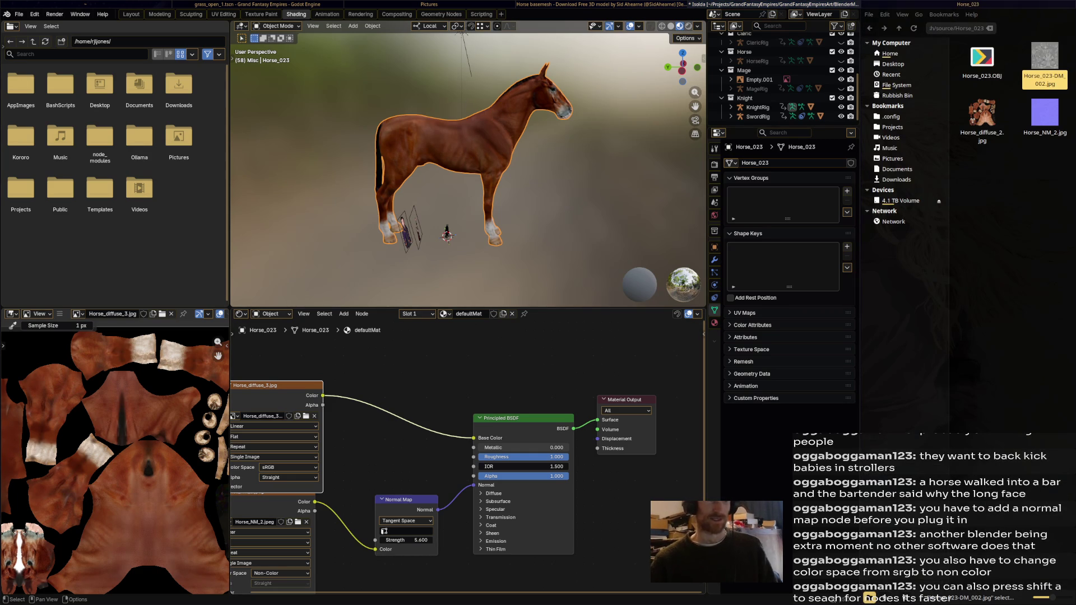
- Move the Normal Map node and both image texture nodes lower in the graph
middle_drag(471, 454, 552, 372)
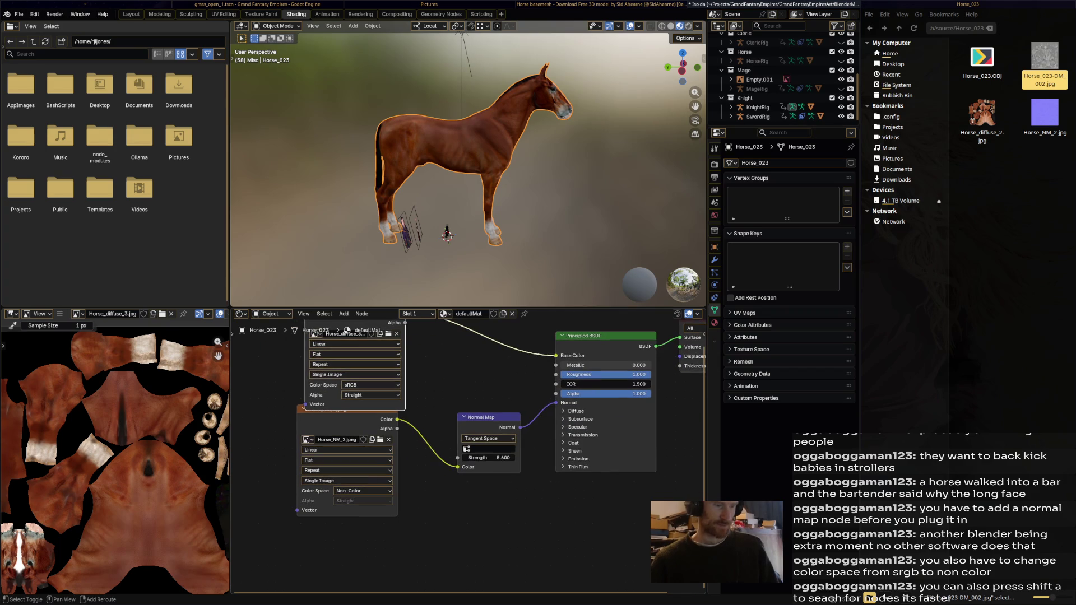
drag(488, 417, 497, 460)
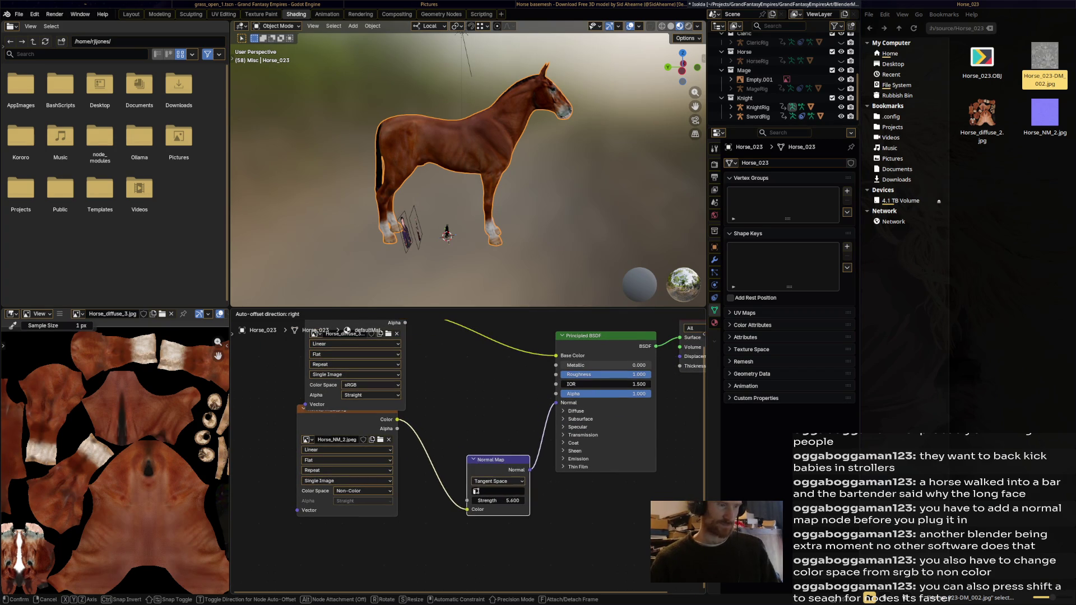
drag(345, 440, 371, 499)
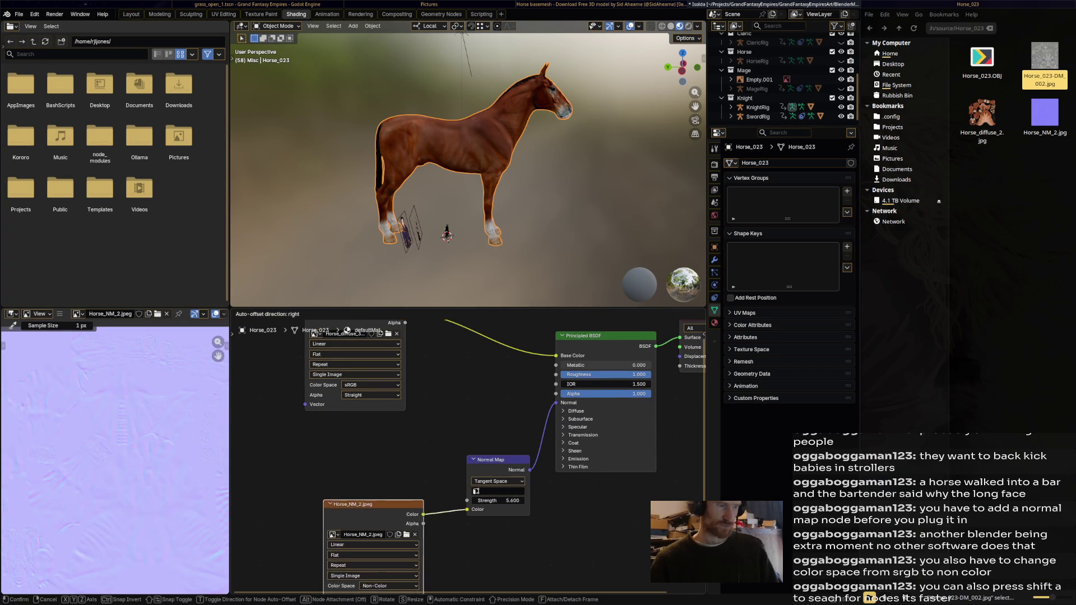
middle_drag(372, 500, 369, 589)
drag(345, 392, 318, 469)
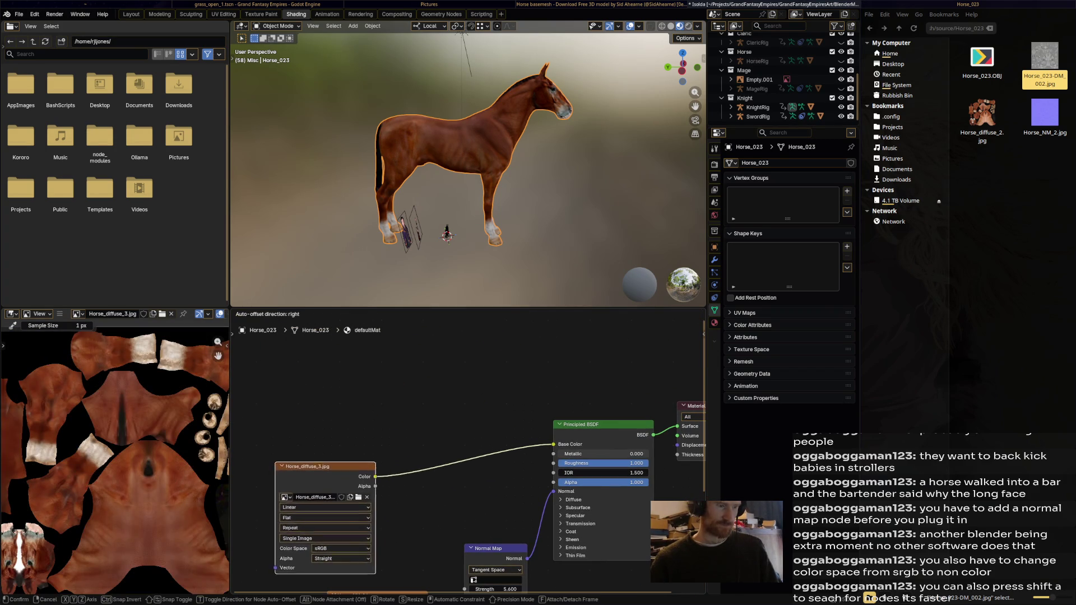
- Briefly switch the horse to Vertex Paint, return to Object Mode, and bring up the Add node list
click(278, 25)
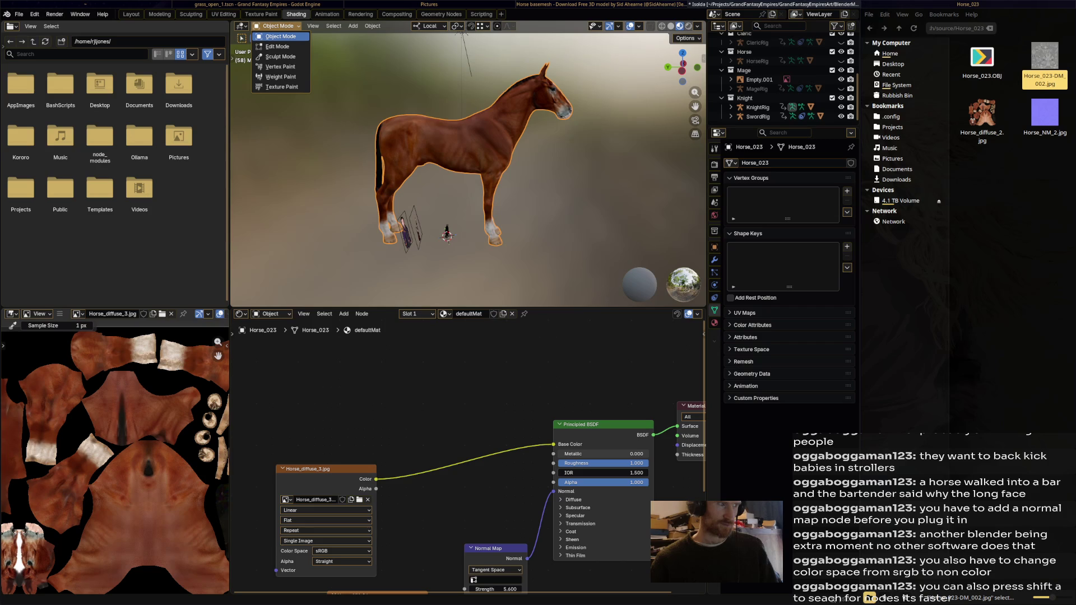
click(280, 66)
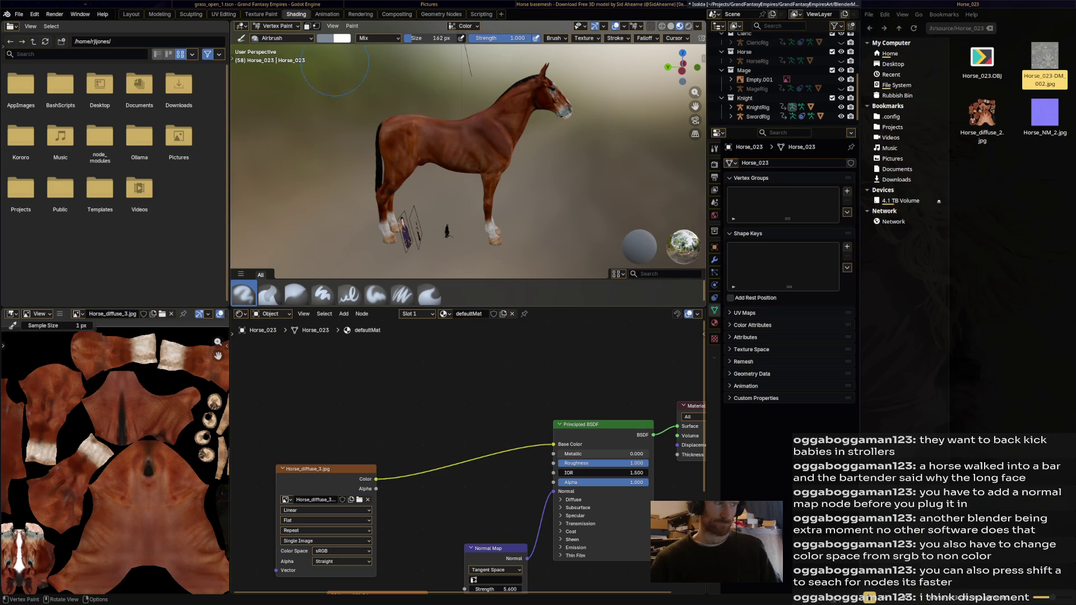
click(277, 26)
click(280, 36)
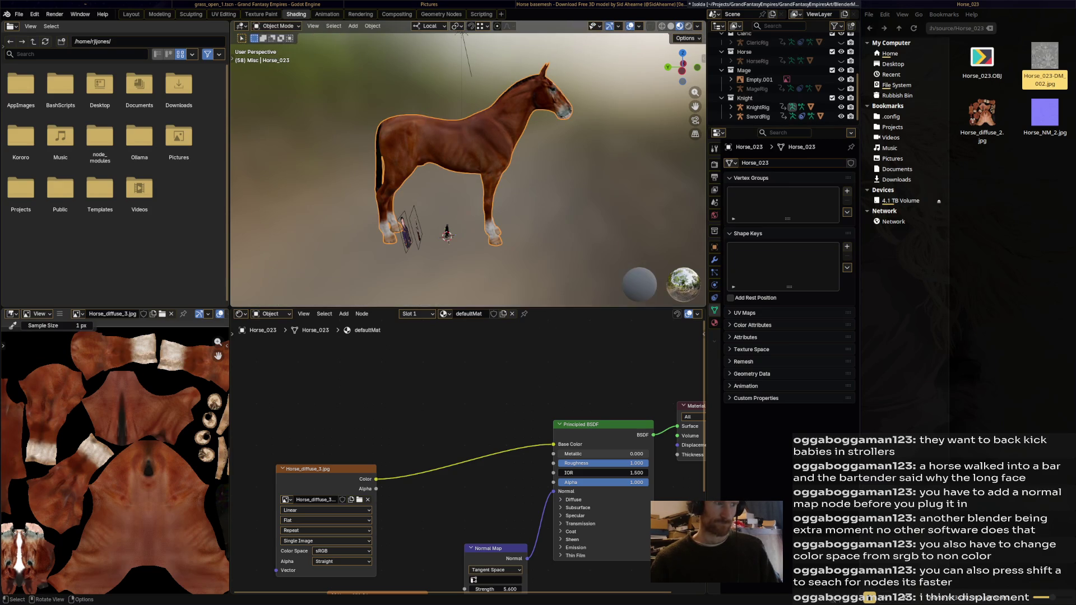
key(shift+a)
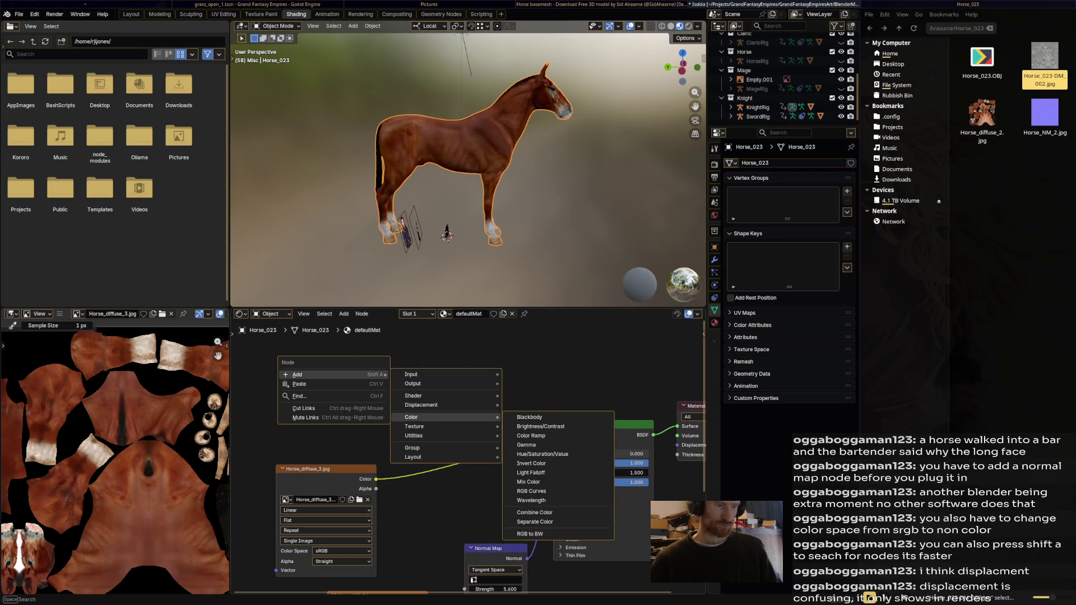
mouse_move(412, 374)
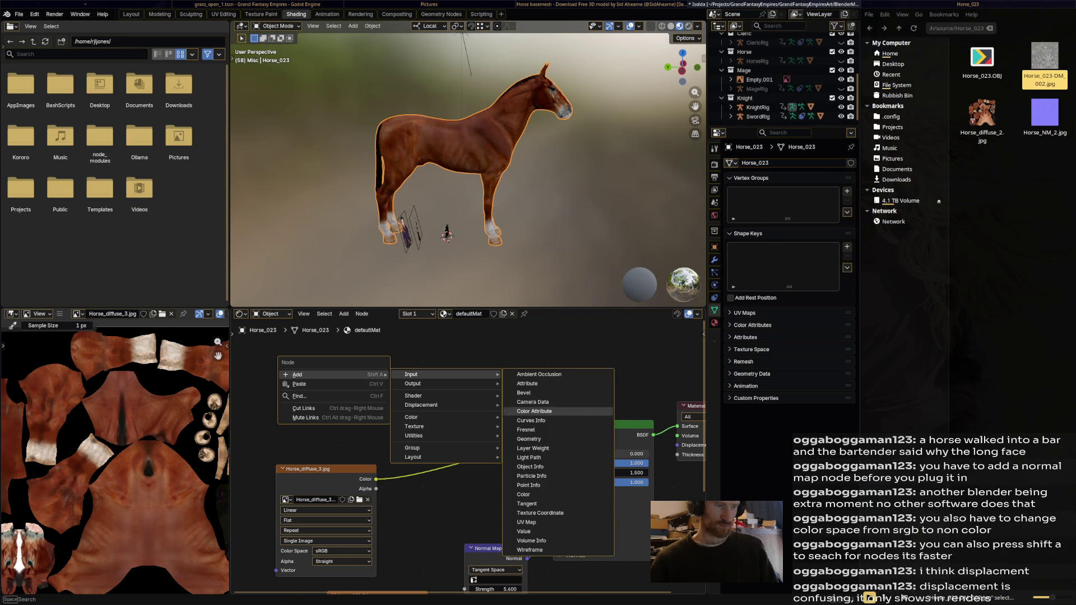
- Add a Color Attribute node above the shader graph
click(535, 412)
click(424, 366)
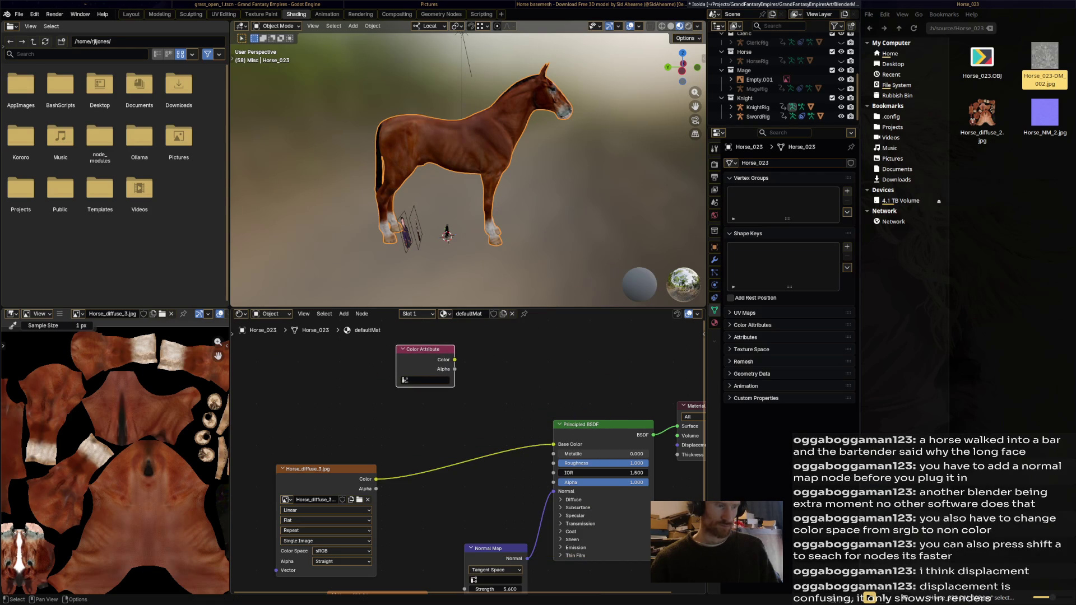
right_click(412, 419)
key(Escape)
click(411, 442)
- Drop a Mix Color node onto the diffuse-to-Base Color link and wire the Color Attribute toward it
right_click(410, 442)
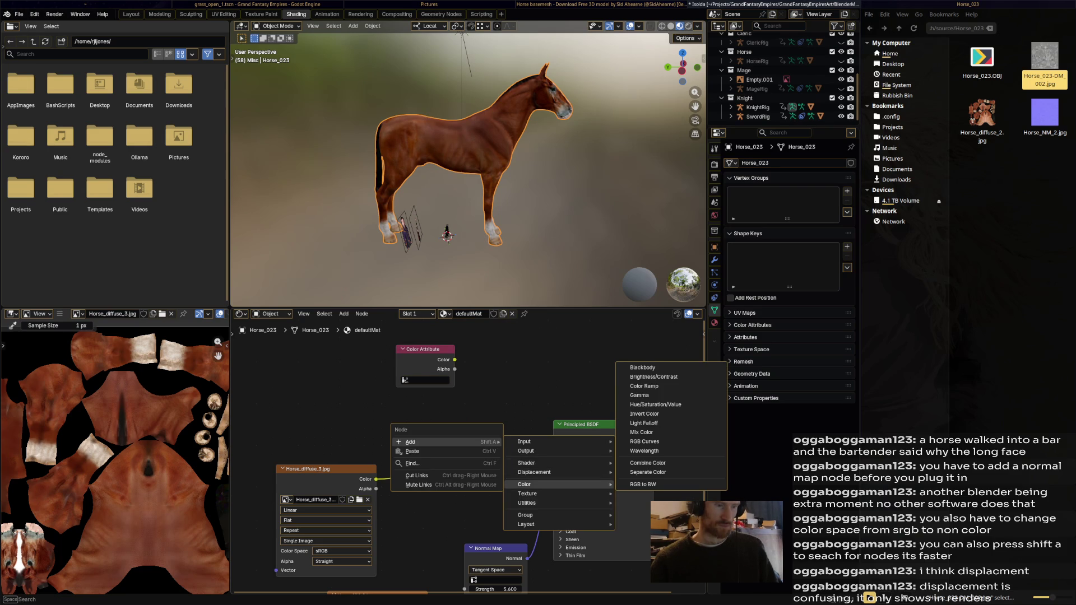
click(642, 432)
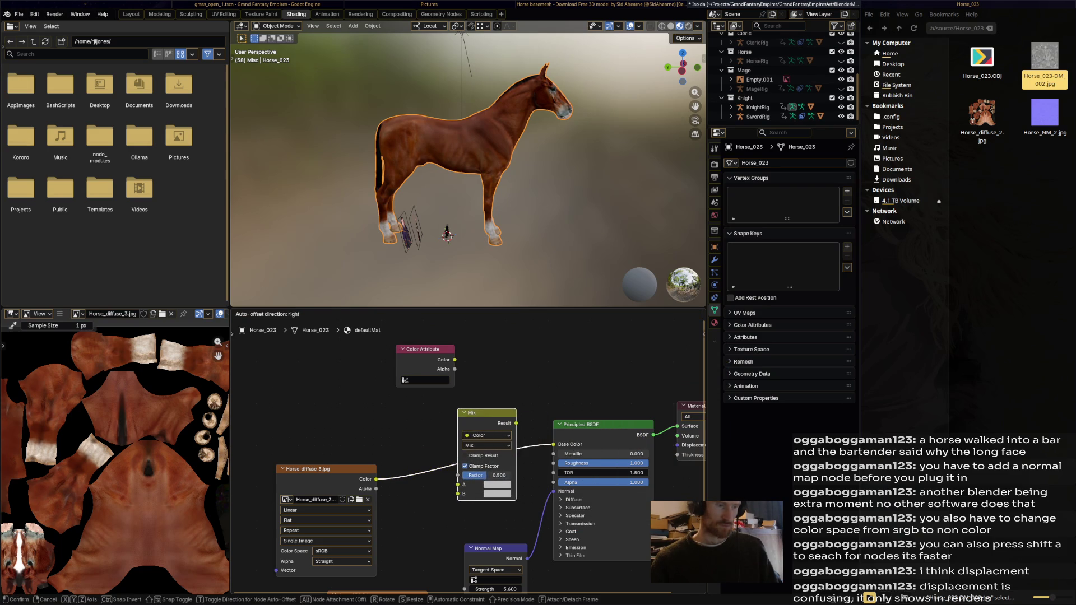
click(488, 445)
mouse_move(425, 349)
mouse_down()
mouse_move(358, 379)
mouse_move(461, 494)
mouse_up()
click(361, 408)
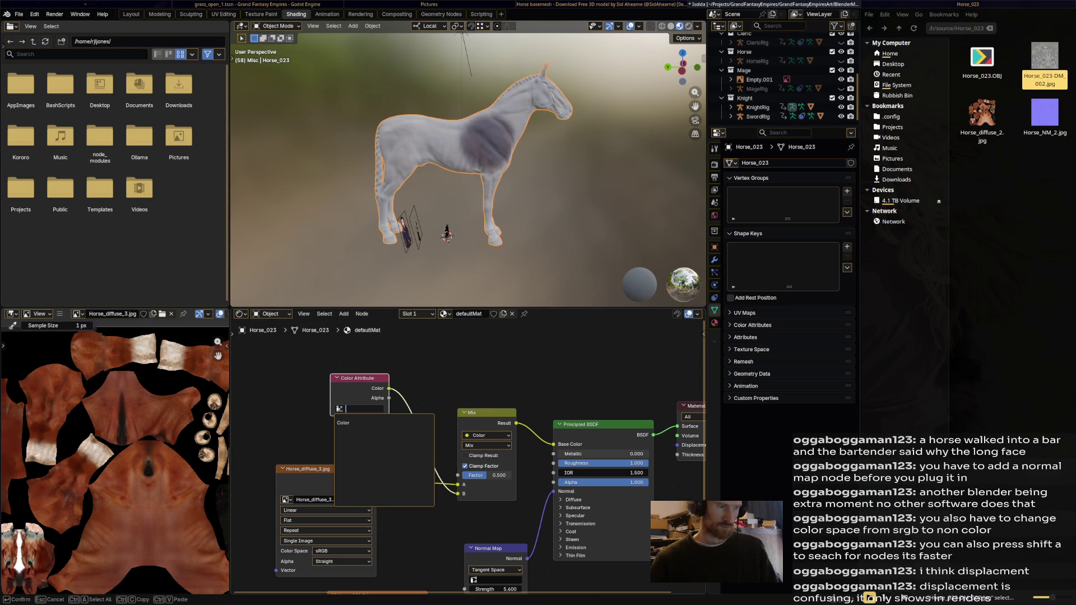
- Pick the Color attribute, zero the mix factor and set the blend to Multiply
click(384, 423)
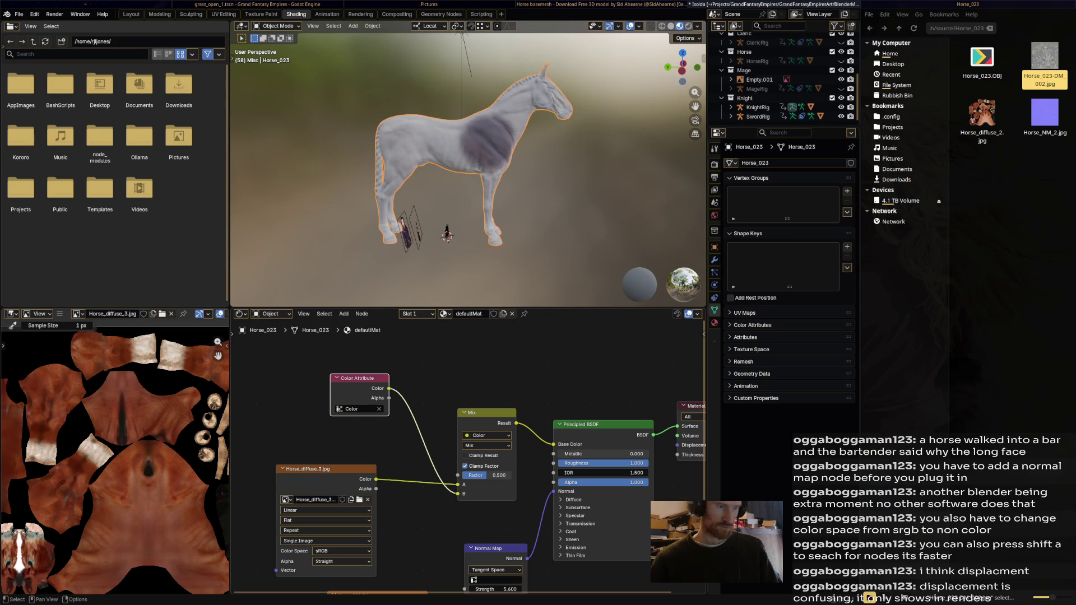
mouse_move(492, 476)
mouse_down()
mouse_move(462, 475)
mouse_move(505, 475)
mouse_up()
click(487, 446)
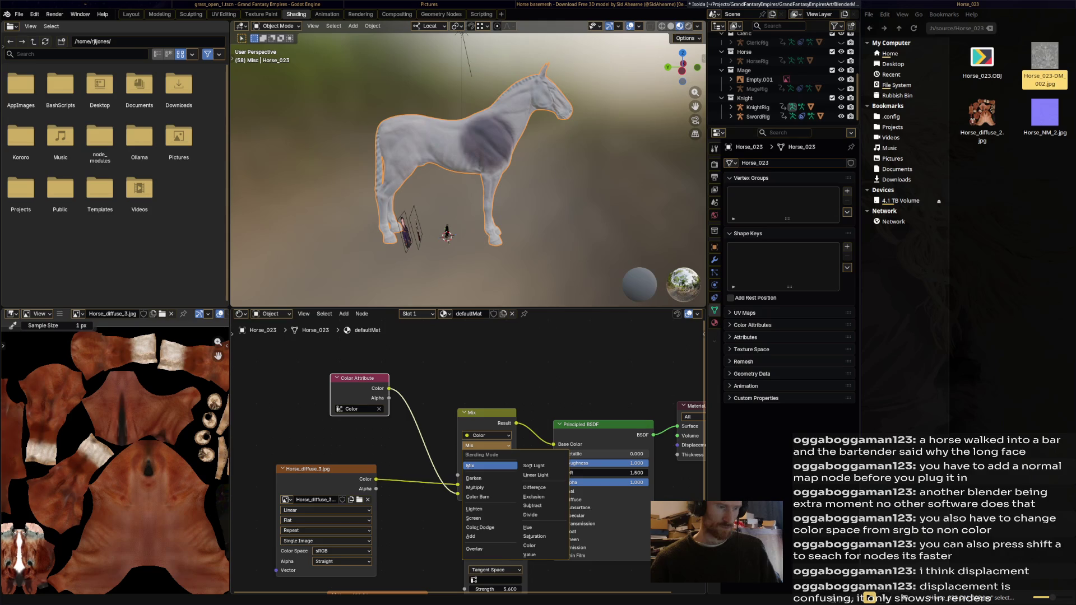
click(476, 488)
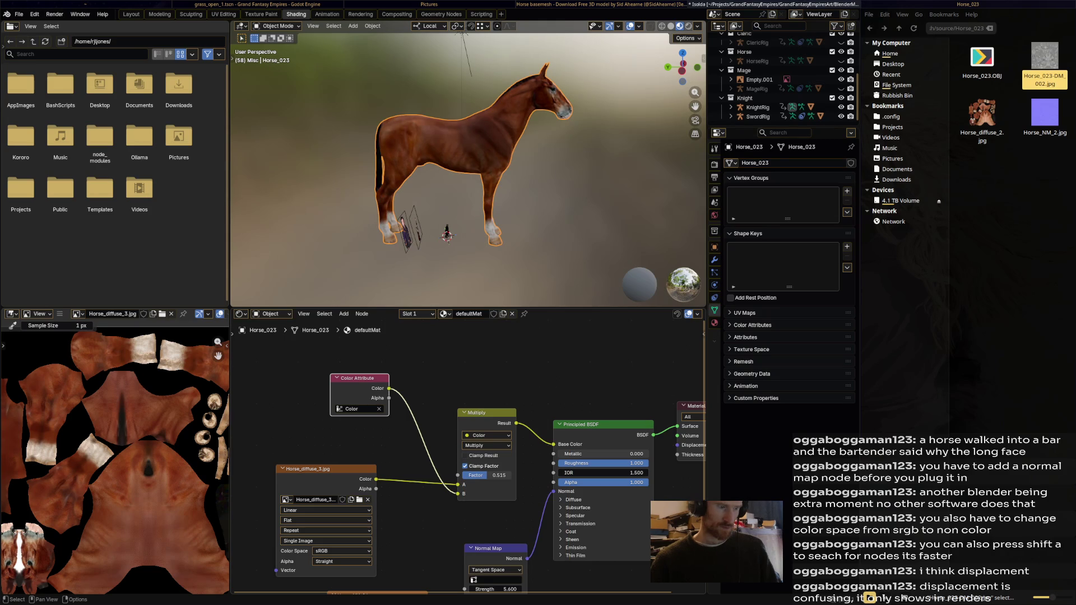
- Switch the mix to Overlay at about 0.57 factor and move the Color Attribute node beside the Normal Map
click(487, 445)
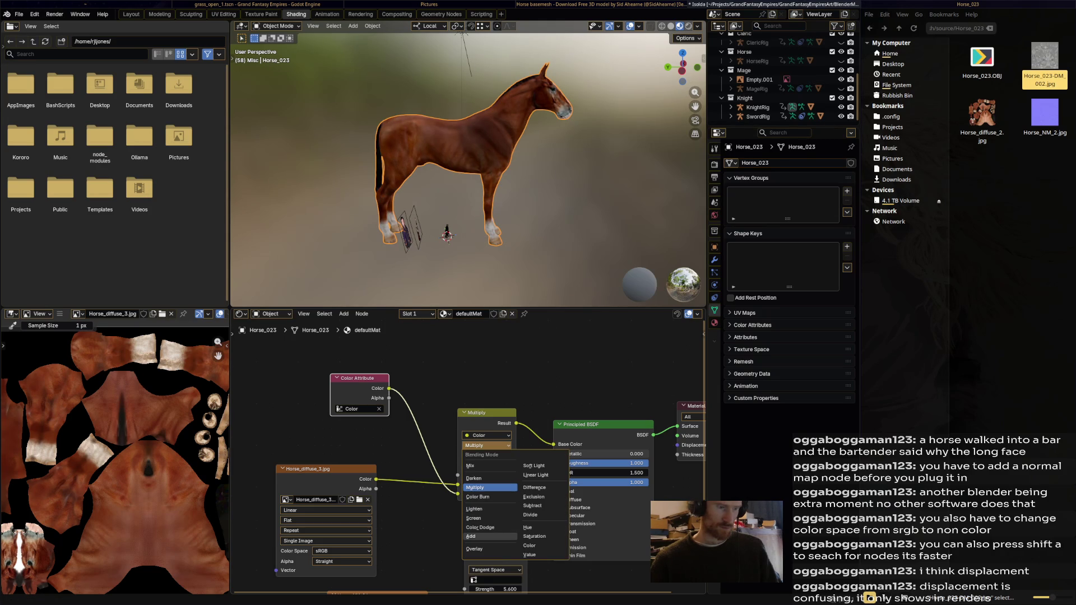
click(474, 548)
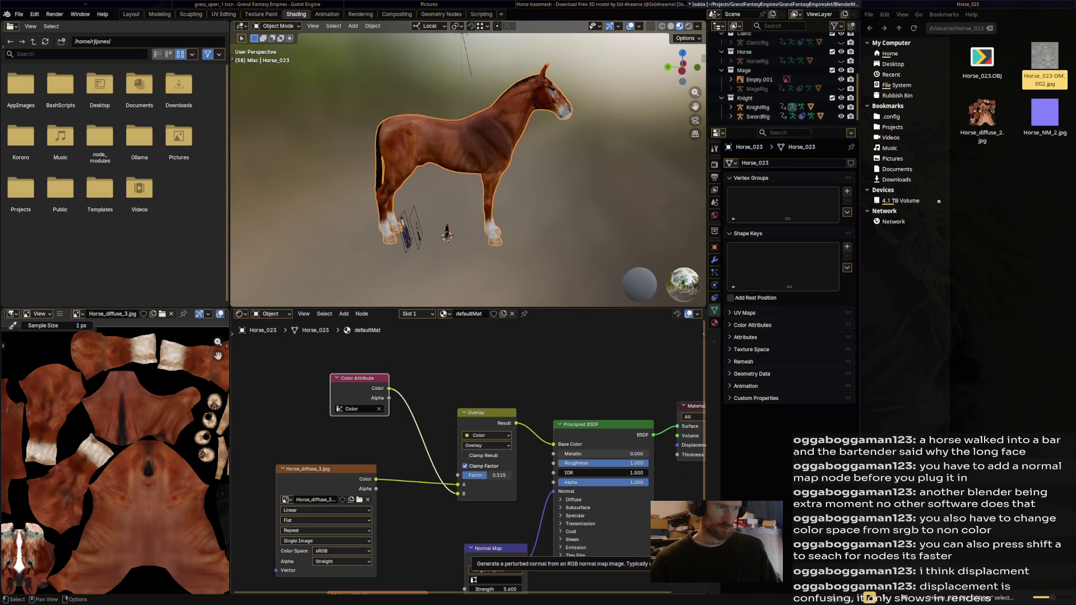
drag(358, 377, 420, 518)
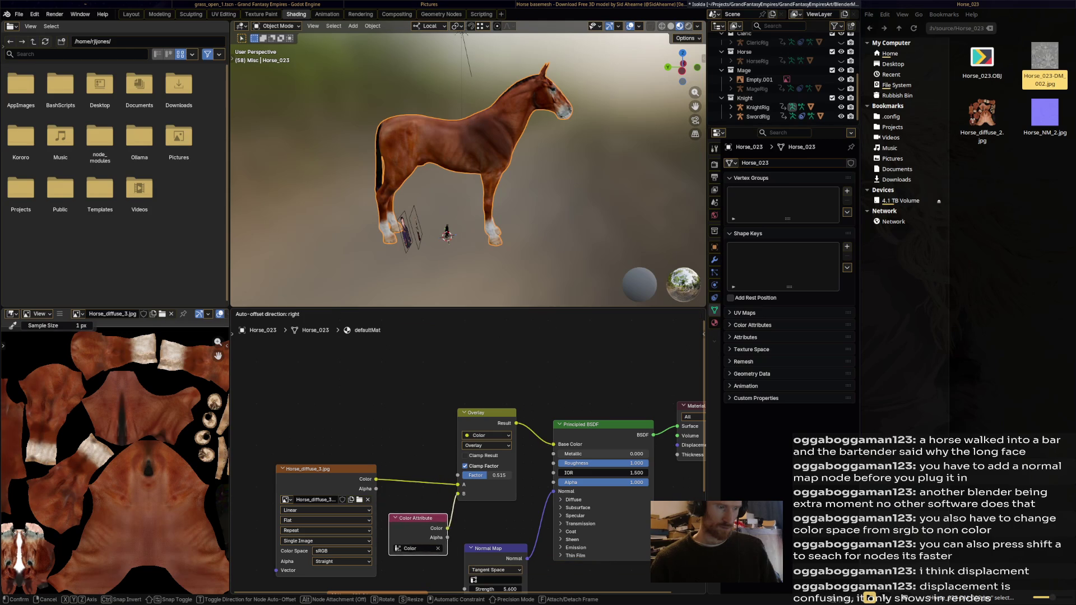
mouse_move(492, 475)
mouse_down()
mouse_move(454, 475)
mouse_move(496, 475)
mouse_up()
click(277, 26)
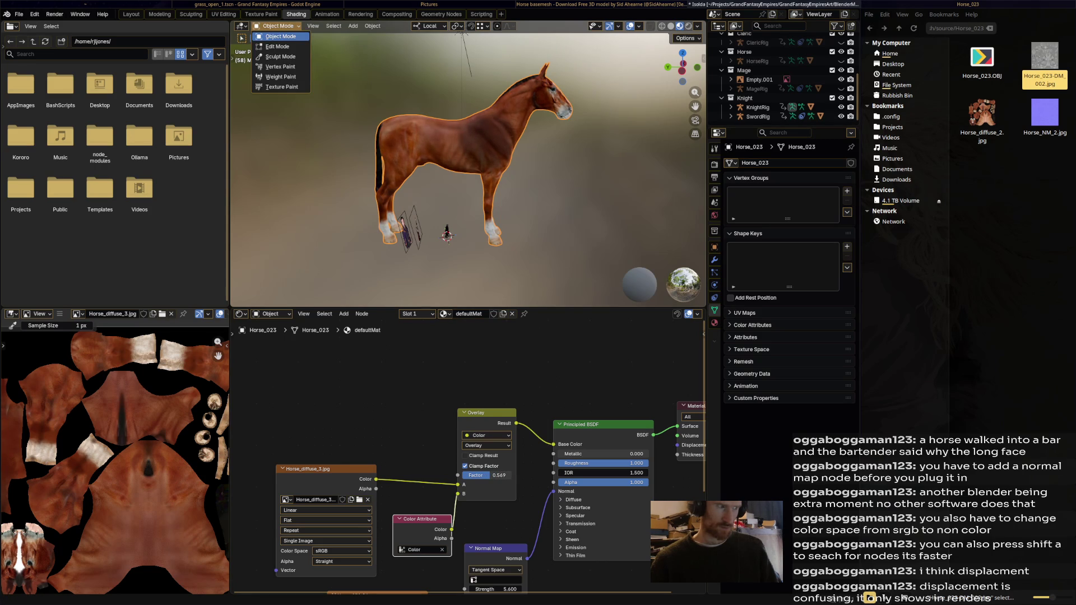
- Enter Vertex Paint mode and brighten the brush paint colour
click(280, 66)
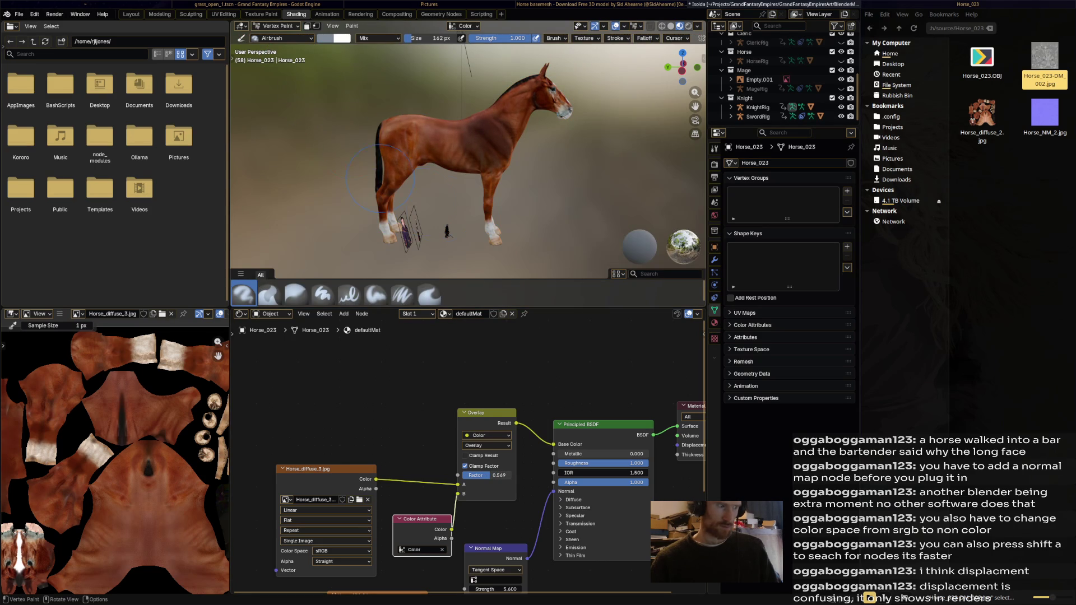
click(715, 148)
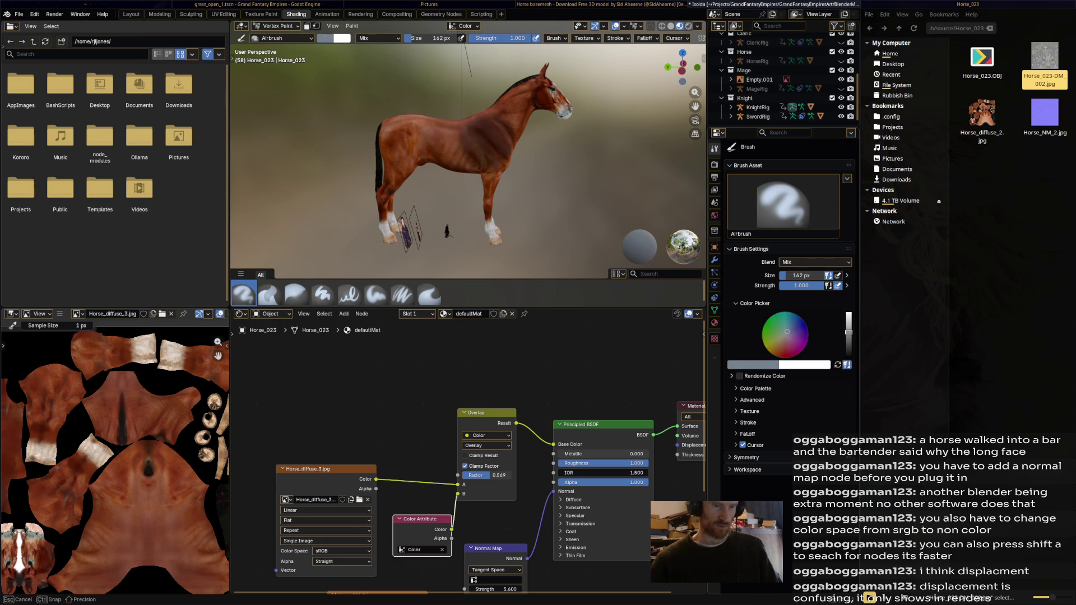
drag(849, 331, 850, 325)
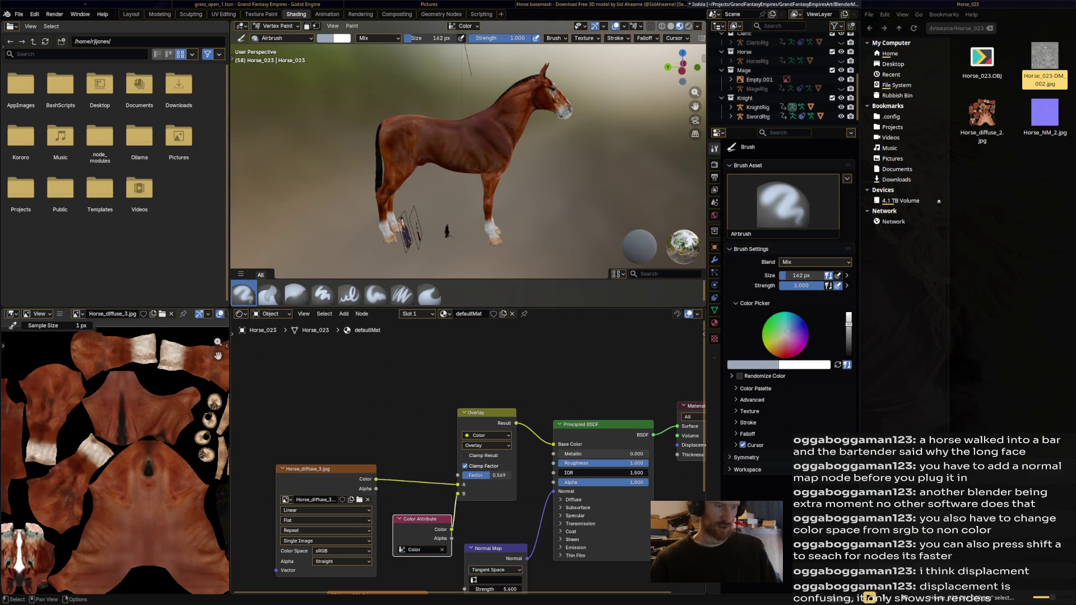
- Set the mix to Add, adjust its factor, and move the Color Attribute node above the mix node
click(488, 444)
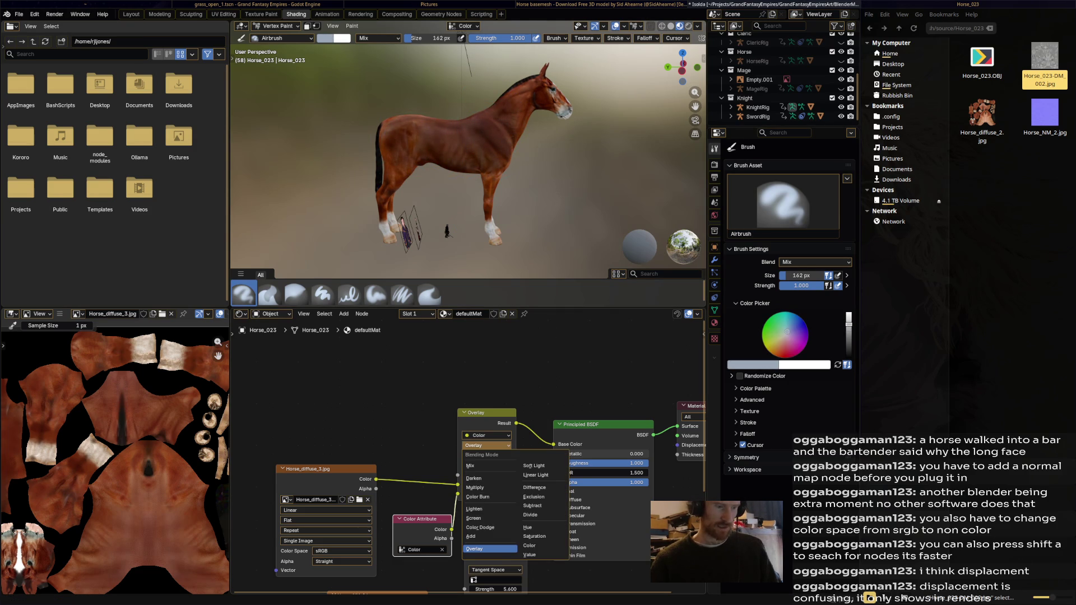
click(472, 537)
mouse_move(504, 168)
middle_down()
mouse_move(437, 185)
mouse_move(521, 168)
middle_up()
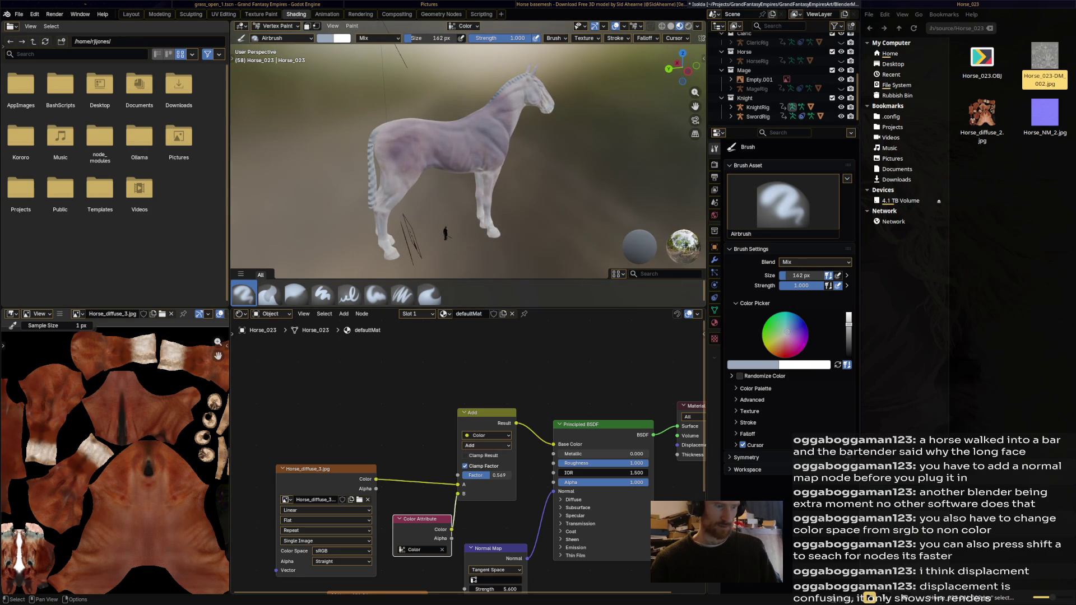
drag(488, 475, 504, 476)
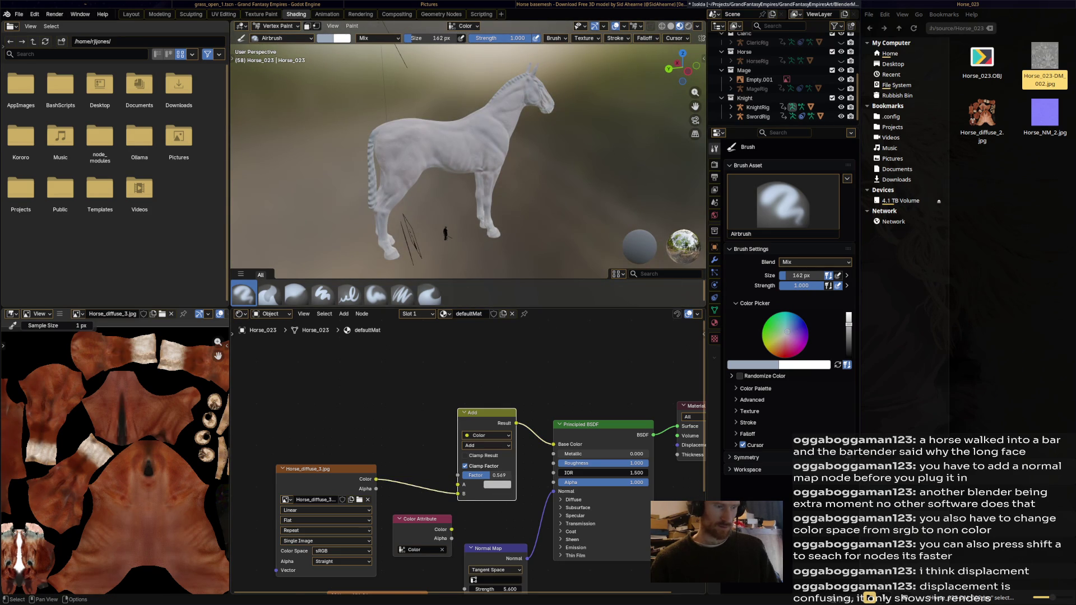
drag(420, 519, 389, 374)
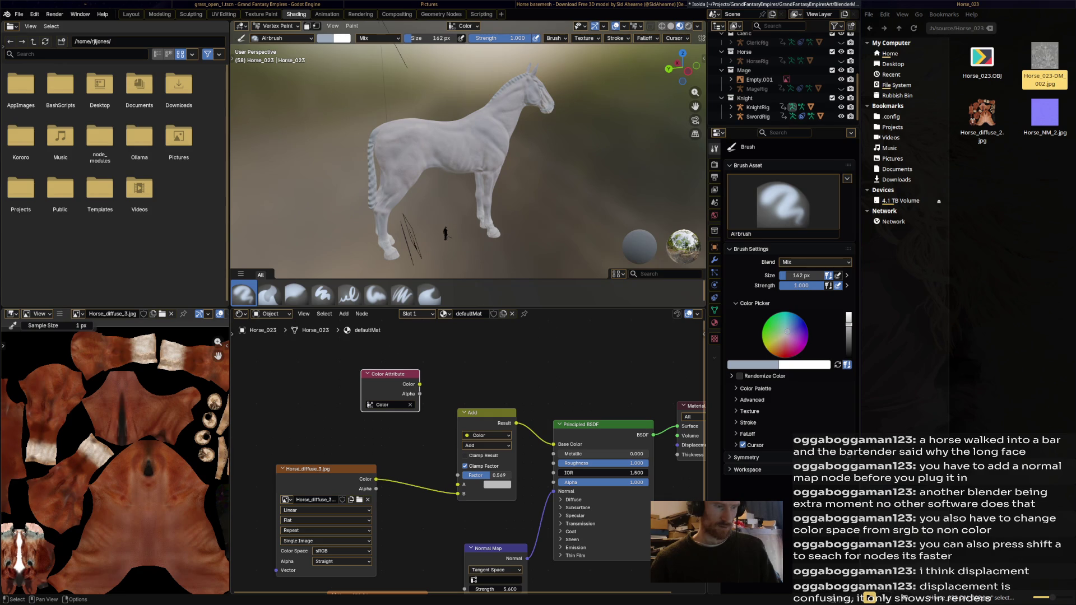
click(486, 445)
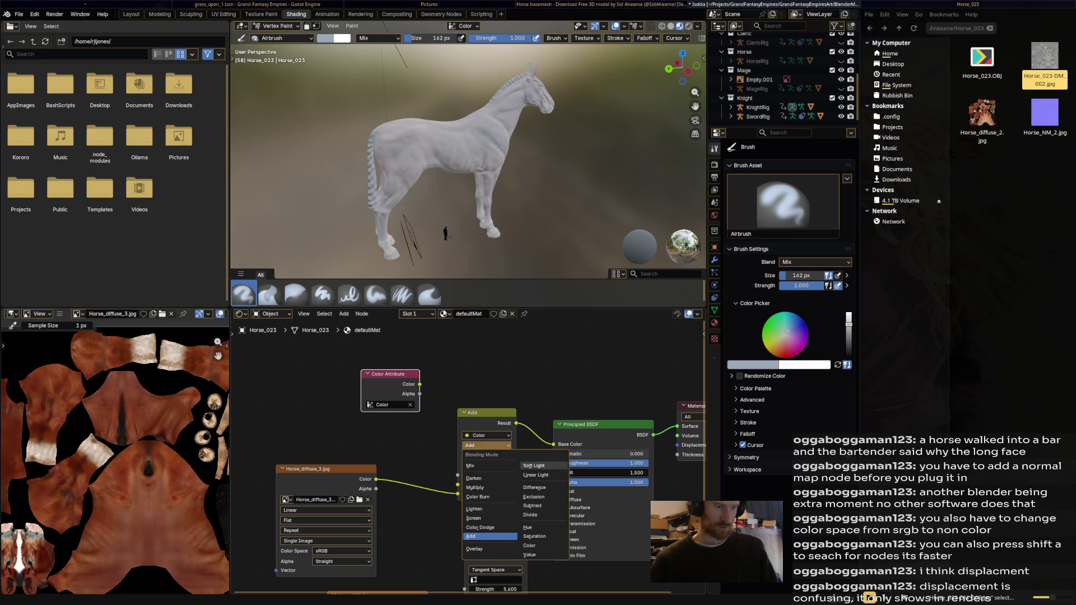
- Try Soft Light, Hue, Saturation and Color blending, feeding the Color Attribute into the mix's A input
click(533, 466)
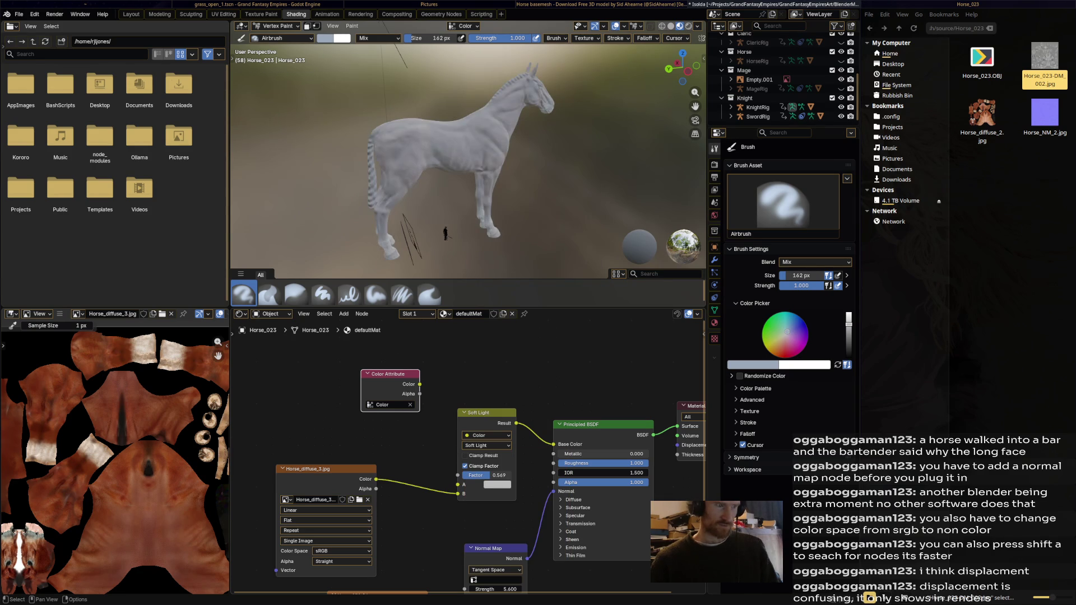
click(487, 445)
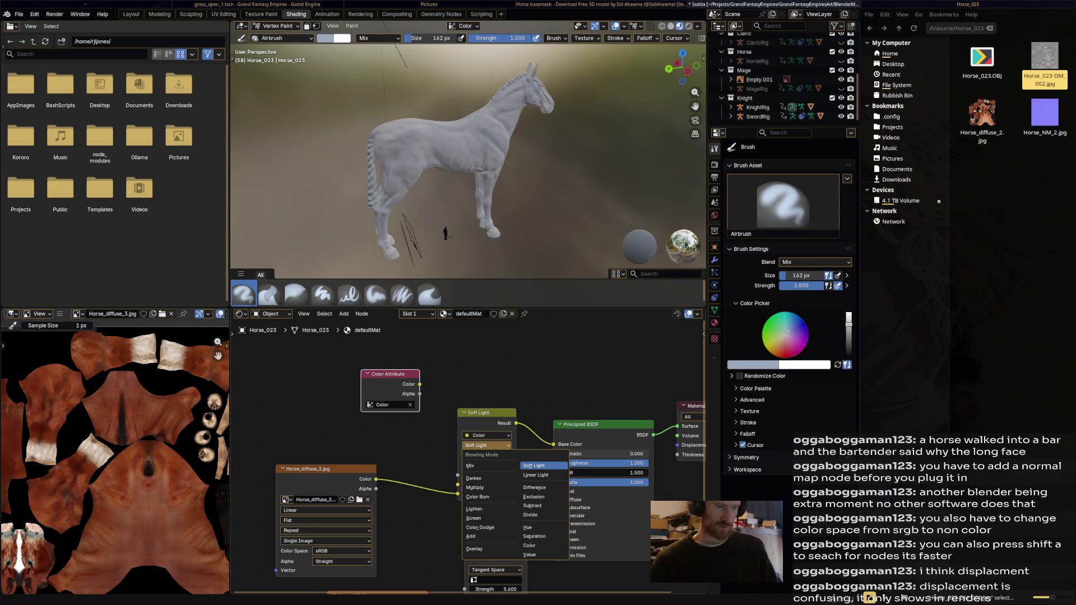
click(539, 527)
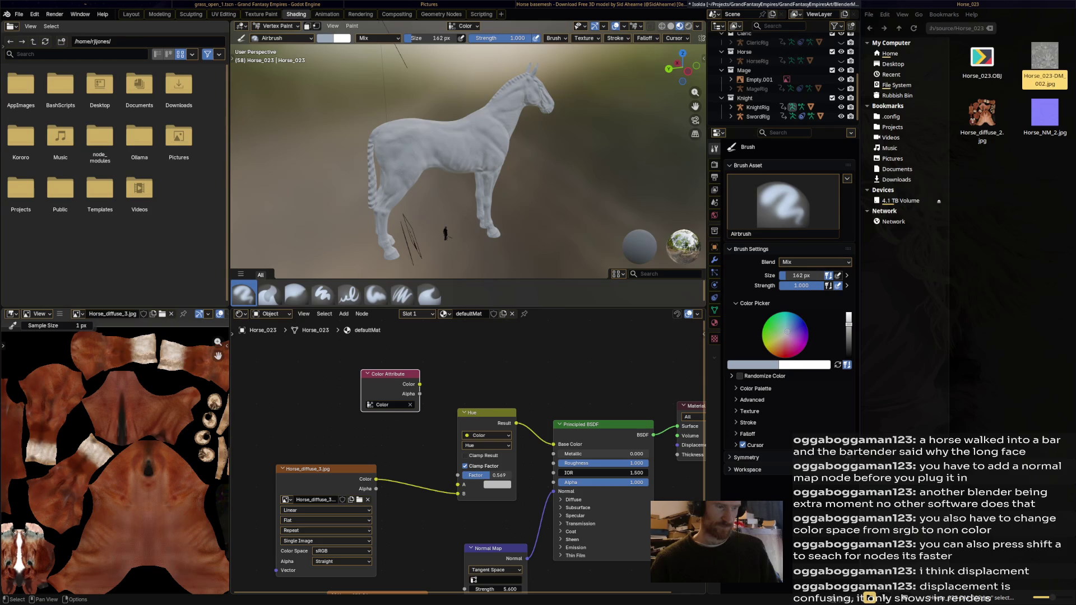
click(488, 445)
click(542, 537)
drag(419, 384, 462, 485)
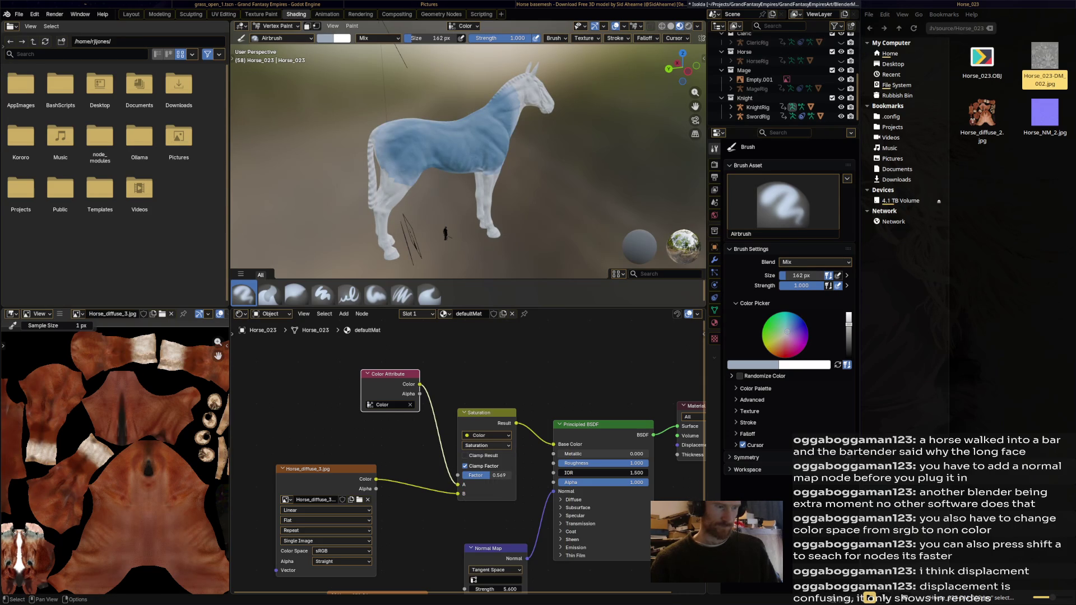
click(486, 444)
click(542, 546)
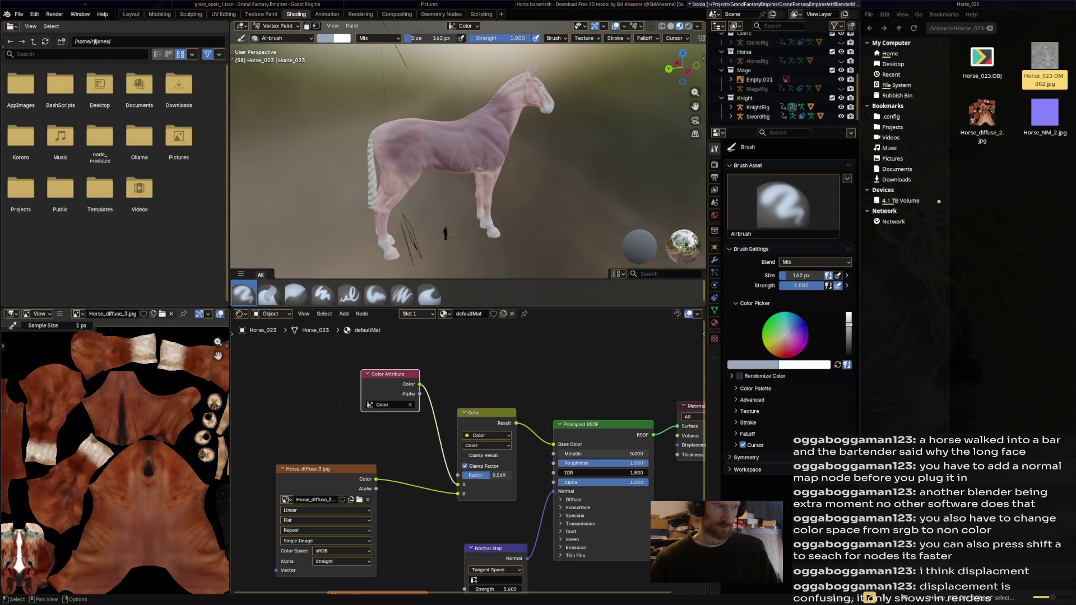
- Paint white on the horse's neck, then a black blob on its body
middle_drag(471, 168, 513, 156)
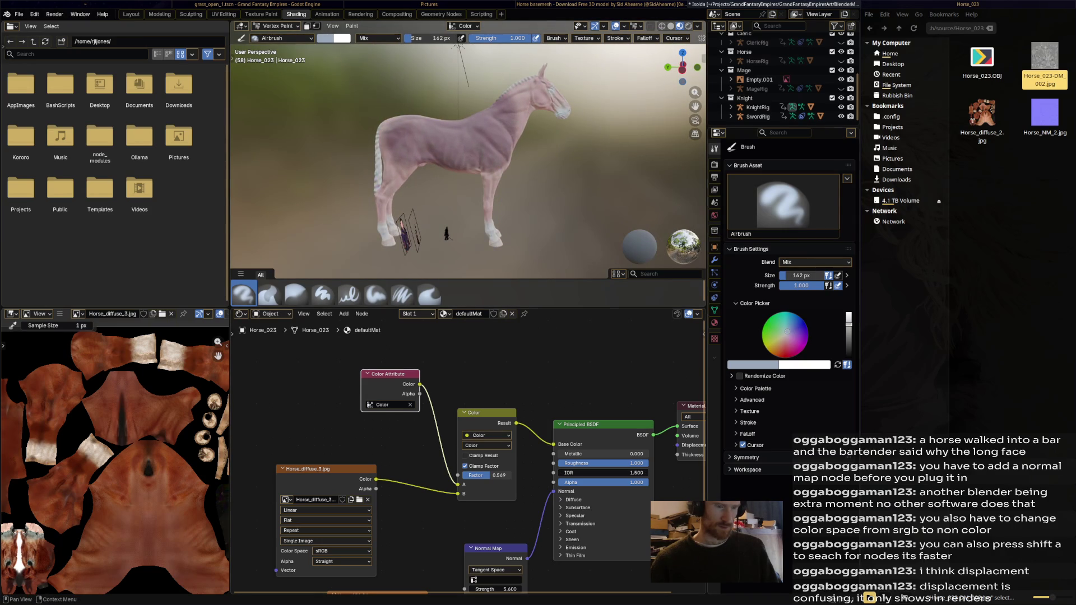
click(849, 314)
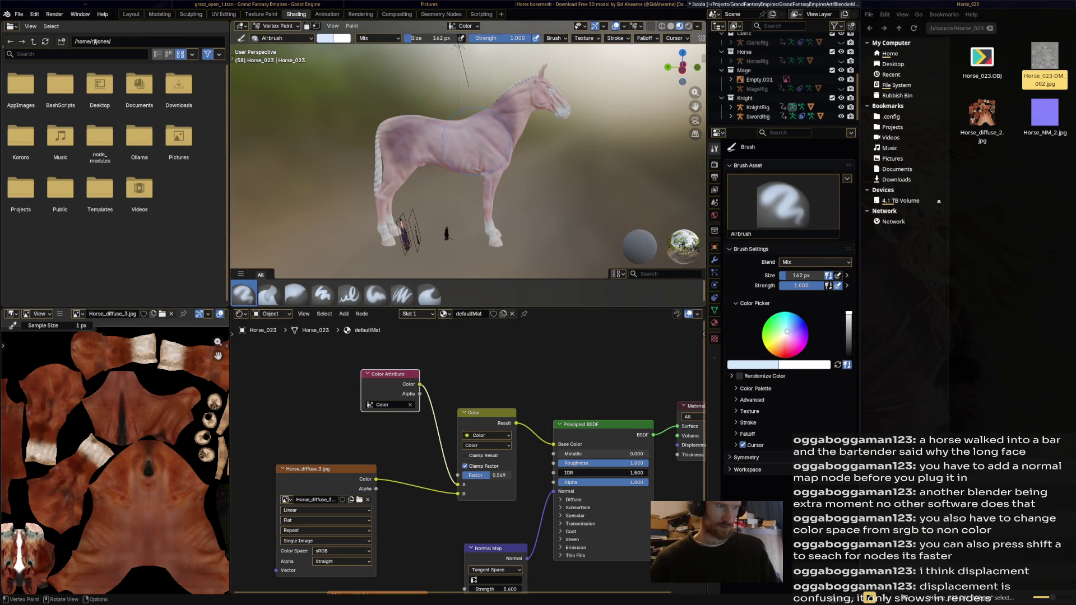
drag(496, 136, 506, 129)
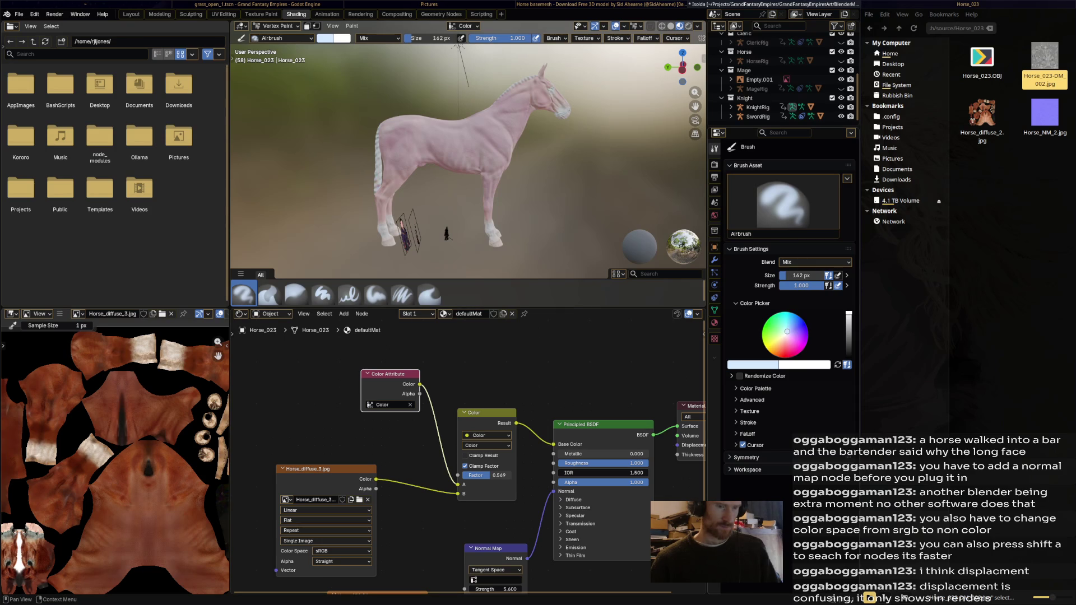
drag(848, 316, 848, 359)
drag(432, 145, 435, 138)
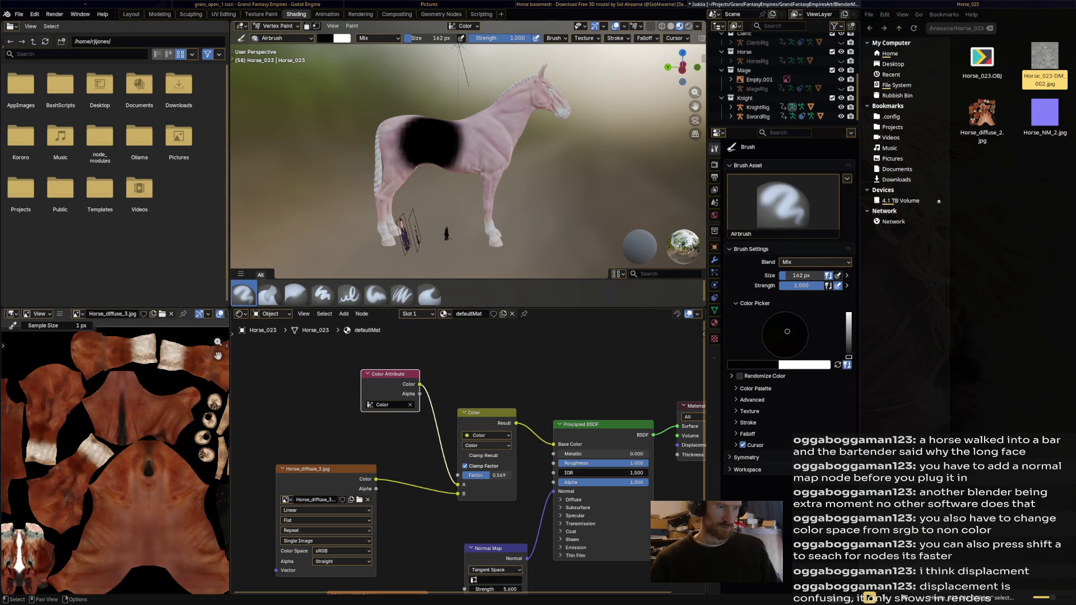
- Try Value blending, then settle the mix on Overlay
click(487, 445)
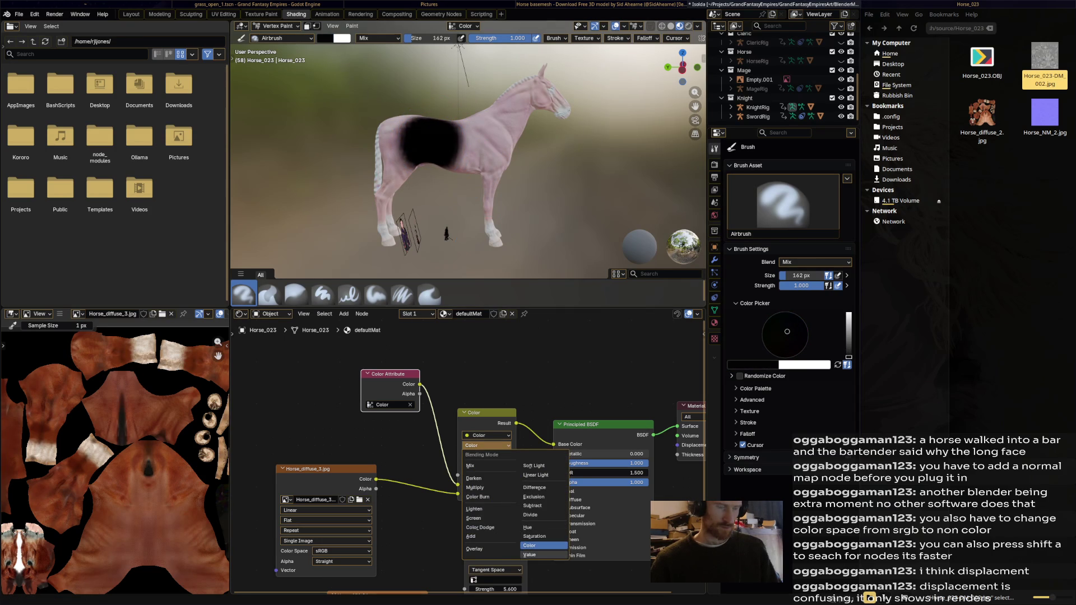
click(530, 555)
click(488, 445)
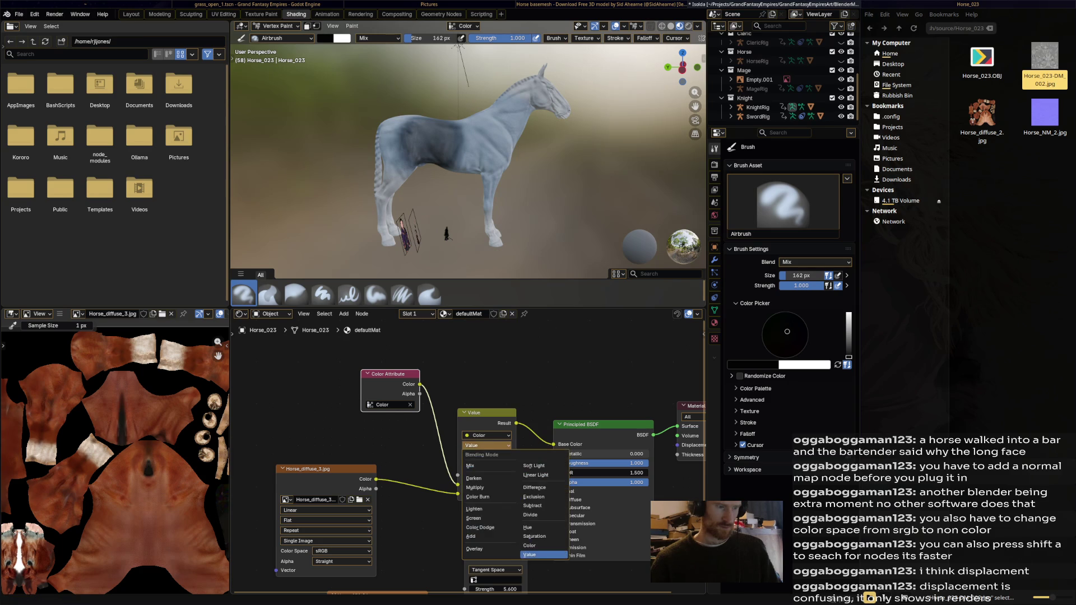
click(474, 548)
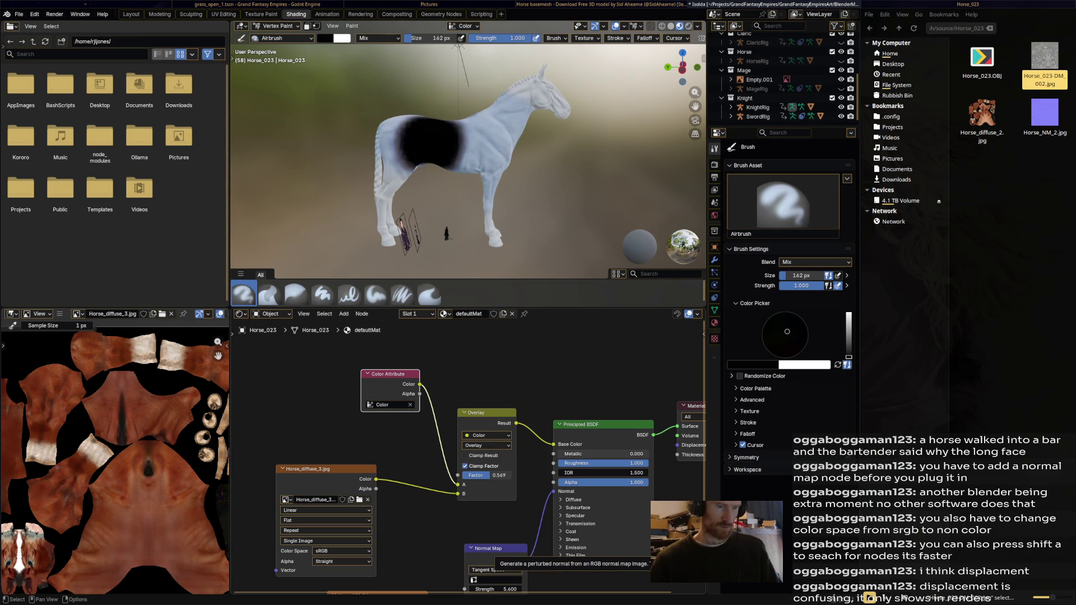
- Pick grey and paint over the black patch, white chest, front legs and belly, then darken the colour
key(s)
mouse_move(416, 134)
mouse_down()
mouse_move(478, 212)
mouse_move(537, 81)
mouse_up()
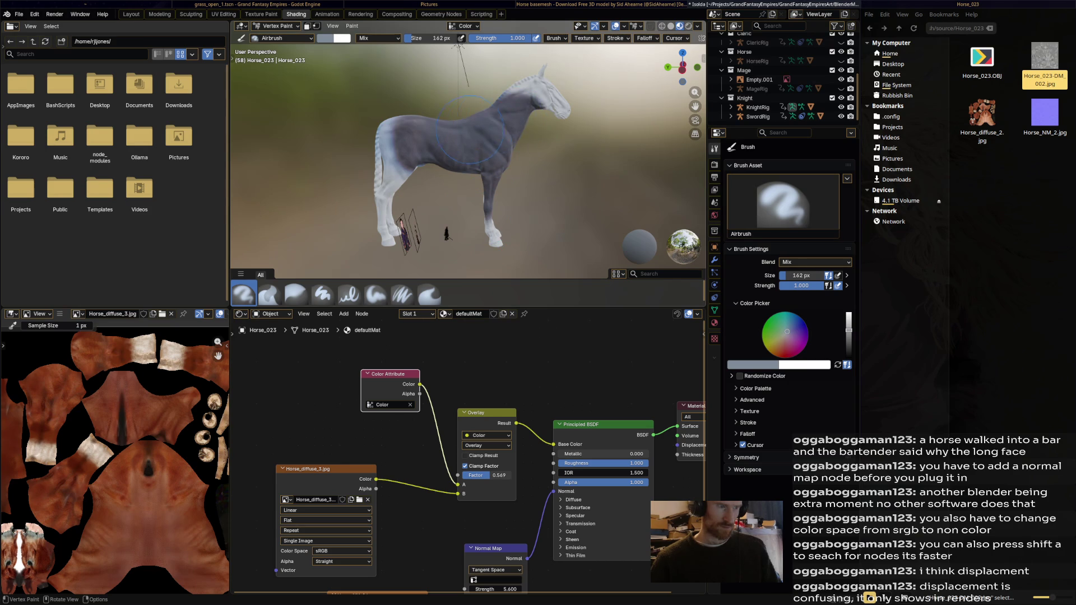
drag(393, 168, 393, 218)
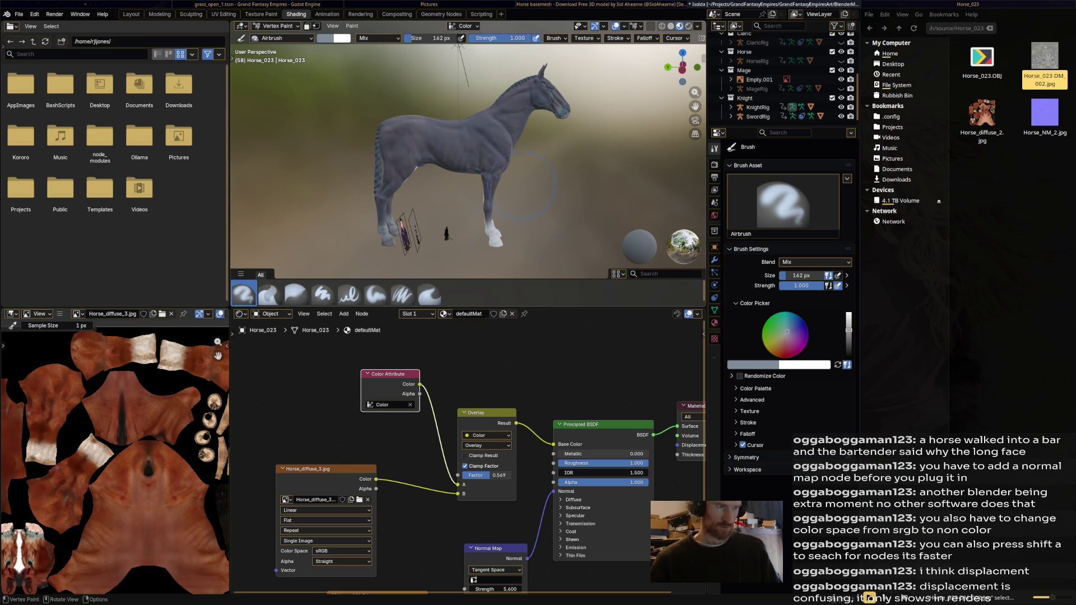
middle_drag(525, 185, 500, 134)
mouse_move(501, 134)
mouse_down()
mouse_move(440, 195)
mouse_move(470, 168)
mouse_up()
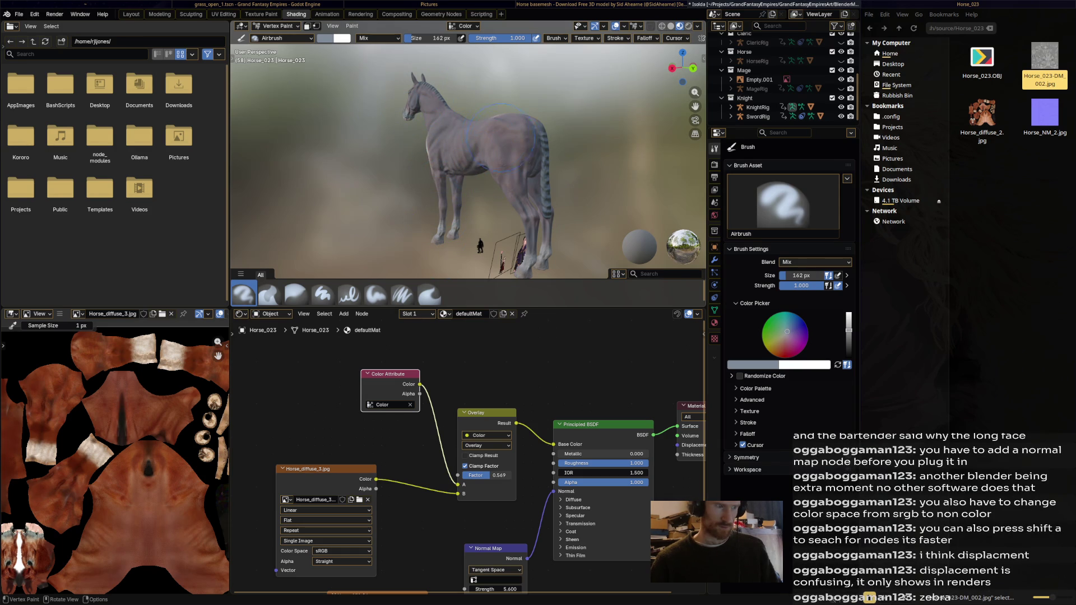
middle_drag(500, 138, 543, 222)
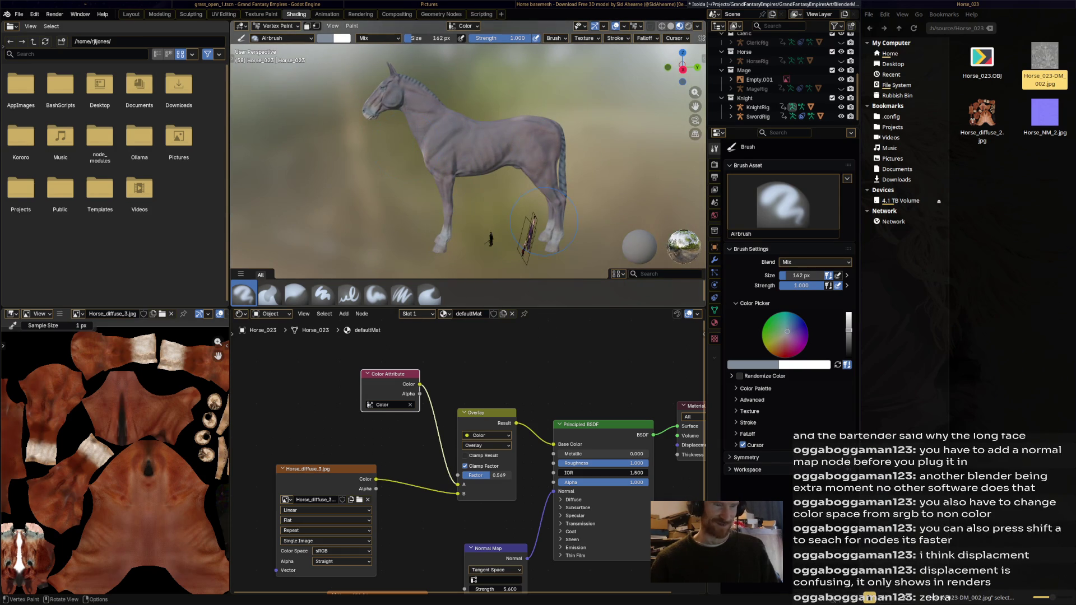
drag(848, 329, 848, 342)
- Shrink the brush to 52 px and paint dark vertical stripes over the side, flank, neck and head
key(f)
drag(459, 113, 456, 190)
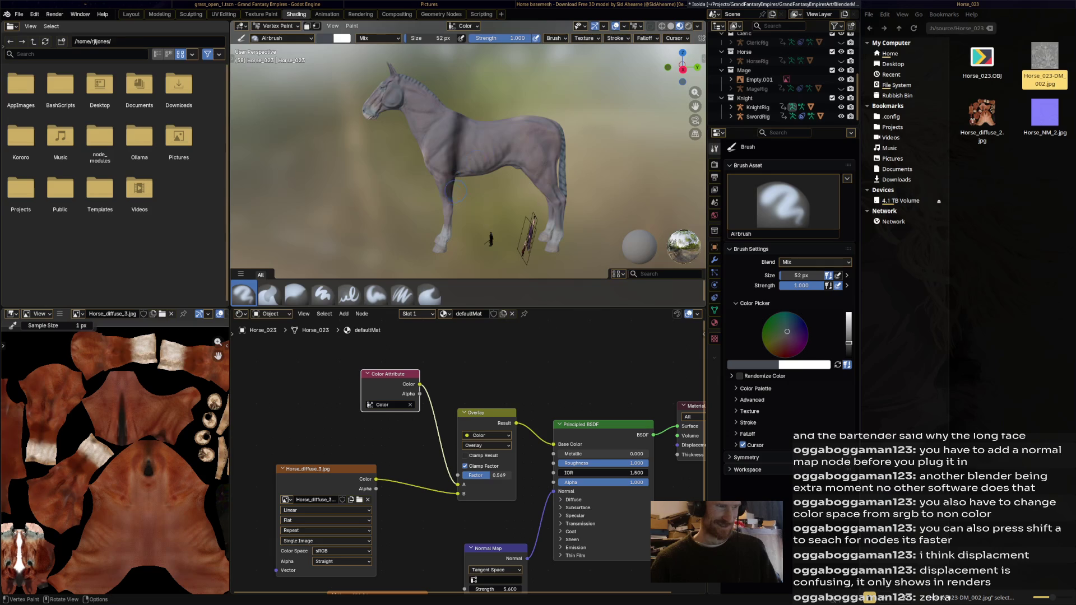
drag(487, 122, 473, 190)
mouse_move(507, 122)
mouse_down()
mouse_move(500, 168)
mouse_move(528, 157)
mouse_move(530, 181)
mouse_up()
drag(547, 122, 547, 177)
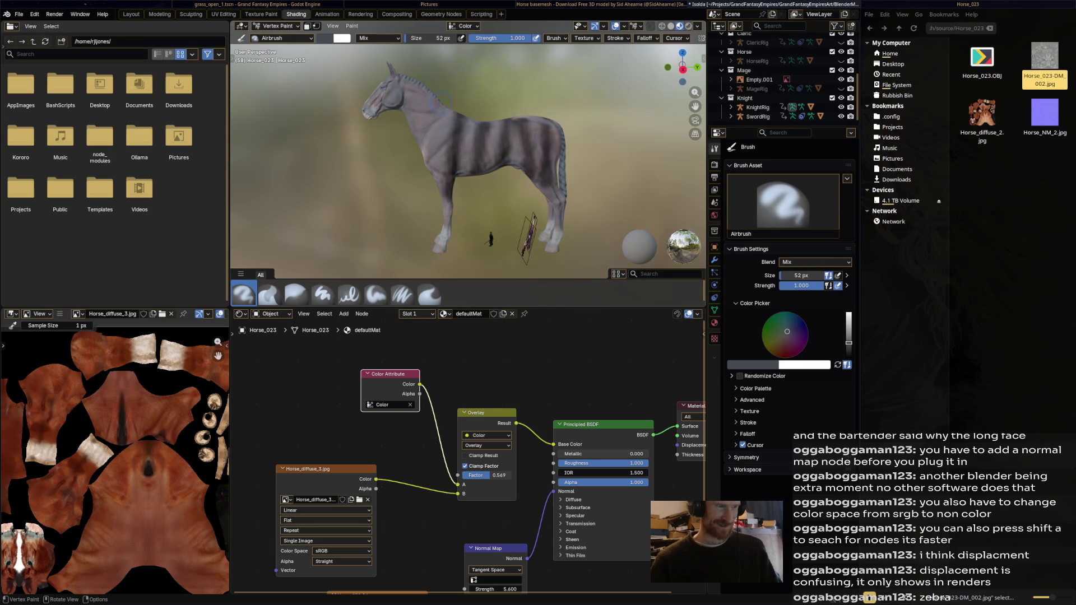
drag(441, 106, 431, 156)
mouse_move(439, 88)
mouse_down()
mouse_move(420, 130)
mouse_move(404, 109)
mouse_move(384, 123)
mouse_up()
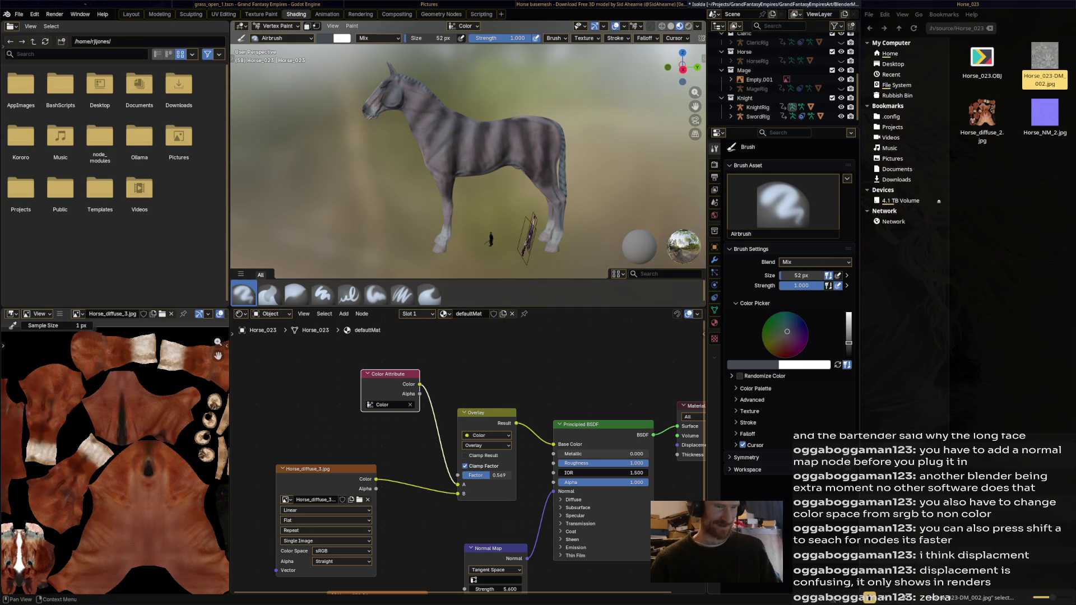
- Lighten the colour and paint light stripes on the shoulder, body, hindquarter and neck
key(s)
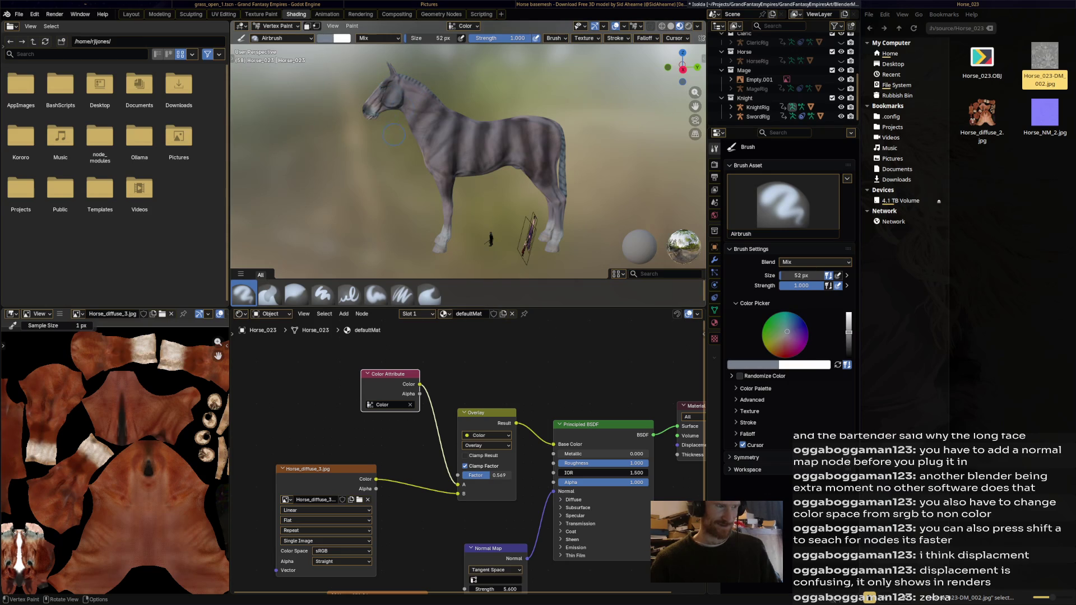
drag(788, 332, 848, 317)
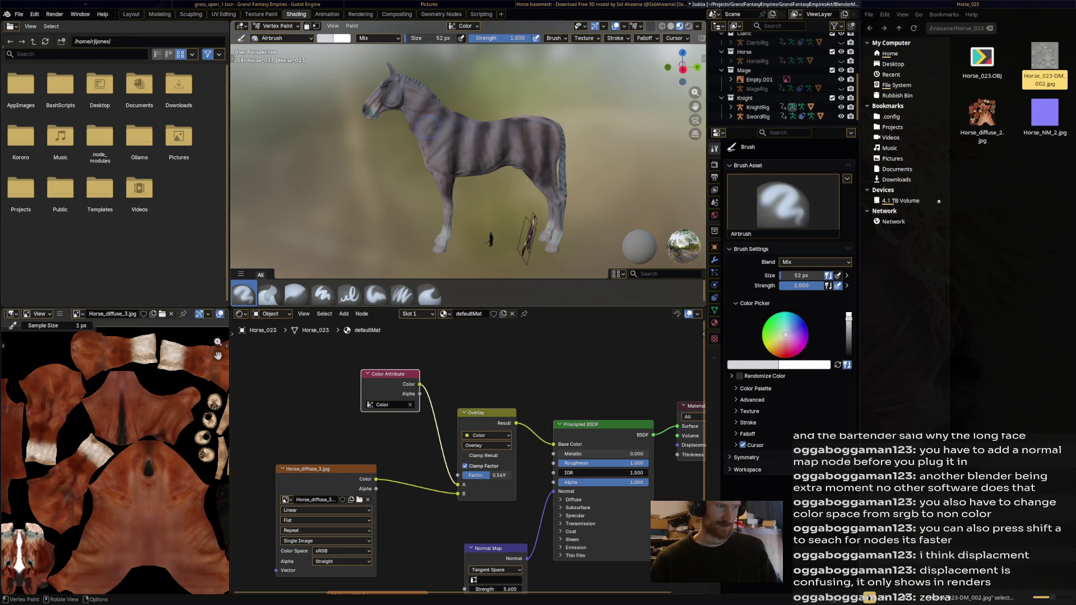
drag(458, 119, 425, 194)
drag(465, 140, 472, 175)
mouse_move(495, 129)
mouse_down()
mouse_move(491, 173)
mouse_move(517, 173)
mouse_up()
drag(535, 130, 555, 226)
drag(429, 99, 428, 151)
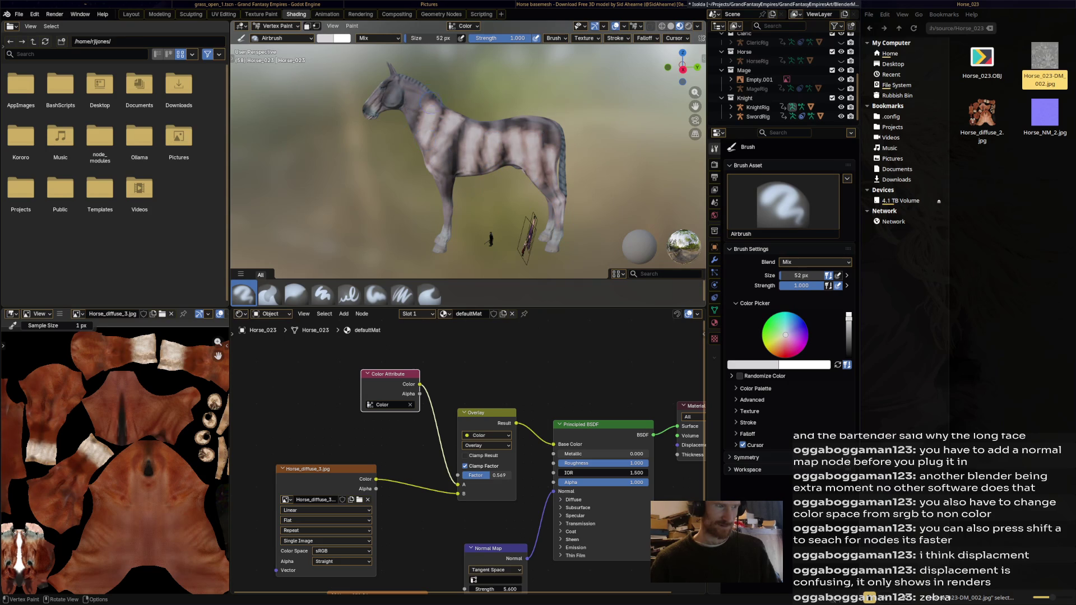
mouse_move(367, 93)
middle_down()
mouse_move(471, 97)
mouse_move(370, 99)
middle_up()
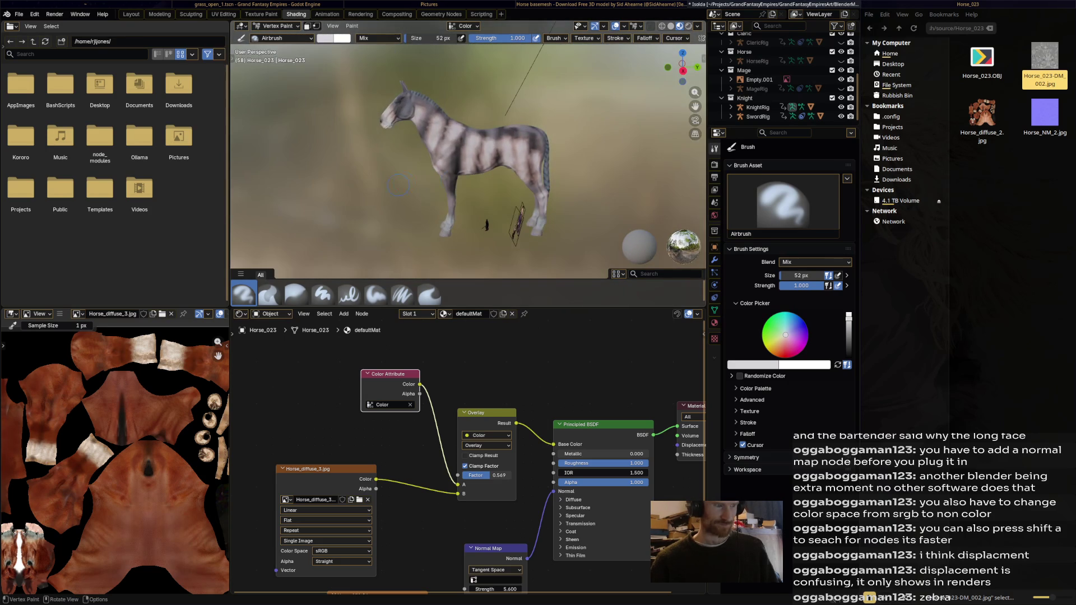
drag(487, 413, 491, 389)
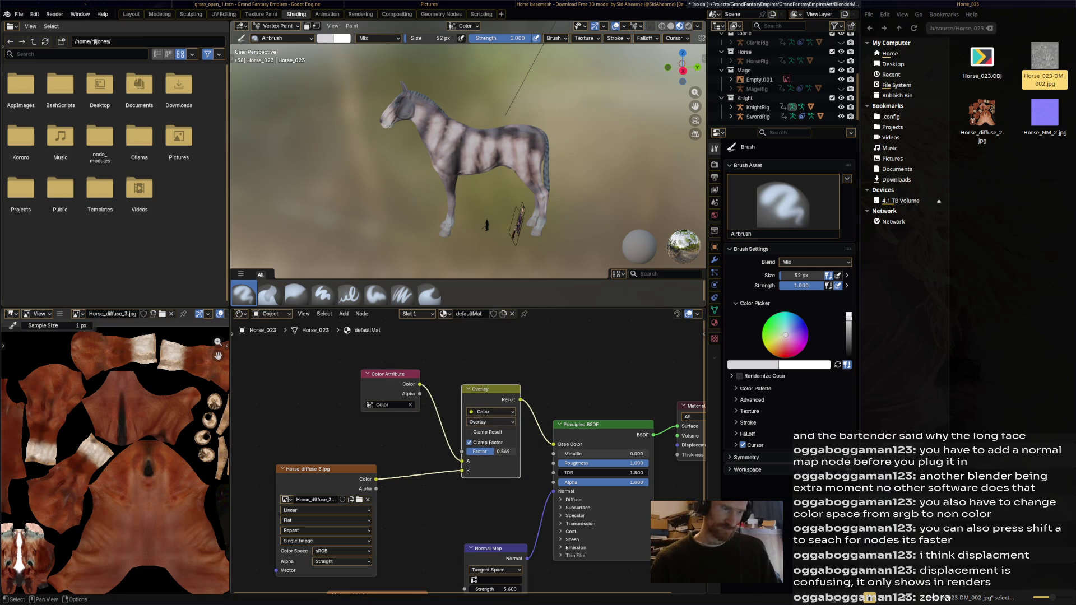
- Set the mix to Multiply, lighten the head and neck with paint, and raise the factor to 0.874
click(491, 422)
click(492, 456)
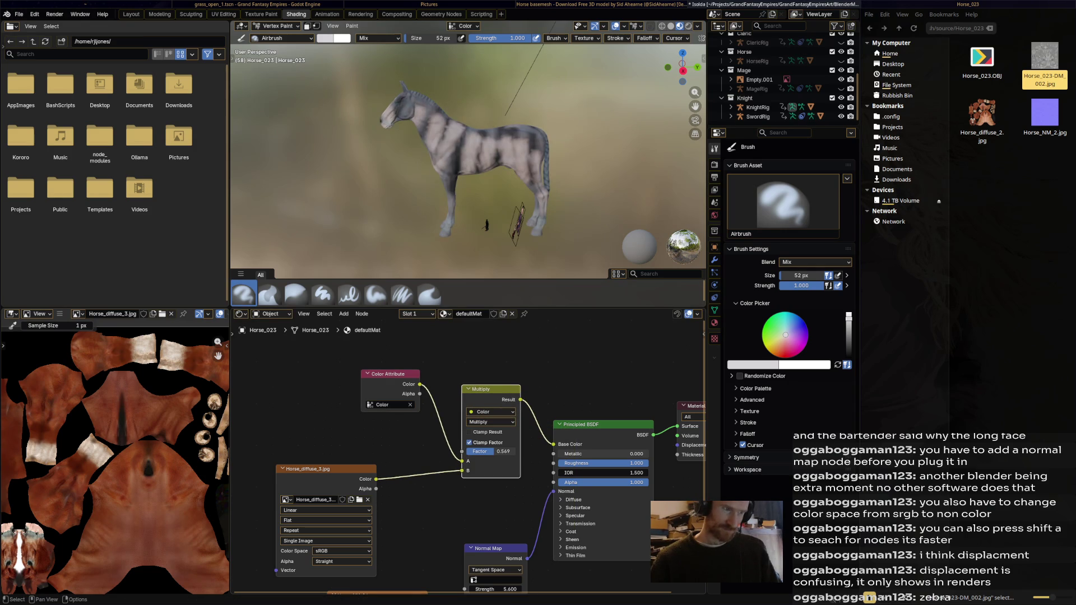
mouse_move(486, 225)
middle_down()
mouse_move(449, 222)
mouse_move(362, 178)
mouse_move(437, 144)
middle_up()
scroll(362, 179, up, 2)
scroll(437, 143, up, 3)
scroll(498, 112, down, 4)
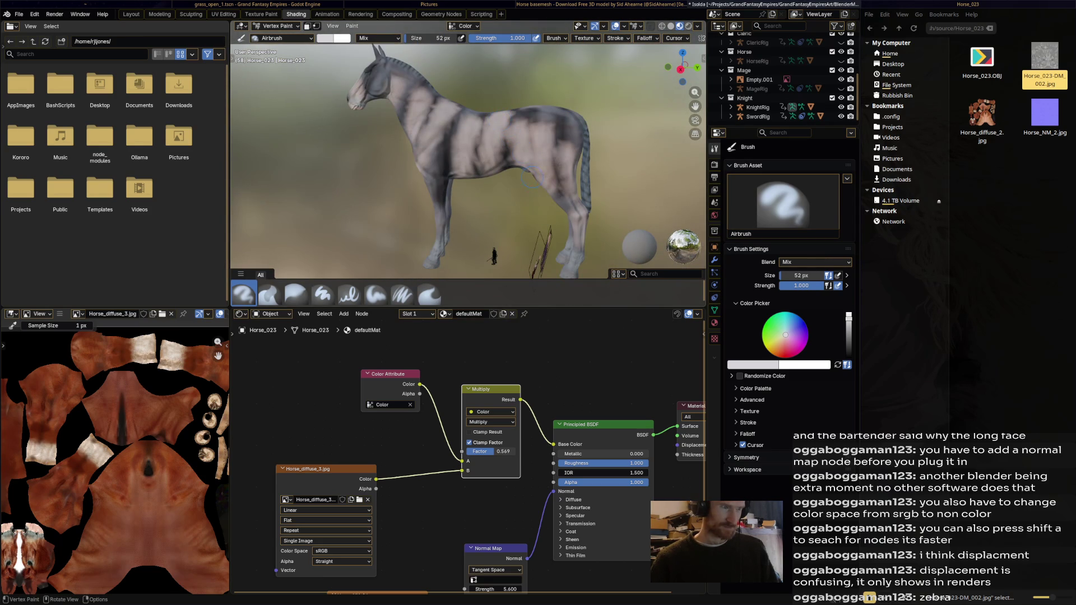
mouse_move(418, 101)
mouse_down()
mouse_move(385, 73)
mouse_move(369, 85)
mouse_move(416, 155)
mouse_move(442, 161)
mouse_move(433, 143)
mouse_move(451, 135)
mouse_move(454, 158)
mouse_up()
mouse_move(501, 452)
mouse_down()
mouse_move(539, 452)
mouse_move(528, 452)
mouse_up()
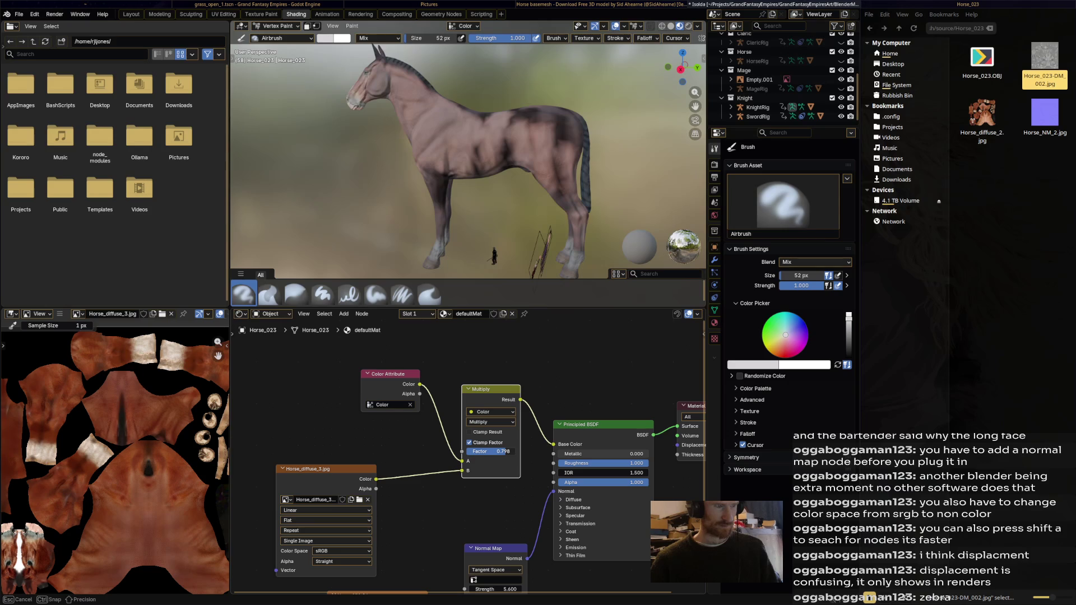
middle_drag(471, 168, 639, 168)
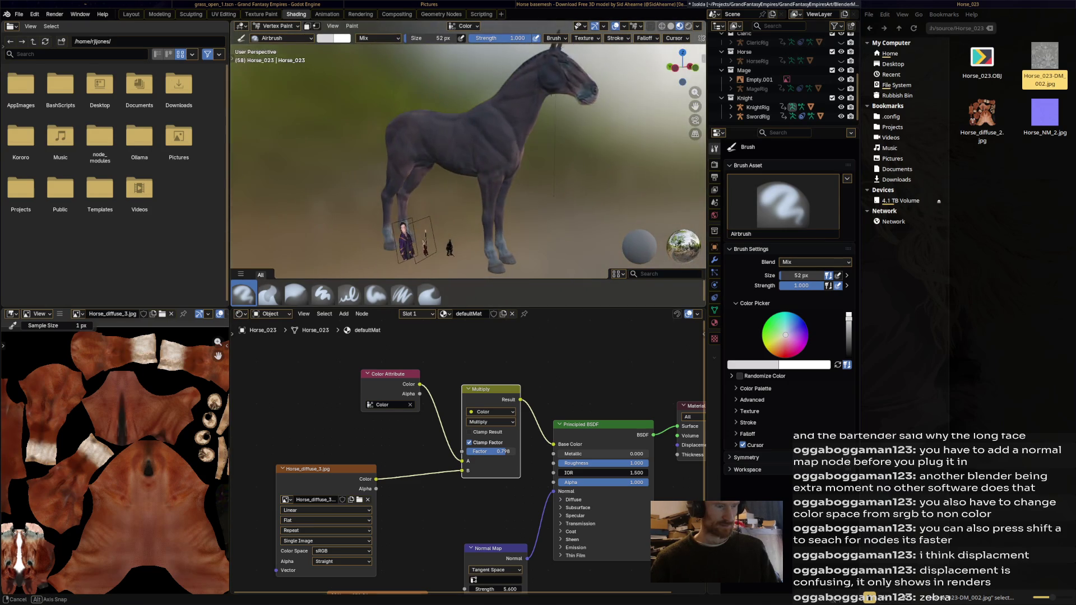
- Airbrush light paint onto the horse's shoulder, chest and neck
middle_drag(471, 168, 589, 169)
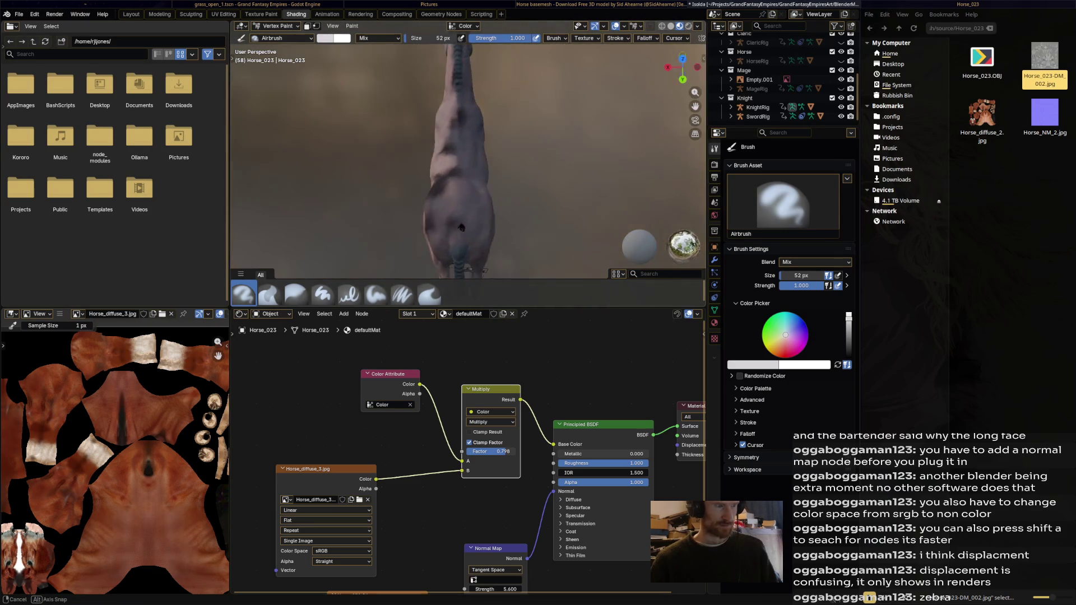
middle_drag(403, 135, 484, 134)
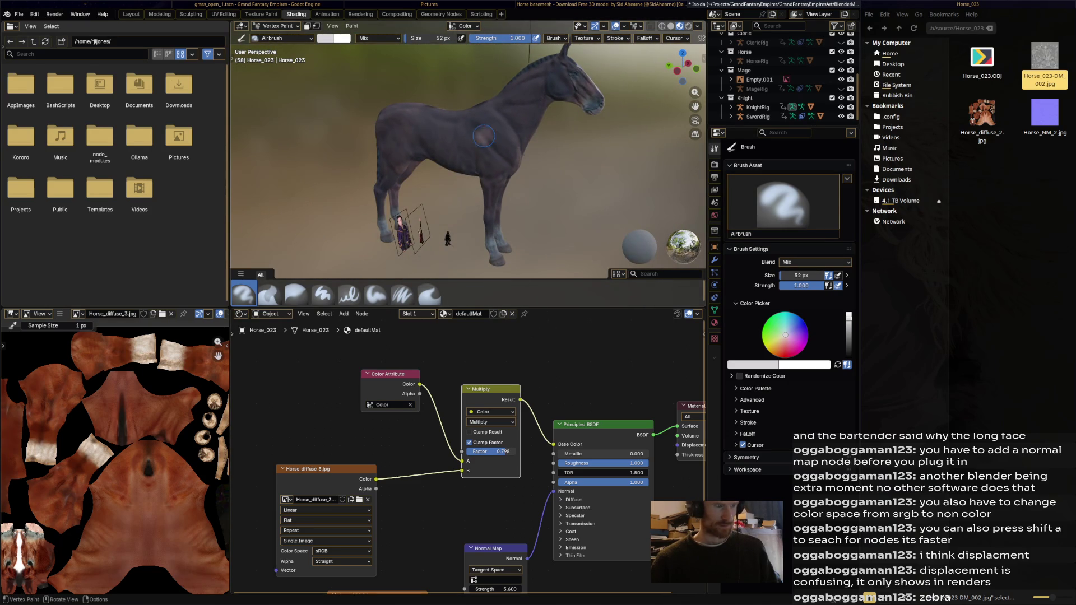
drag(484, 136, 513, 143)
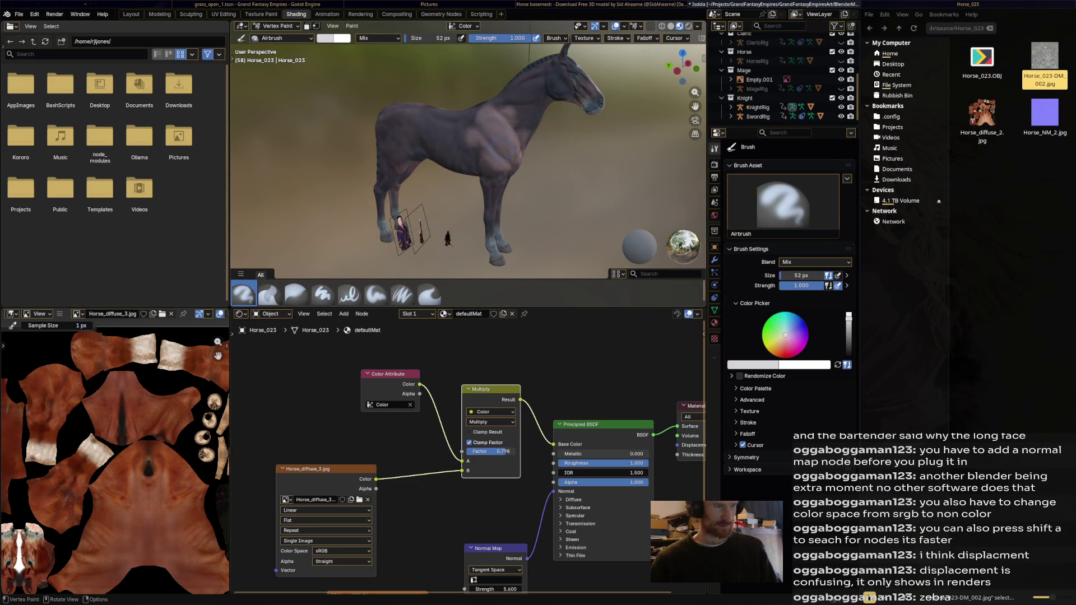
scroll(502, 149, up, 3)
drag(535, 179, 488, 184)
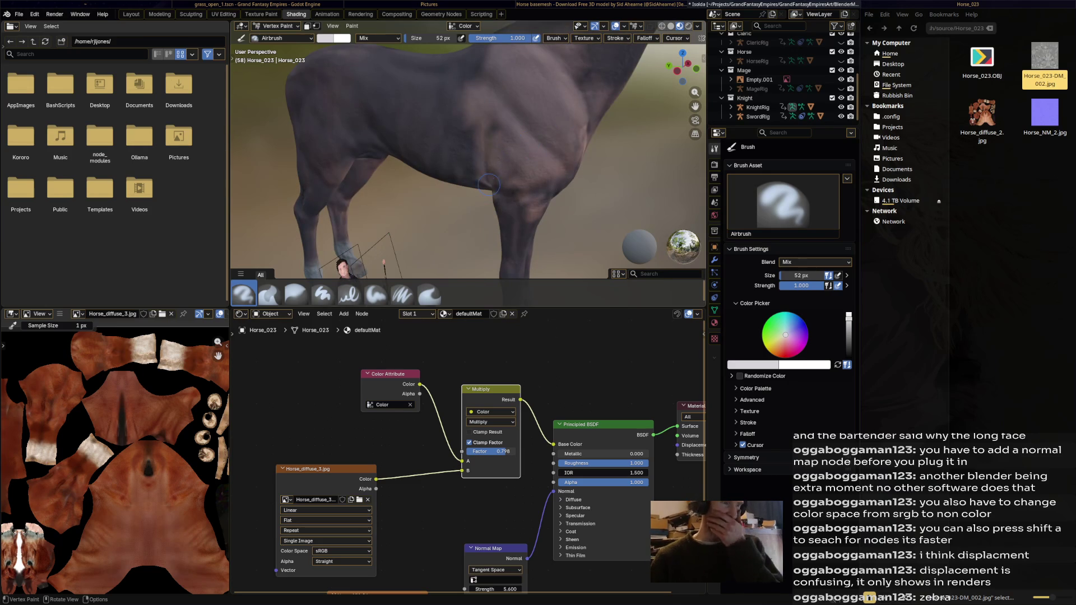
scroll(489, 184, down, 5)
mouse_move(511, 120)
mouse_down()
mouse_move(507, 105)
mouse_move(560, 111)
mouse_up()
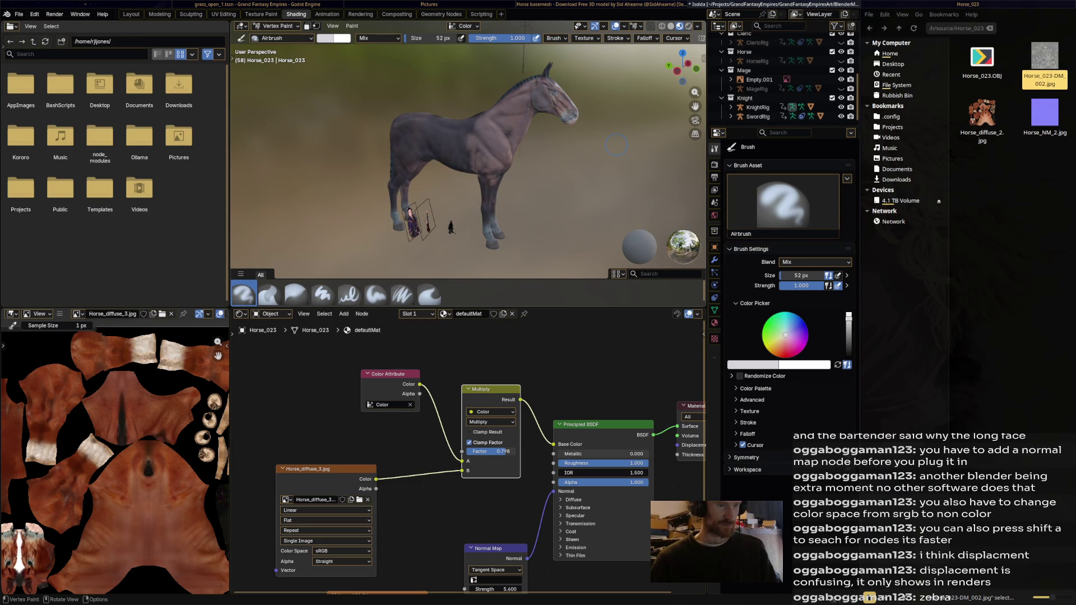
- Brighten the neck with full white paint and lower the Multiply factor to about 0.55
key(s)
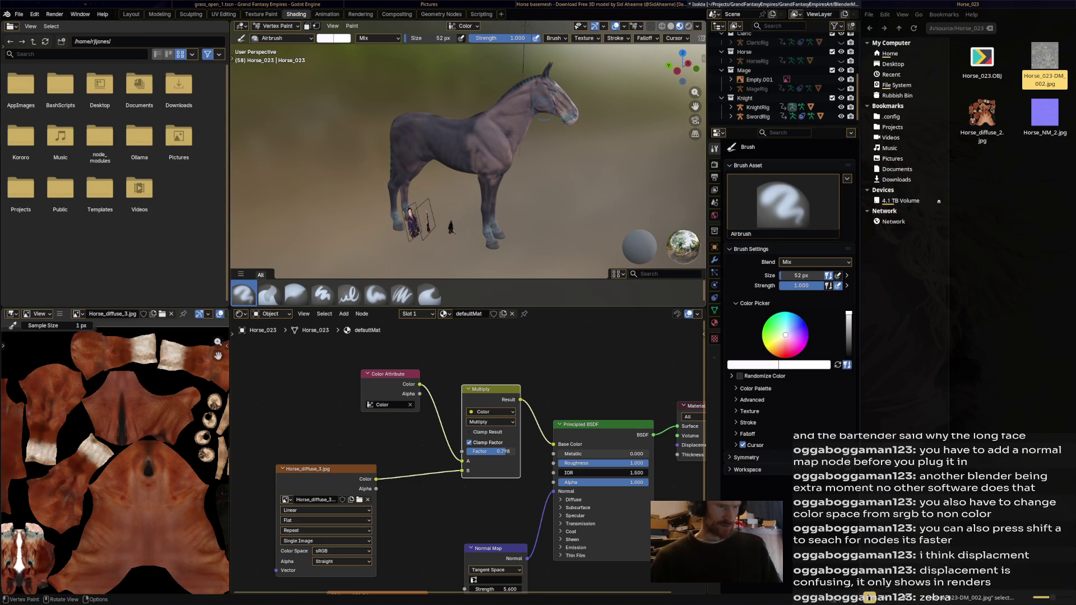
mouse_move(497, 169)
mouse_down()
mouse_move(490, 126)
mouse_move(459, 129)
mouse_up()
scroll(540, 110, up, 5)
scroll(540, 110, up, 3)
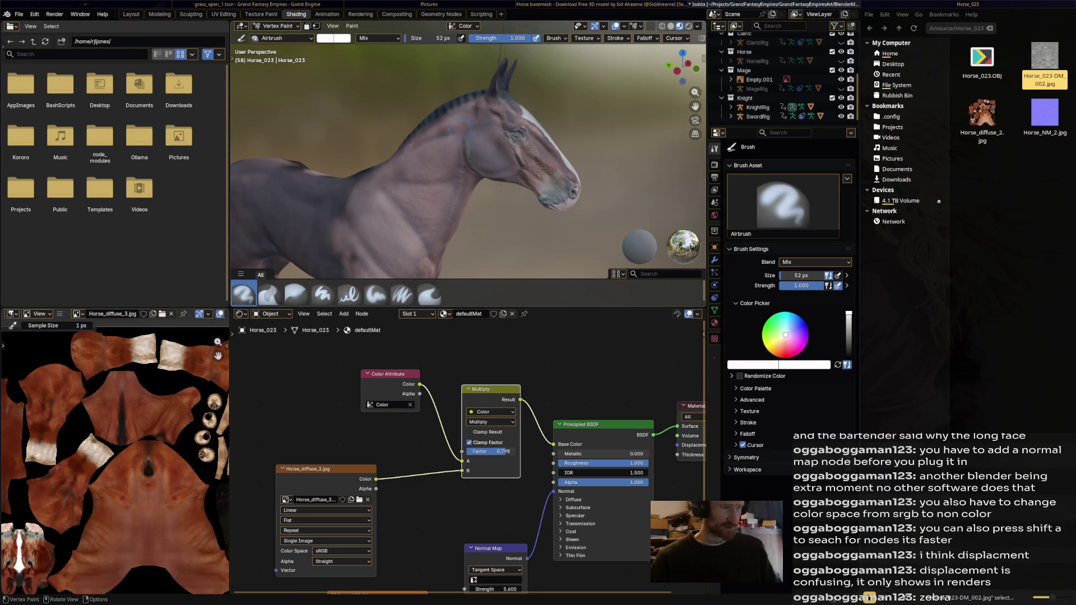
middle_drag(461, 129, 366, 124)
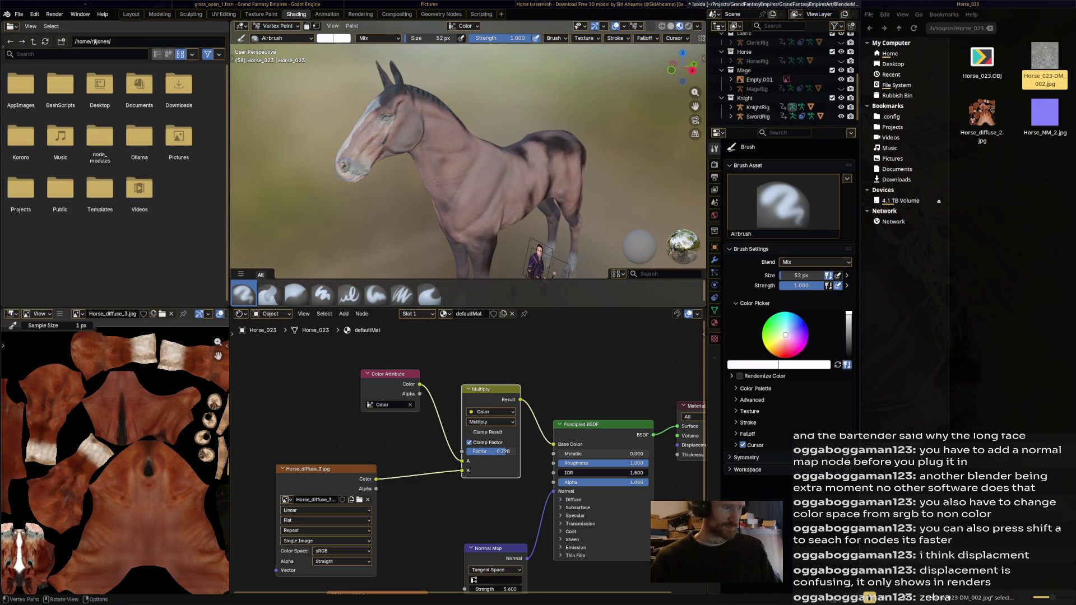
drag(504, 452, 491, 452)
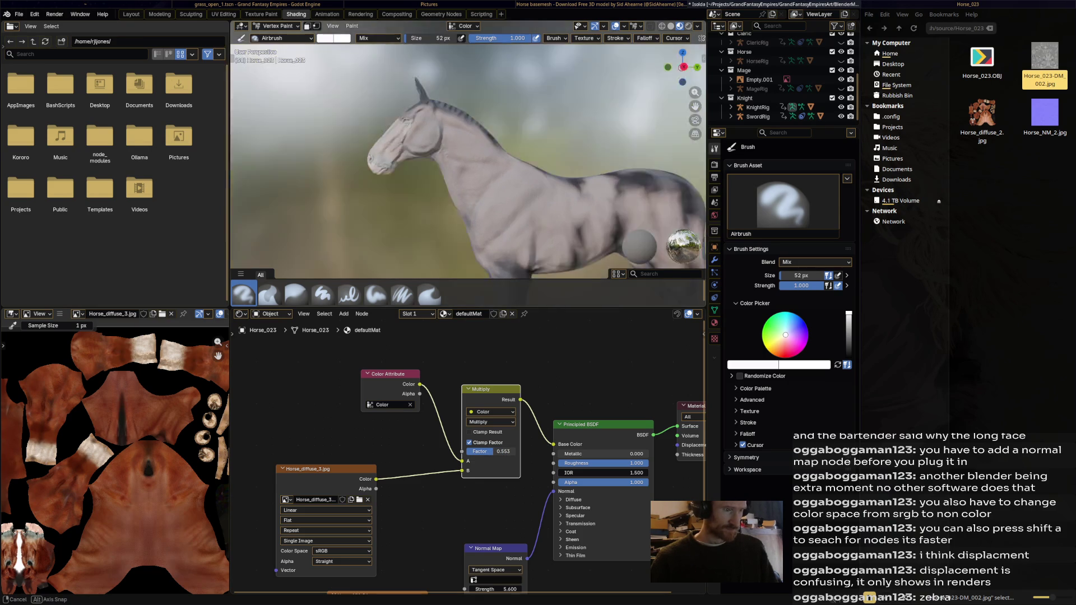
- Raise the Multiply factor to 0.553 and airbrush the horse's chest and front leg white
middle_drag(471, 168, 427, 132)
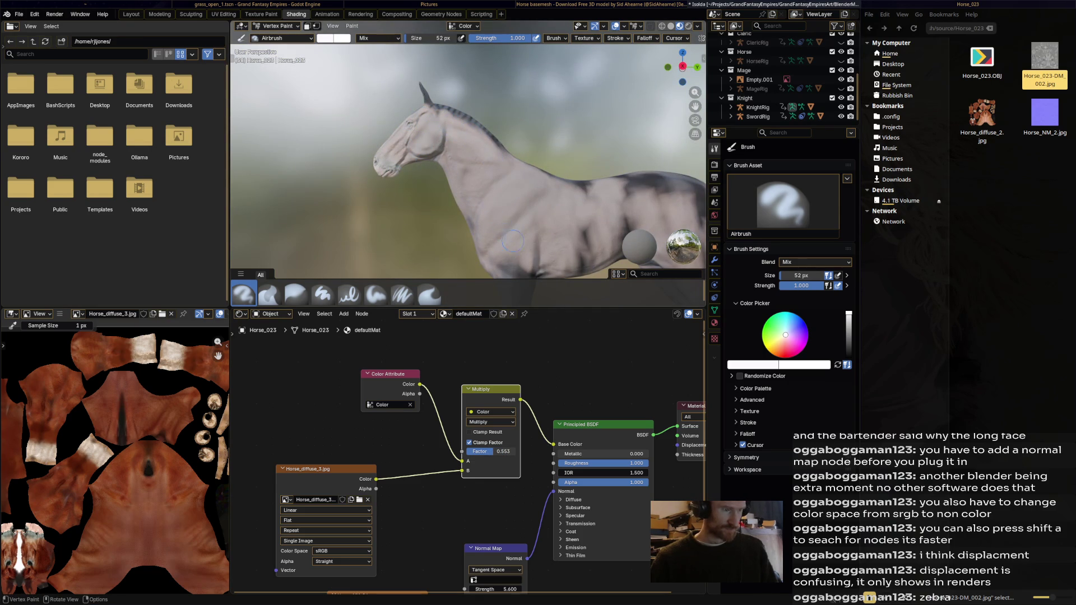
shift+middle_drag(513, 239, 508, 160)
drag(511, 183, 503, 252)
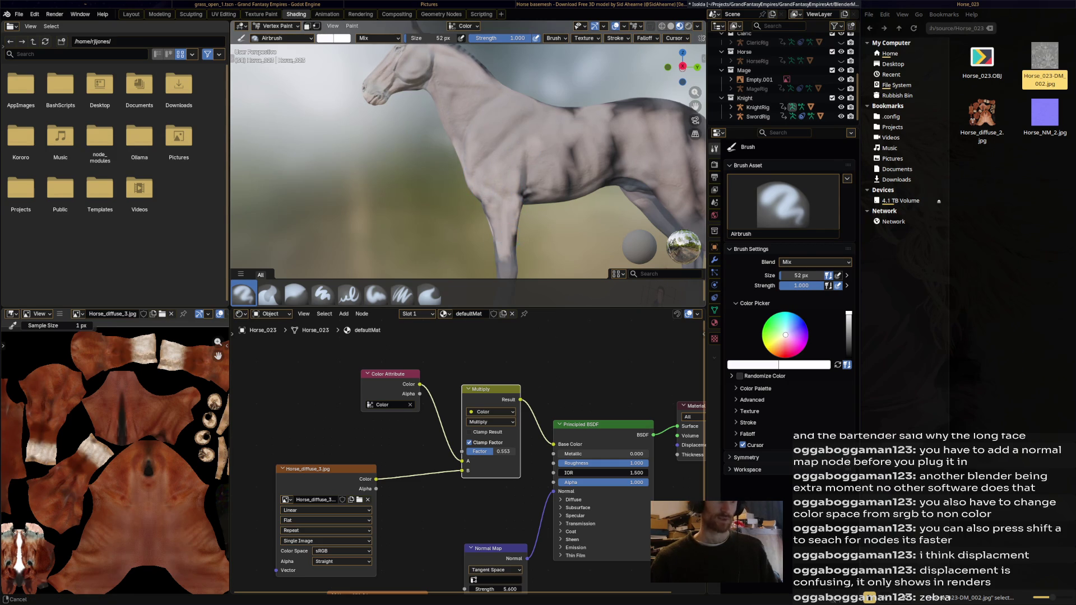
shift+middle_drag(496, 265, 488, 156)
- Enlarge the brush to 249 px and paint the belly, legs and back white
key(f)
click(458, 50)
drag(496, 110, 593, 126)
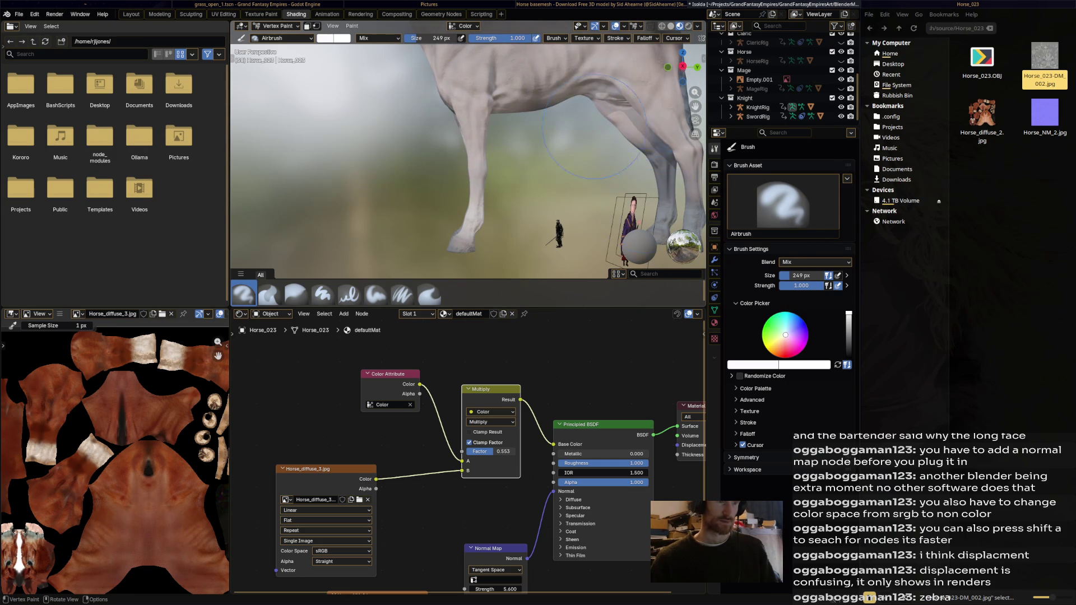
mouse_move(595, 124)
middle_down()
mouse_move(474, 111)
mouse_move(516, 136)
middle_up()
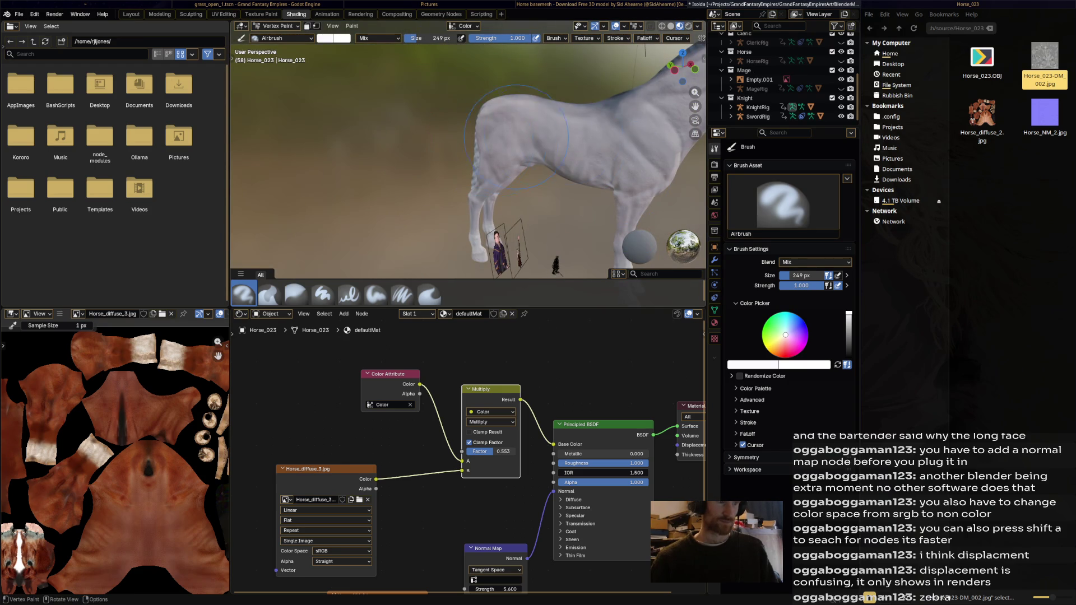
drag(517, 137, 562, 166)
mouse_move(499, 252)
middle_down()
mouse_move(538, 210)
mouse_move(521, 226)
mouse_move(472, 181)
mouse_move(504, 168)
mouse_move(463, 159)
middle_up()
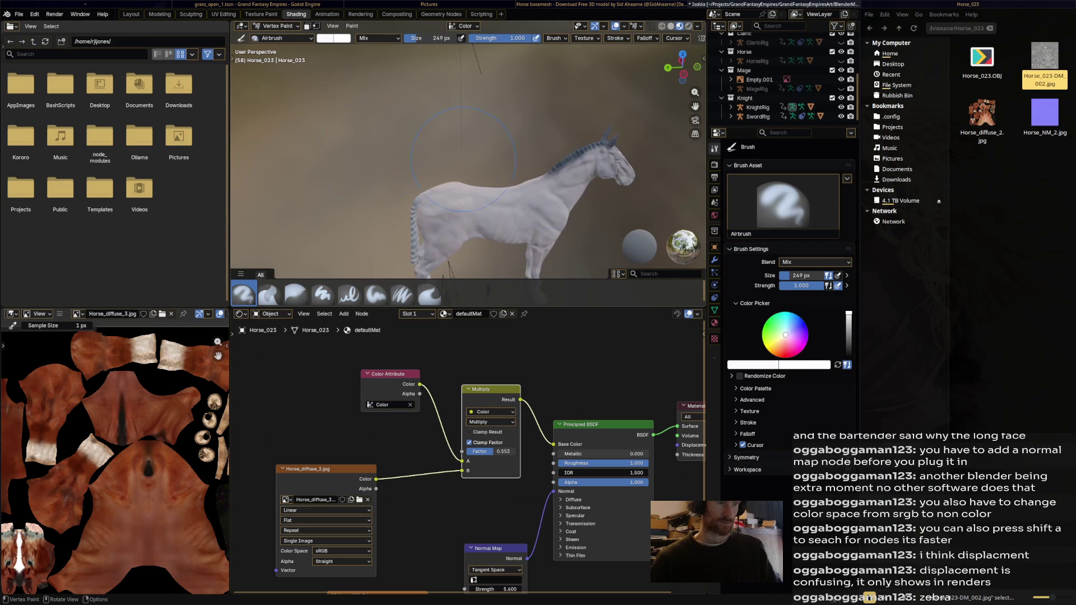
middle_drag(613, 130, 471, 203)
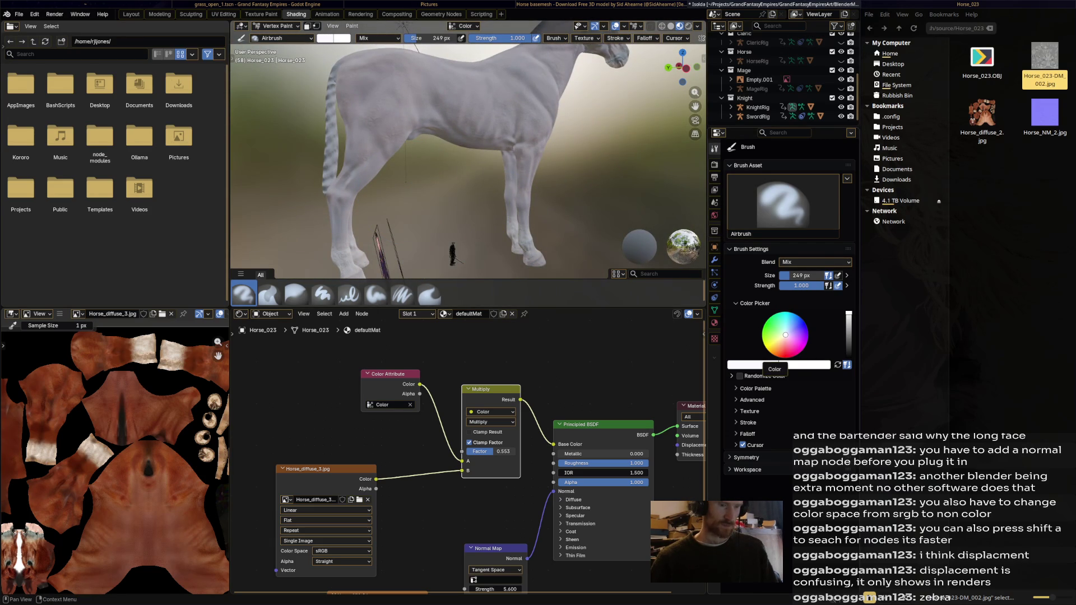
- Change the vertex paint colour to an orange-red darkened to near-black
drag(782, 345, 782, 349)
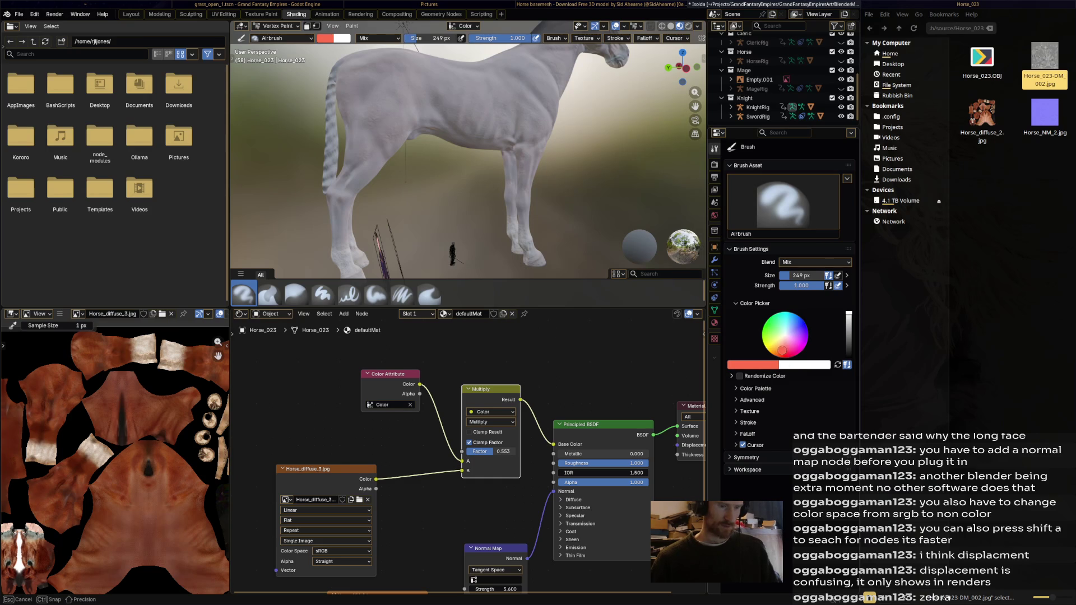
drag(848, 316, 849, 350)
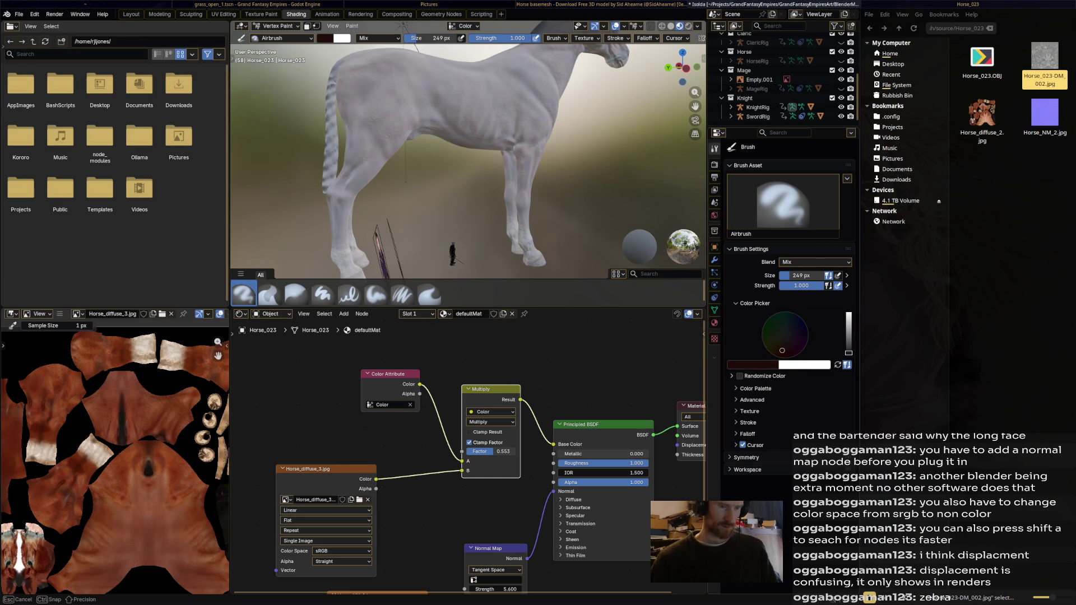
mouse_move(505, 219)
middle_down()
mouse_move(527, 172)
mouse_move(610, 139)
middle_up()
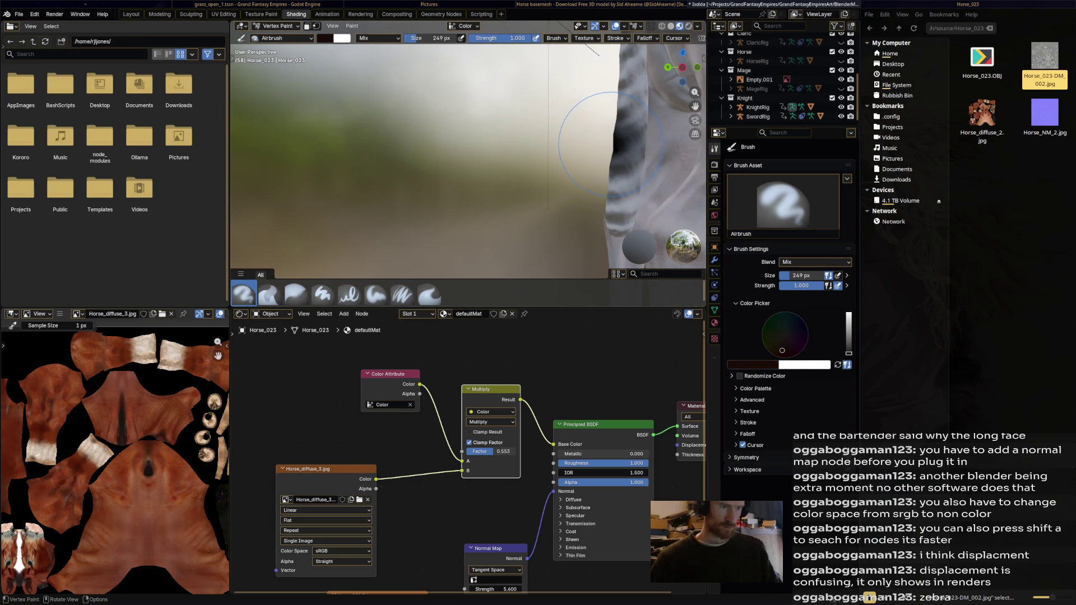
scroll(450, 133, down, 6)
- Save the Isolda.blend project with Ctrl+S
key(ctrl+s)
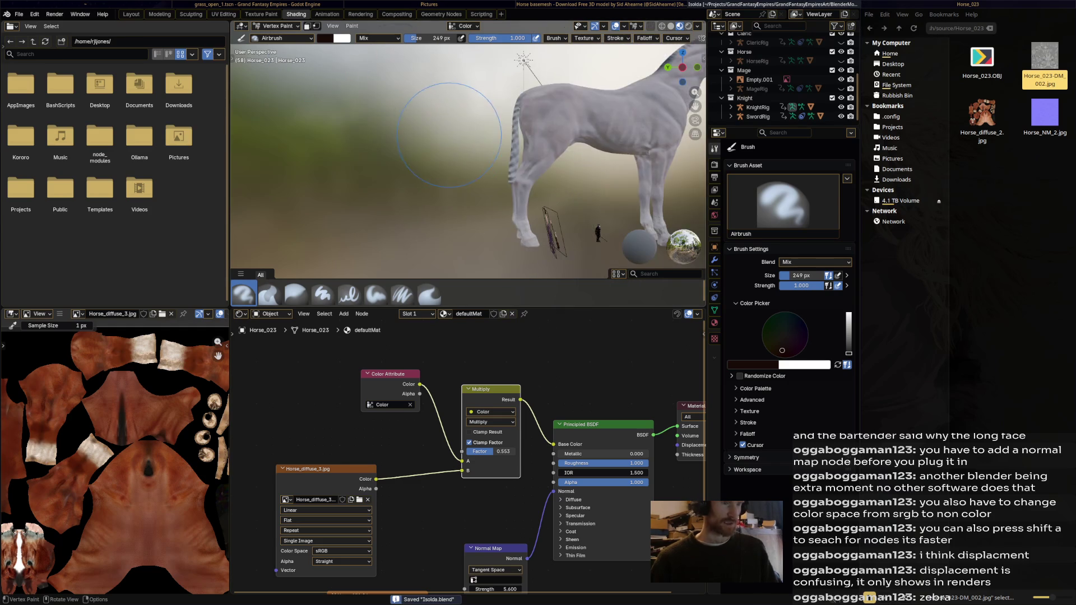
middle_drag(451, 133, 448, 156)
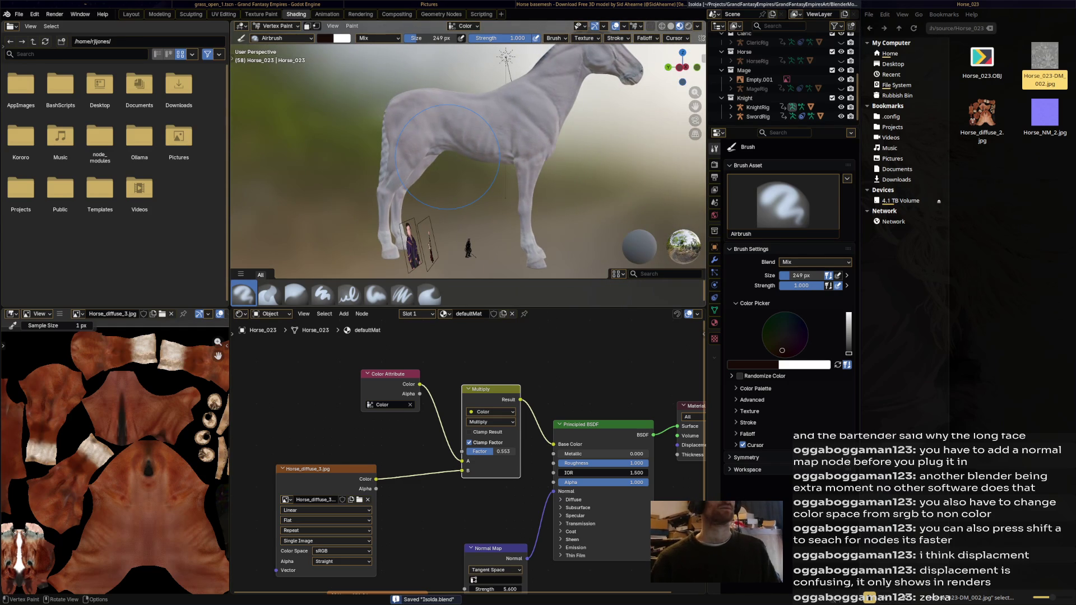
middle_drag(447, 157, 460, 160)
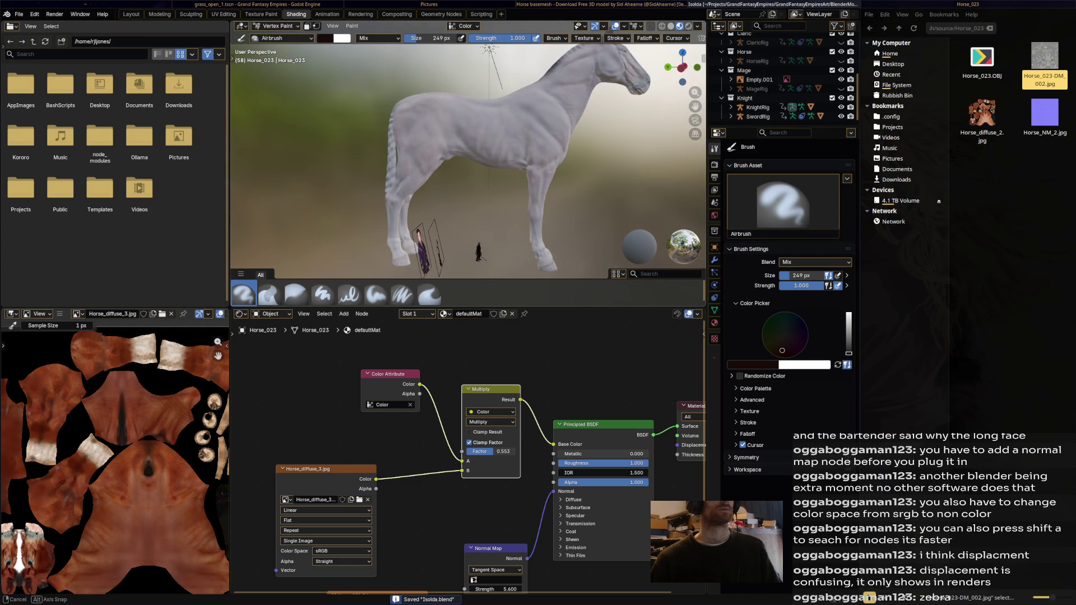
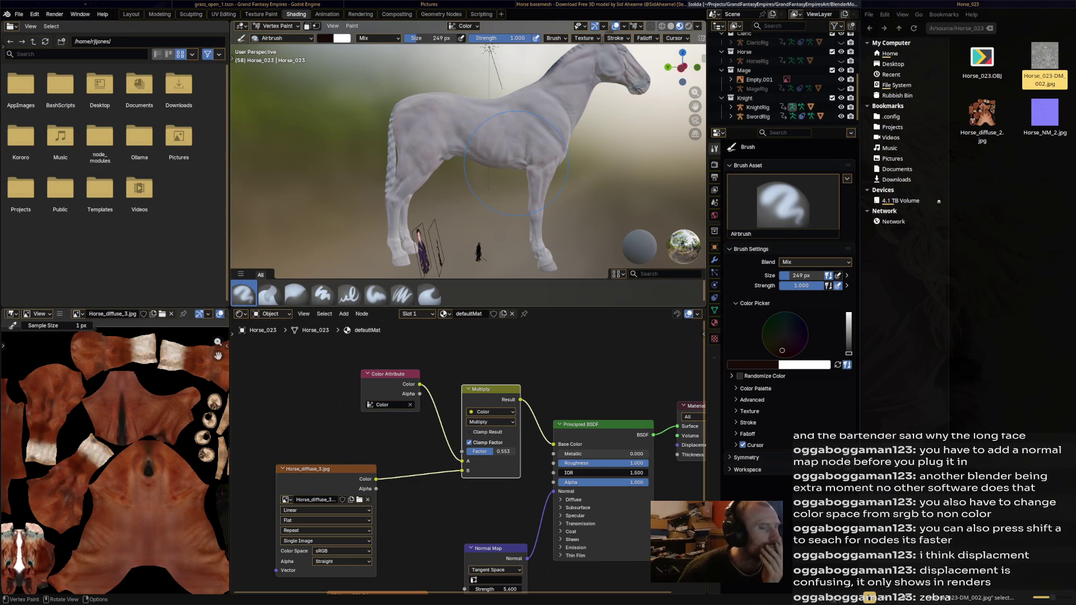
- Close the file manager, switch to the Animation workspace and orbit the horse to a three-quarter view
key(ctrl+w)
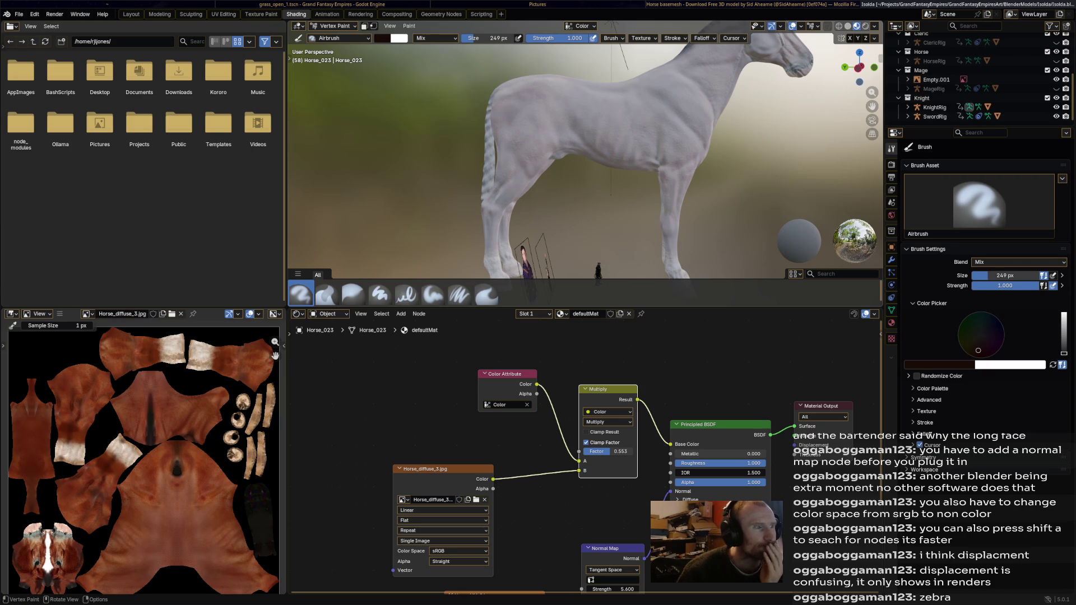
click(327, 14)
mouse_move(547, 210)
middle_down()
mouse_move(668, 139)
mouse_move(588, 169)
middle_up()
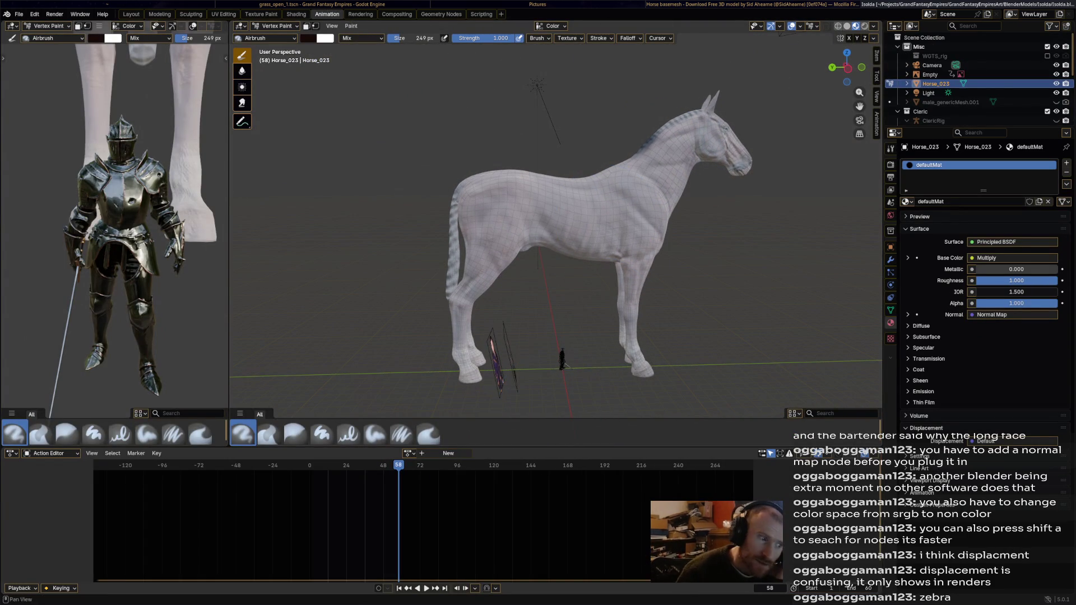
- Shrink the timeline, frame the whole horse in the second viewport and orbit to a closer side view
drag(370, 445, 370, 570)
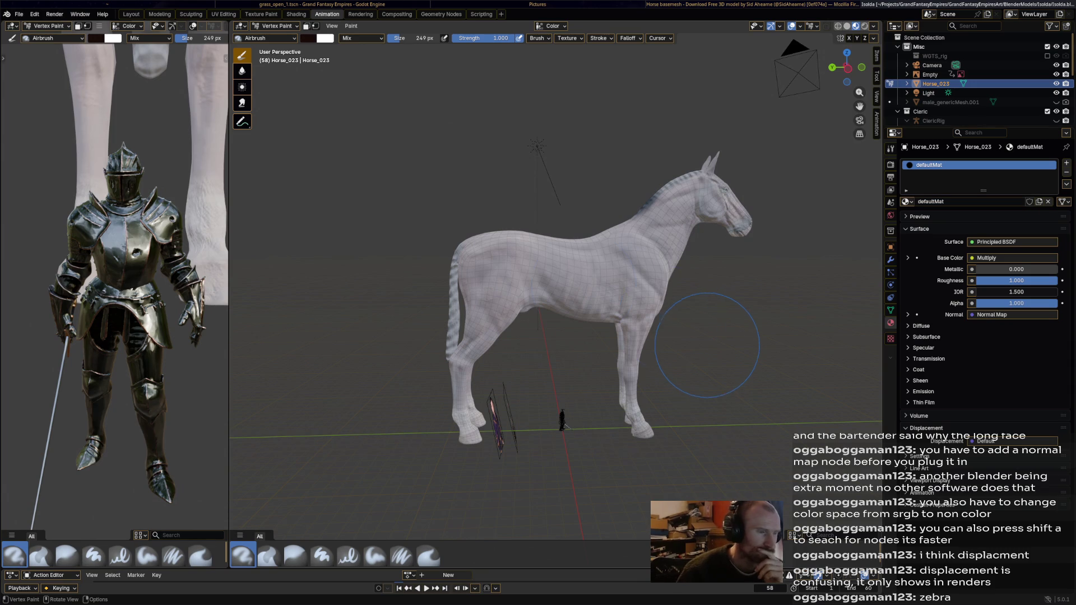
scroll(114, 294, down, 5)
mouse_move(126, 286)
middle_down()
mouse_move(114, 294)
mouse_move(134, 286)
middle_up()
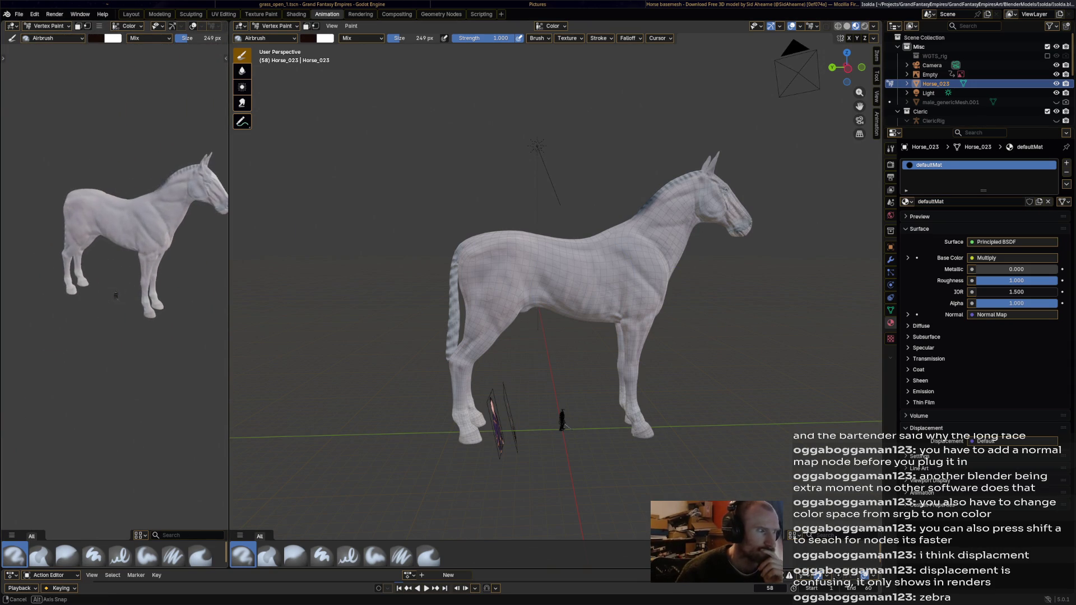
scroll(714, 288, up, 2)
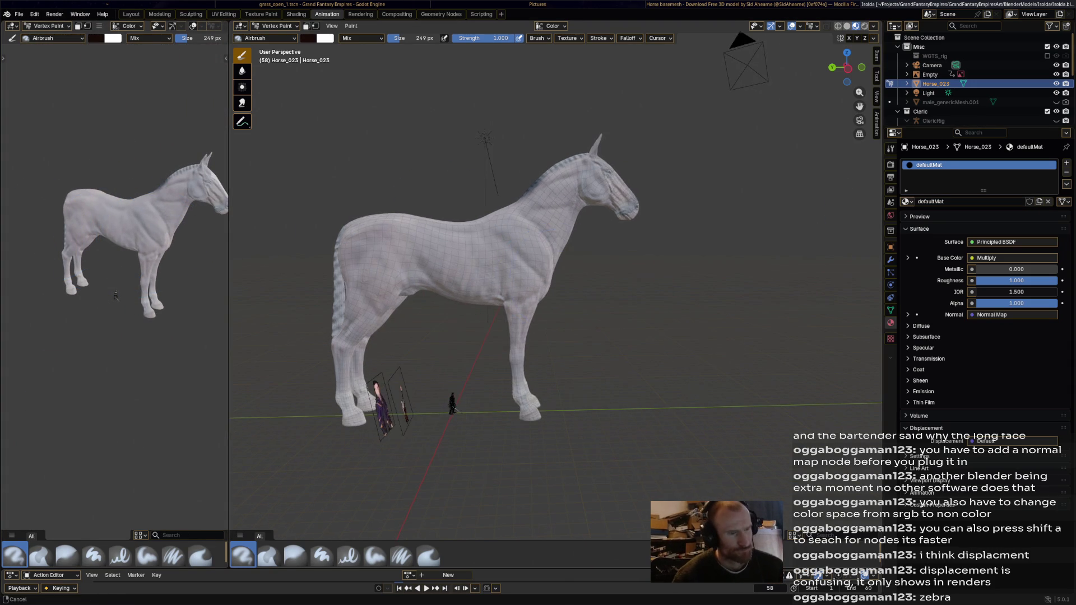
scroll(656, 252, up, 3)
mouse_move(613, 228)
middle_down()
mouse_move(639, 236)
mouse_move(219, 267)
middle_up()
middle_drag(404, 278, 420, 286)
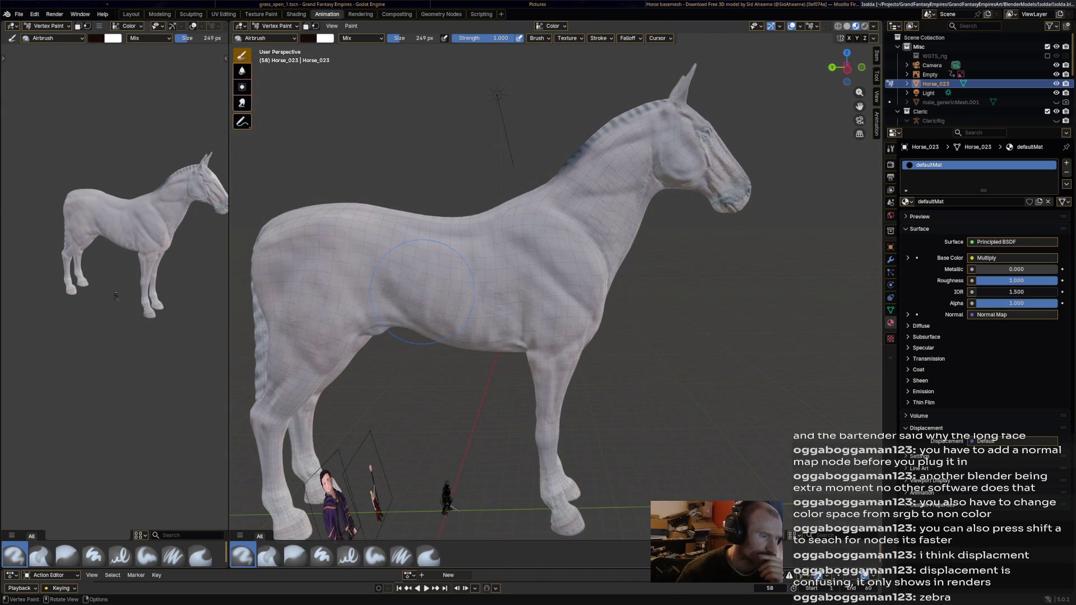
scroll(471, 311, down, 1)
scroll(475, 312, down, 1)
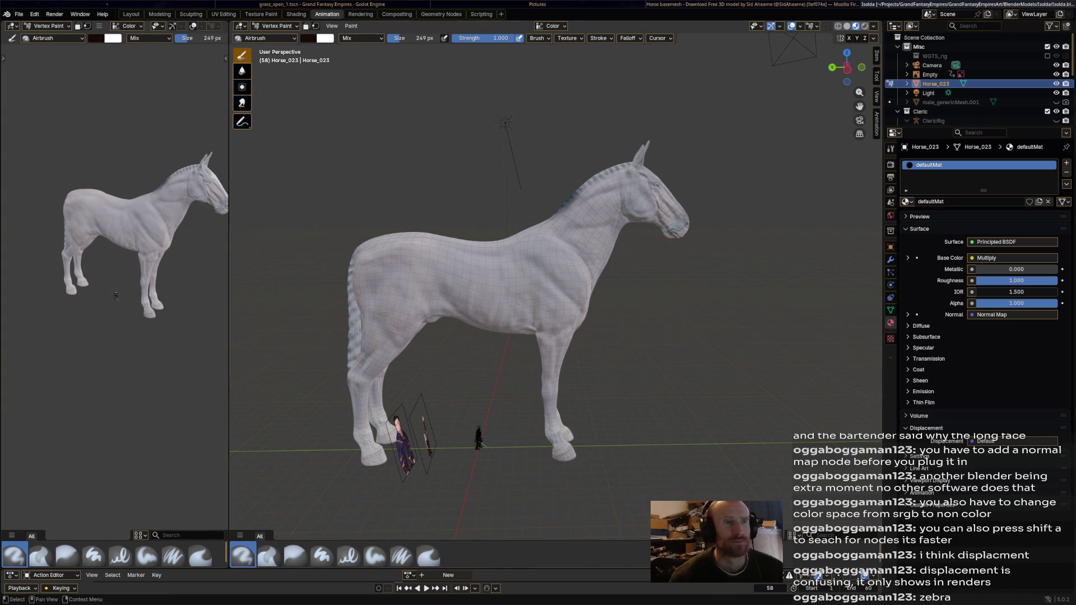
key(alt+Tab)
scroll(353, 337, up, 3)
key(alt+Tab)
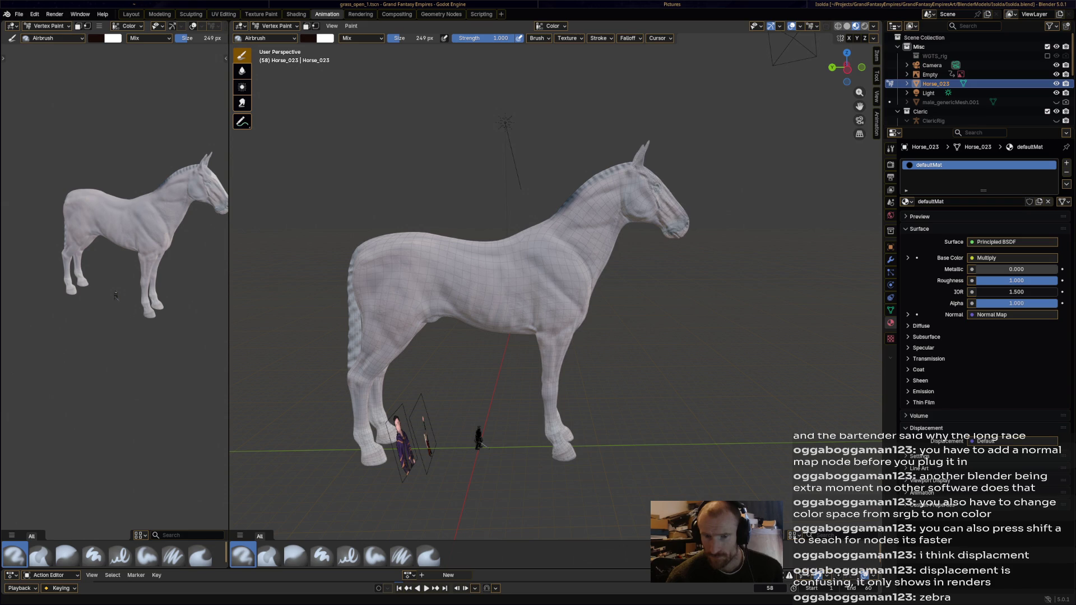
scroll(641, 265, up, 2)
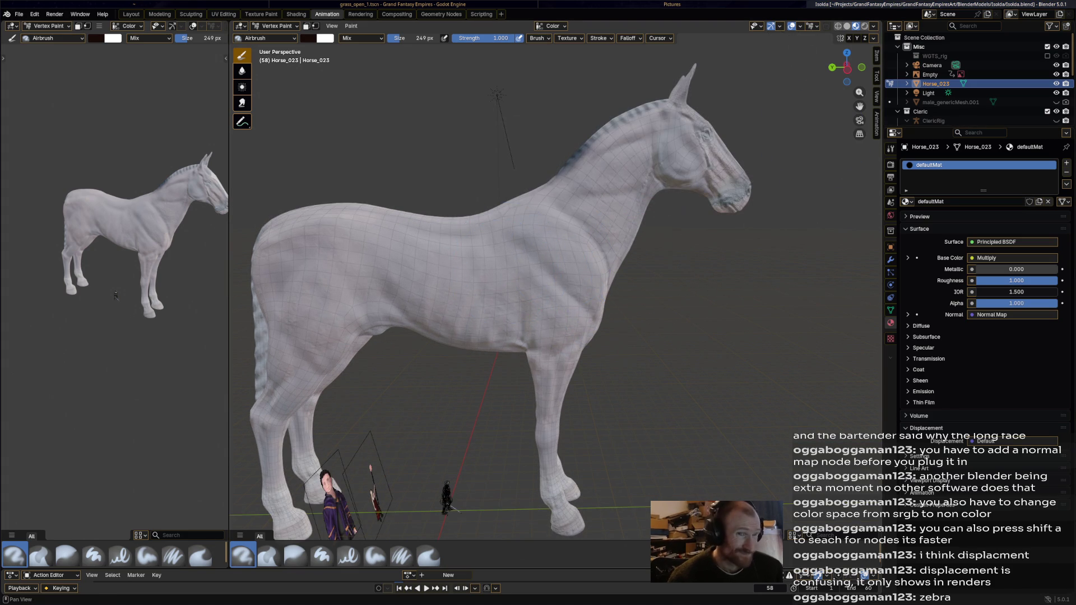
drag(750, 203, 743, 201)
key(ctrl+z)
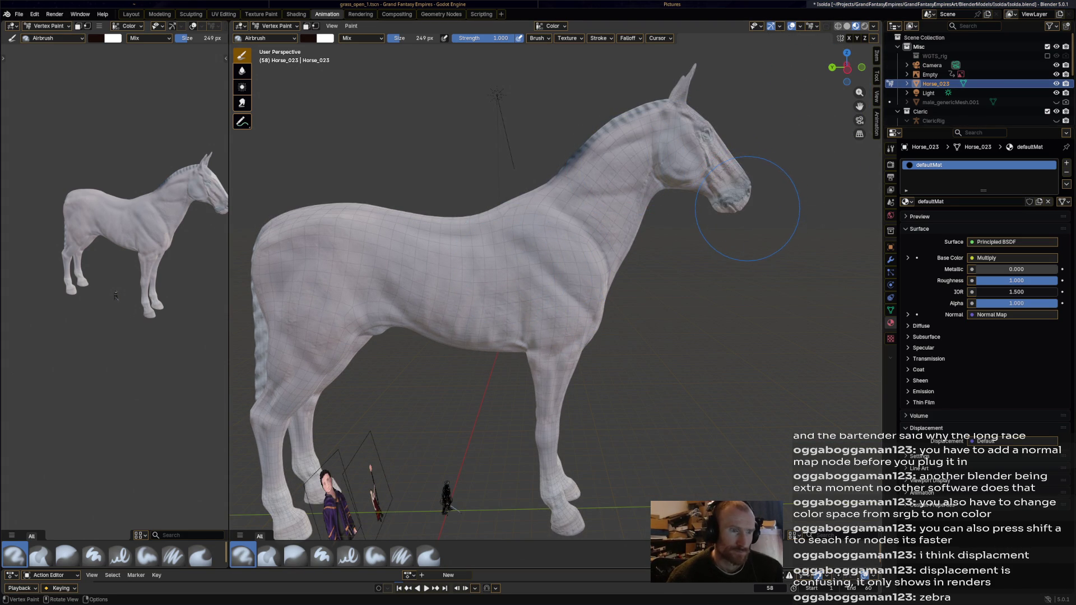
key(ctrl+shift+z)
key(ctrl+z)
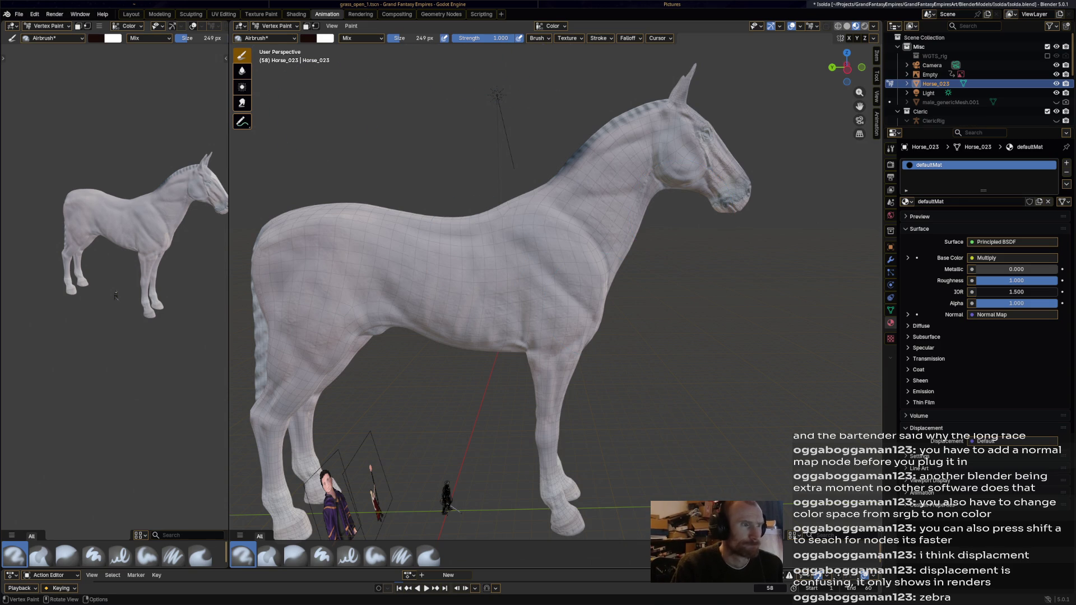
drag(735, 183, 745, 196)
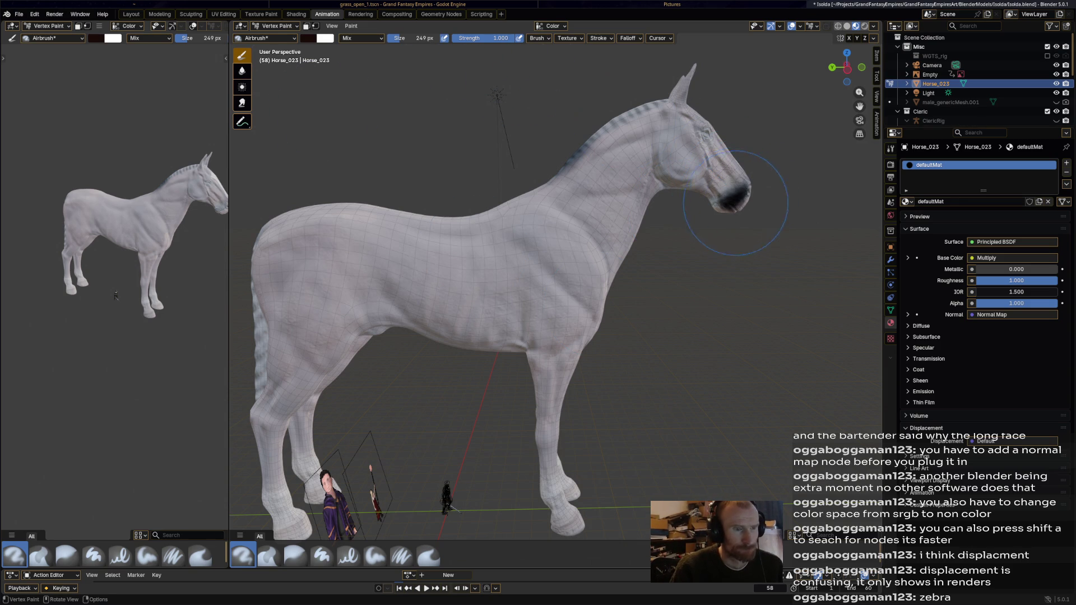
- Try brightened and red brush colours from the picker on the nose, undoing each stroke
key(ctrl+z)
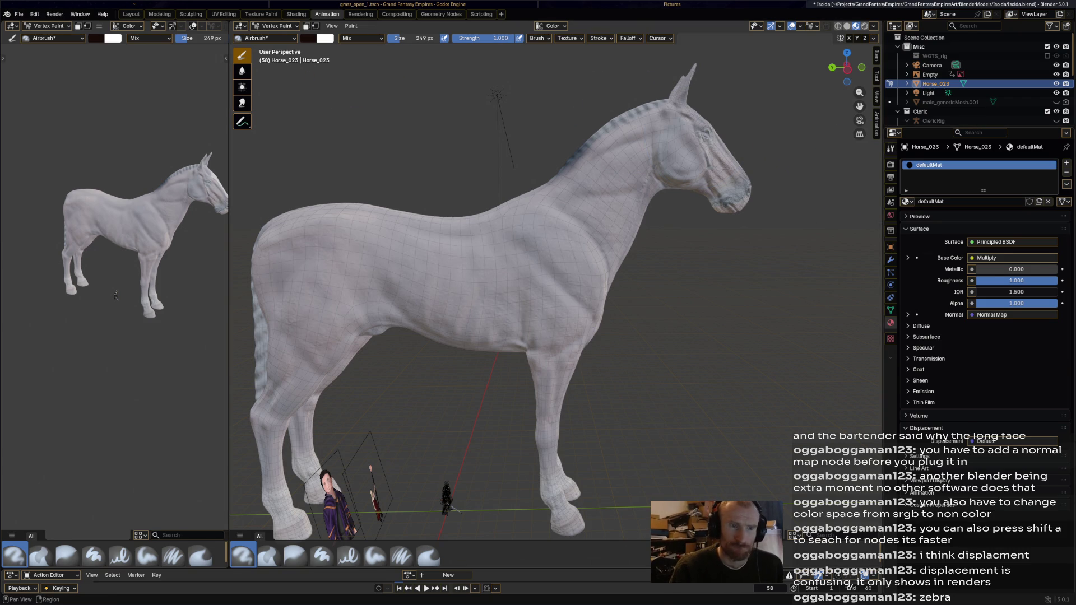
click(890, 148)
click(933, 365)
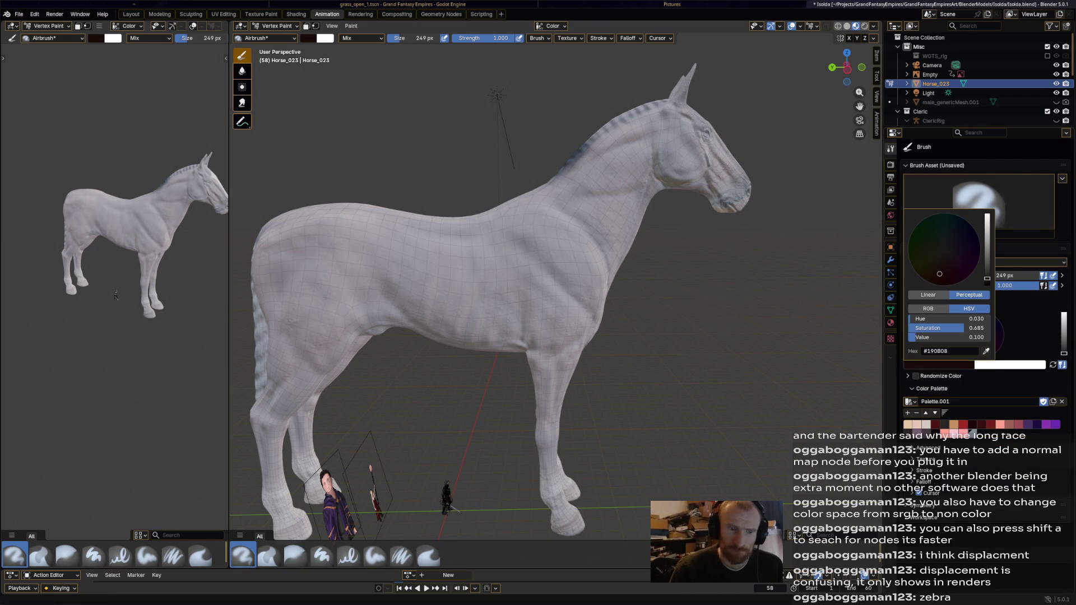
drag(987, 277, 987, 270)
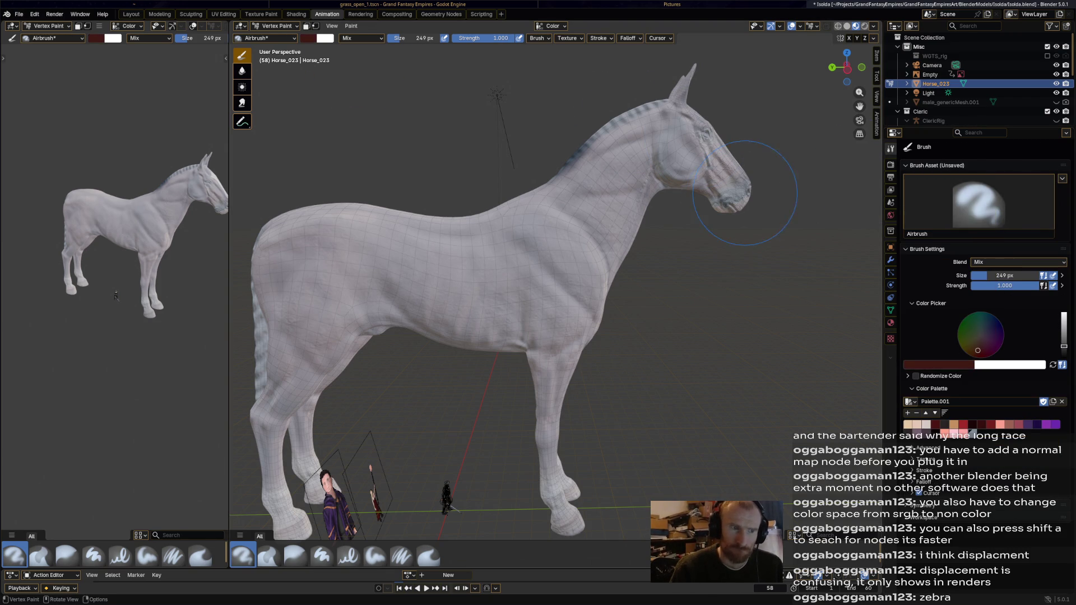
drag(749, 202, 723, 202)
key(ctrl+z)
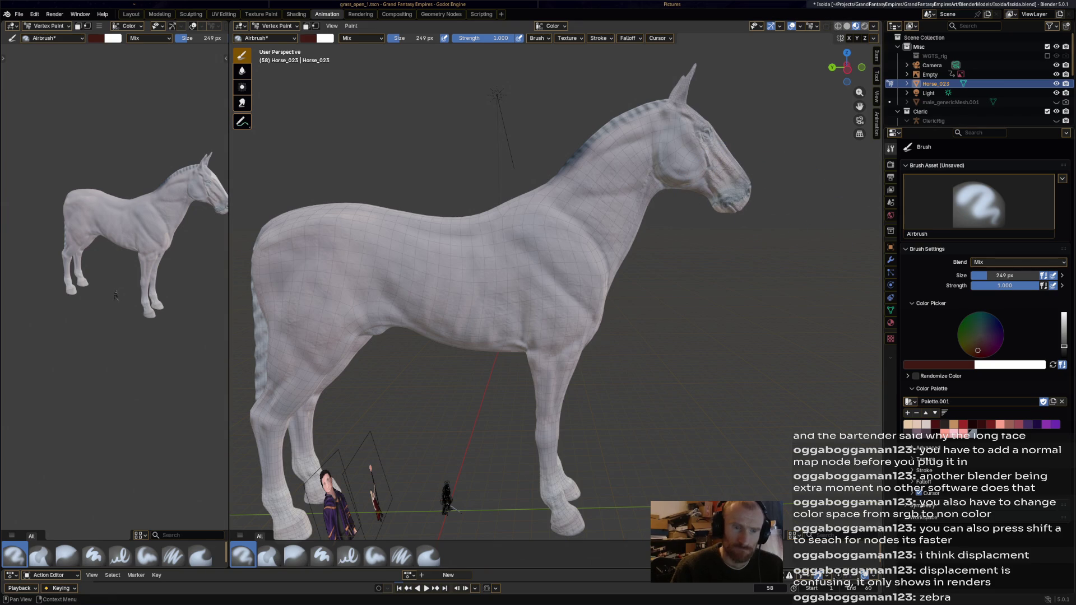
drag(1064, 347, 1064, 337)
drag(731, 195, 743, 202)
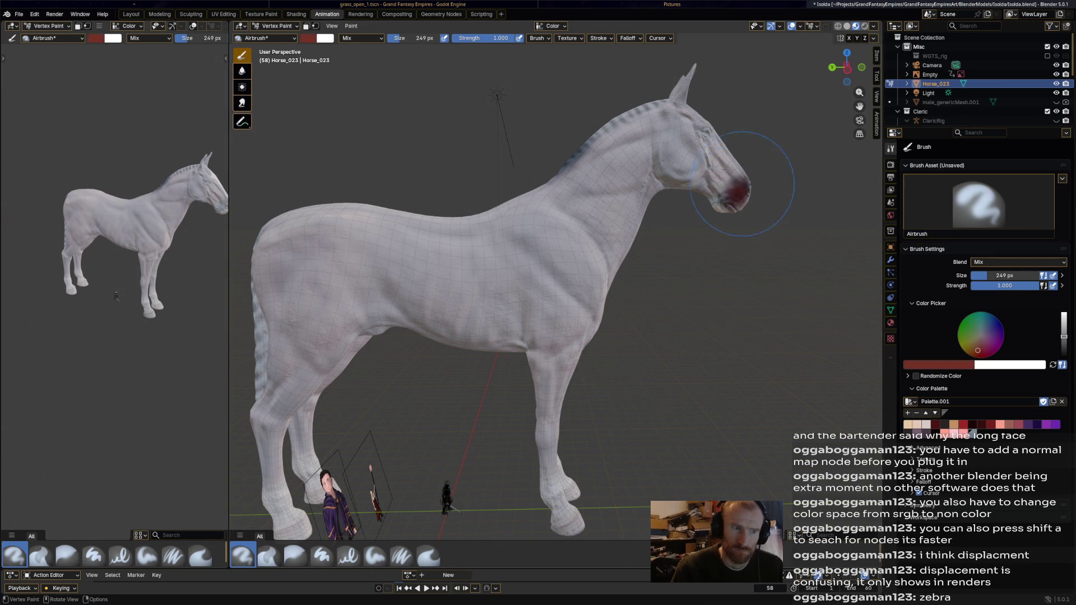
key(ctrl+z)
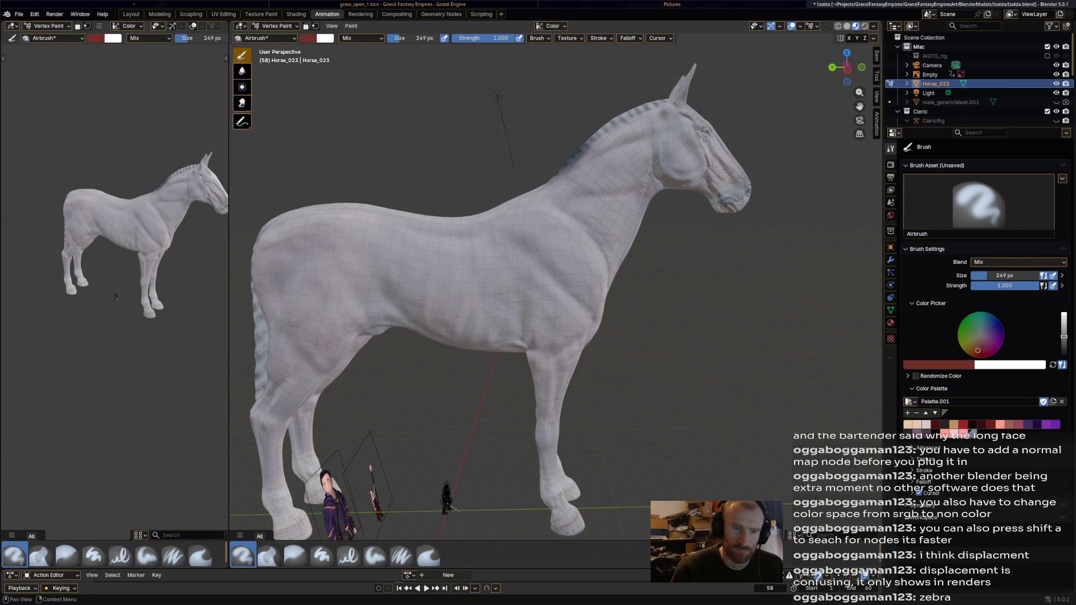
- Try a pinkish-brown stroke, undo it, then sample a dark colour and paint the muzzle dark
click(977, 338)
click(982, 340)
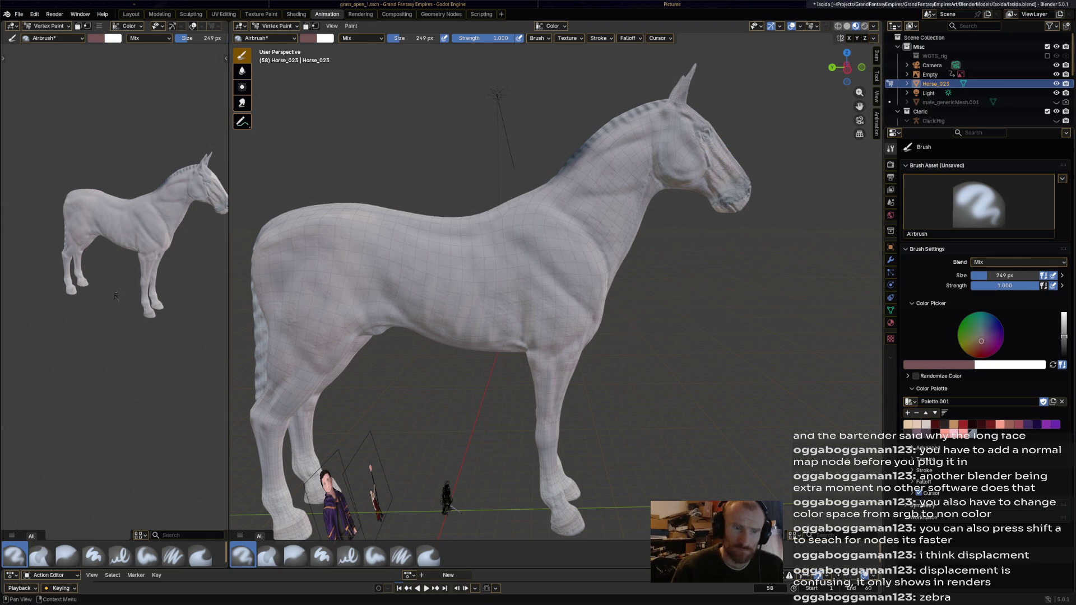
mouse_move(732, 196)
mouse_down()
mouse_move(743, 194)
mouse_move(715, 205)
mouse_up()
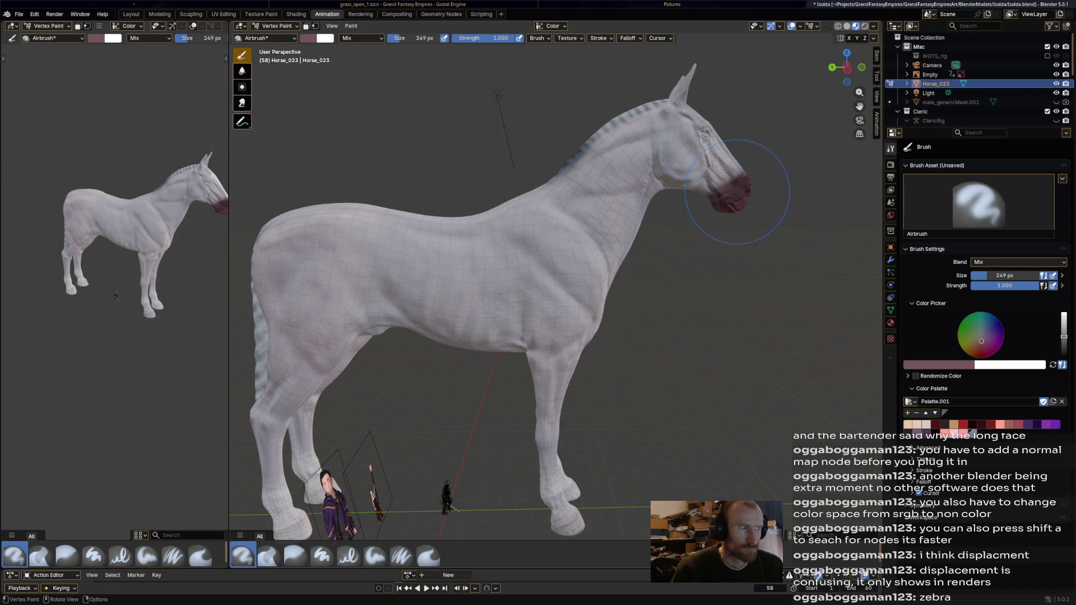
key(ctrl+z)
key(s)
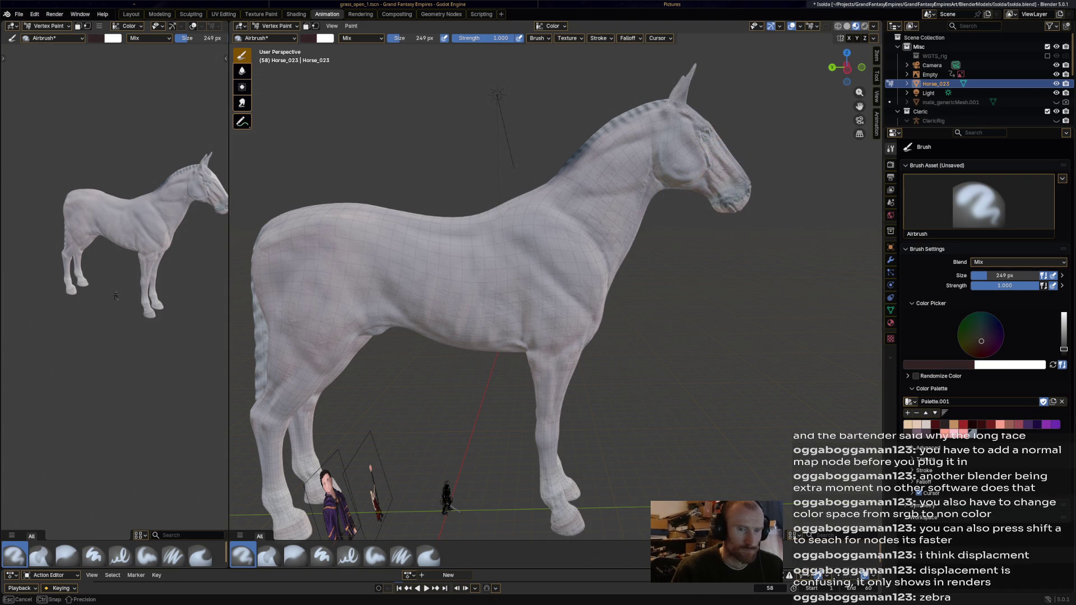
drag(721, 193, 727, 186)
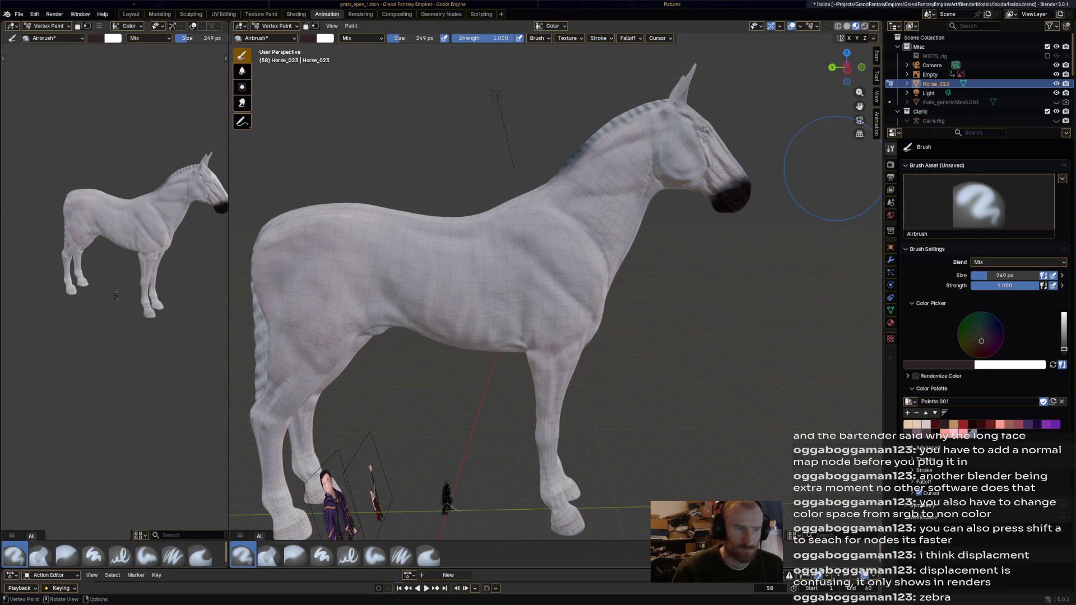
middle_drag(728, 186, 687, 229)
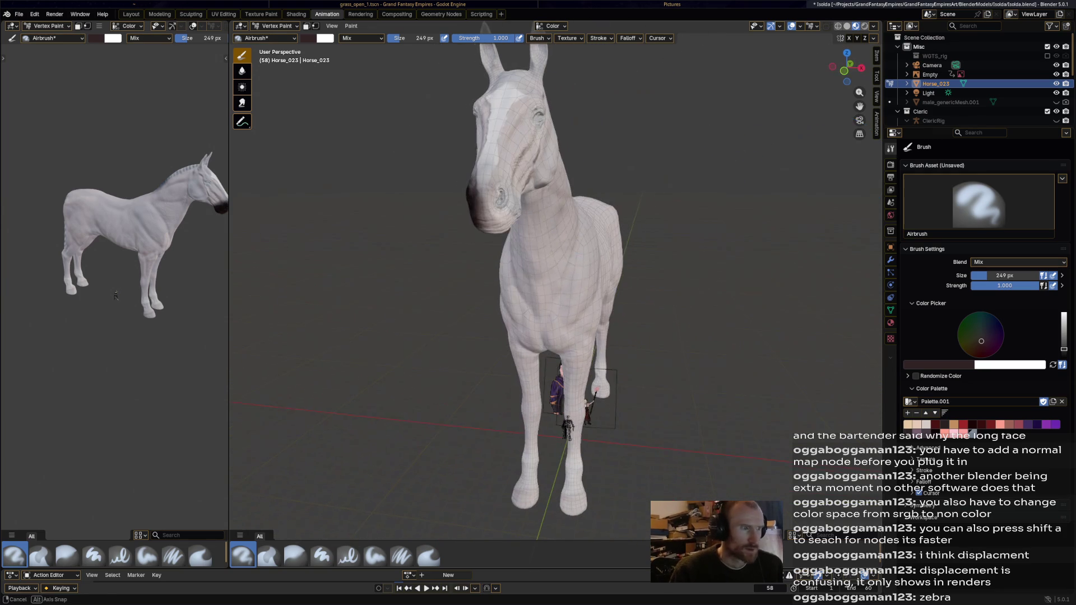
- Darken the muzzle from the front and three-quarter views, then paint a dark eye on the head
drag(471, 204, 503, 228)
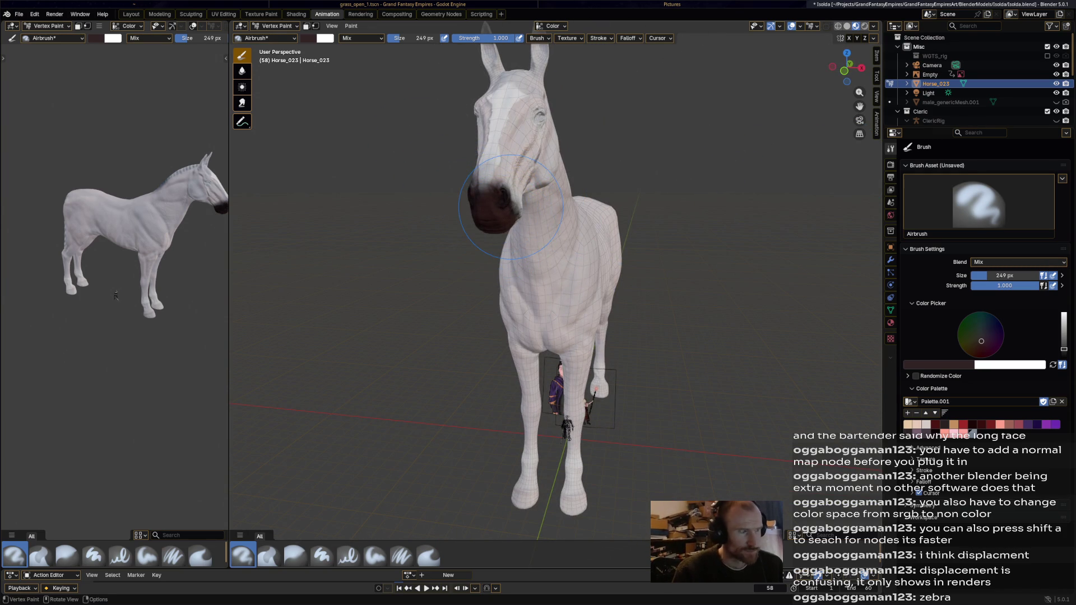
middle_drag(509, 206, 306, 232)
drag(306, 233, 351, 163)
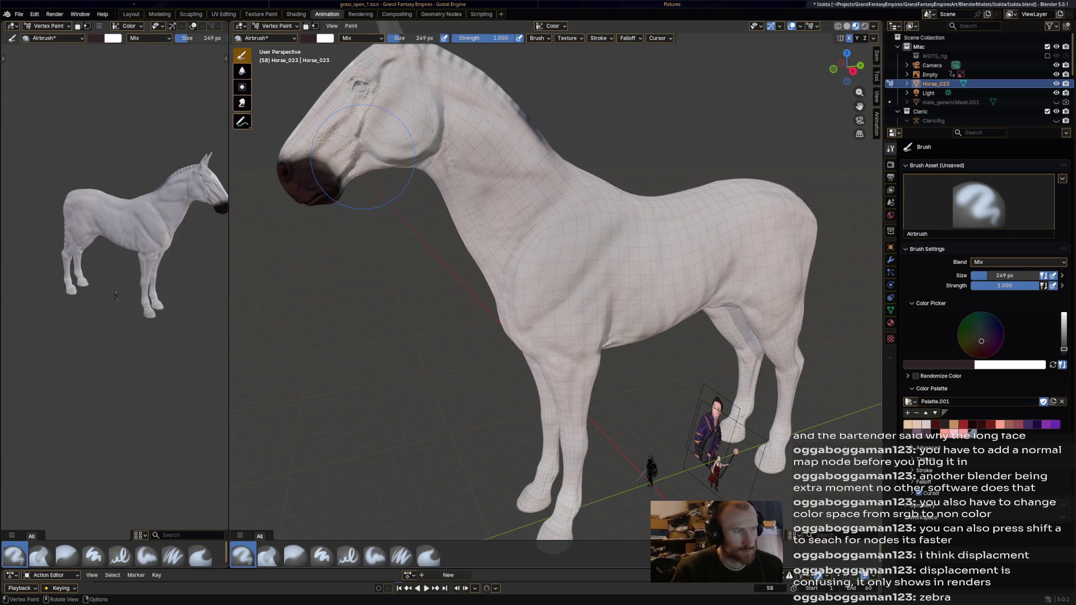
drag(304, 166, 305, 175)
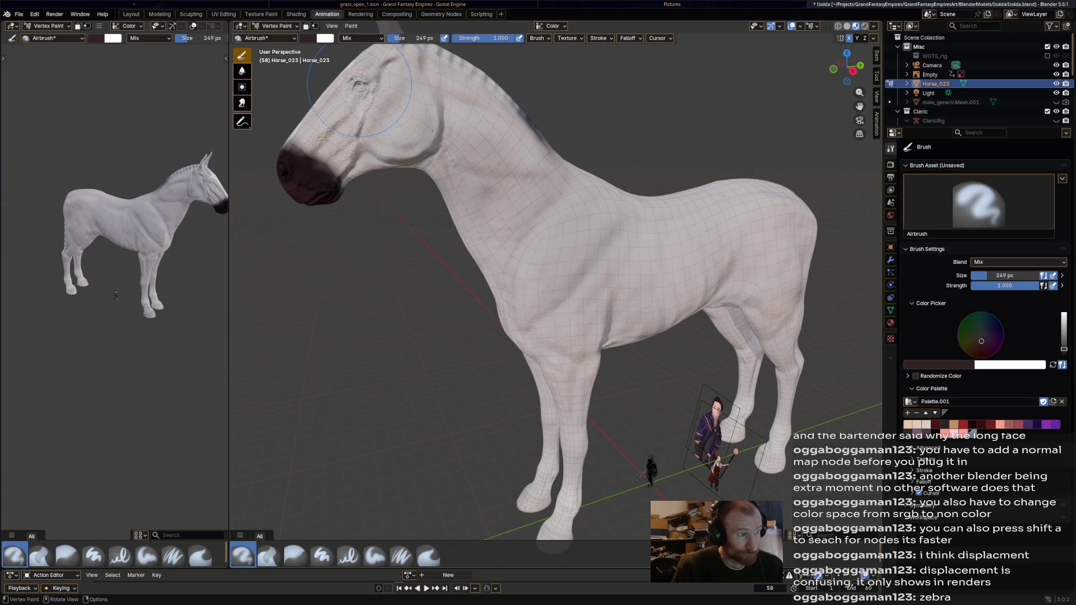
click(359, 84)
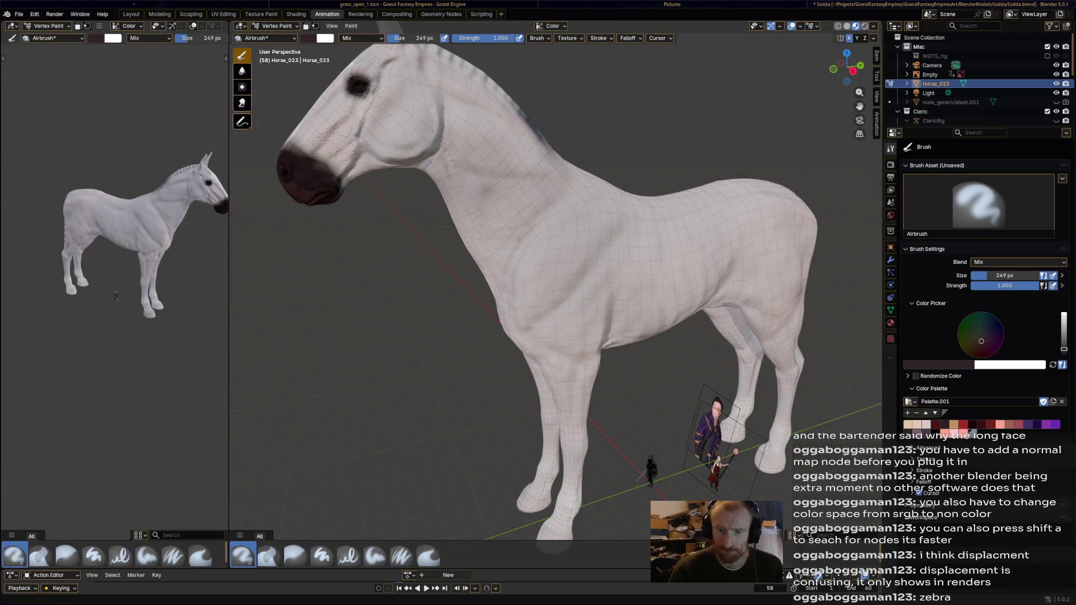
mouse_move(396, 276)
middle_down()
mouse_move(471, 299)
mouse_move(576, 249)
middle_up()
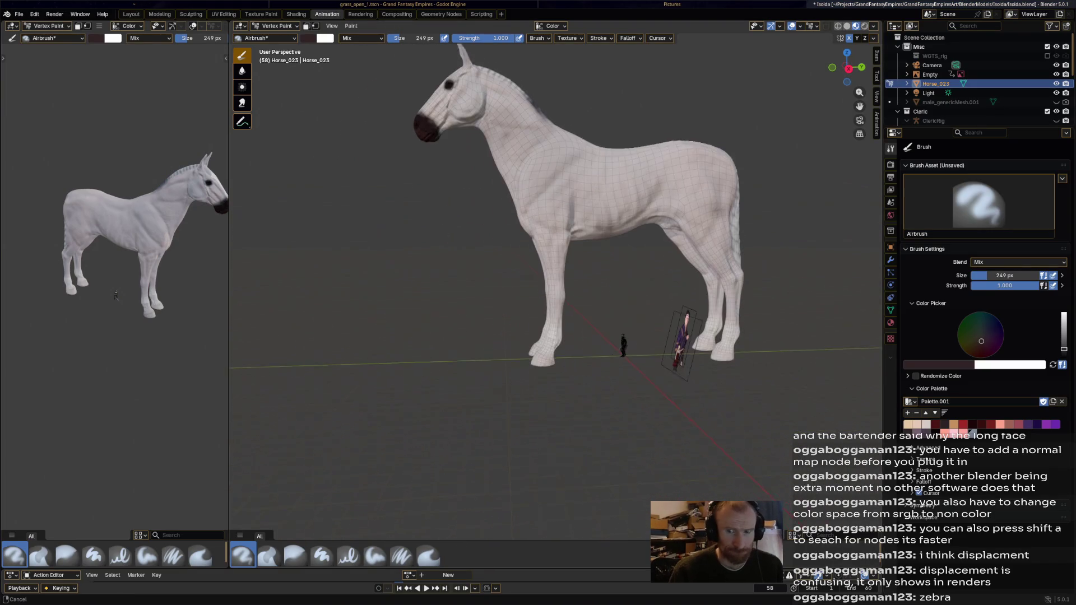
scroll(576, 250, up, 2)
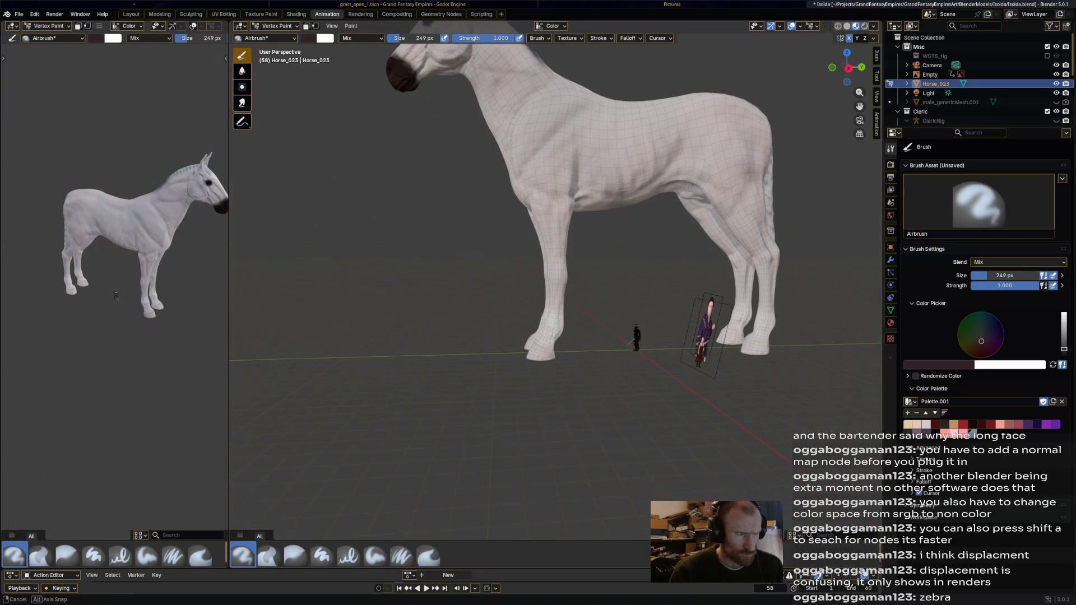
scroll(583, 370, up, 2)
- Airbrush the front and rear hooves dark brown, building up the rear hooves darker
drag(516, 373, 649, 373)
drag(741, 371, 787, 376)
middle_drag(782, 375, 724, 352)
scroll(746, 368, down, 2)
drag(723, 351, 761, 349)
middle_drag(761, 349, 685, 329)
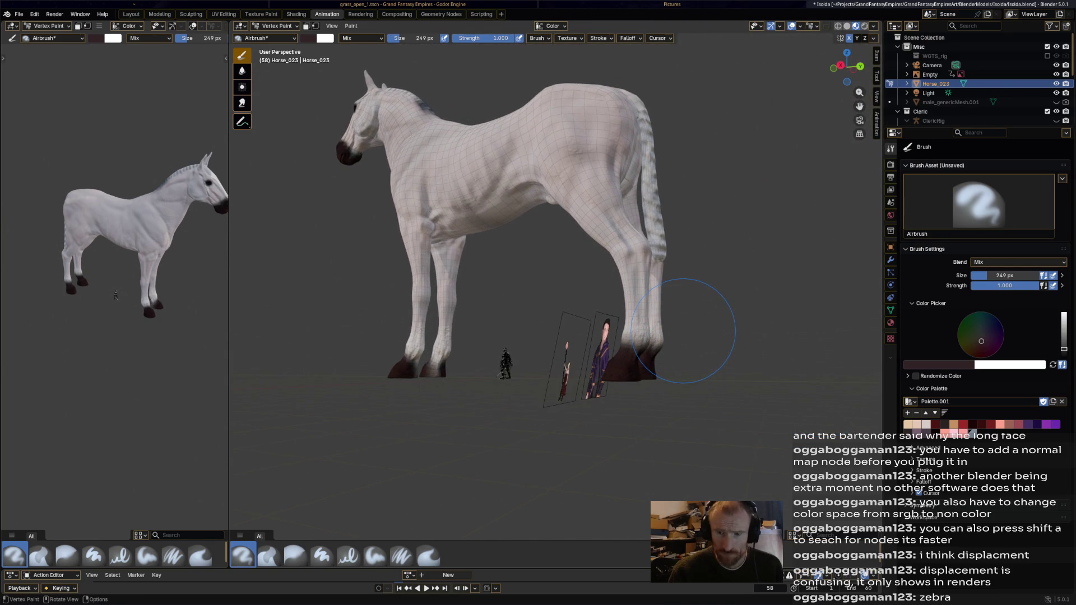
scroll(679, 253, up, 2)
mouse_move(680, 252)
middle_down()
mouse_move(529, 264)
mouse_move(639, 265)
mouse_move(694, 286)
mouse_move(689, 294)
middle_up()
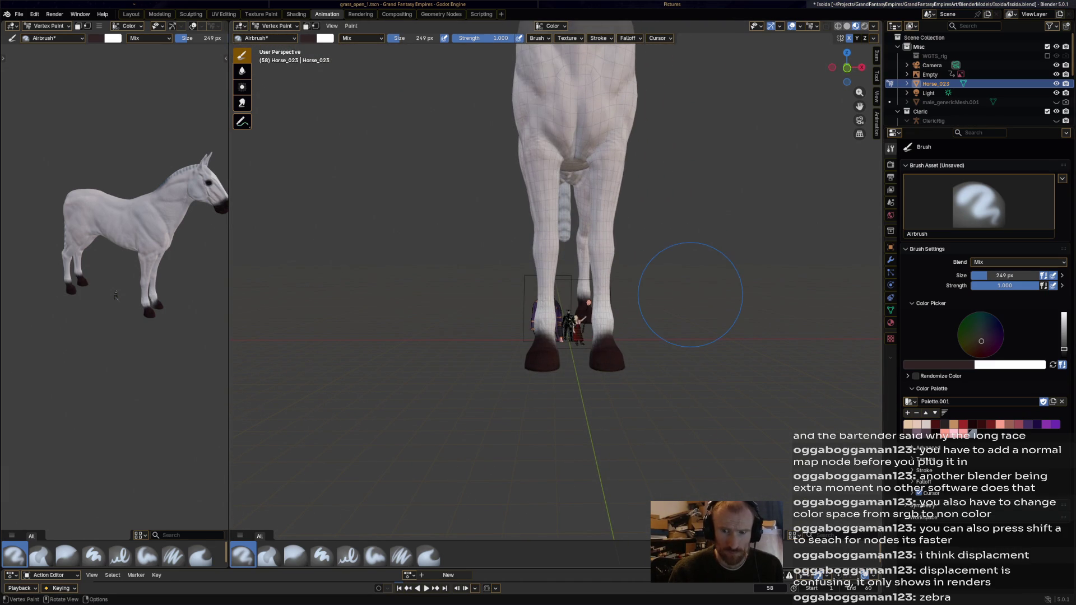
scroll(689, 320, up, 2)
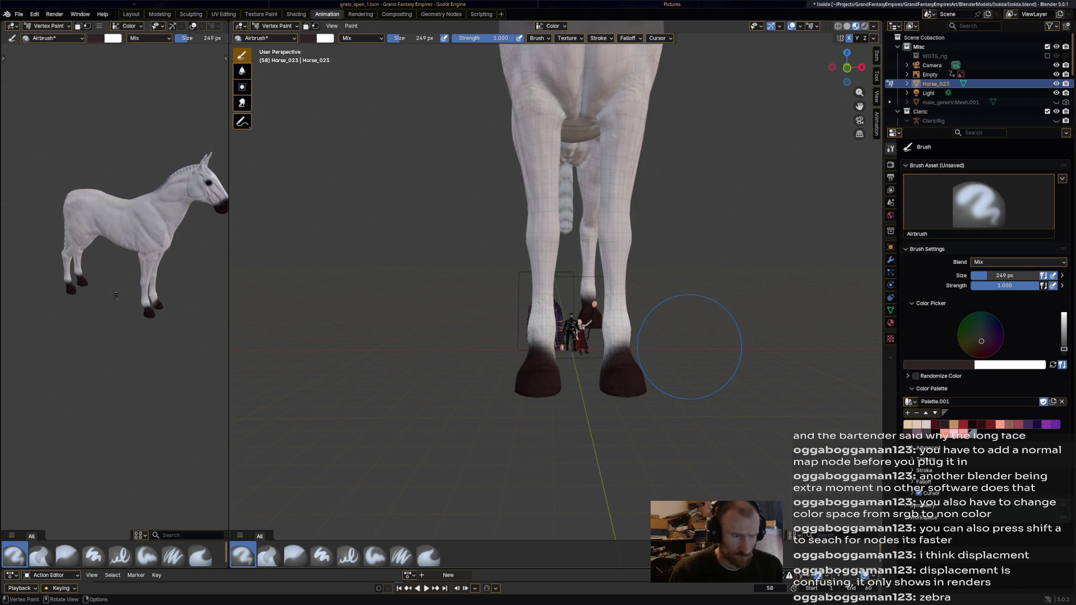
shift+middle_drag(690, 345, 689, 345)
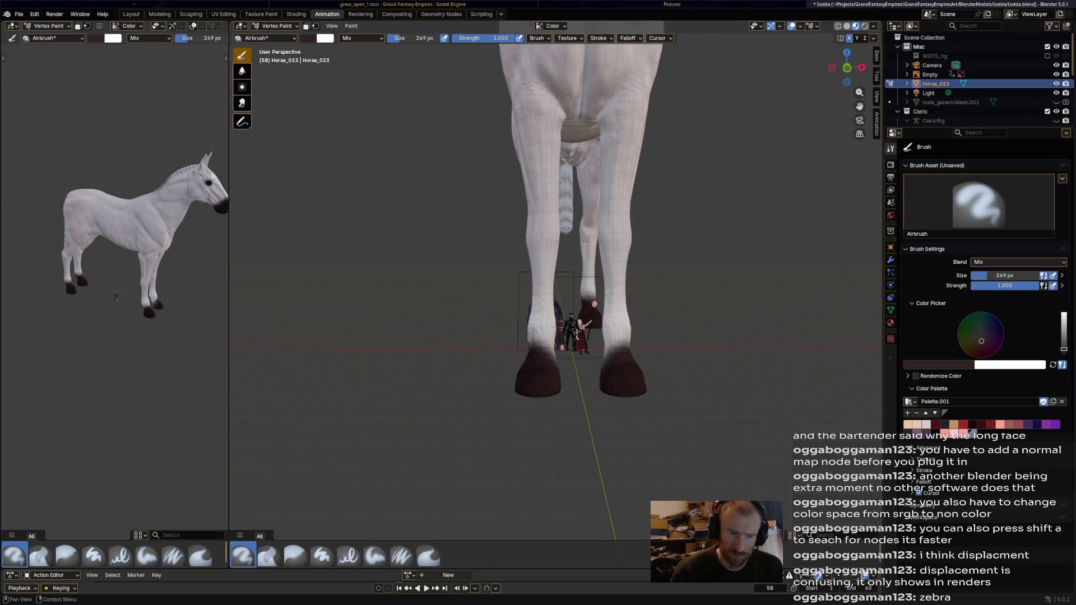
- Sample a light beige and lighten the band above both front hooves
key(s)
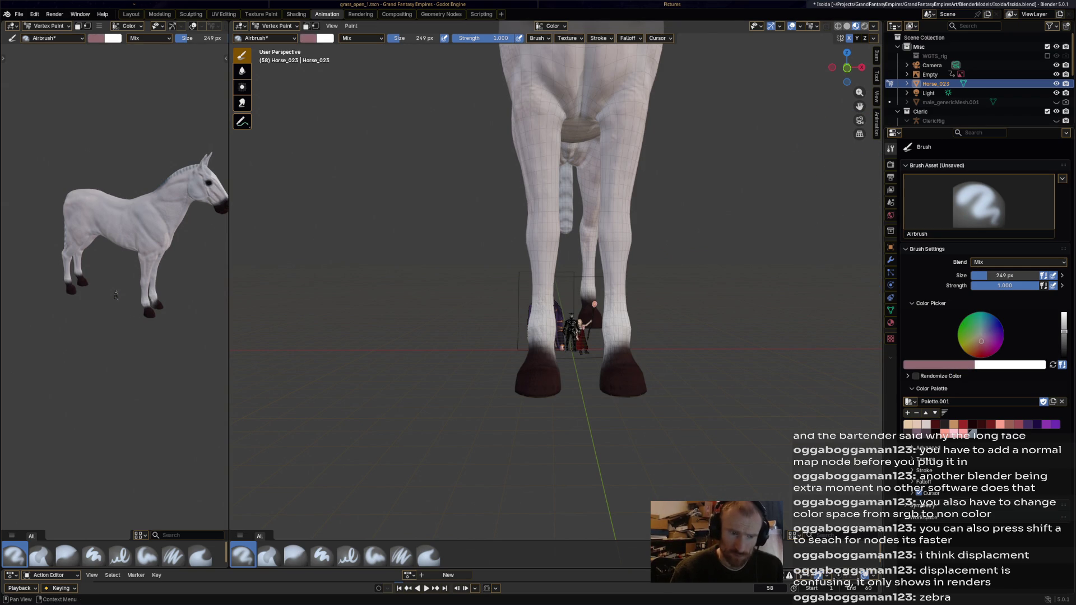
key(s)
key(s)
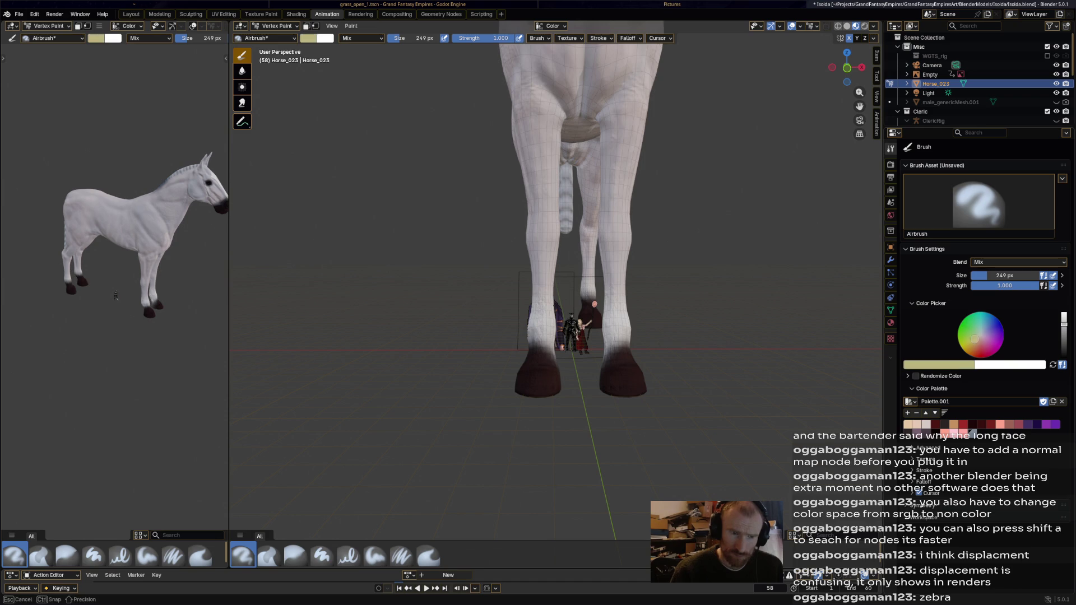
mouse_move(615, 357)
mouse_down()
mouse_move(606, 358)
mouse_move(619, 371)
mouse_up()
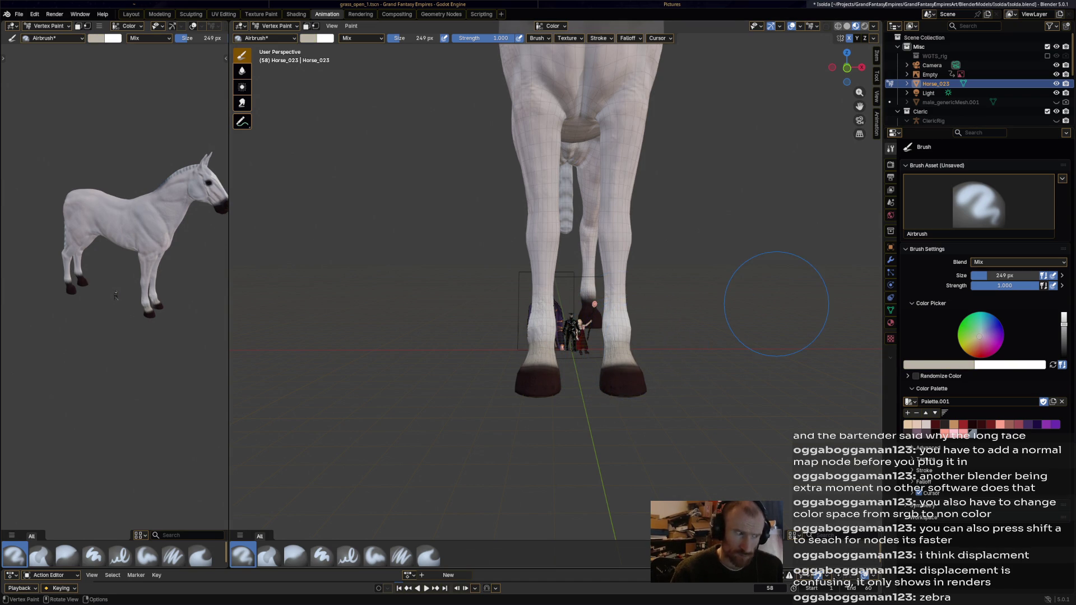
middle_drag(777, 304, 410, 319)
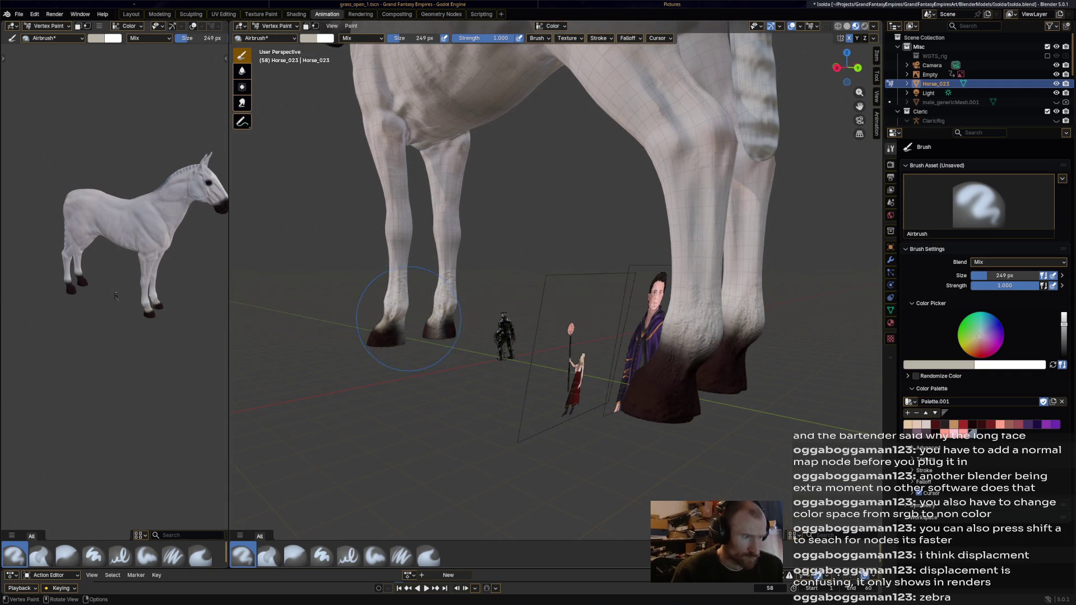
drag(390, 324, 386, 325)
key(shift)
- Darken the front hoof with near-black, then paint dark grey patches on both knees
key(s)
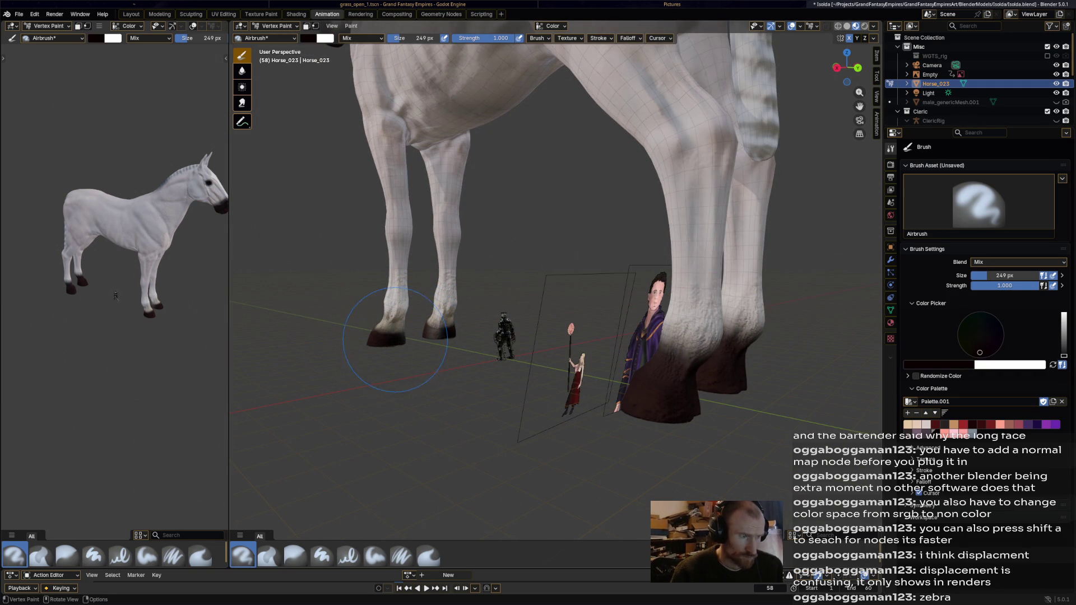
drag(431, 336, 436, 336)
mouse_move(540, 329)
middle_down()
mouse_move(471, 330)
mouse_move(471, 354)
middle_up()
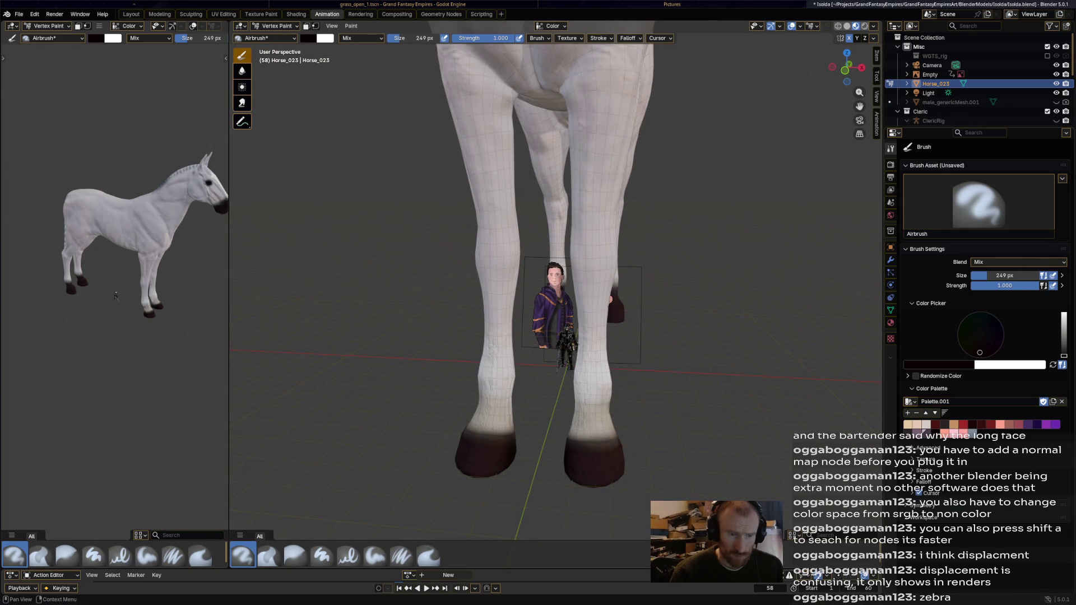
key(s)
mouse_move(606, 253)
mouse_down()
mouse_move(584, 265)
mouse_move(601, 221)
mouse_up()
middle_drag(673, 222, 698, 194)
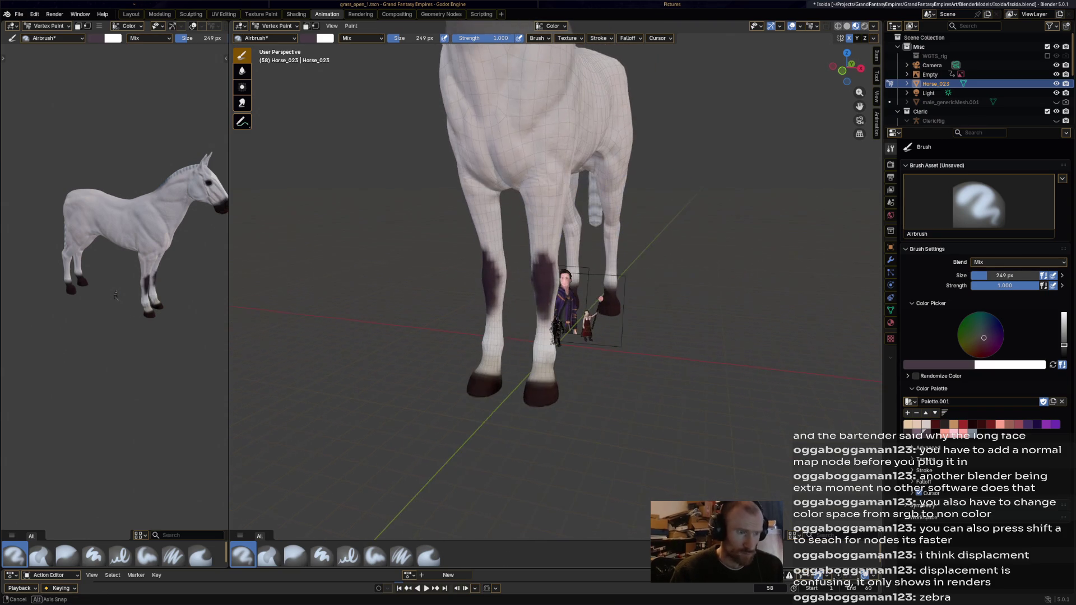
- Undo a Shift+K whole-horse fill, then trial pink, khaki and tan palette colours on the legs, undoing each
key(shift+k)
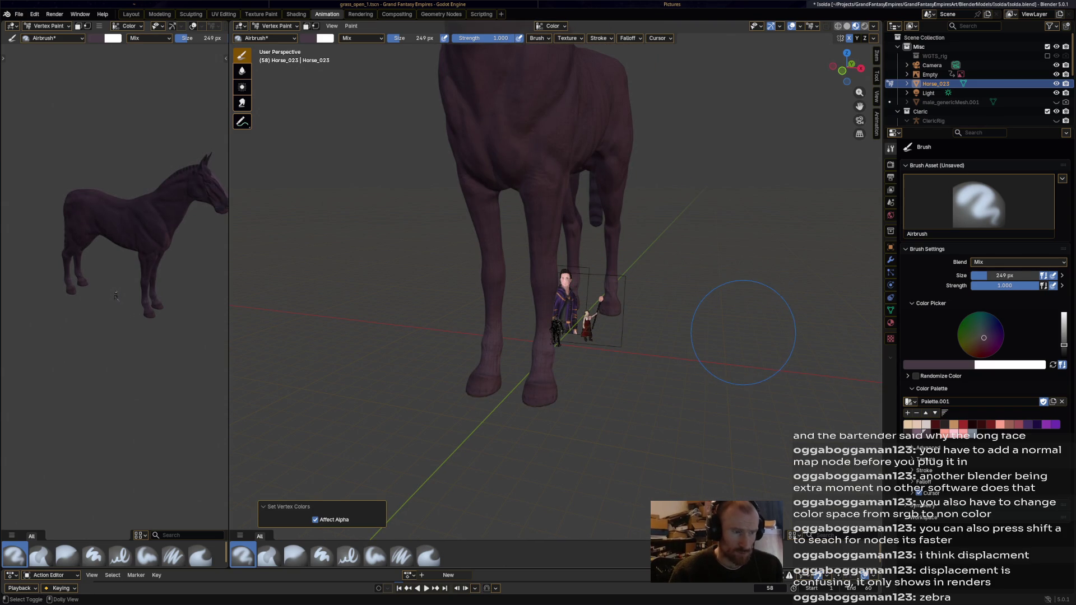
key(ctrl+z)
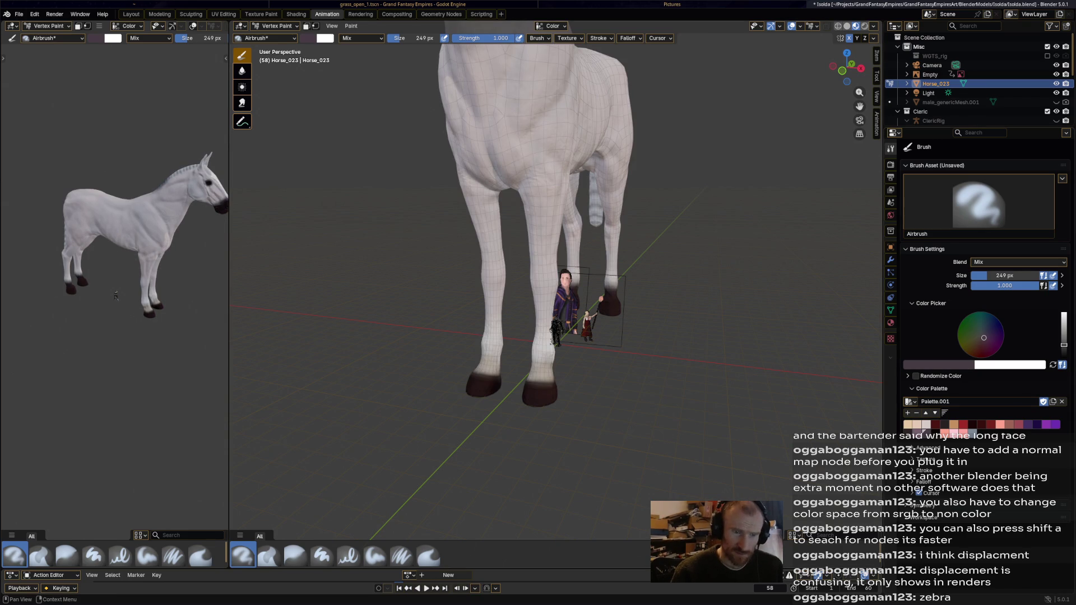
click(954, 433)
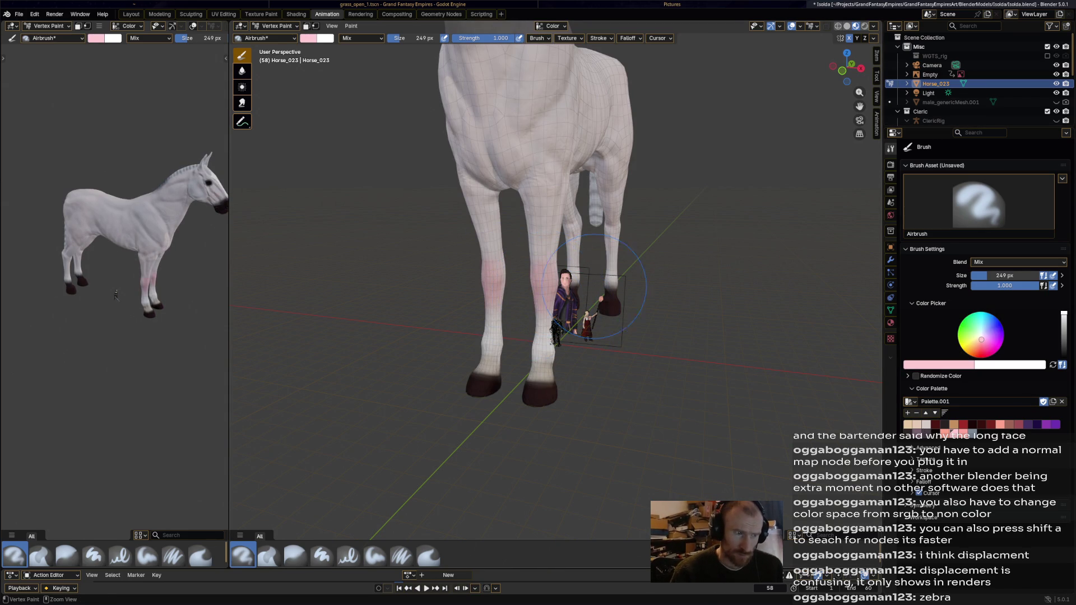
click(926, 433)
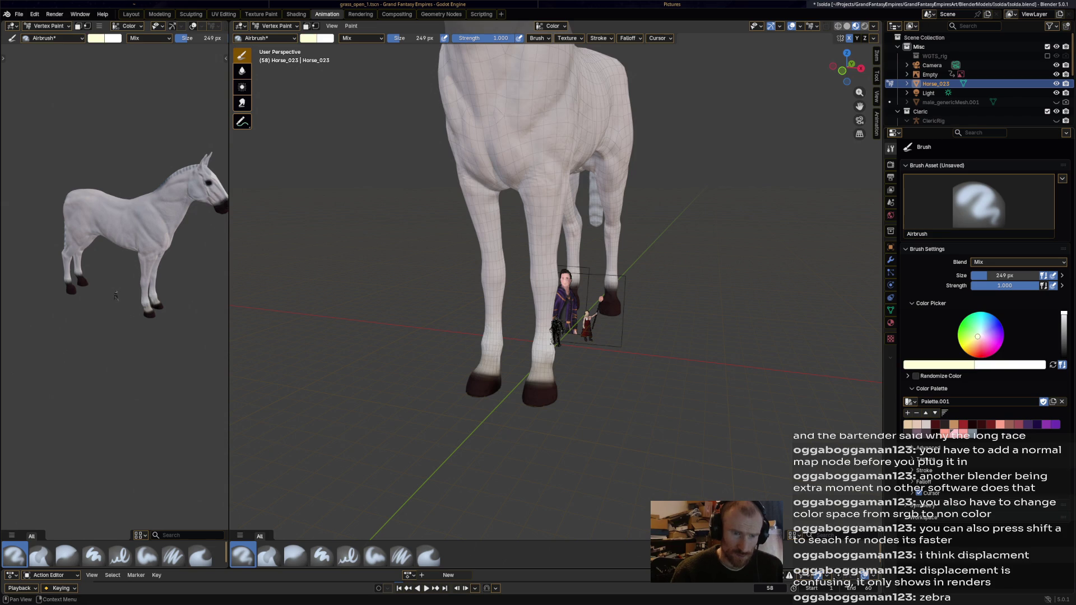
click(916, 433)
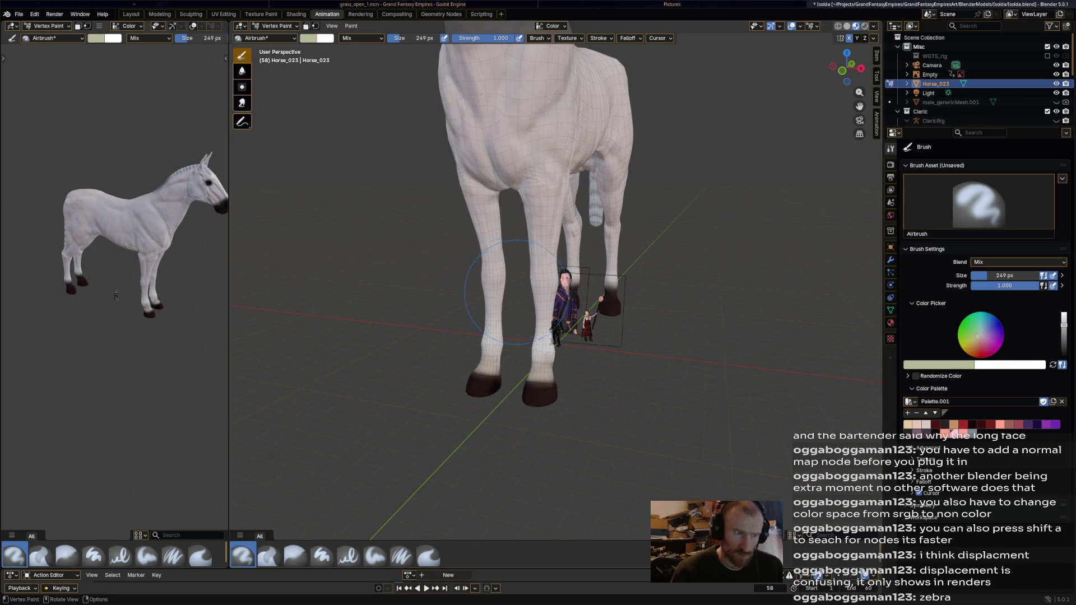
click(545, 268)
key(ctrl+z)
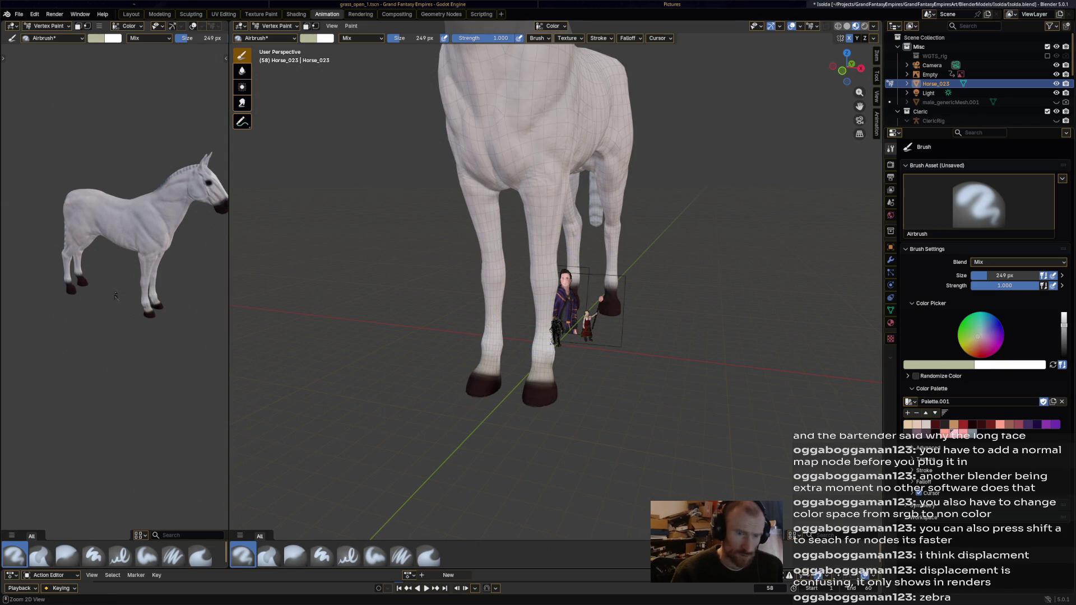
click(918, 426)
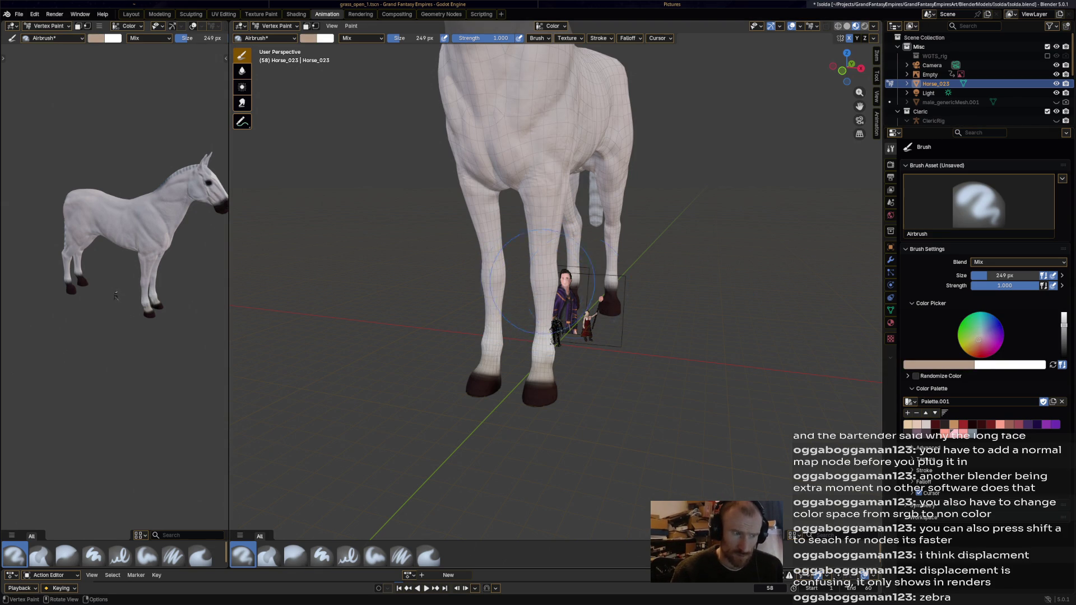
click(545, 294)
key(ctrl+z)
drag(975, 363, 942, 364)
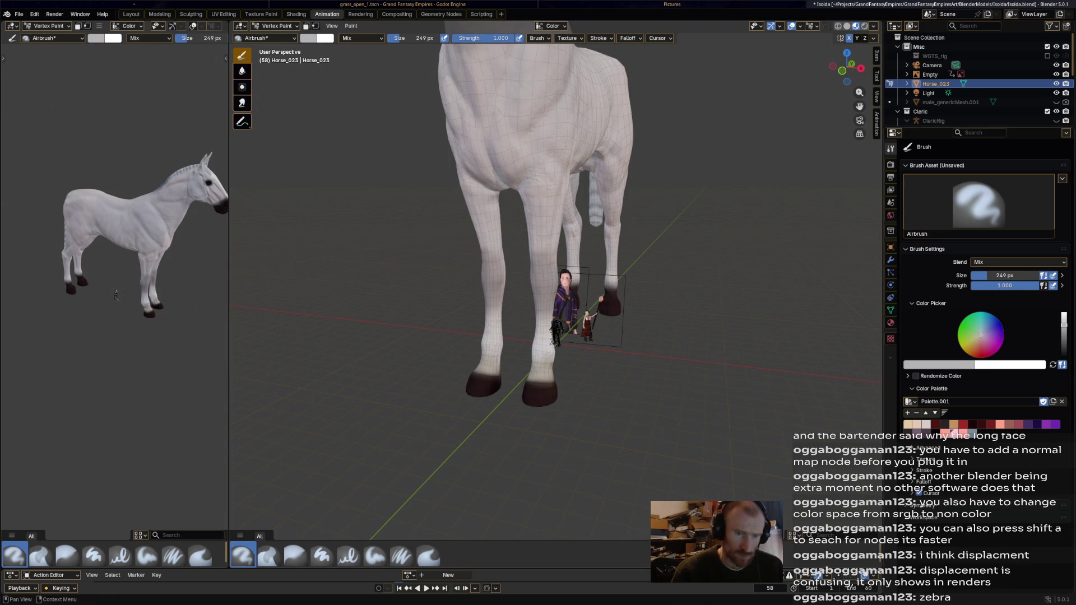
- Sample dark grey and shade the legs, hind thigh, belly and chest with dapples down to the hooves
key(s)
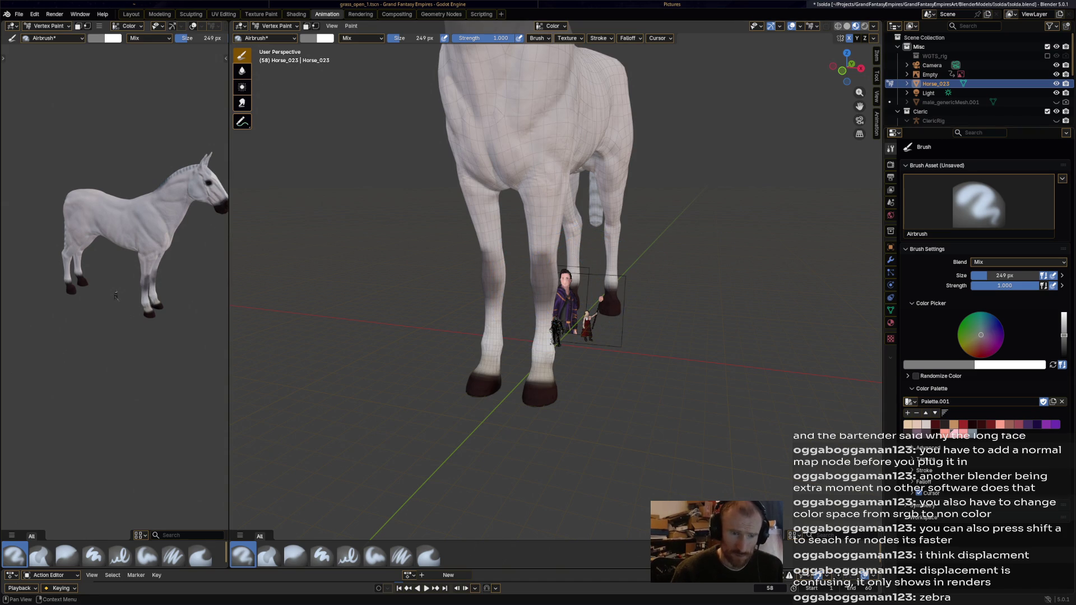
key(s)
drag(517, 278, 551, 299)
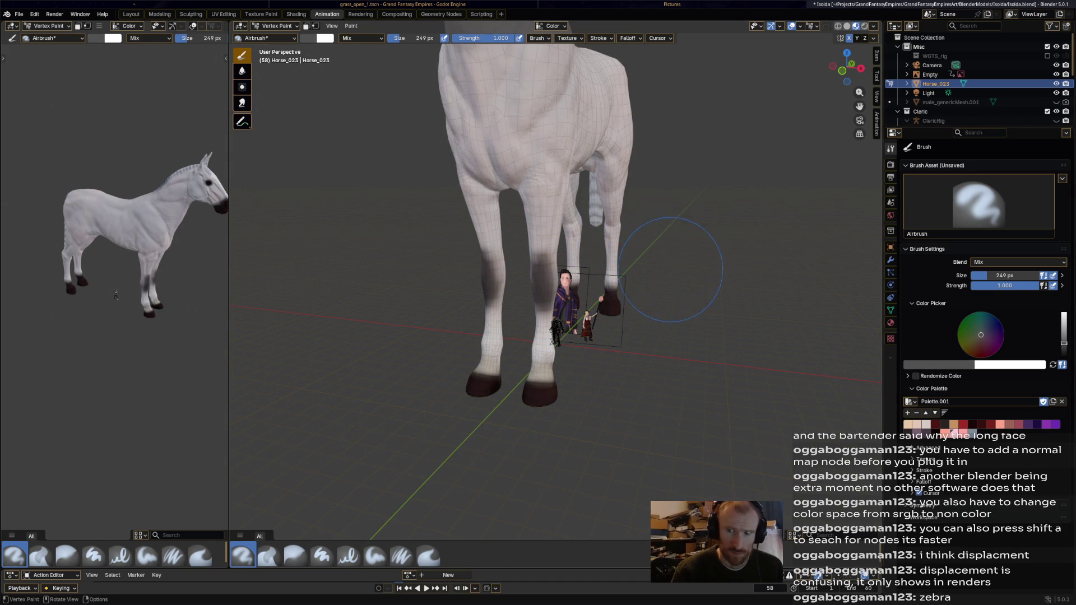
drag(621, 196, 615, 170)
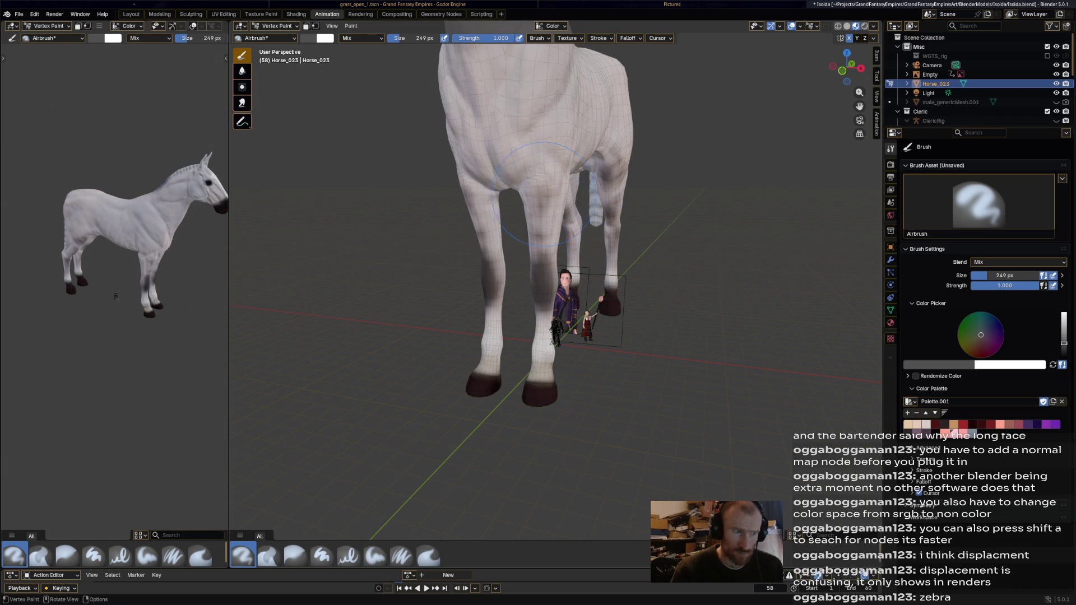
mouse_move(540, 199)
mouse_down()
mouse_move(540, 167)
mouse_move(528, 166)
mouse_move(555, 143)
mouse_move(539, 161)
mouse_move(547, 173)
mouse_move(557, 102)
mouse_up()
drag(518, 131, 500, 91)
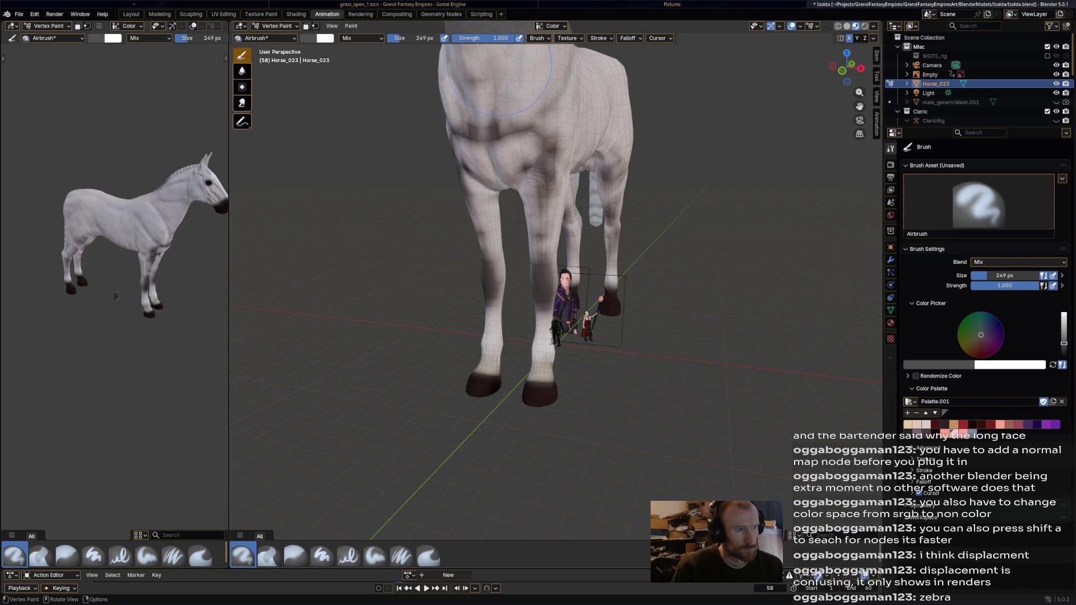
mouse_move(501, 90)
mouse_down()
mouse_move(531, 132)
mouse_move(573, 132)
mouse_up()
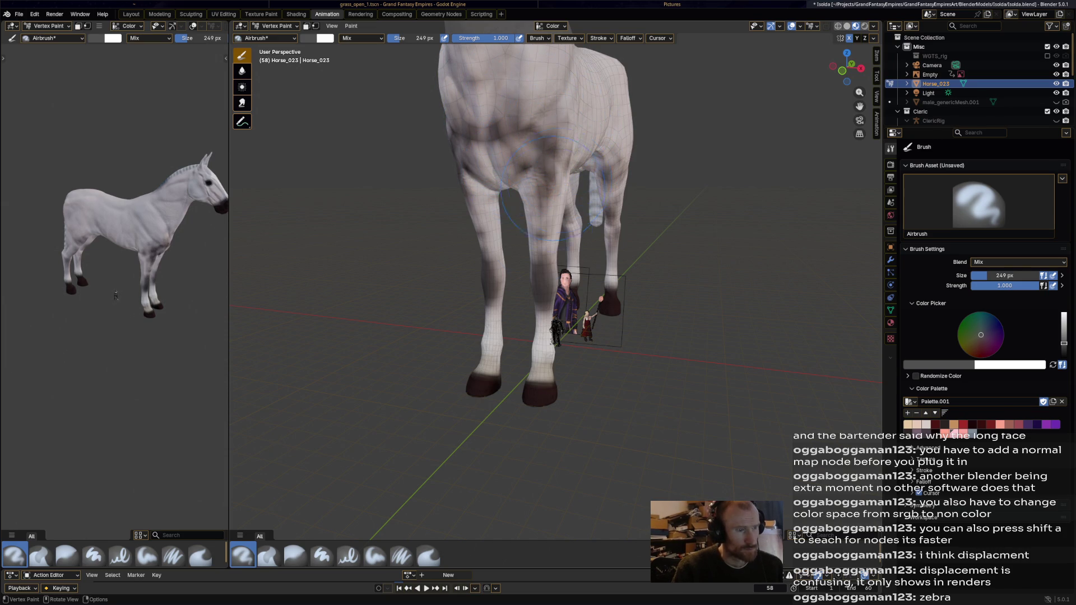
mouse_move(488, 226)
mouse_down()
mouse_move(496, 349)
mouse_move(497, 316)
mouse_up()
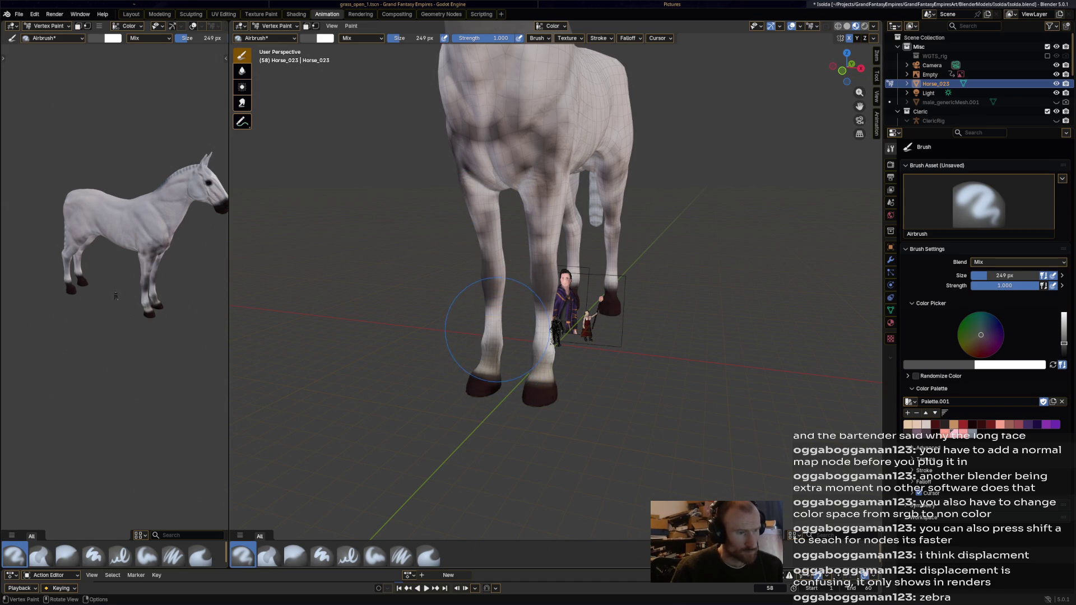
right_click(697, 180)
- From a side view, spread grey dapple shading over the shoulder, neck, barrel, flank and hind thigh
middle_drag(697, 180, 577, 226)
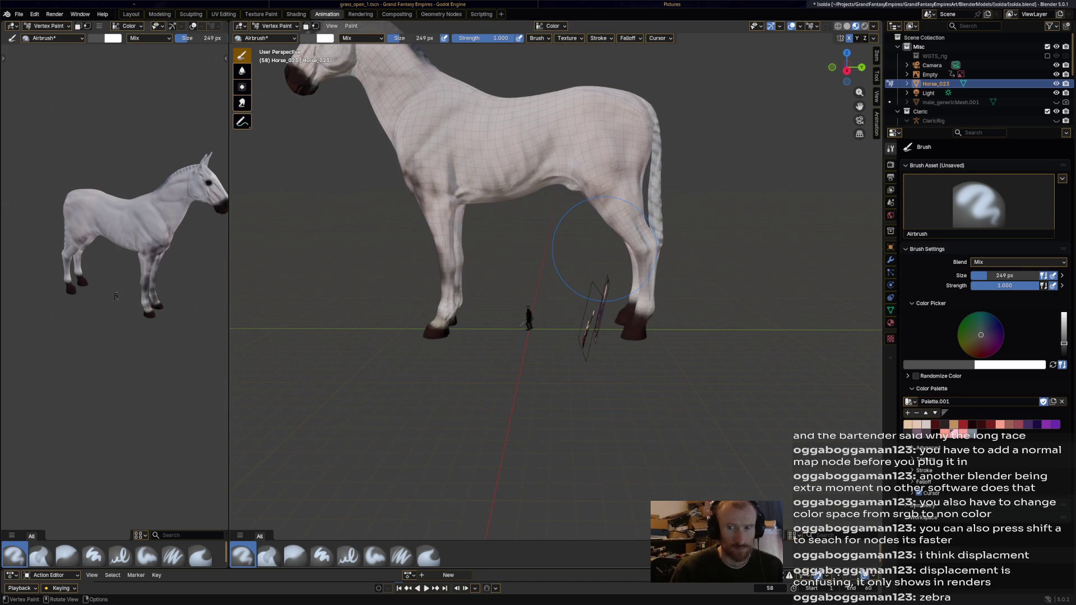
drag(450, 177, 477, 204)
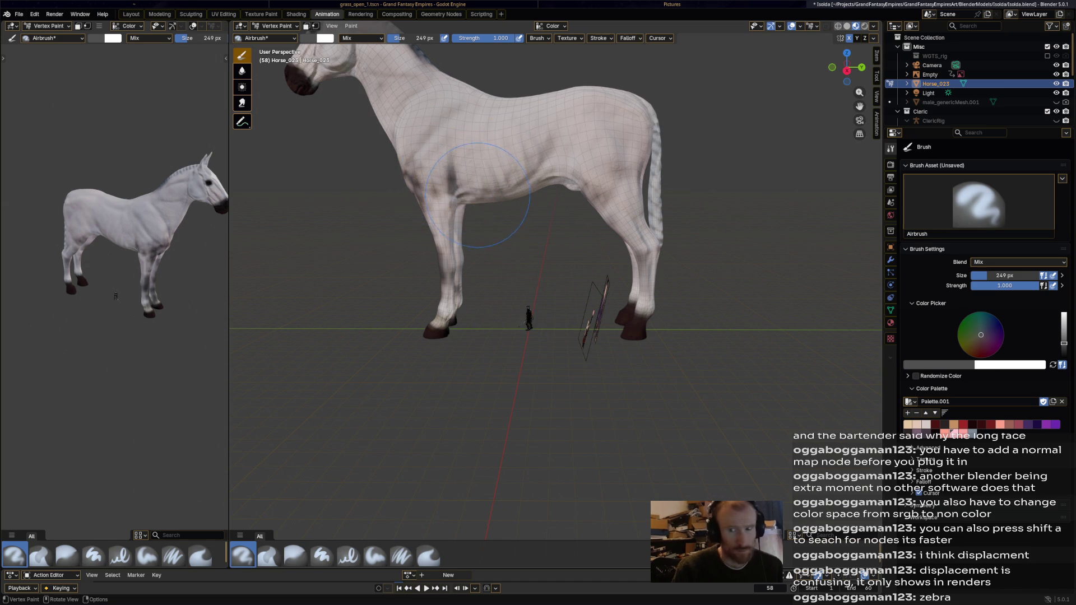
mouse_move(439, 161)
mouse_down()
mouse_move(515, 175)
mouse_move(571, 166)
mouse_move(571, 180)
mouse_up()
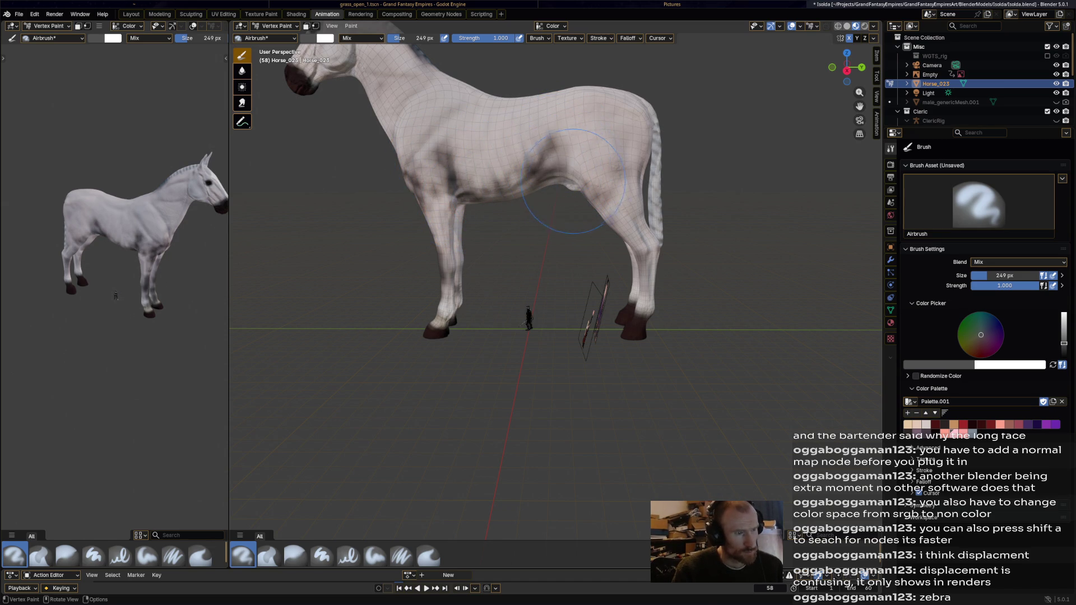
mouse_move(434, 225)
mouse_down()
mouse_move(437, 199)
mouse_move(394, 127)
mouse_move(401, 99)
mouse_move(432, 135)
mouse_move(412, 139)
mouse_move(475, 128)
mouse_up()
drag(477, 173, 592, 166)
drag(619, 204, 599, 172)
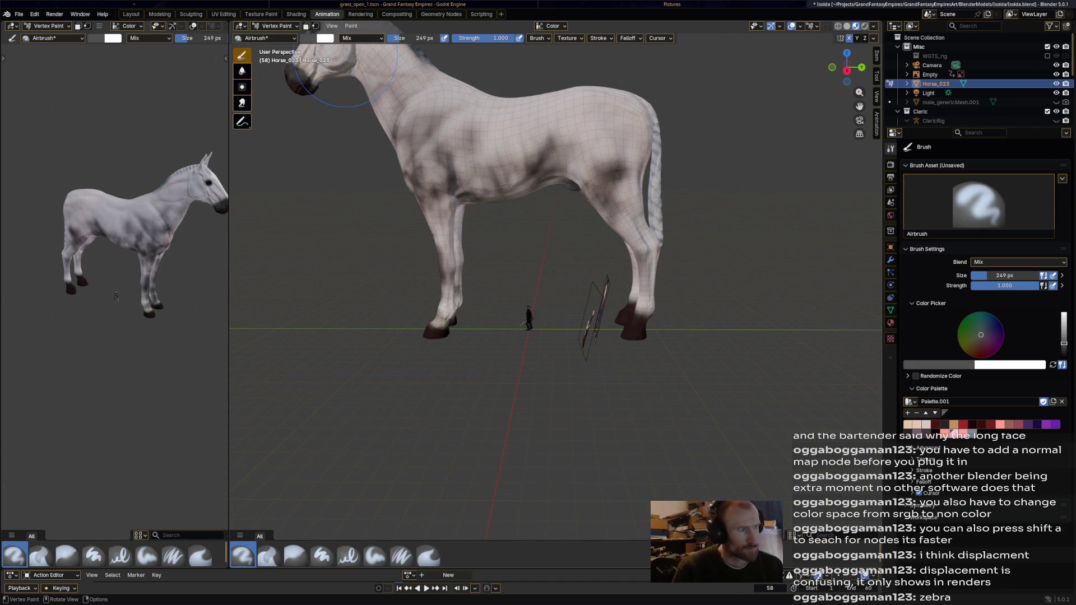
middle_drag(290, 74, 467, 203)
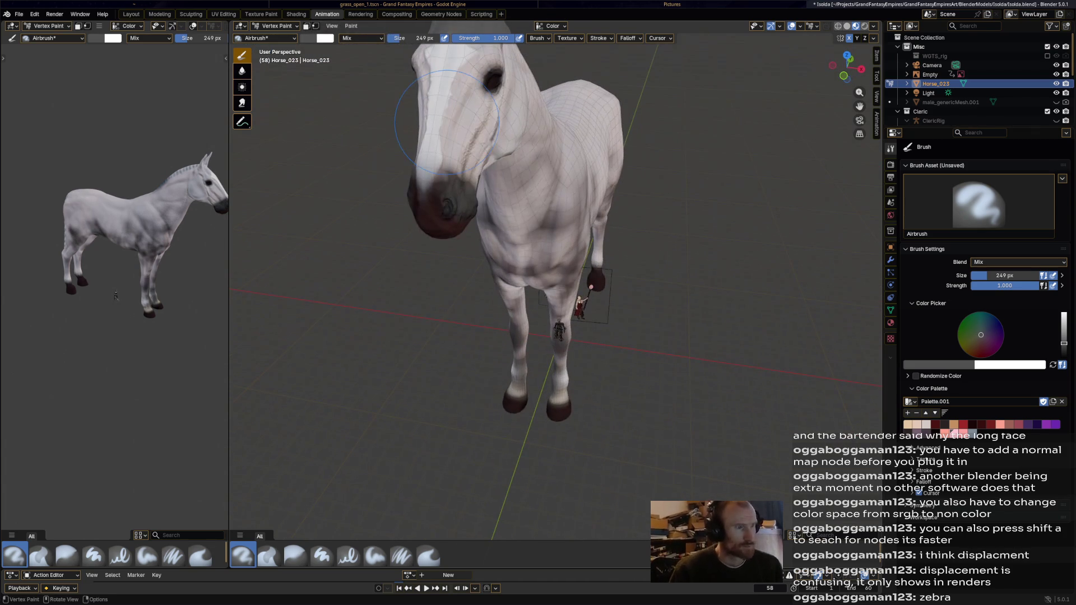
- Darken the muzzle, then paint a white blaze down the face and touch up around the eye
mouse_move(470, 202)
mouse_down()
mouse_move(459, 182)
mouse_move(428, 188)
mouse_up()
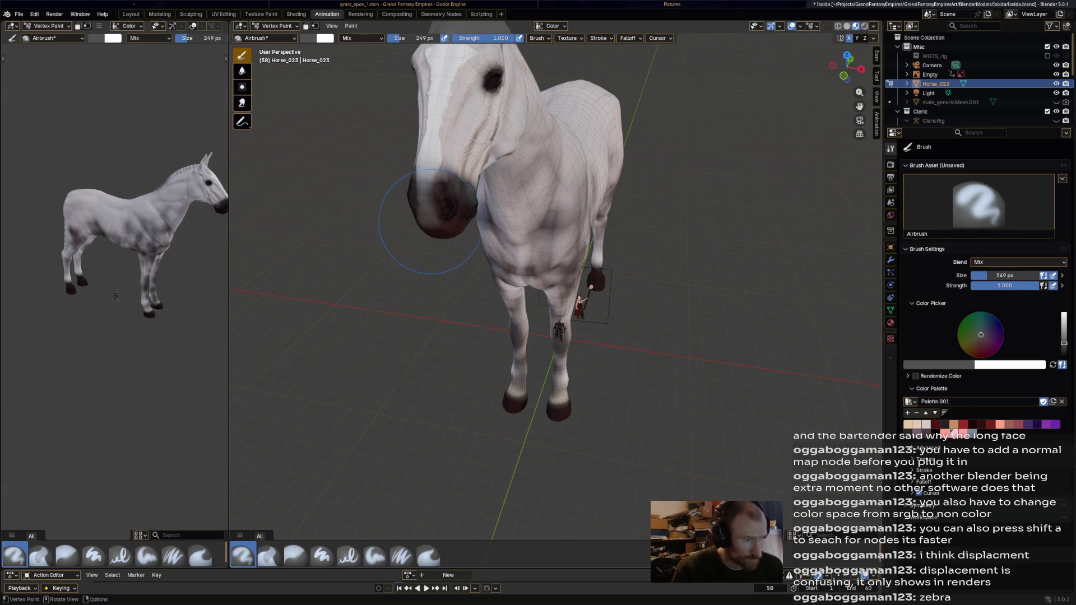
mouse_move(427, 200)
middle_down()
mouse_move(505, 202)
mouse_move(496, 102)
middle_up()
drag(771, 185, 744, 105)
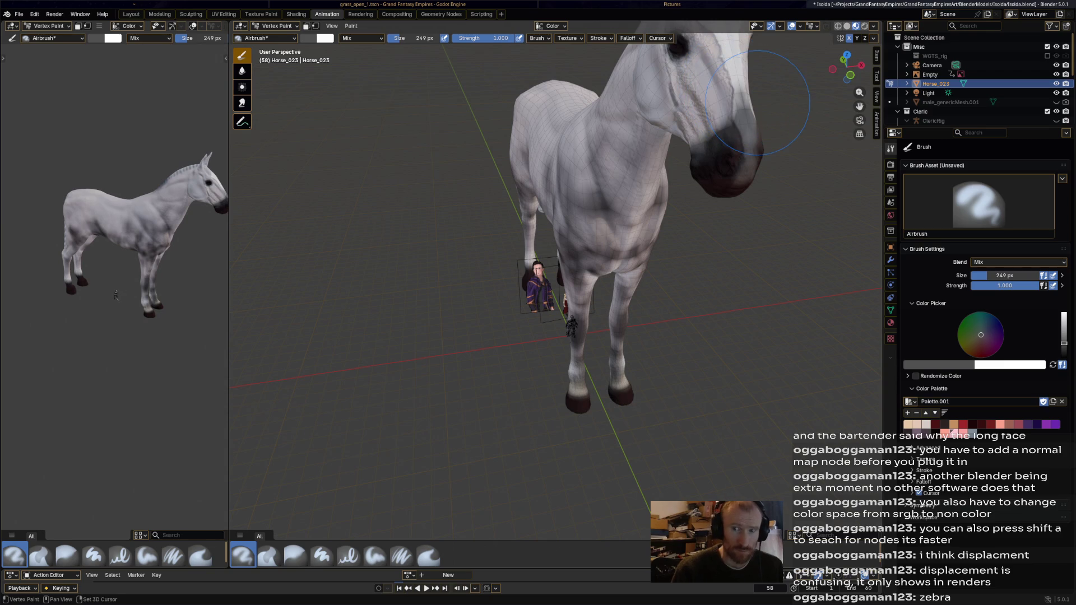
middle_drag(736, 94, 792, 174)
mouse_move(675, 146)
mouse_down()
mouse_move(664, 121)
mouse_move(637, 141)
mouse_up()
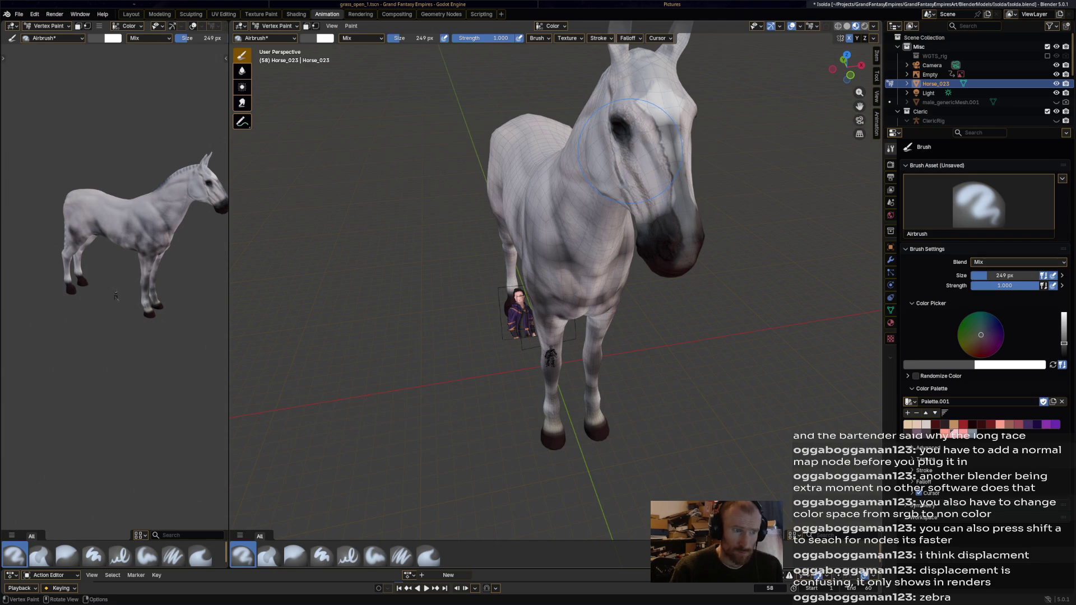
drag(637, 159, 623, 184)
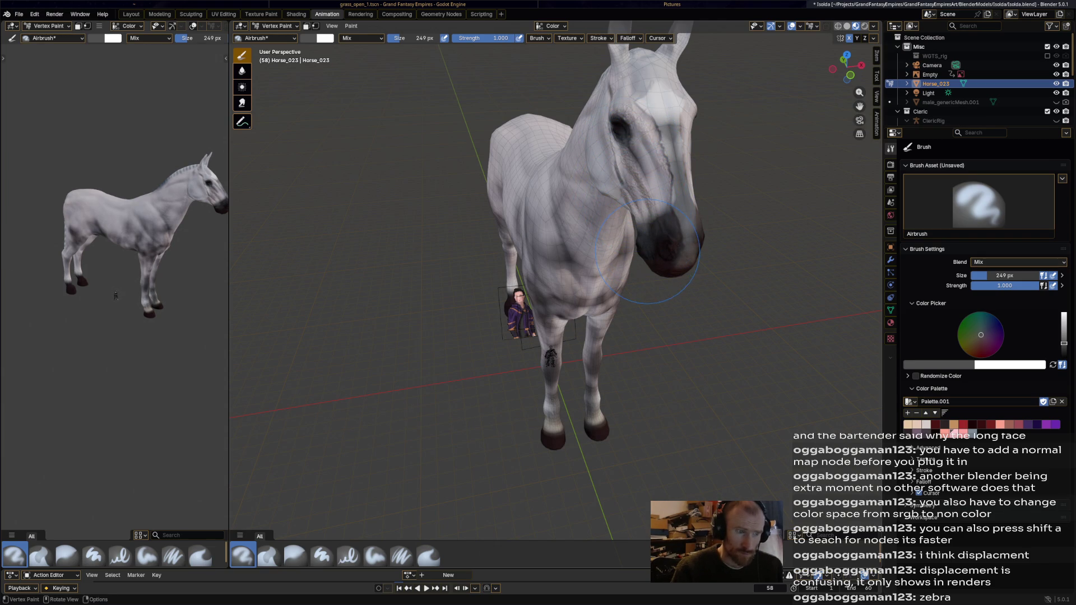
- Lighten the muzzle with an adjusted colour, set the picker to pinkish-brown and return to a side view
mouse_move(677, 231)
middle_down()
mouse_move(639, 252)
mouse_move(602, 231)
middle_up()
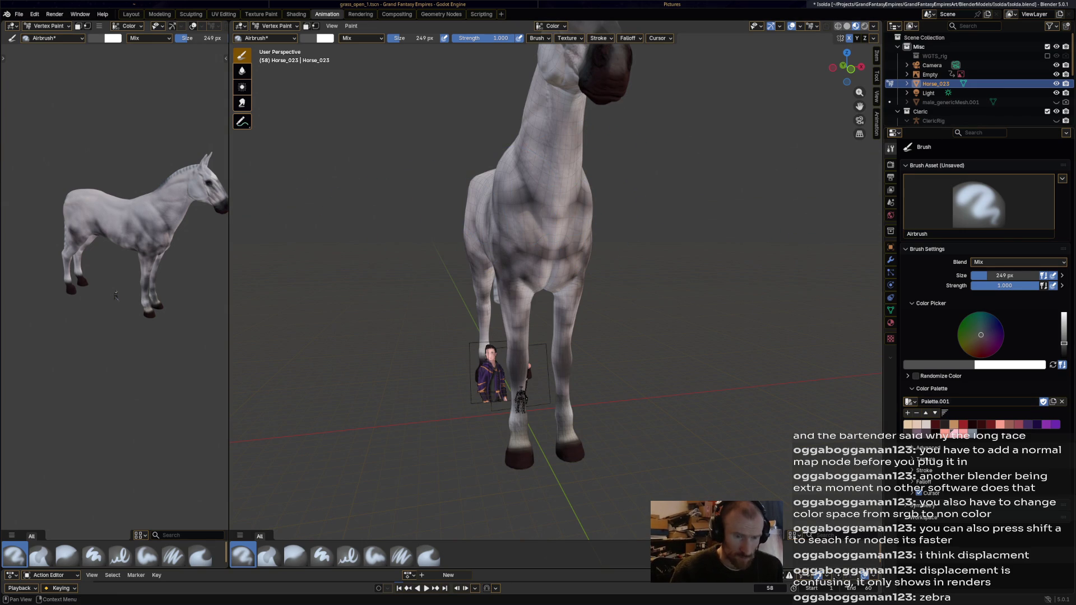
drag(980, 334, 981, 340)
drag(671, 96, 611, 89)
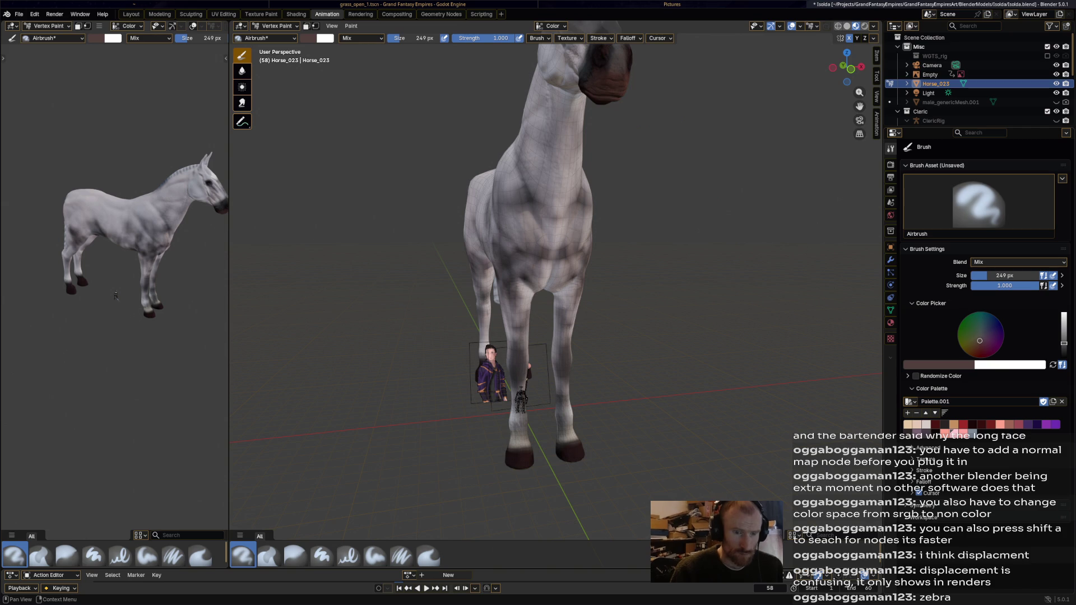
drag(1064, 343, 1063, 331)
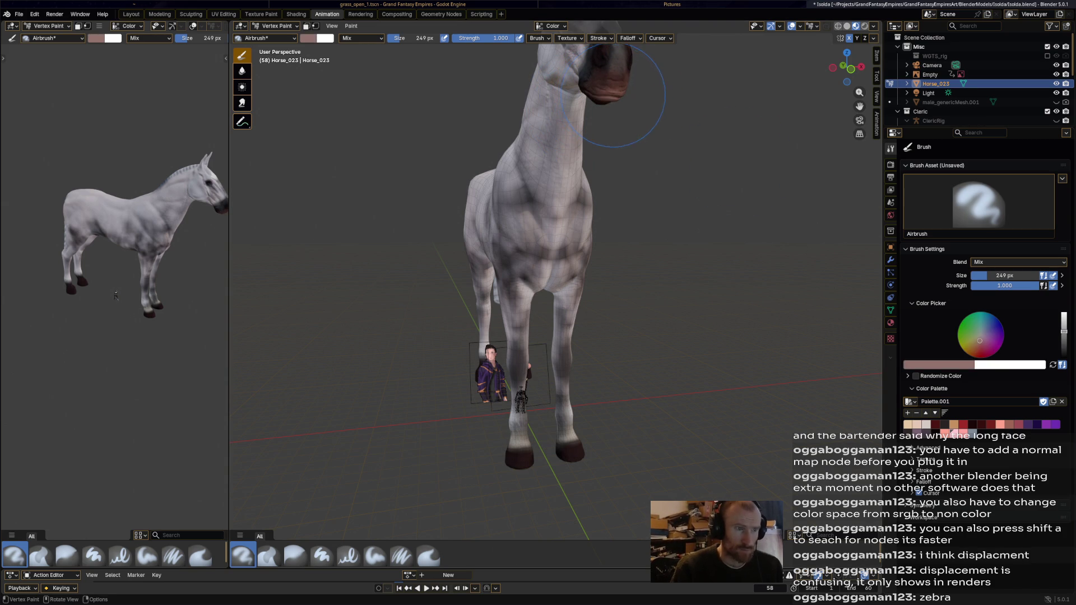
scroll(619, 120, down, 5)
middle_drag(620, 120, 710, 126)
middle_drag(516, 144, 546, 145)
scroll(516, 144, up, 2)
scroll(516, 143, up, 3)
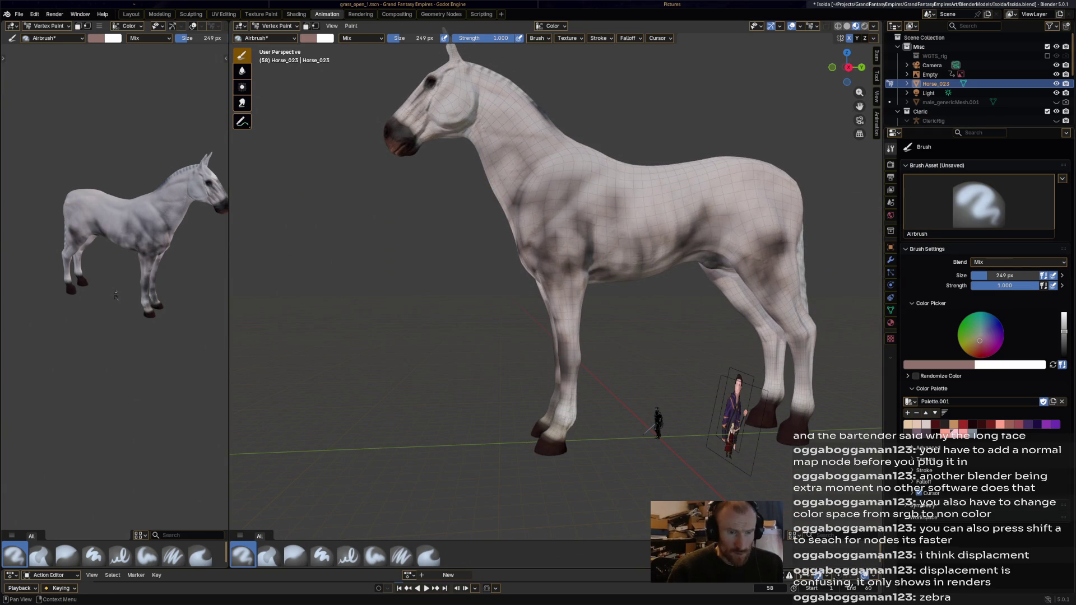
- Sample grey and lighten the reddish muzzle, then undo those strokes
key(s)
mouse_move(424, 155)
mouse_down()
mouse_move(384, 157)
mouse_move(422, 153)
mouse_move(404, 135)
mouse_up()
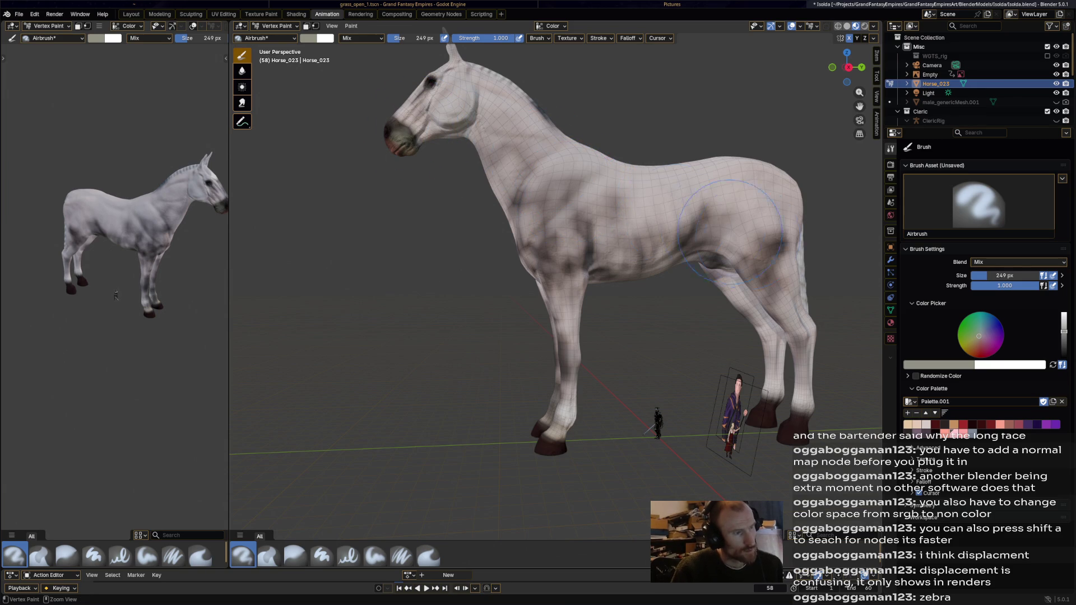
key(ctrl+z)
key(ctrl+z)
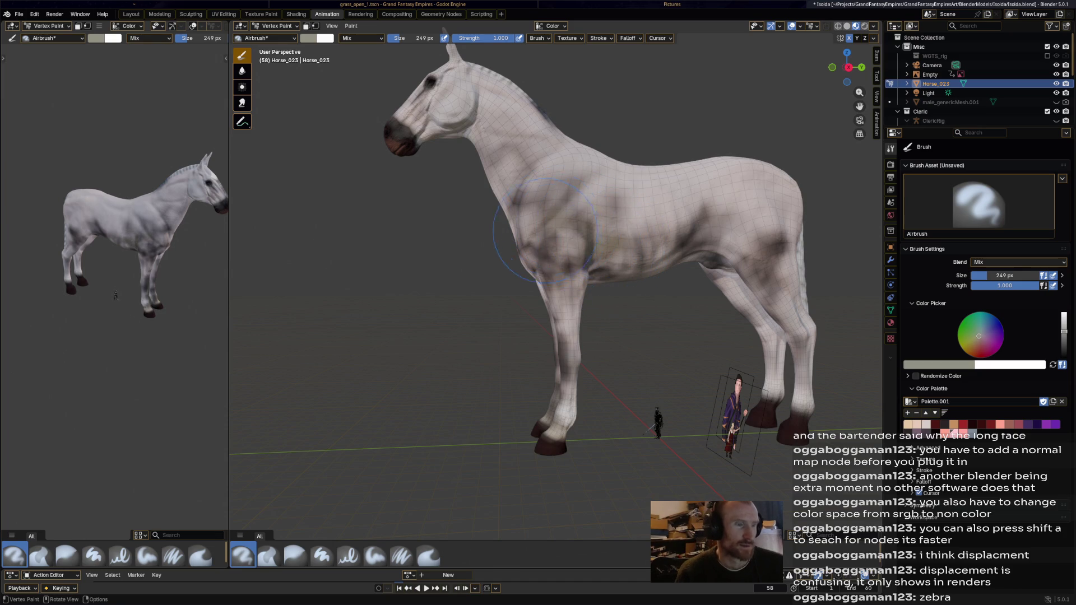
- Darken the front leg, chest and hind leg, sampling a darker grey for the hind thigh
drag(558, 303, 575, 351)
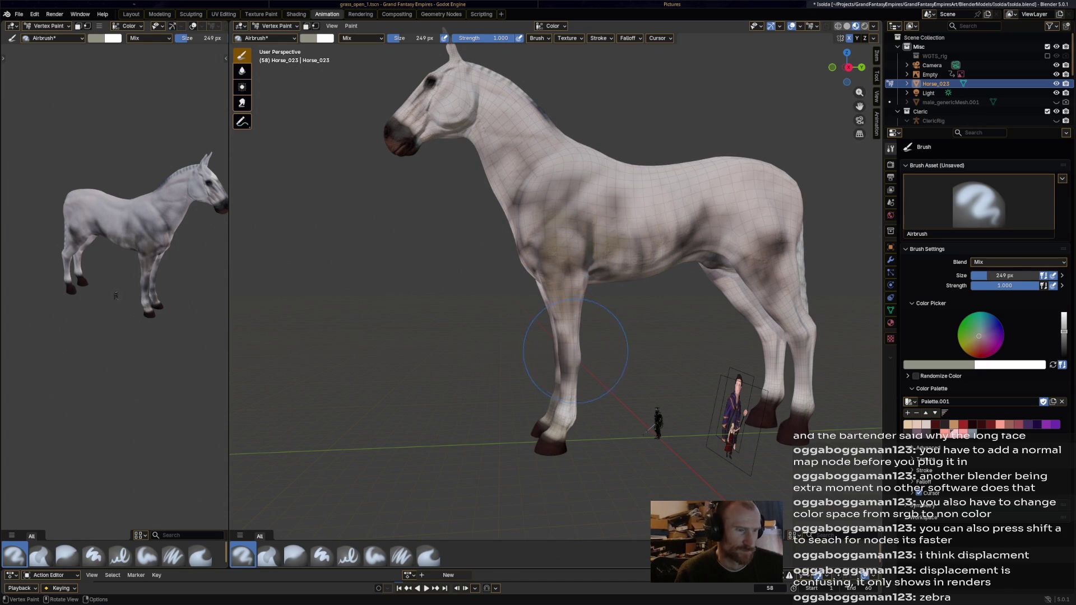
drag(752, 302, 749, 305)
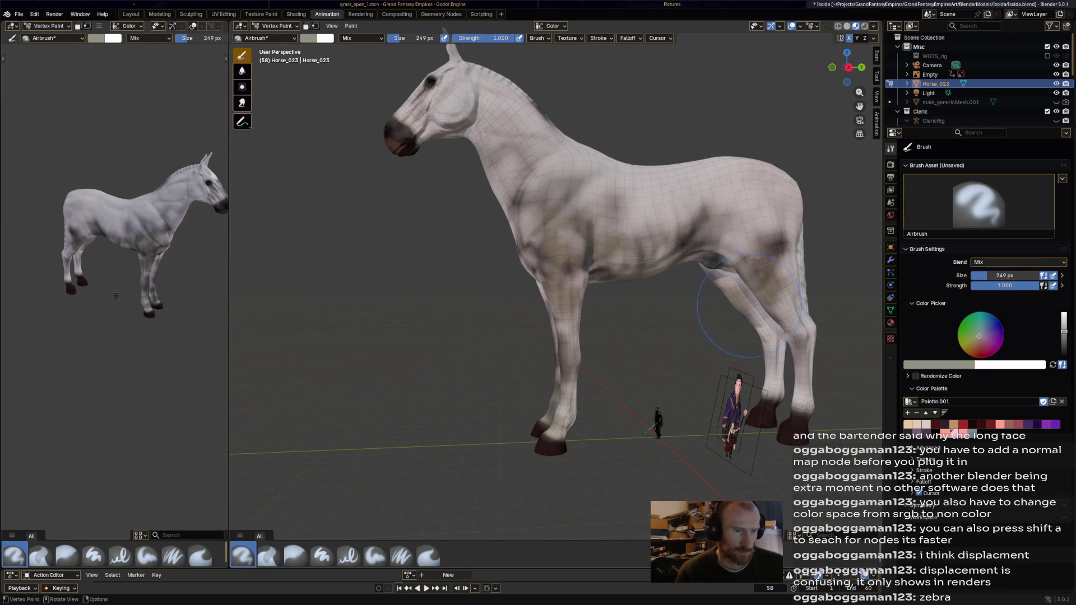
drag(773, 347, 774, 385)
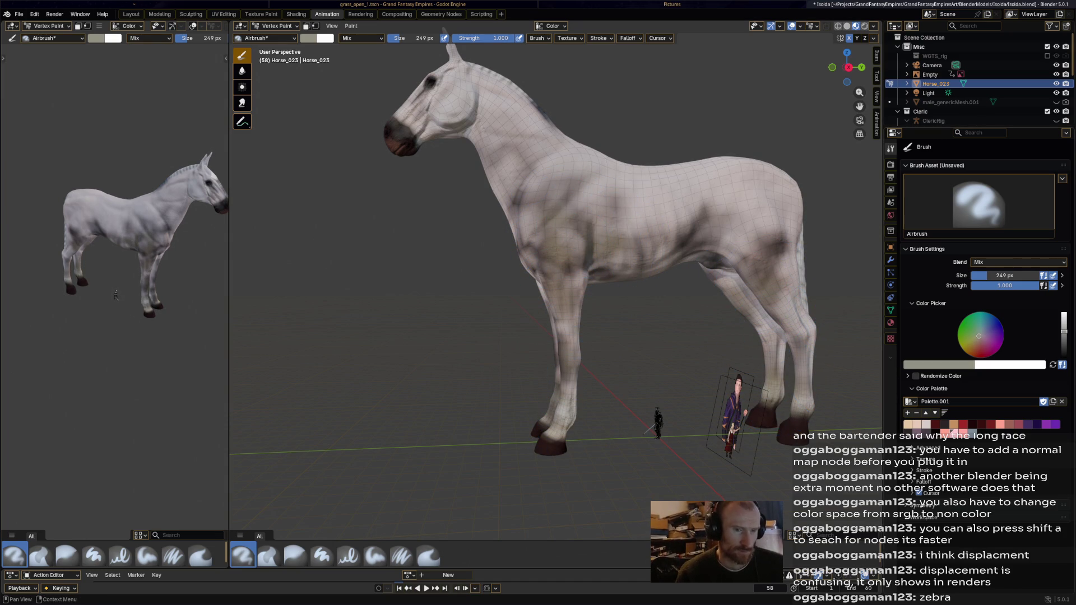
key(s)
drag(765, 370, 721, 284)
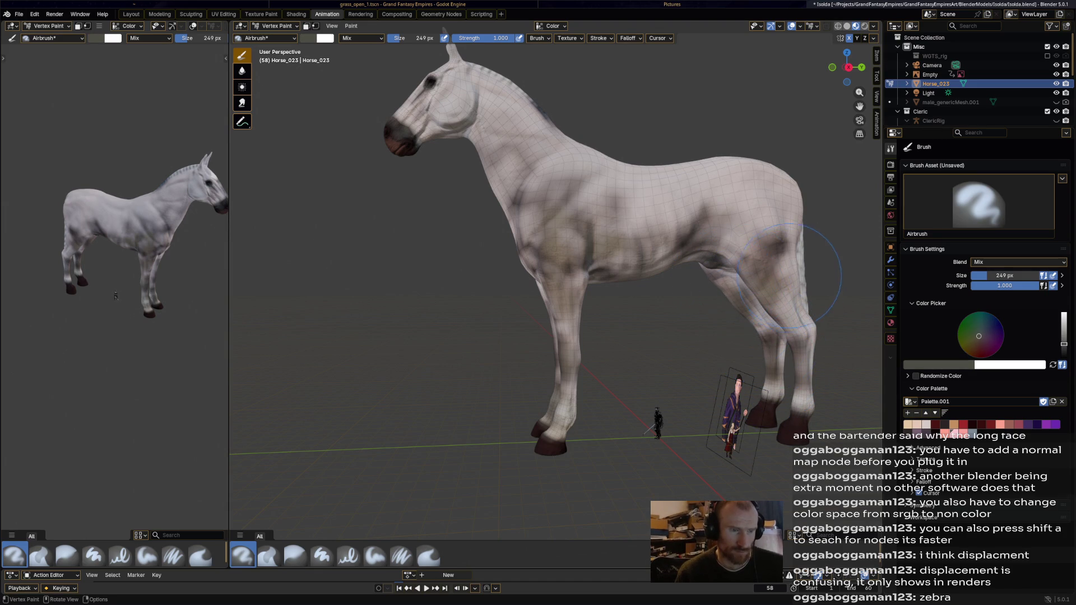
middle_drag(791, 269, 702, 313)
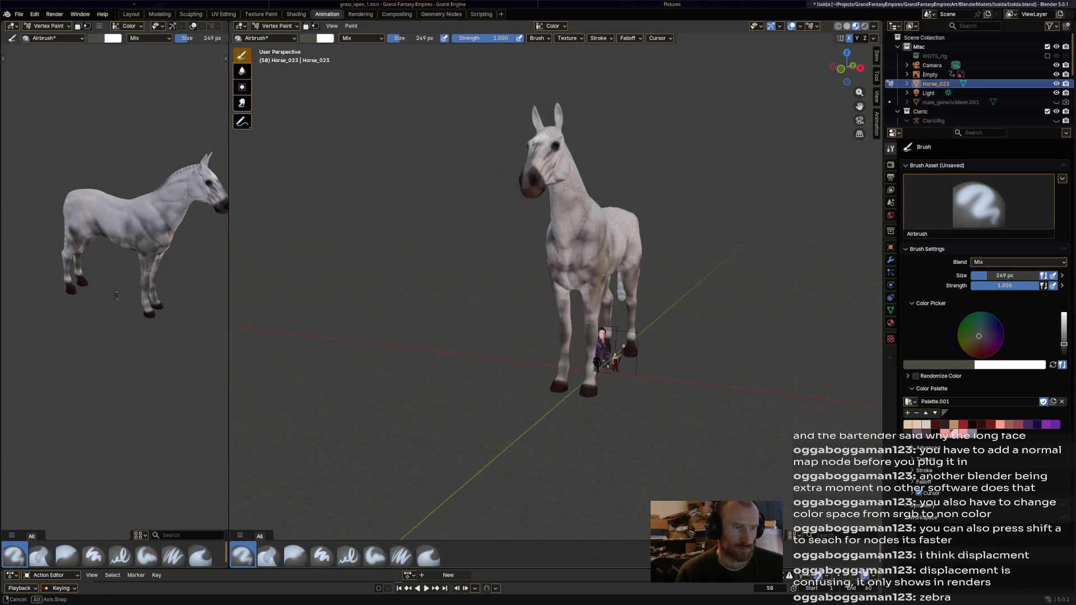
- Darken the horse's chest, then add dark dapples on the rump, hind thigh and top of the tail
drag(615, 194, 586, 288)
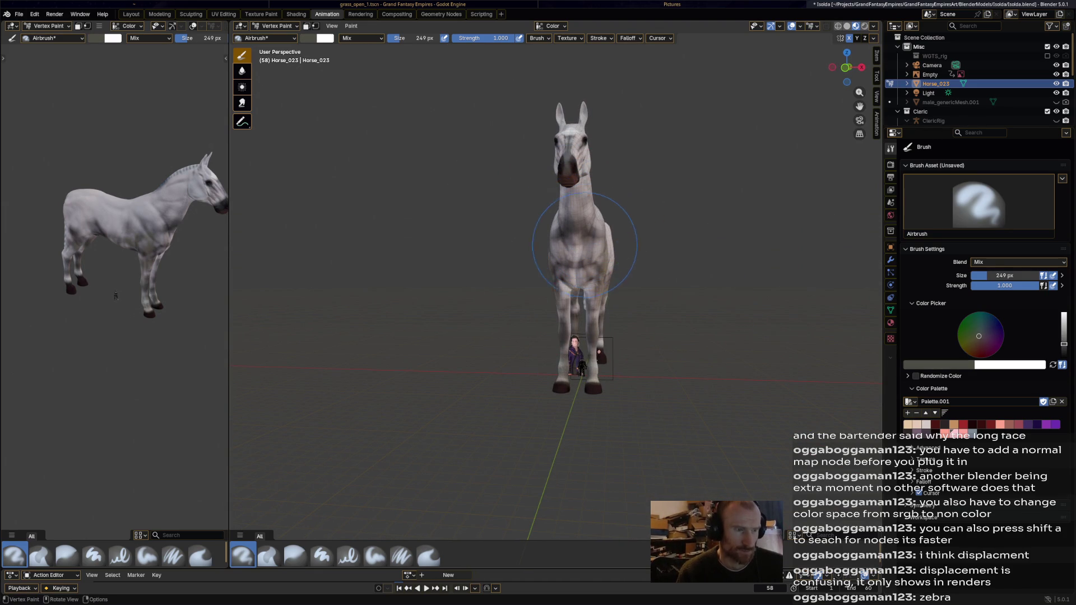
middle_drag(585, 287, 560, 284)
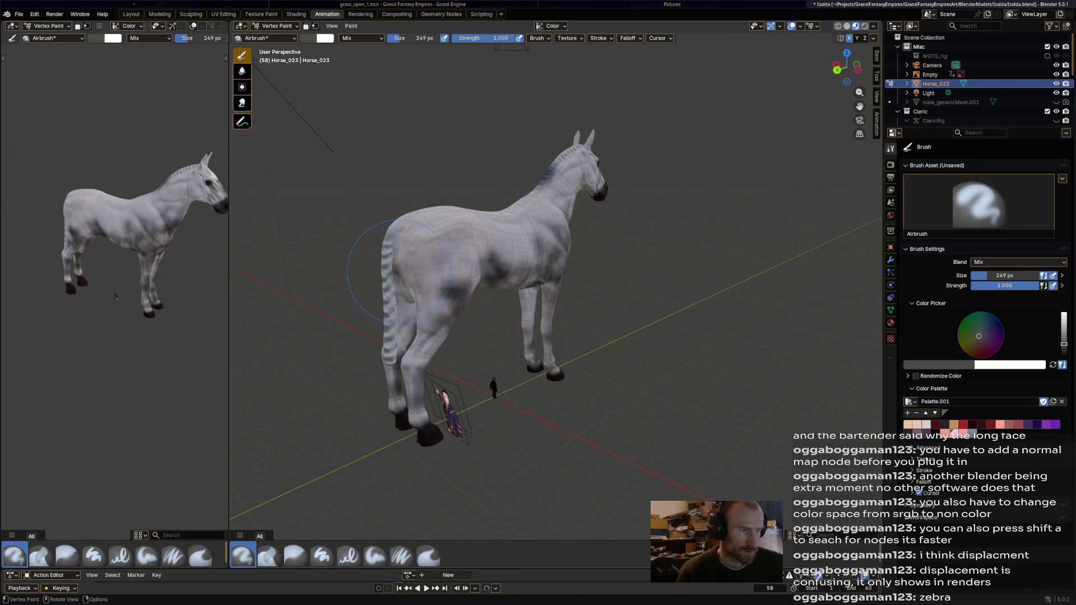
drag(391, 257, 403, 265)
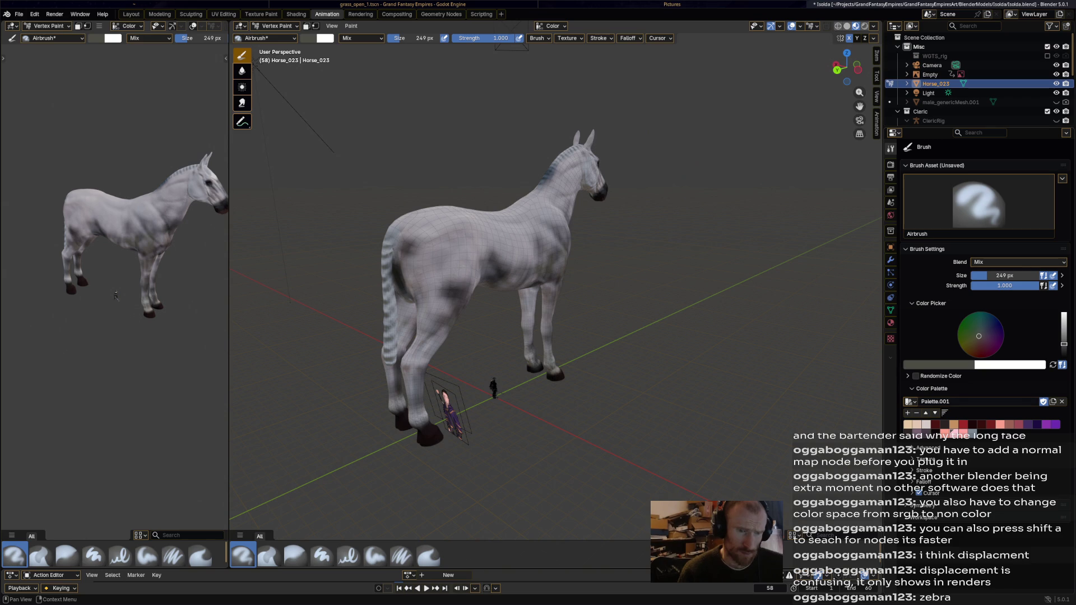
drag(445, 316, 388, 353)
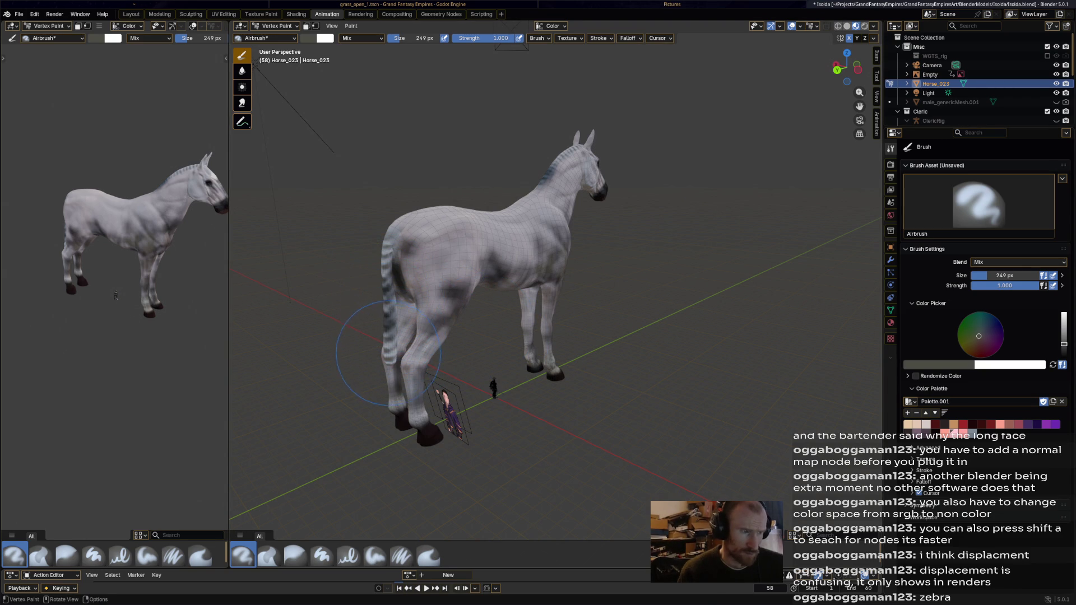
drag(387, 262, 405, 229)
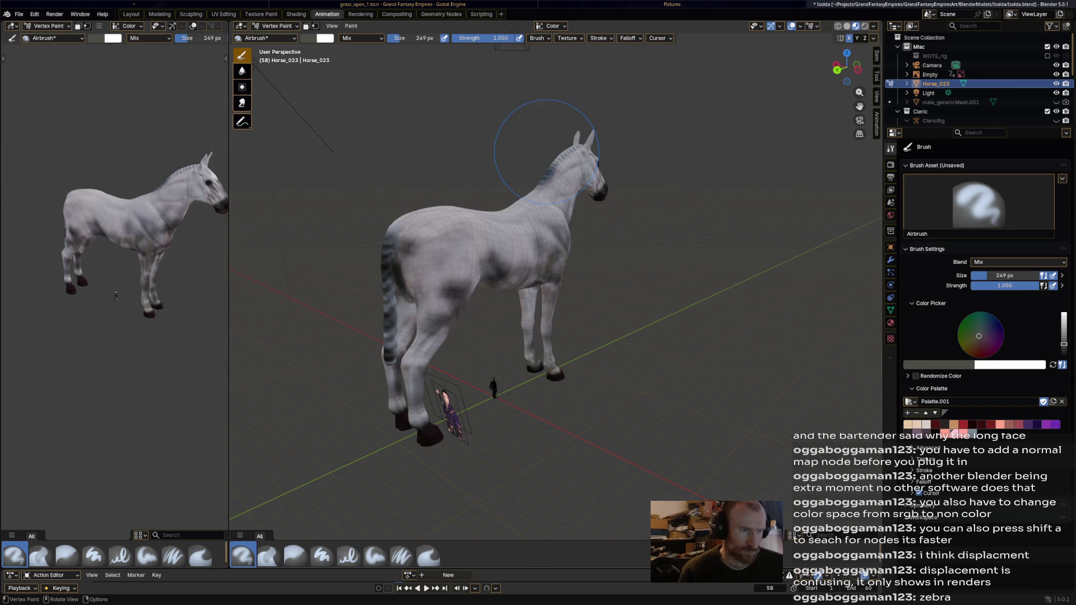
- Darken the mane stripes along the neck from the other side and review the horse from several angles
mouse_move(635, 157)
middle_down()
mouse_move(677, 238)
mouse_move(561, 250)
middle_up()
drag(383, 262, 479, 285)
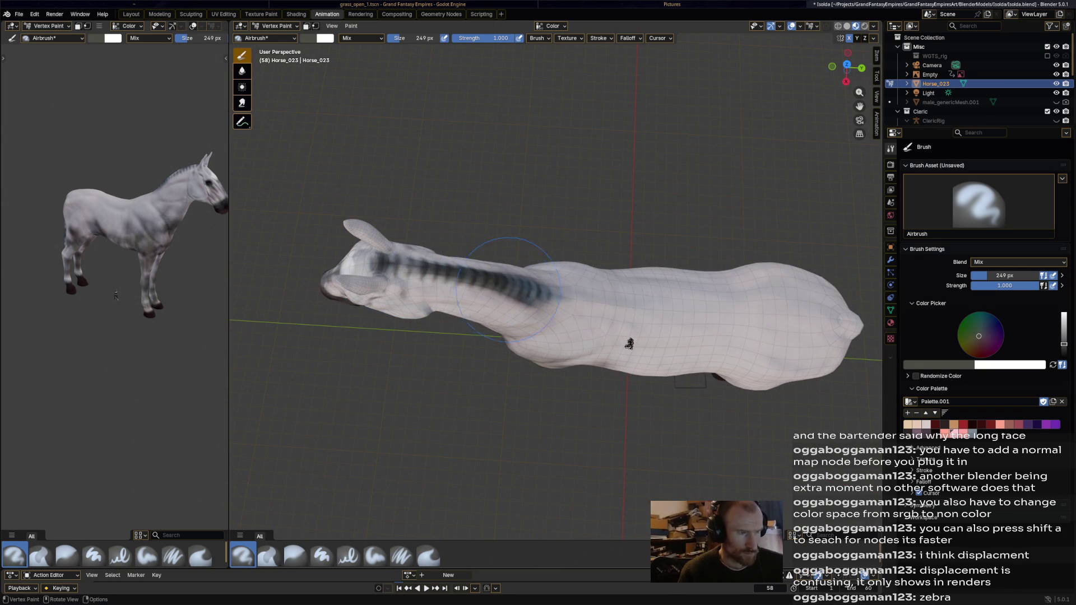
drag(387, 260, 529, 287)
scroll(579, 158, down, 2)
middle_drag(579, 159, 600, 72)
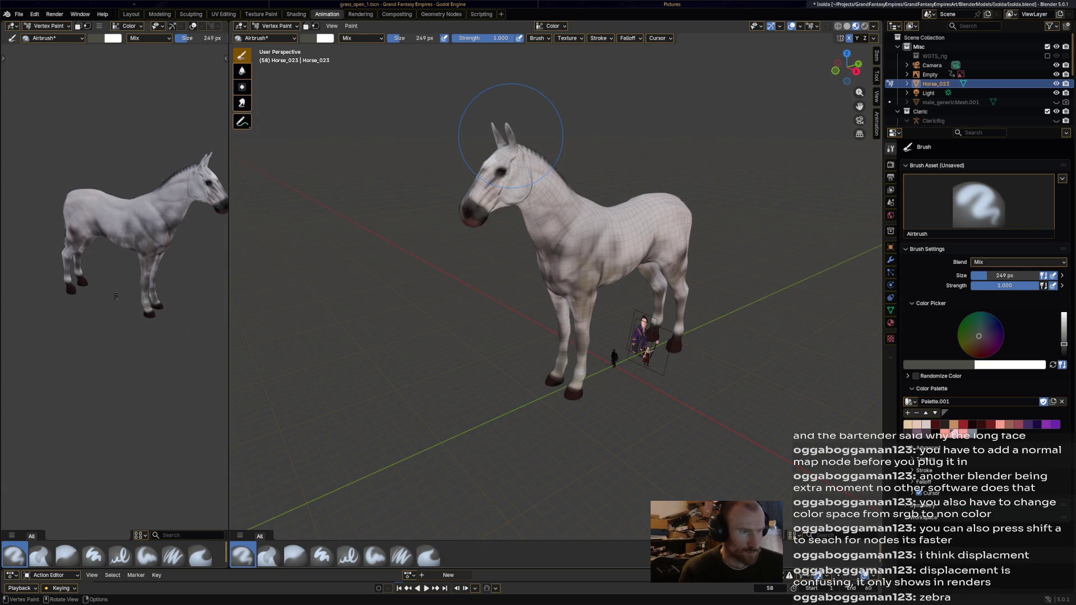
middle_drag(601, 72, 605, 76)
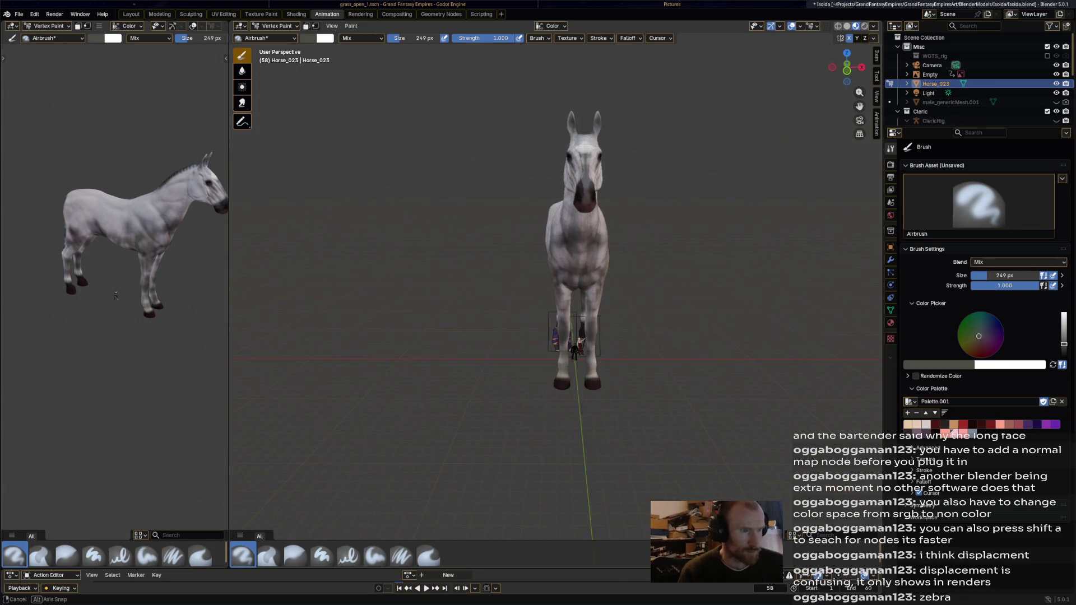
middle_drag(253, 496, 268, 494)
middle_drag(669, 413, 623, 373)
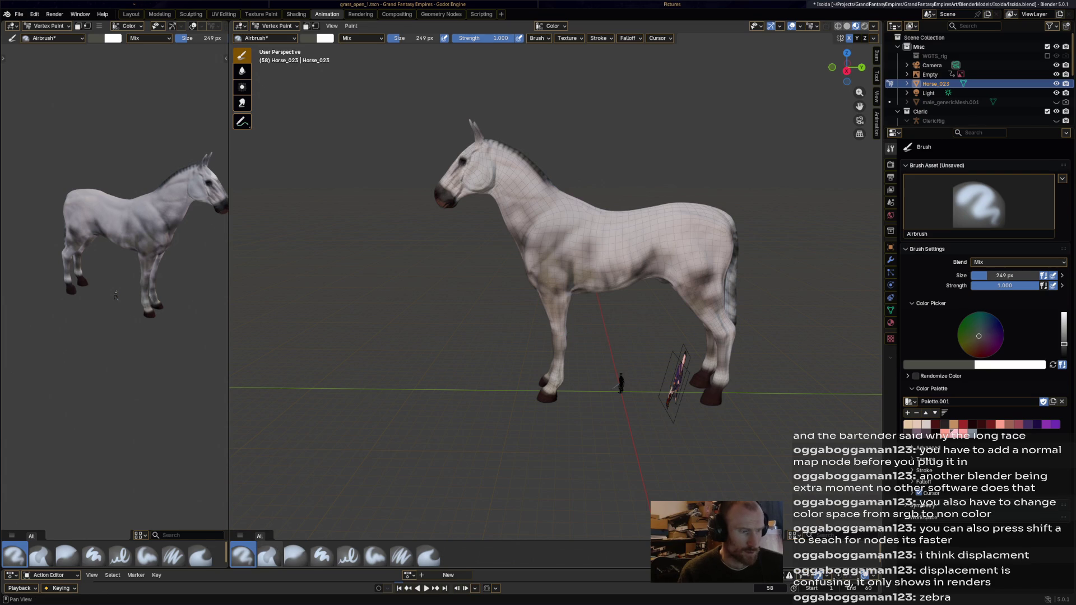
click(295, 556)
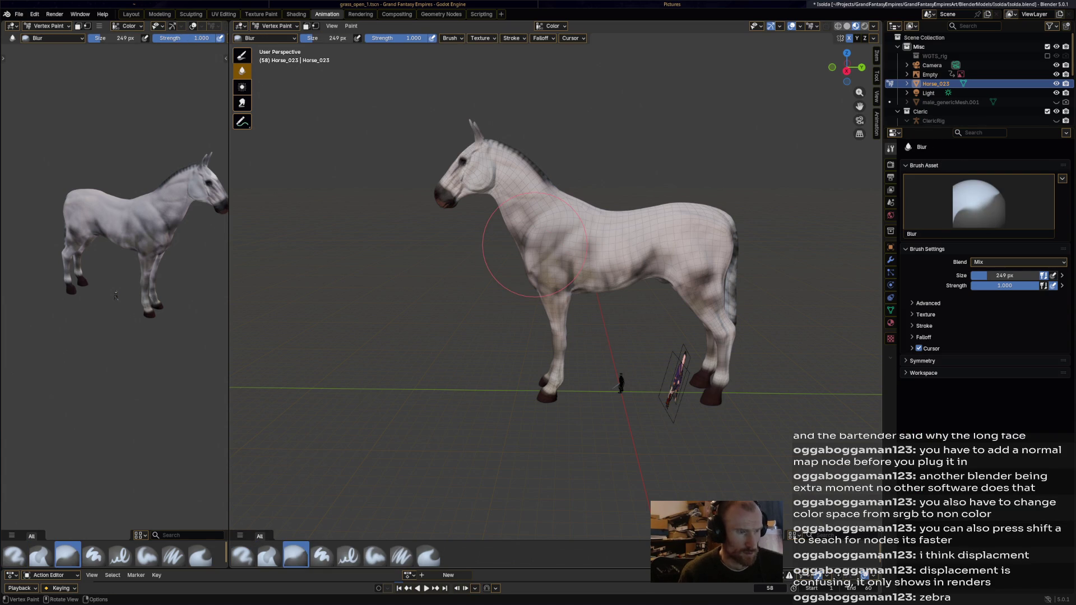
click(337, 38)
drag(548, 256, 586, 265)
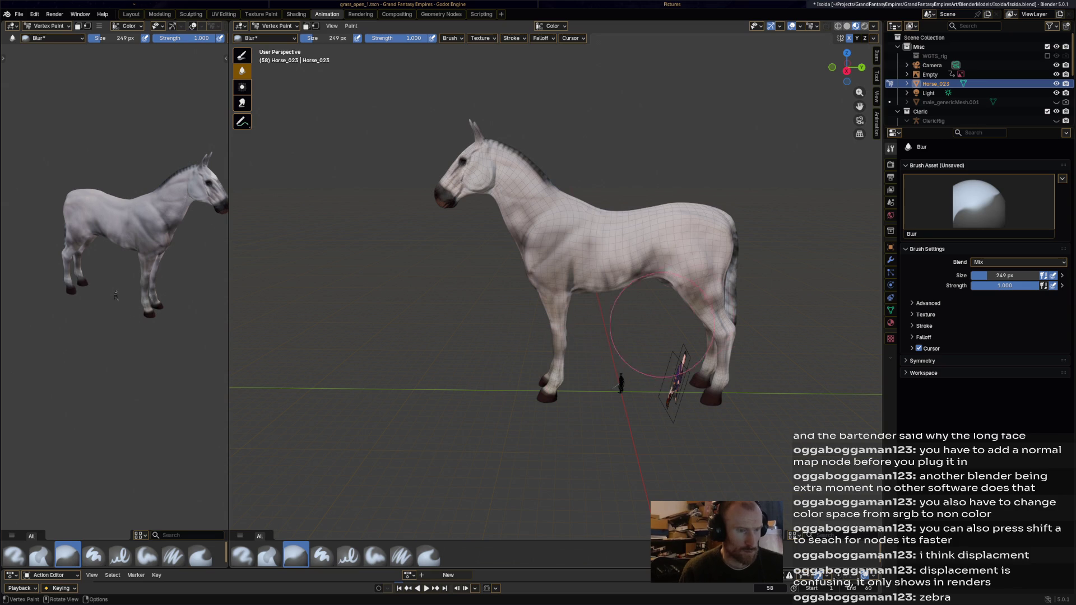
drag(696, 271, 685, 360)
mouse_move(495, 143)
mouse_down()
mouse_move(480, 180)
mouse_move(444, 181)
mouse_move(586, 162)
mouse_up()
middle_drag(440, 192, 569, 264)
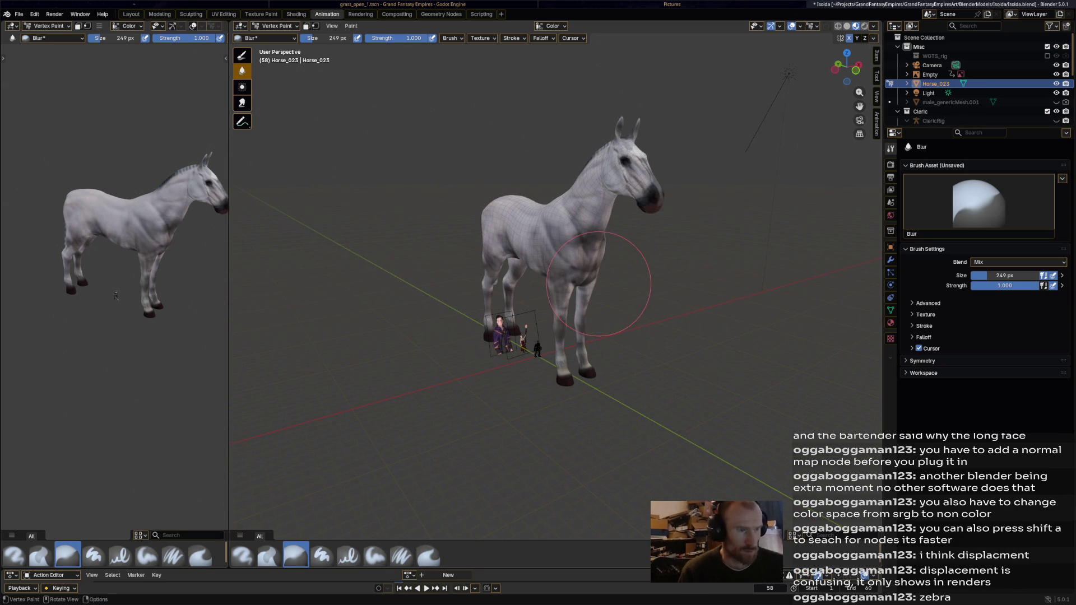
mouse_move(697, 162)
mouse_down()
mouse_move(622, 205)
mouse_move(577, 264)
mouse_move(578, 301)
mouse_move(509, 294)
mouse_up()
mouse_move(493, 202)
middle_down()
mouse_move(600, 205)
mouse_move(596, 228)
mouse_move(623, 298)
middle_up()
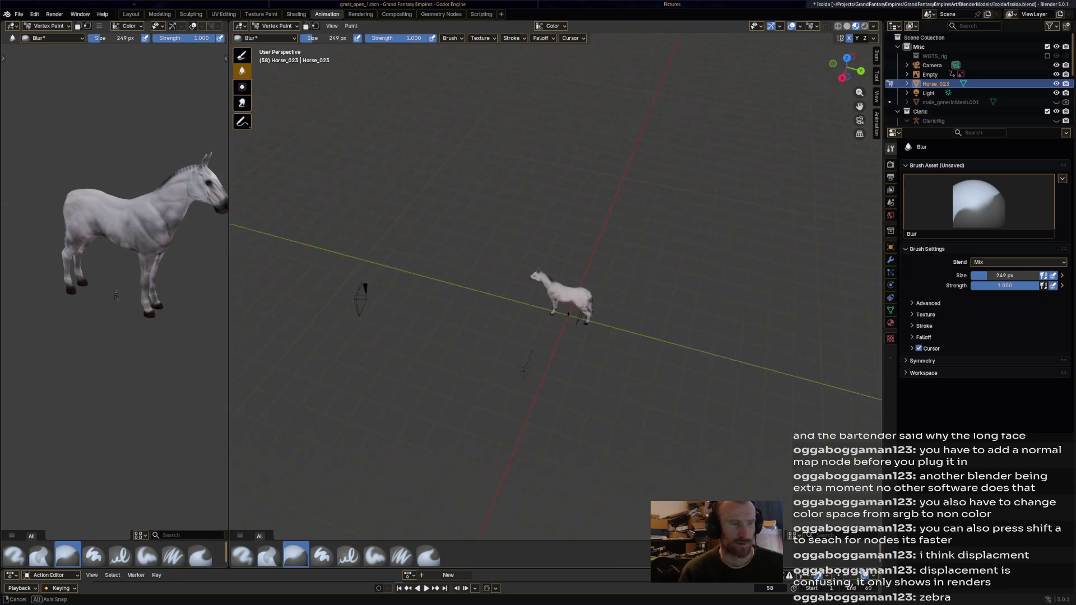
scroll(623, 298, up, 4)
scroll(600, 264, up, 3)
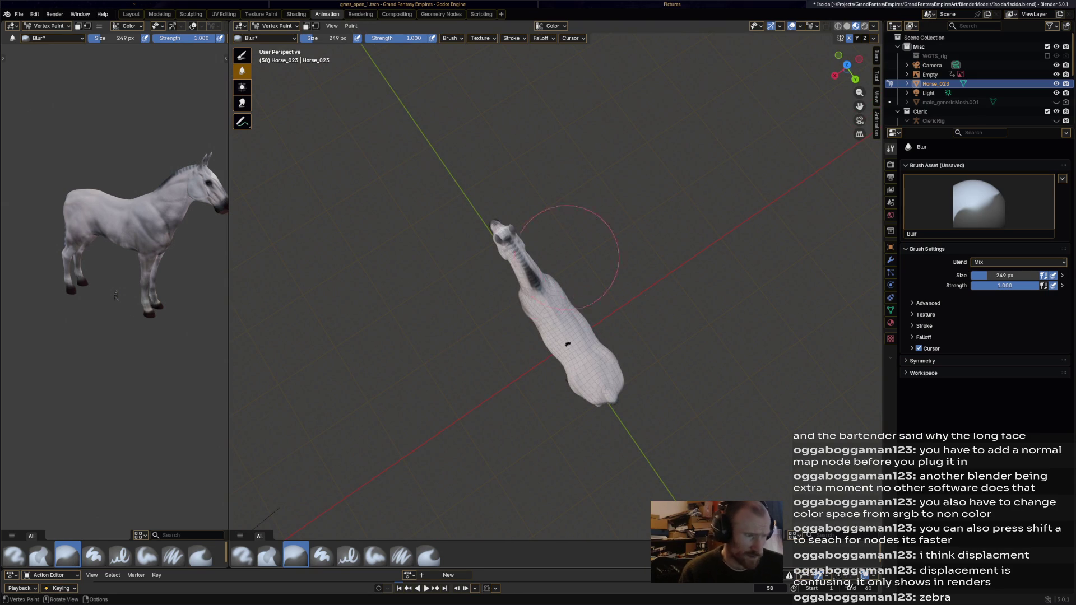
click(242, 555)
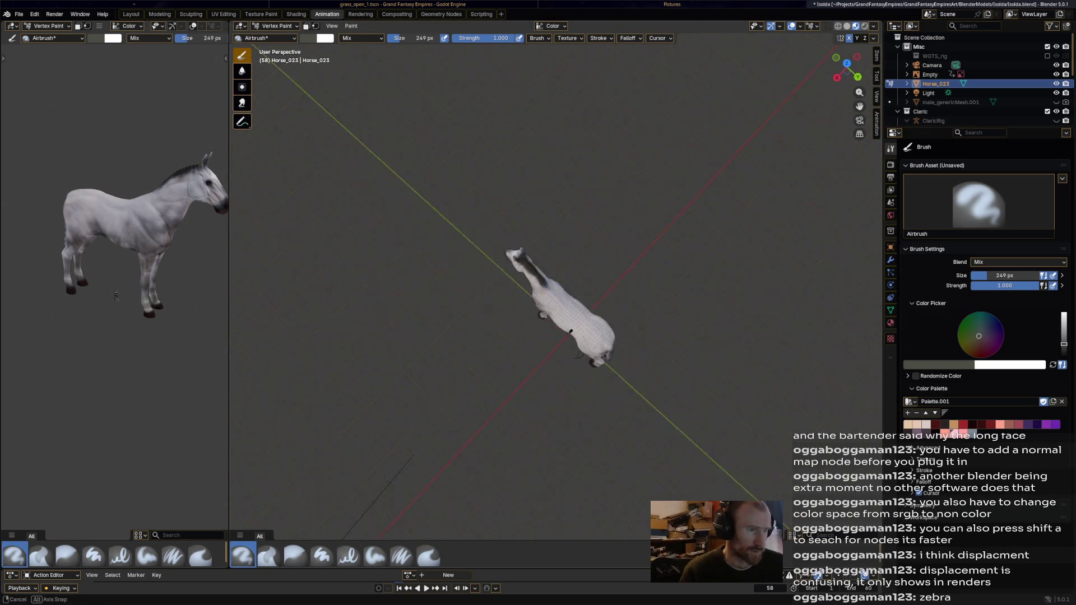
middle_drag(569, 251, 648, 180)
scroll(630, 191, up, 3)
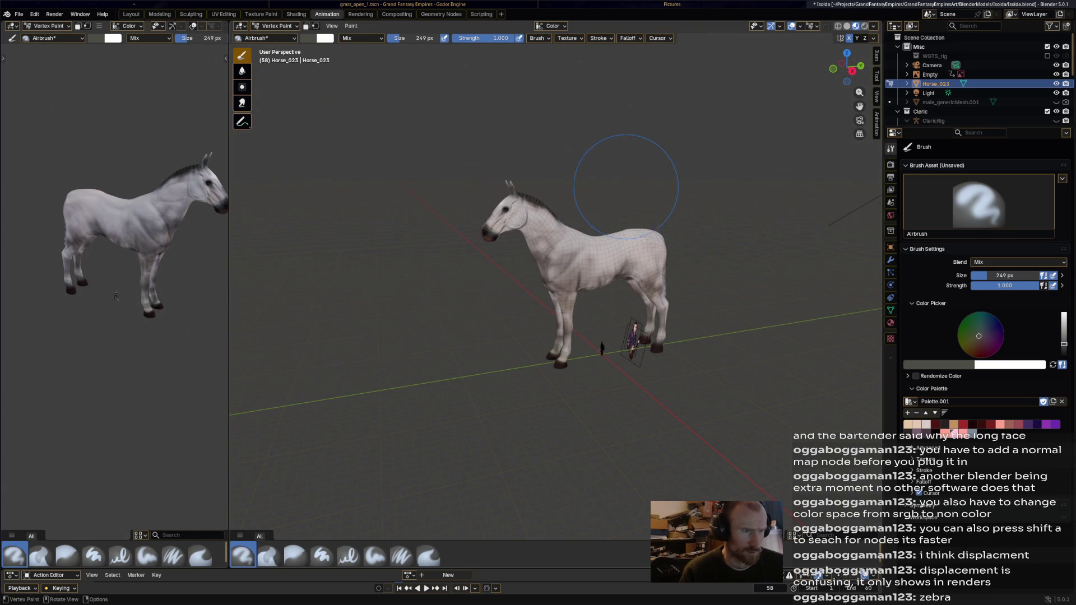
click(296, 556)
middle_drag(580, 236, 605, 275)
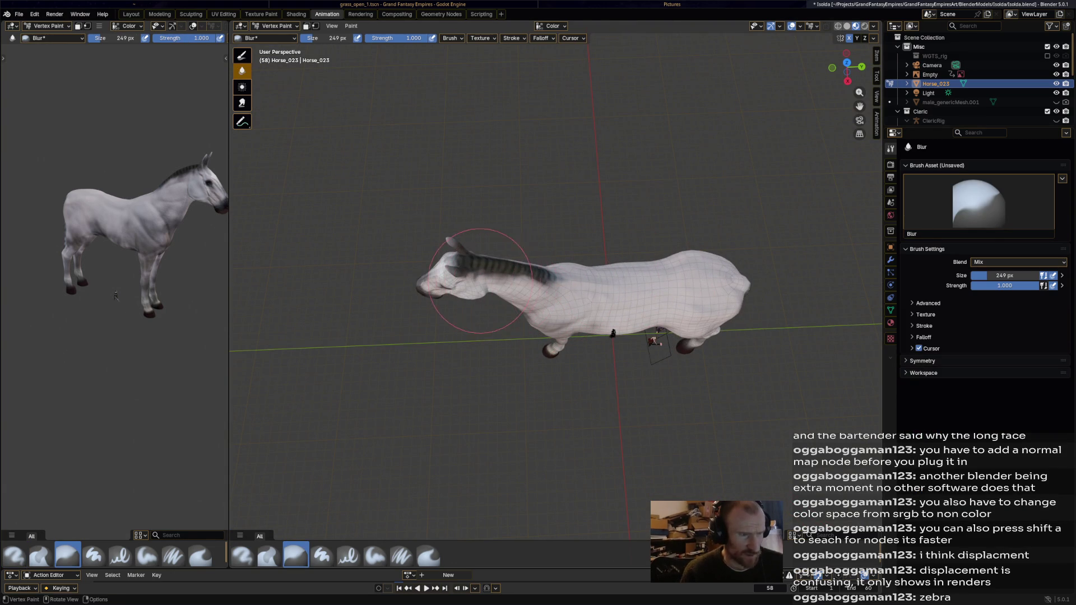
scroll(538, 286, down, 2)
middle_drag(538, 284, 532, 178)
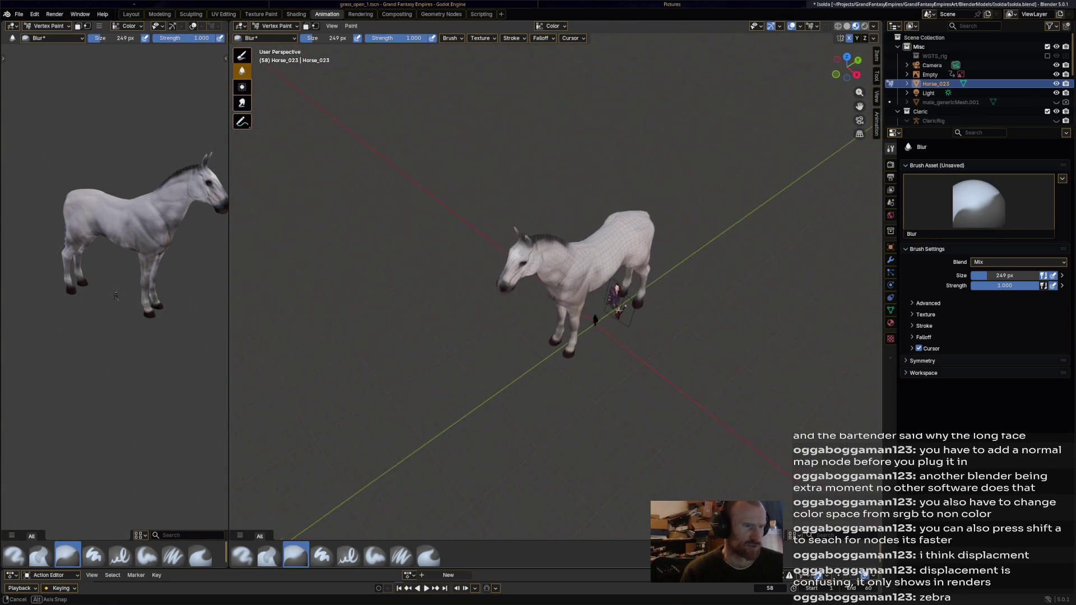
- Save the painted horse file and check it from front and side views
key(ctrl+s)
mouse_move(528, 179)
middle_down()
mouse_move(577, 204)
mouse_move(564, 193)
mouse_move(619, 182)
mouse_move(579, 208)
mouse_move(457, 180)
middle_up()
scroll(580, 207, up, 5)
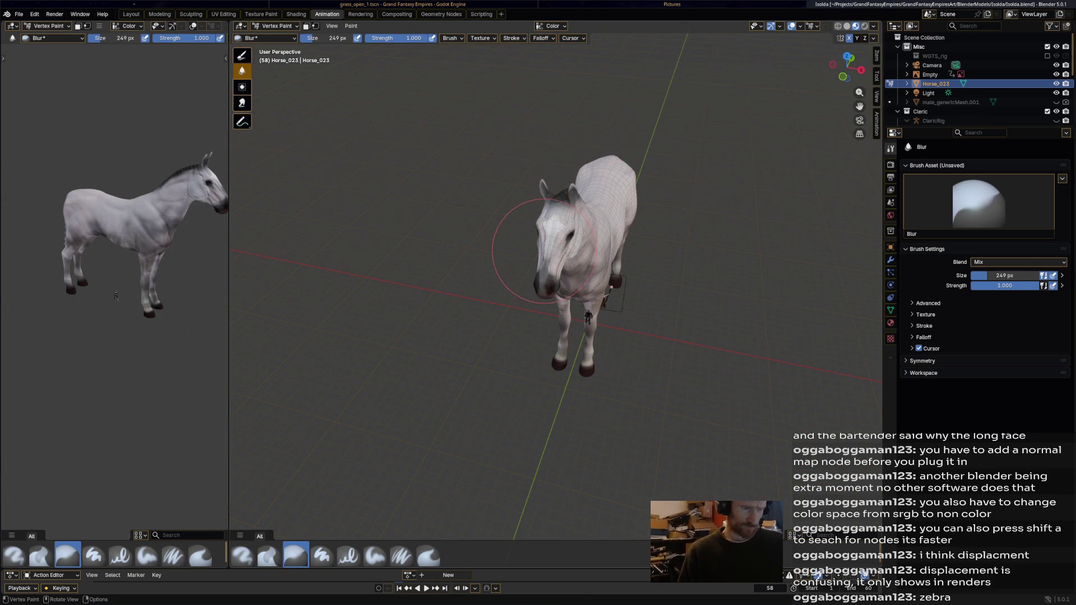
mouse_move(516, 148)
middle_down()
mouse_move(572, 160)
mouse_move(551, 211)
mouse_move(583, 197)
mouse_move(633, 253)
middle_up()
key(ctrl+s)
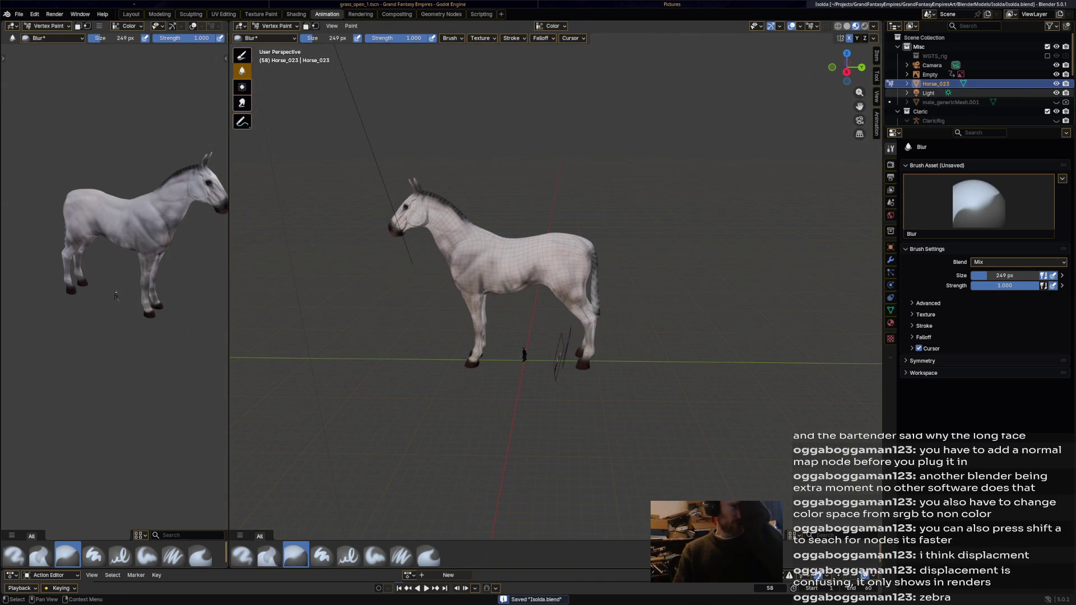
- Create a new collection, rename it Horse2 and move Horse_023 into it
click(924, 37)
right_click(925, 38)
click(967, 54)
scroll(976, 76, down, 2)
scroll(975, 76, down, 2)
scroll(976, 76, down, 3)
scroll(976, 76, down, 2)
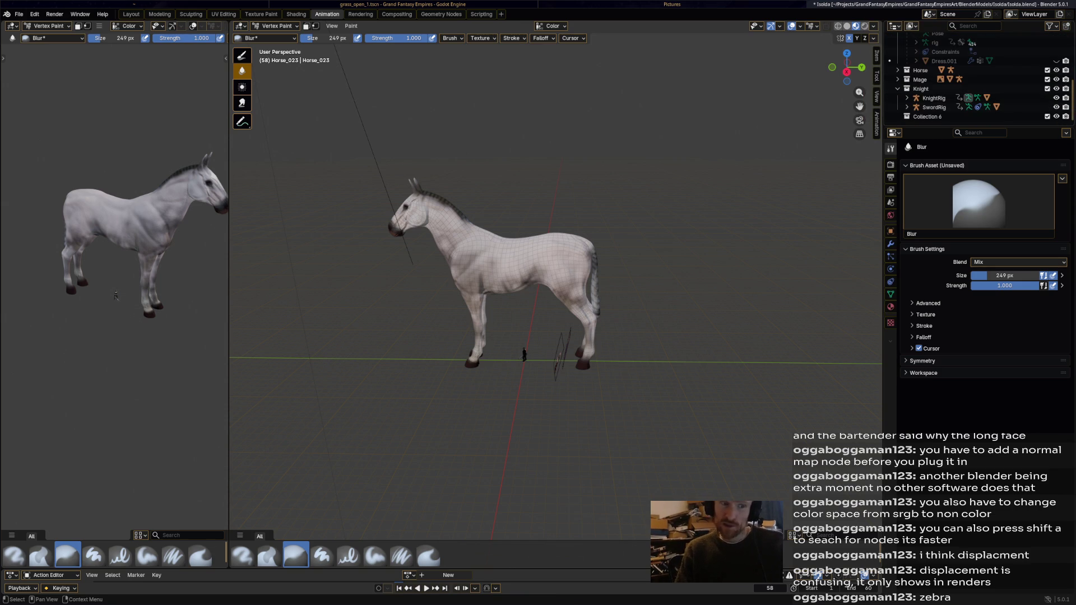
double_click(927, 116)
text(Hor)
key(Return)
scroll(975, 84, up, 3)
scroll(976, 84, up, 5)
mouse_move(933, 84)
mouse_down()
mouse_move(951, 94)
mouse_move(929, 116)
mouse_up()
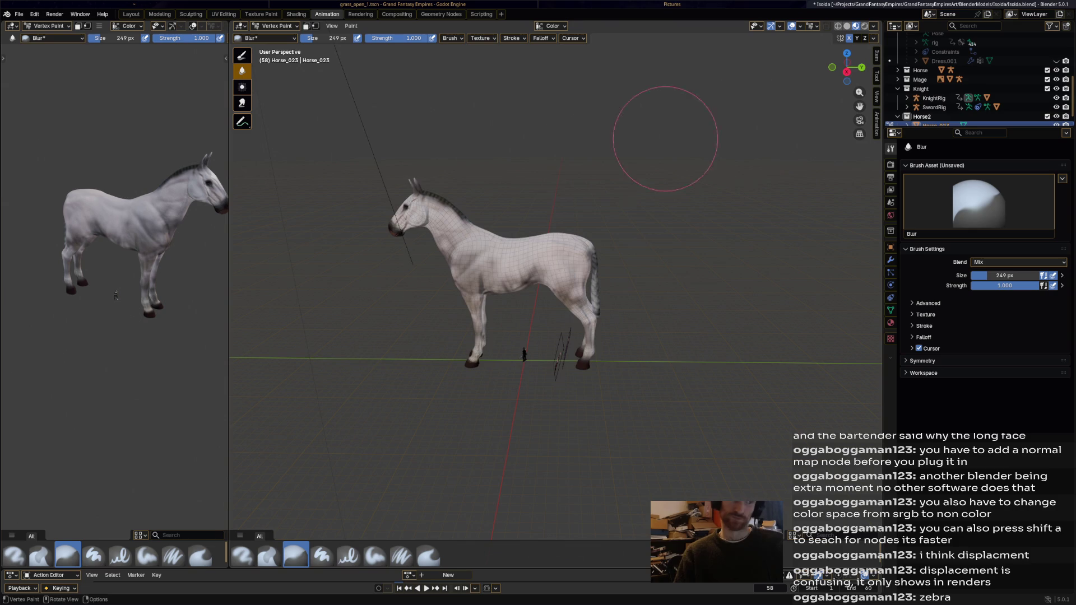
- Save the file again and switch to the Shading workspace, making room beside the Color Attribute node
middle_drag(590, 159, 625, 171)
key(ctrl+s)
scroll(975, 101, down, 1)
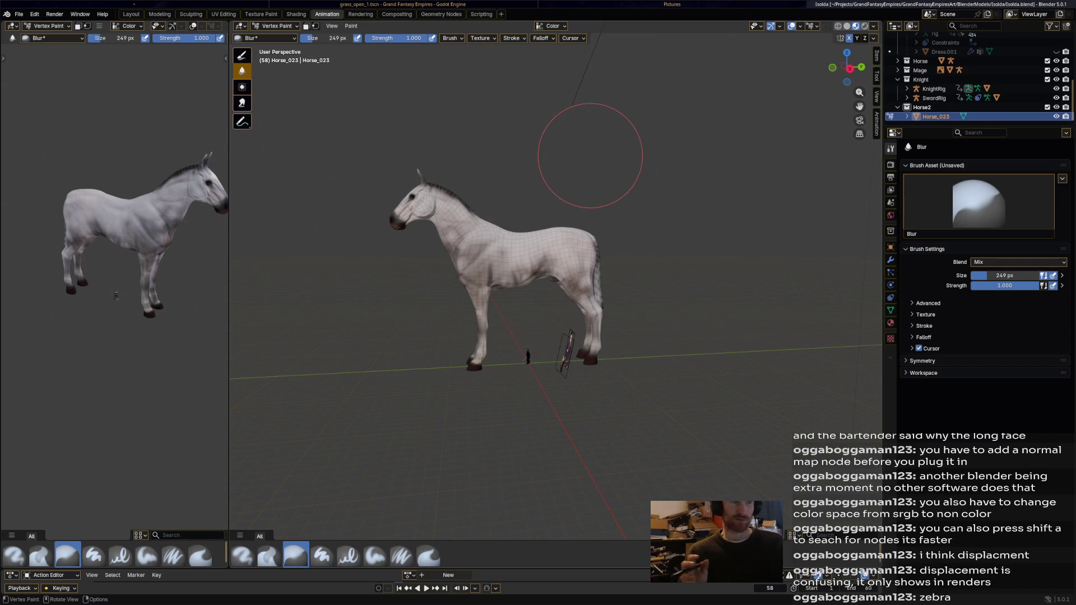
key(ctrl+s)
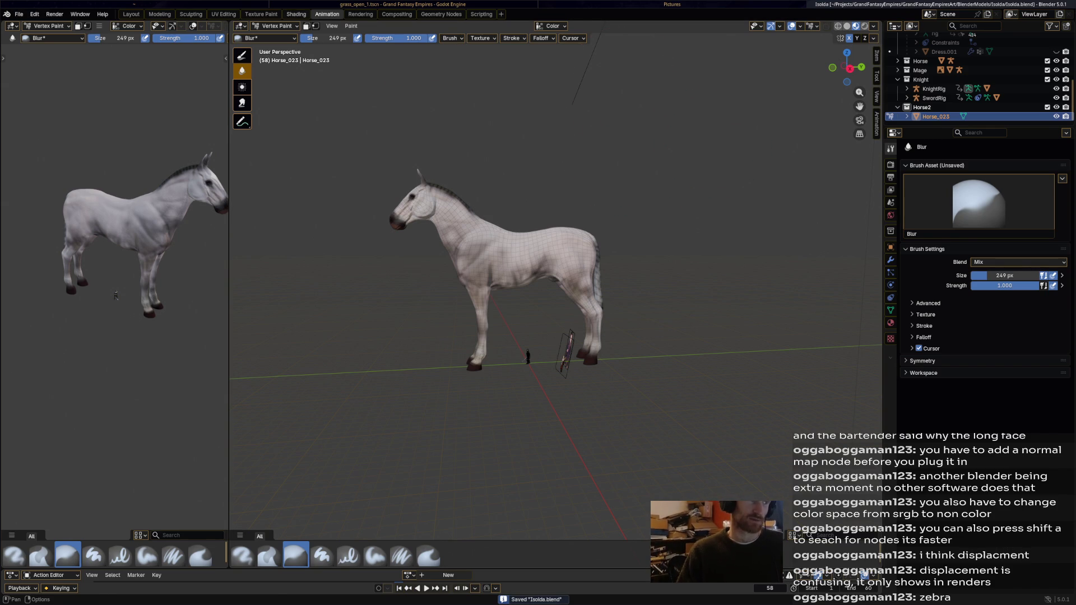
key(ctrl+Page_Up)
drag(508, 375, 402, 374)
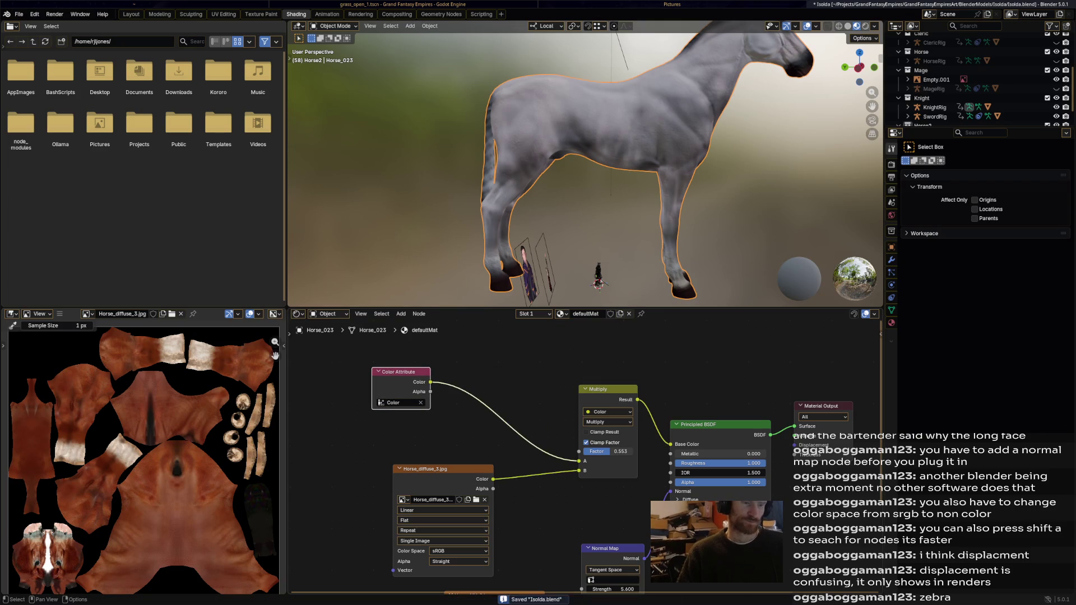
- Add a Mix colour node and insert it on the link after the Color Attribute node
right_click(470, 373)
click(419, 371)
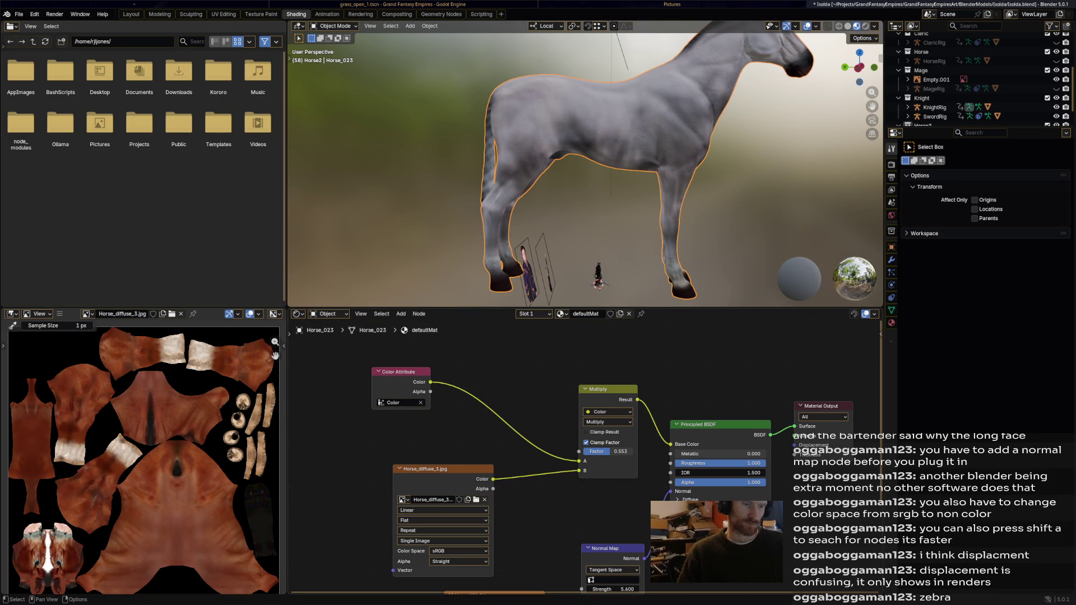
right_click(419, 370)
mouse_move(535, 413)
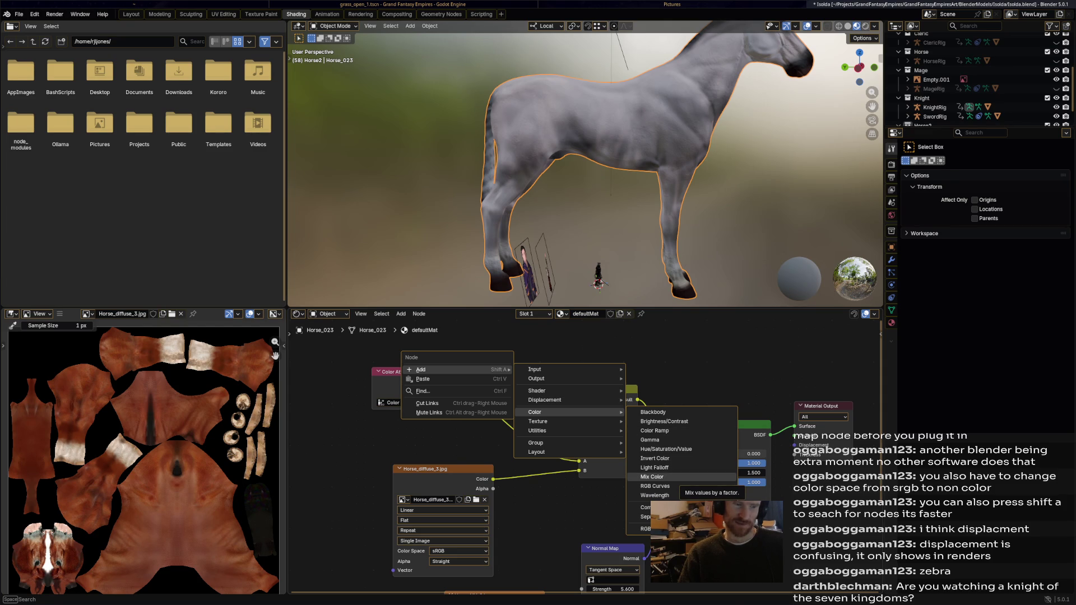
click(660, 477)
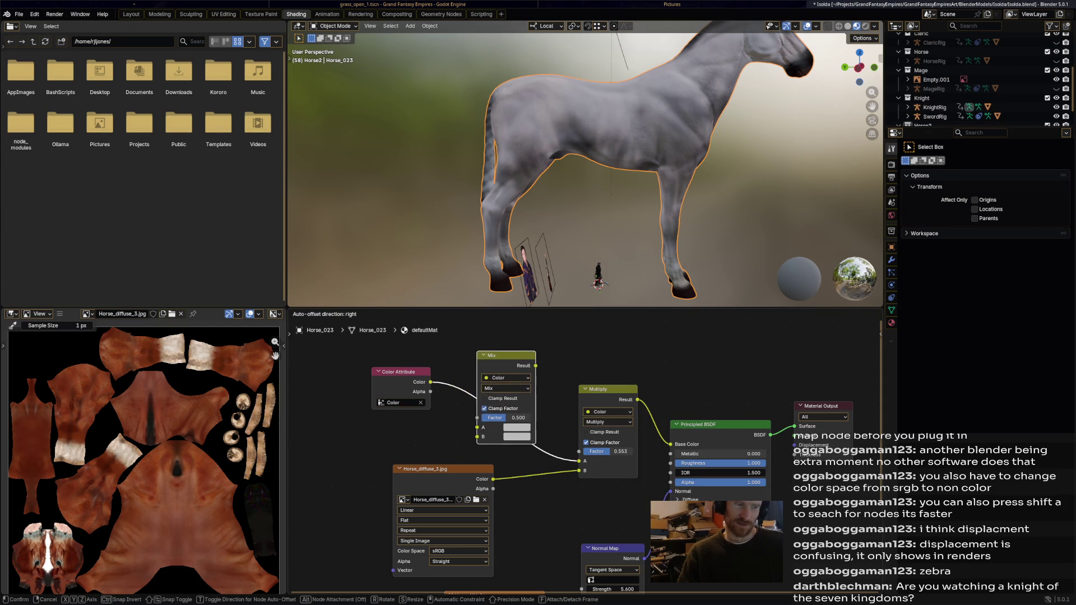
click(507, 370)
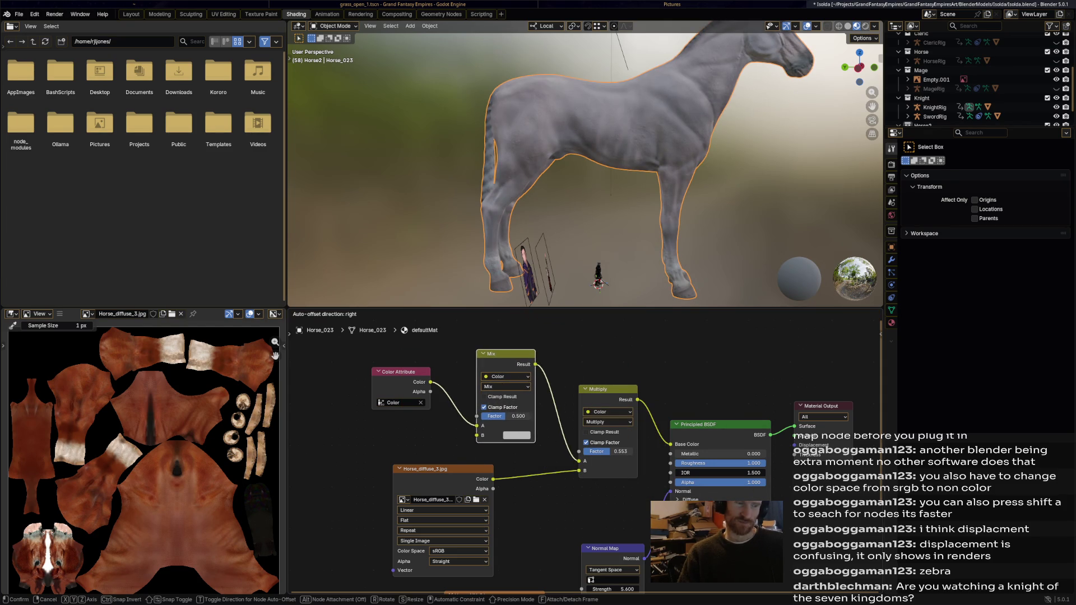
drag(507, 357, 500, 352)
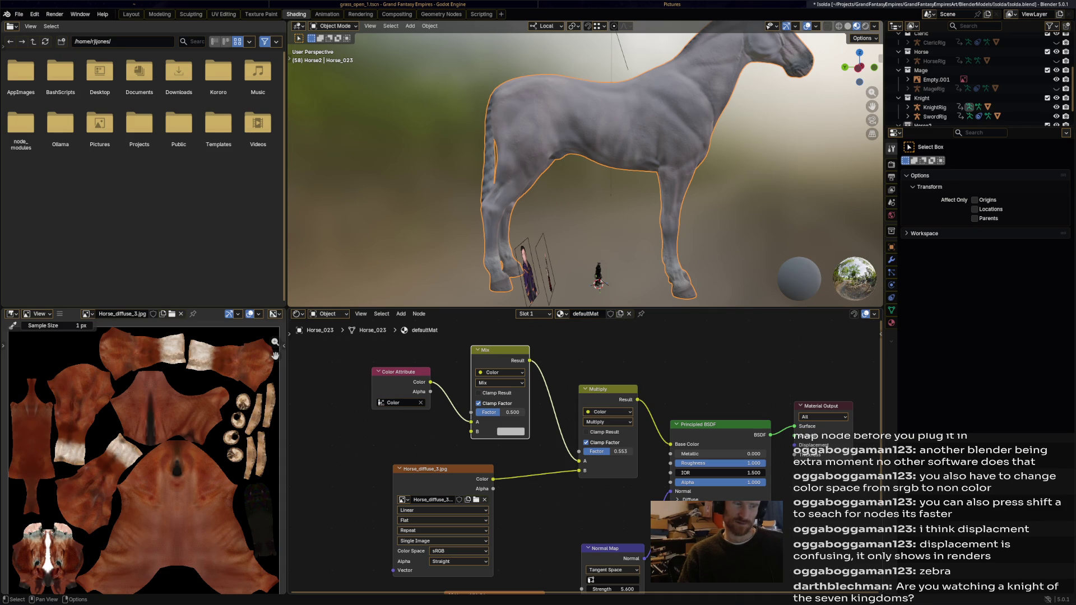
- Set the Mix node to Multiply blending and tune its B colour to a dark warm brown
click(510, 432)
drag(538, 332, 526, 311)
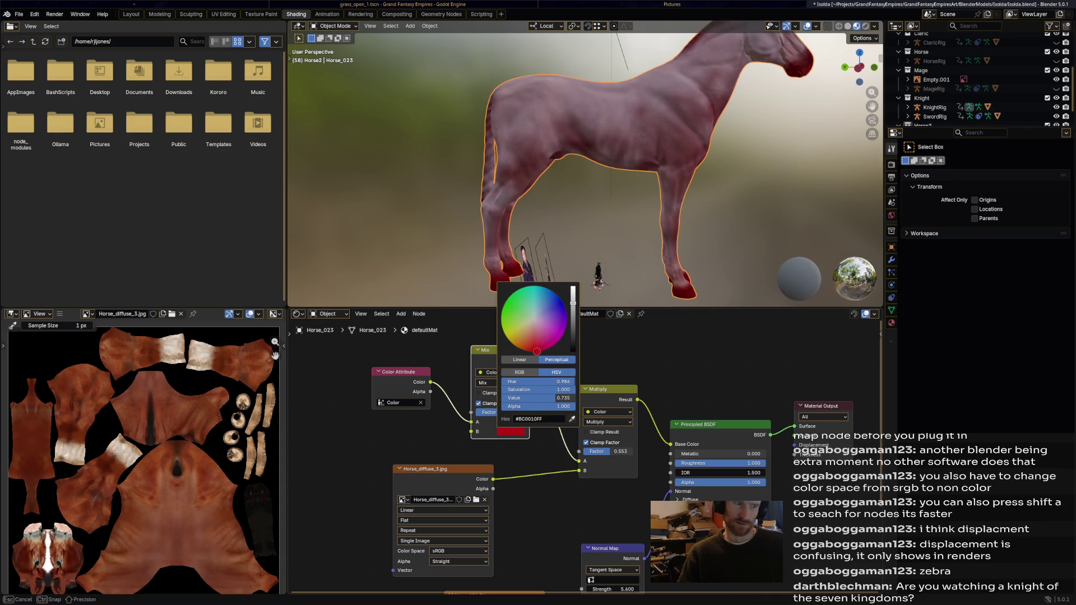
click(562, 317)
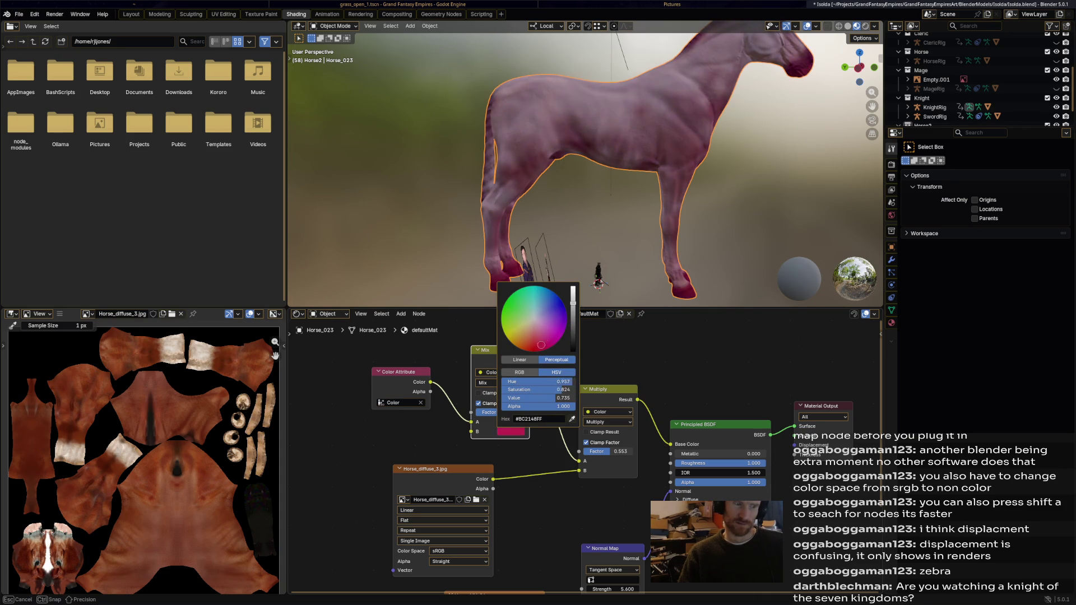
drag(573, 304, 572, 327)
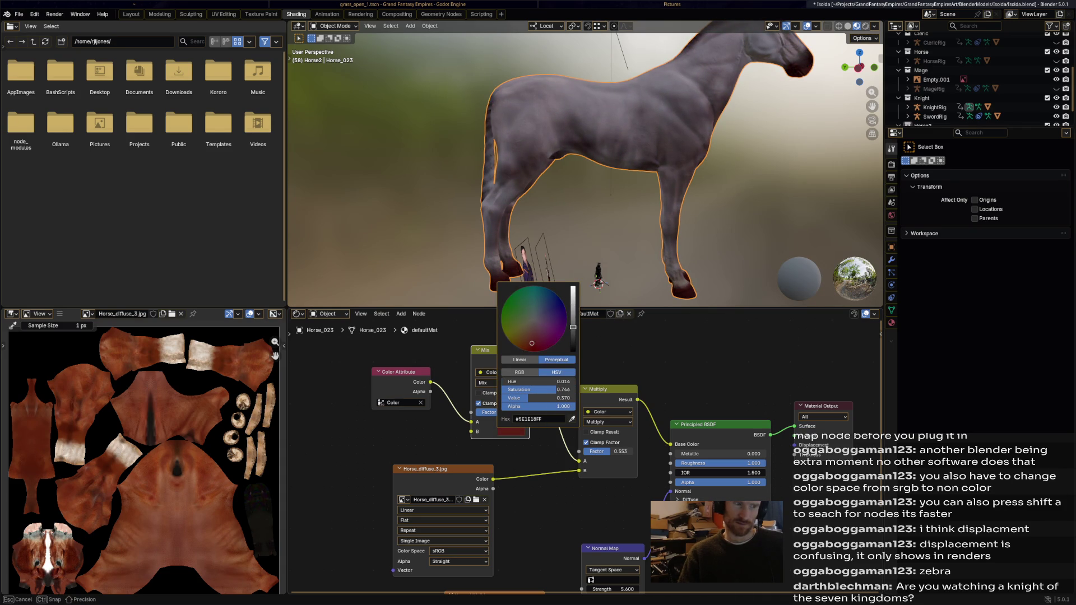
drag(504, 382, 510, 382)
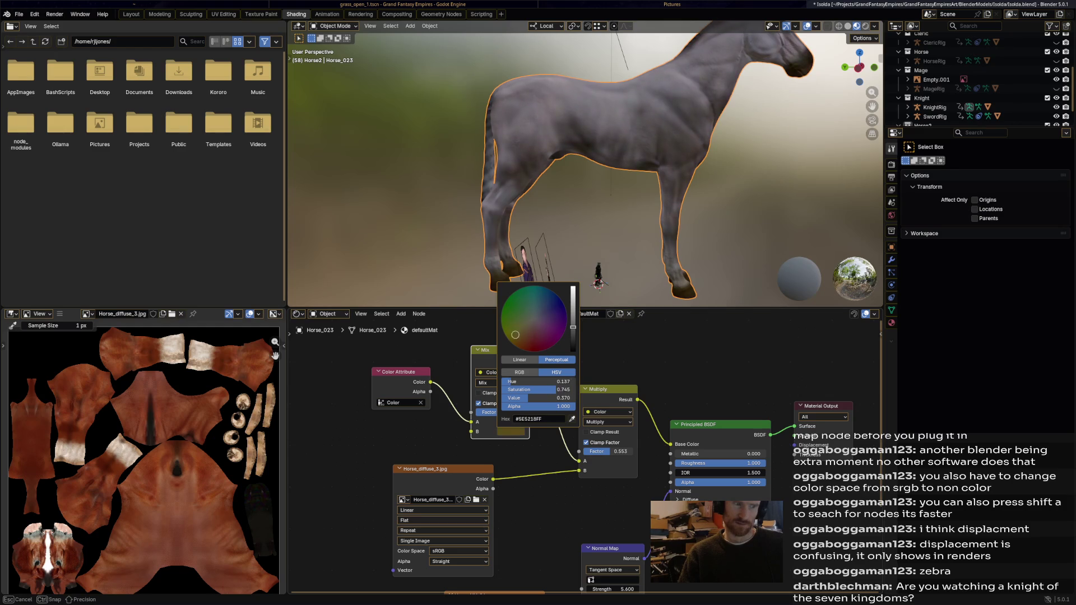
click(496, 384)
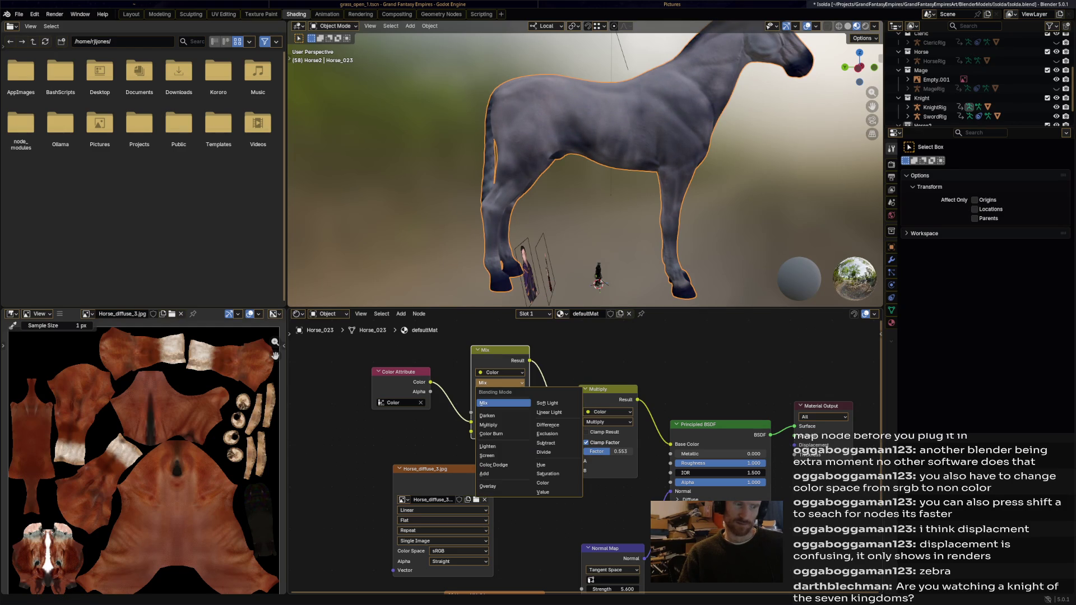
click(488, 425)
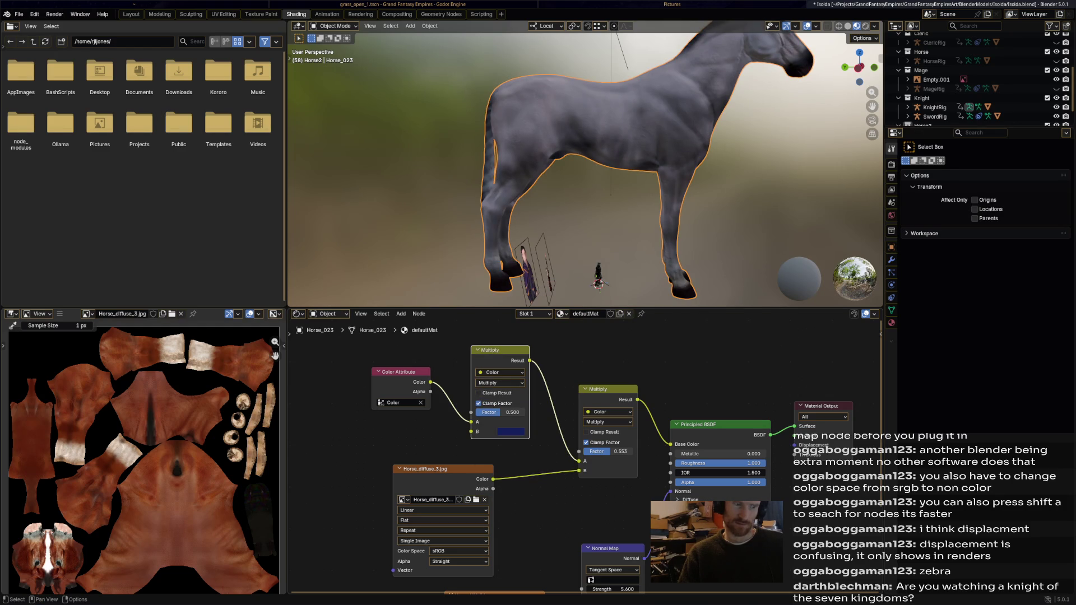
click(513, 432)
mouse_move(559, 382)
mouse_down()
mouse_move(521, 382)
mouse_move(572, 382)
mouse_move(575, 397)
mouse_move(542, 398)
mouse_move(554, 381)
mouse_move(509, 382)
mouse_up()
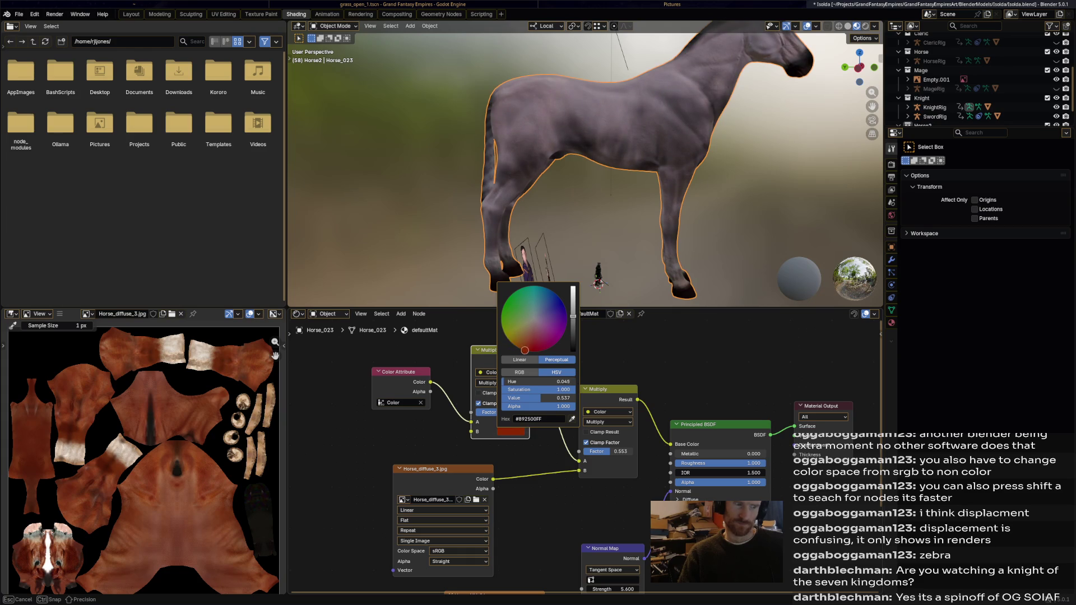
middle_drag(589, 169, 522, 168)
scroll(538, 169, down, 3)
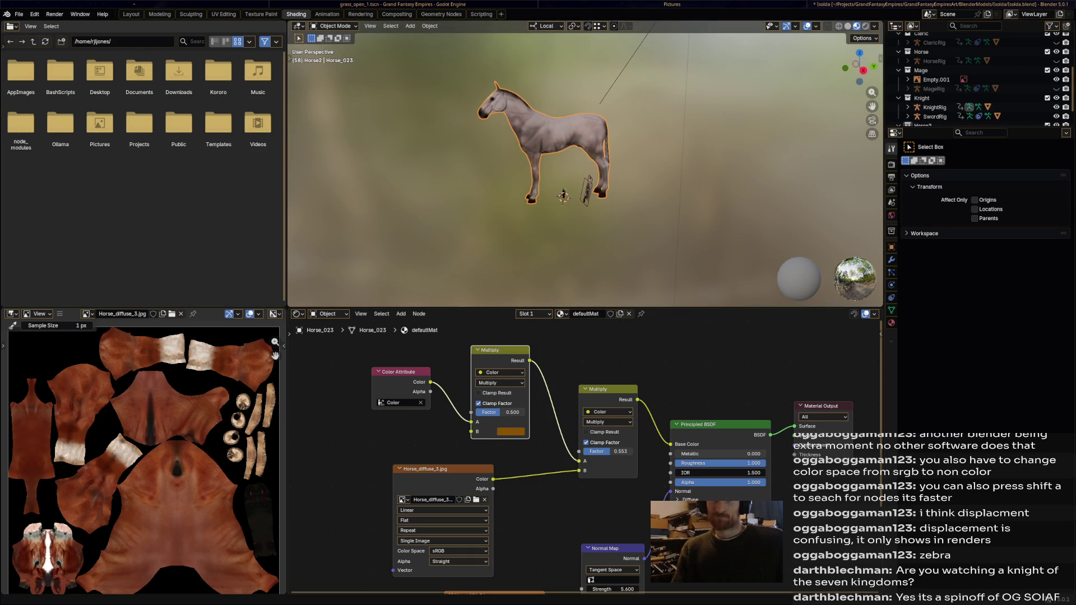
middle_drag(589, 169, 521, 169)
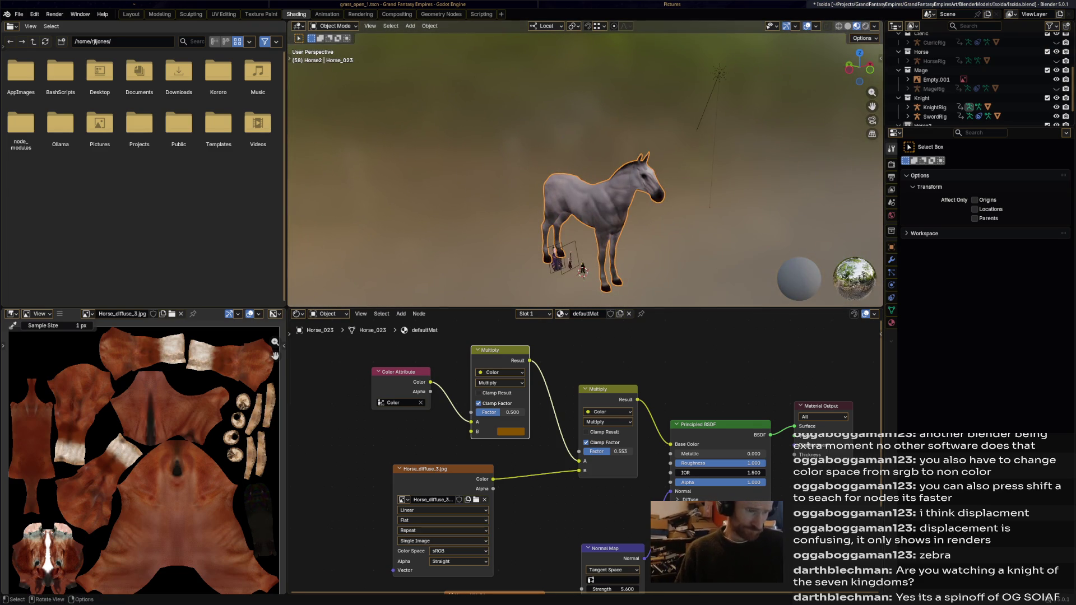
scroll(589, 168, up, 3)
scroll(589, 169, up, 3)
mouse_move(589, 168)
middle_down()
mouse_move(555, 168)
mouse_move(589, 169)
middle_up()
scroll(589, 169, down, 2)
scroll(589, 168, down, 3)
scroll(589, 168, down, 2)
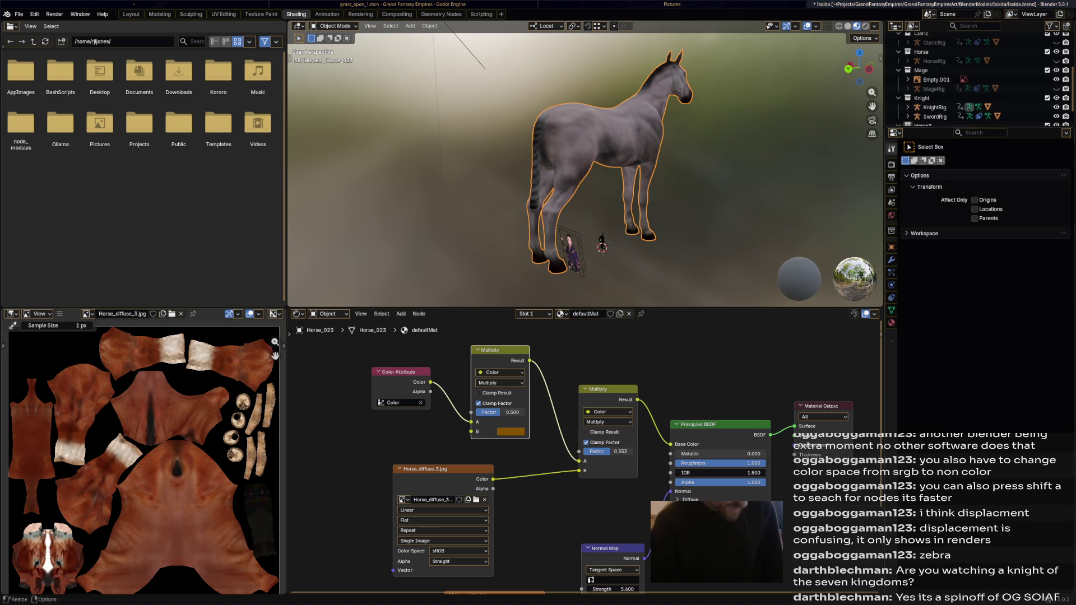
key(g)
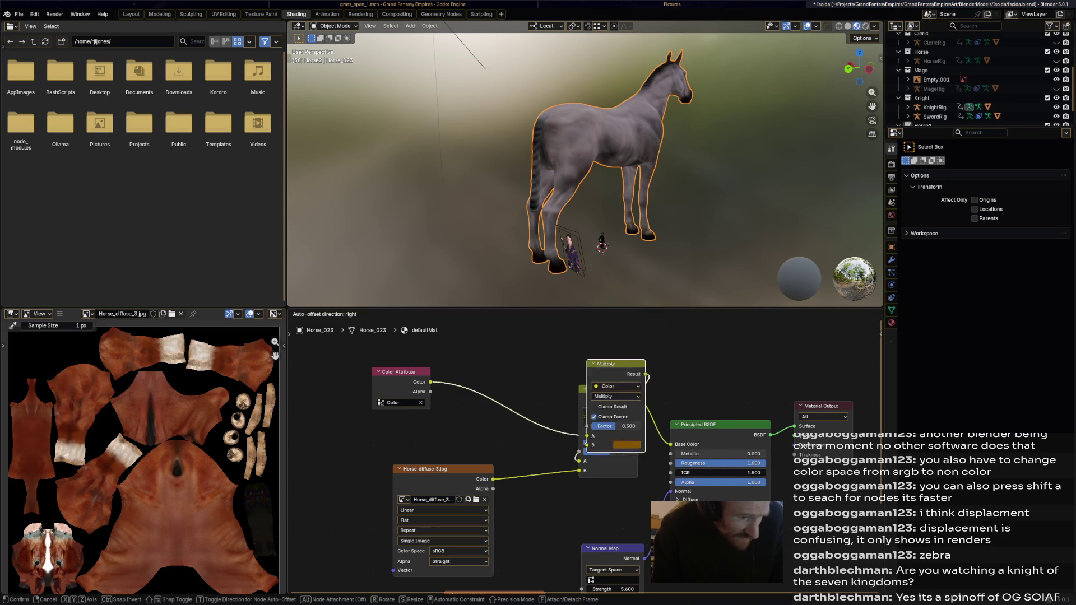
- Relink so Color Attribute feeds the texture Multiply, whose Result feeds the tint Multiply, and swap their positions
key(Return)
mouse_move(548, 361)
mouse_down()
mouse_move(600, 367)
mouse_move(583, 361)
mouse_up()
key(Escape)
key(Escape)
drag(585, 495, 555, 454)
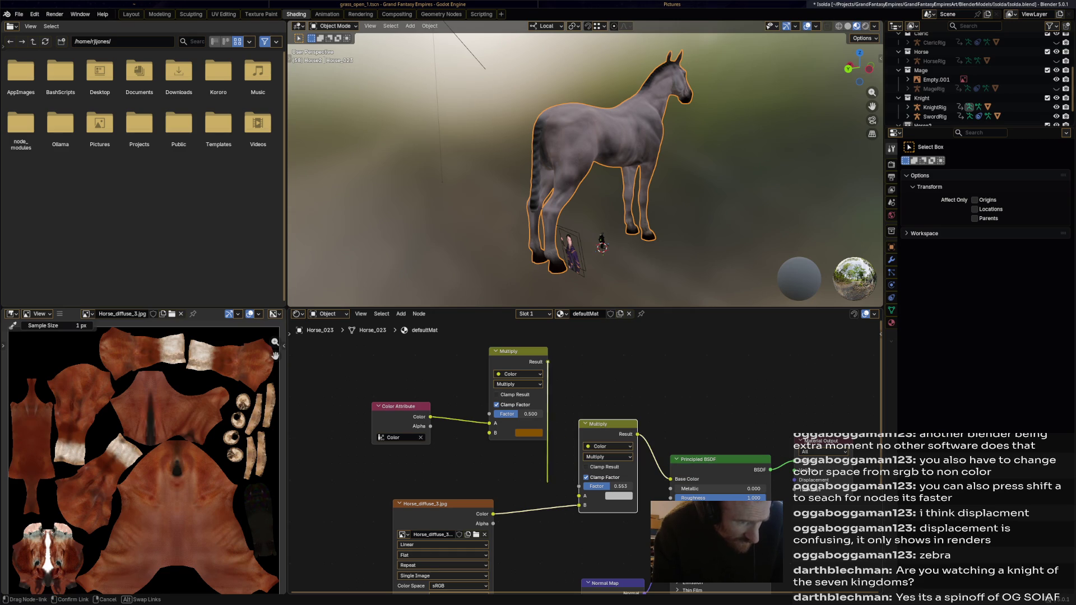
drag(491, 423, 584, 496)
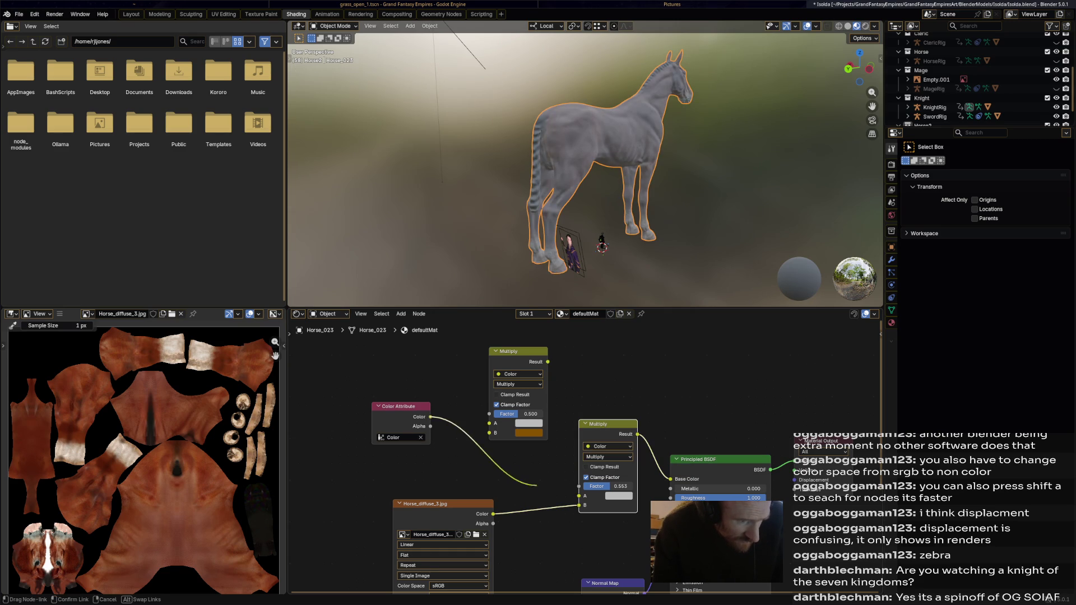
drag(607, 424, 535, 453)
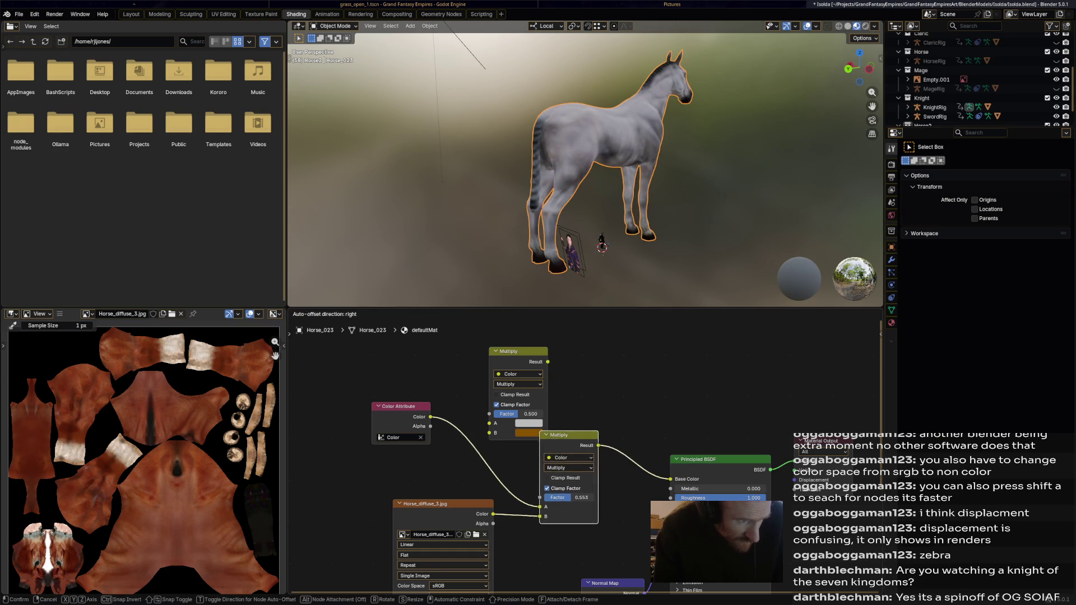
mouse_move(519, 352)
mouse_down()
mouse_move(609, 366)
mouse_move(613, 427)
mouse_up()
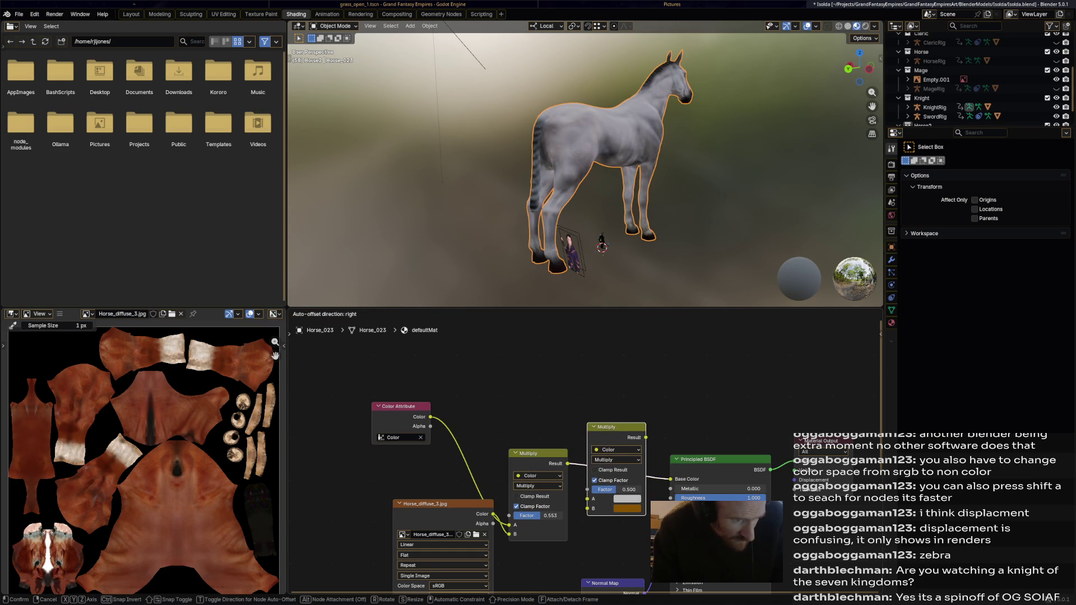
drag(539, 453, 538, 420)
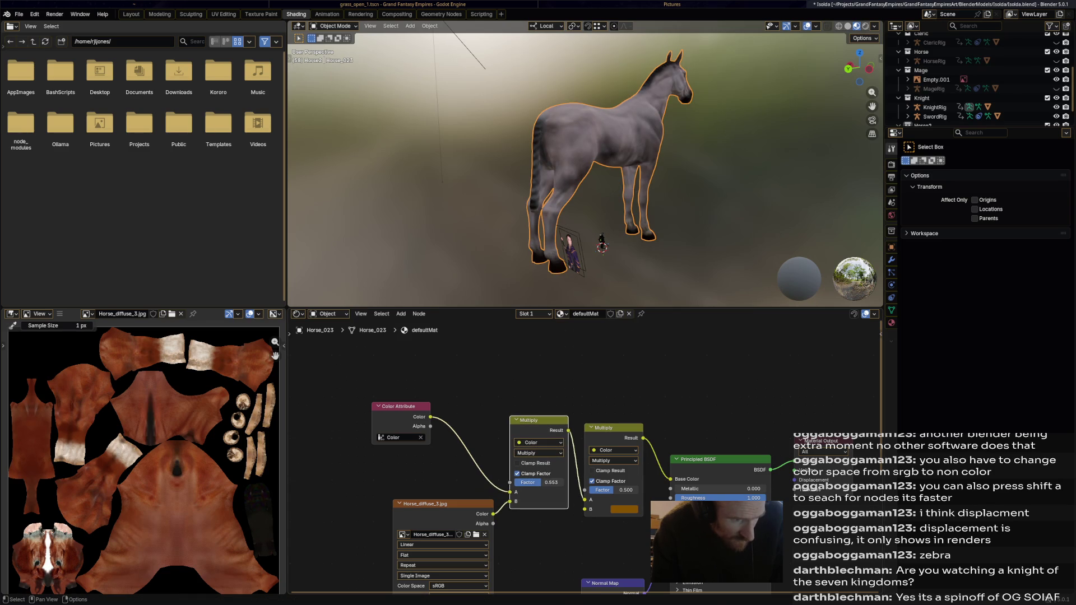
- Change the tint Multiply's B colour from orange to a deep, slightly desaturated red (#8F2621)
click(623, 508)
drag(627, 423, 635, 426)
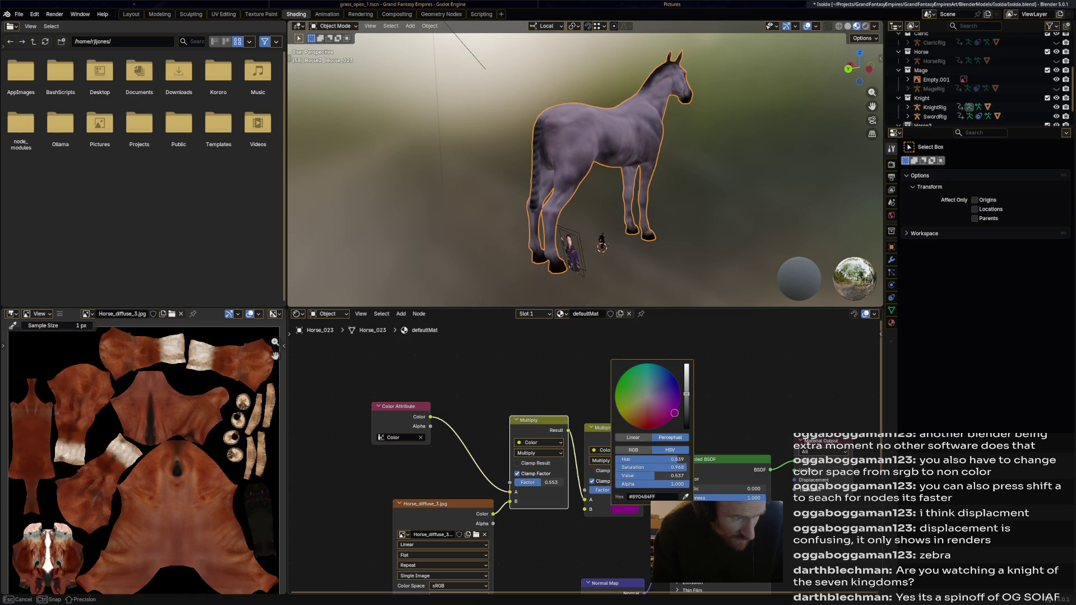
drag(686, 395, 687, 392)
drag(636, 426, 646, 420)
click(614, 460)
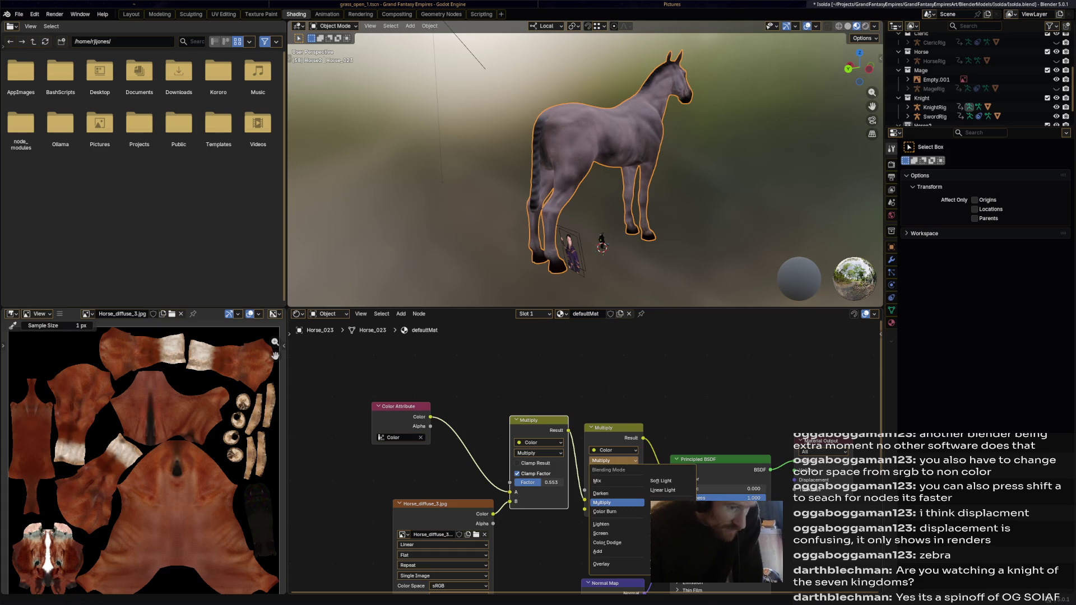
- Darken the tint colour, return the node to Multiply blending and raise its Factor
click(619, 481)
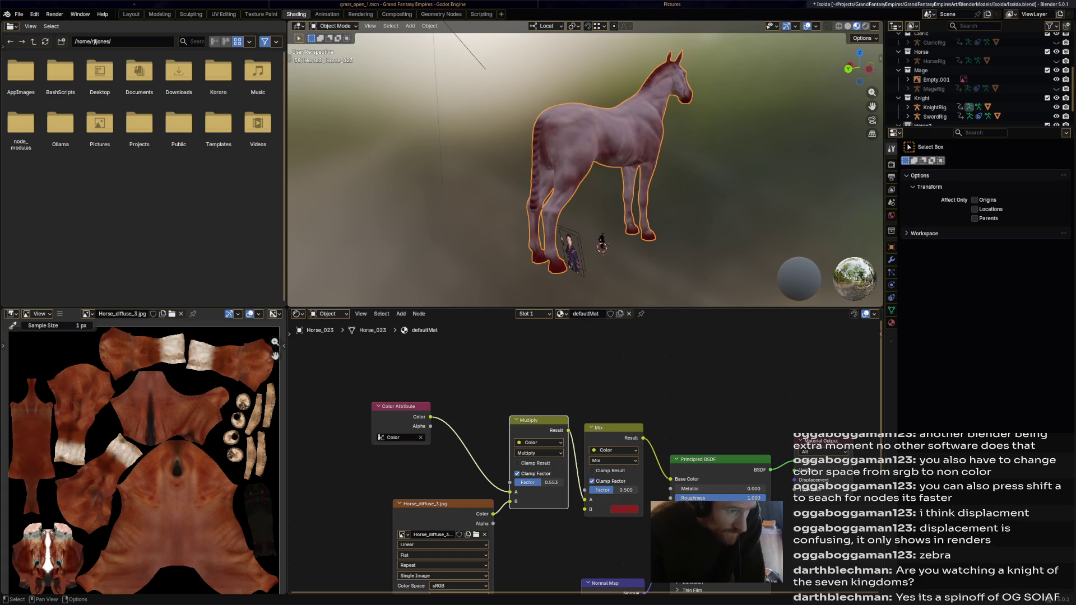
middle_drag(589, 185, 521, 185)
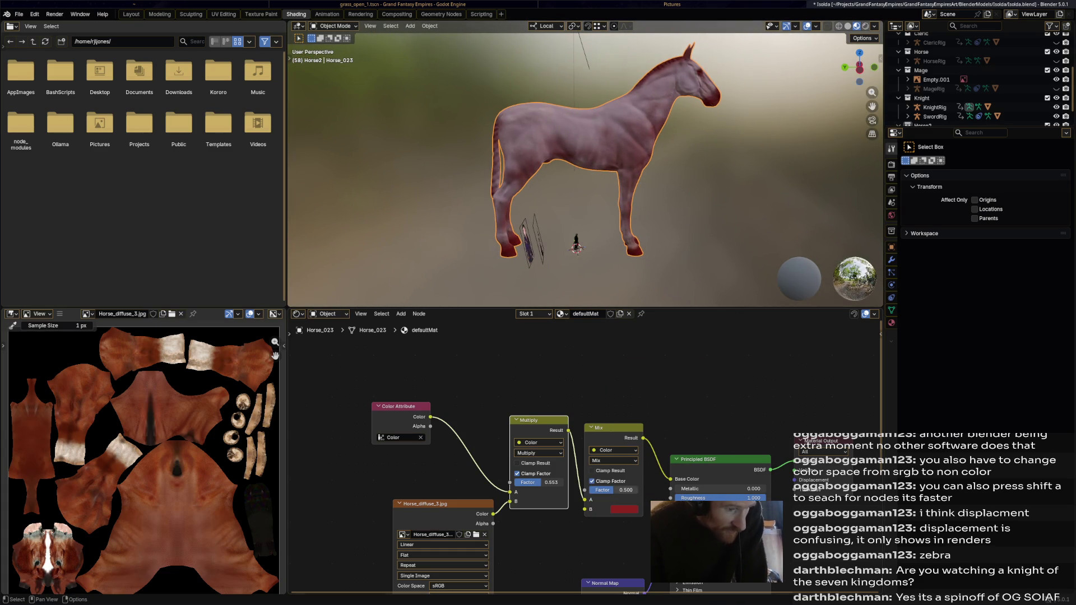
click(624, 509)
drag(639, 475, 633, 475)
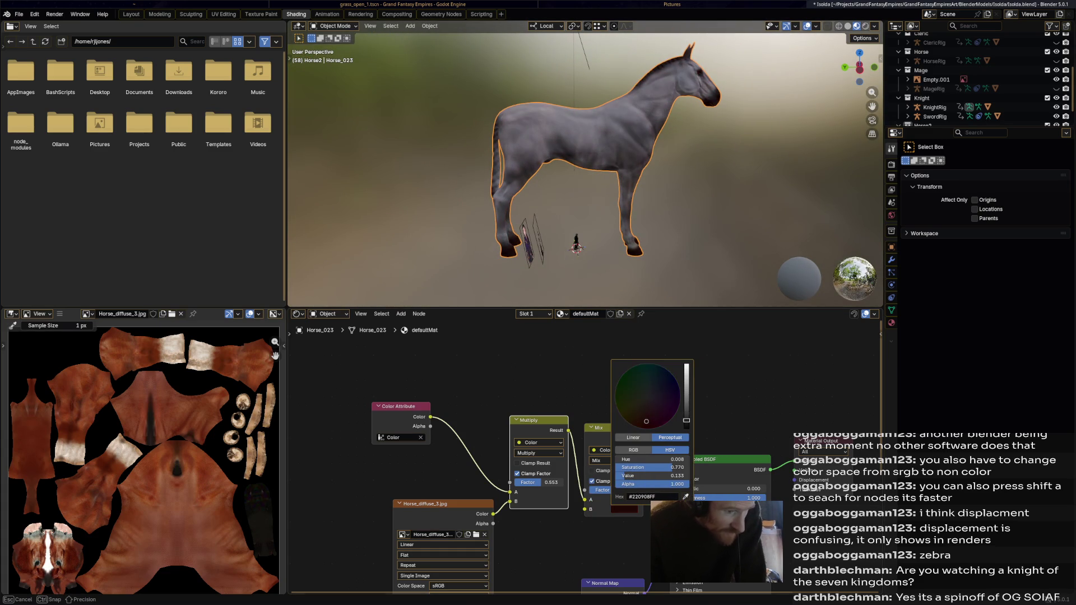
click(615, 461)
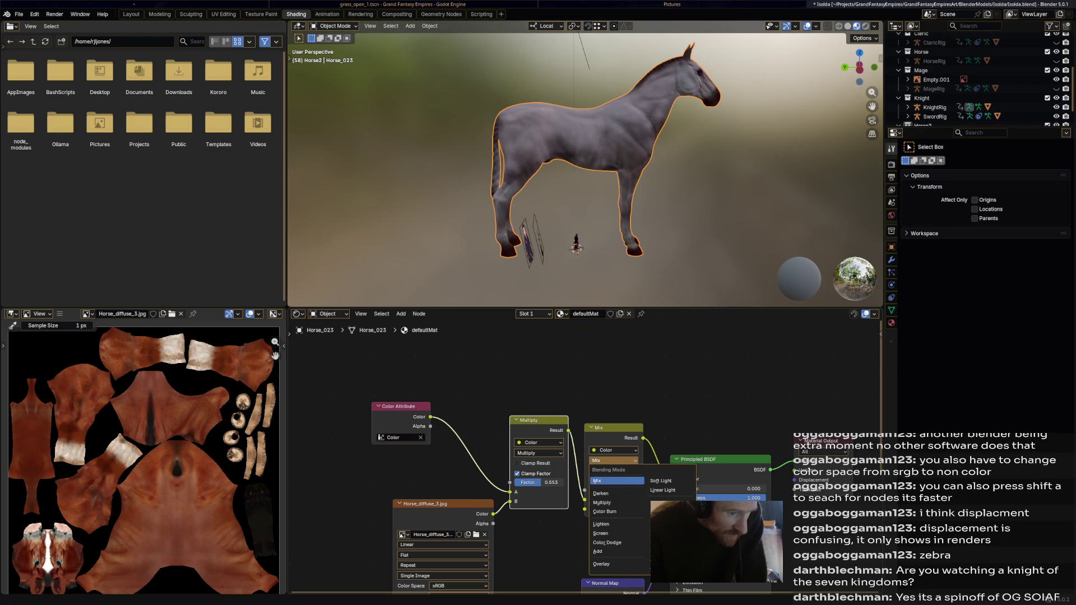
click(618, 503)
mouse_move(614, 489)
mouse_down()
mouse_move(639, 490)
mouse_move(618, 490)
mouse_up()
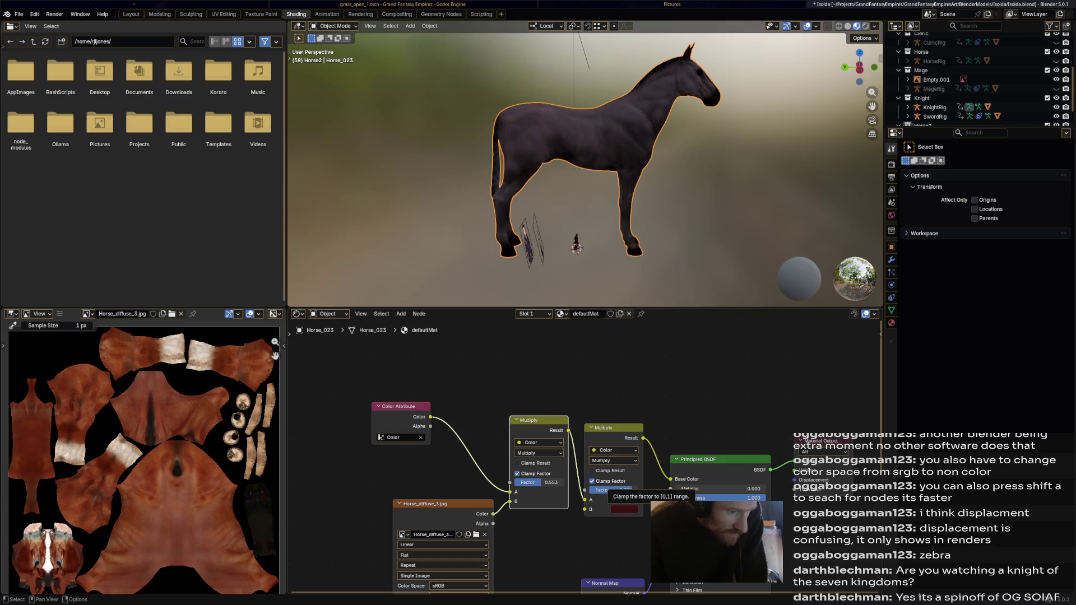
- Try Add and Overlay blending on the tint node, brightening and desaturating its colour
click(612, 459)
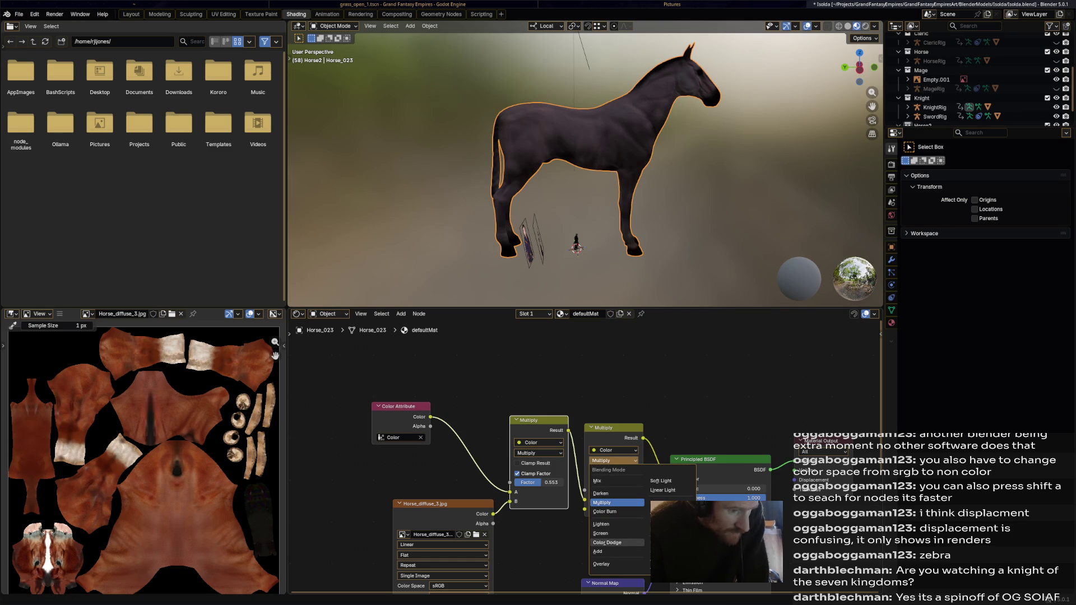
click(599, 552)
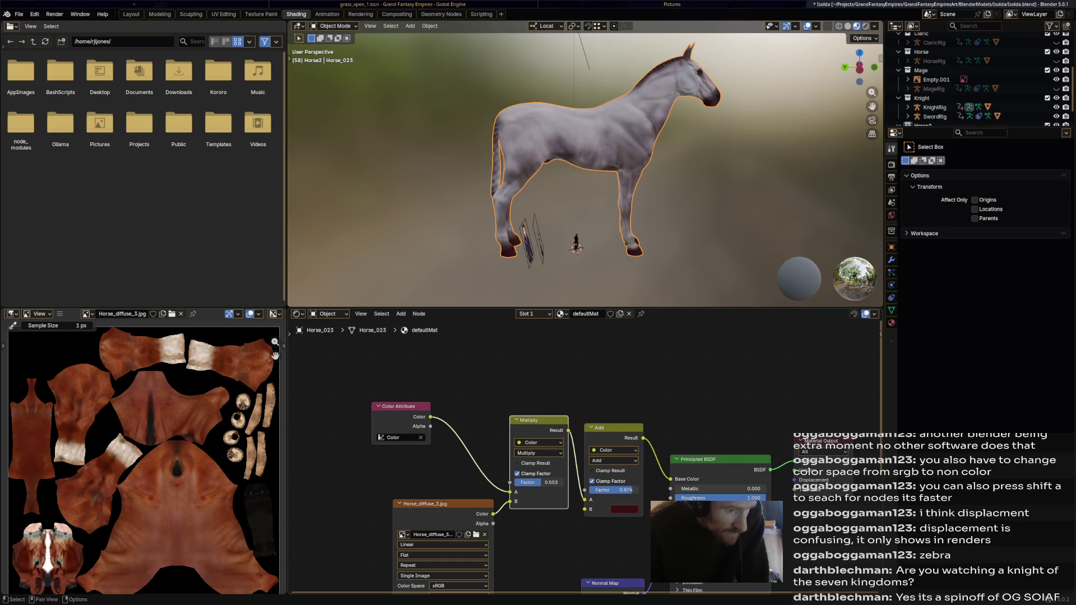
click(612, 460)
click(602, 564)
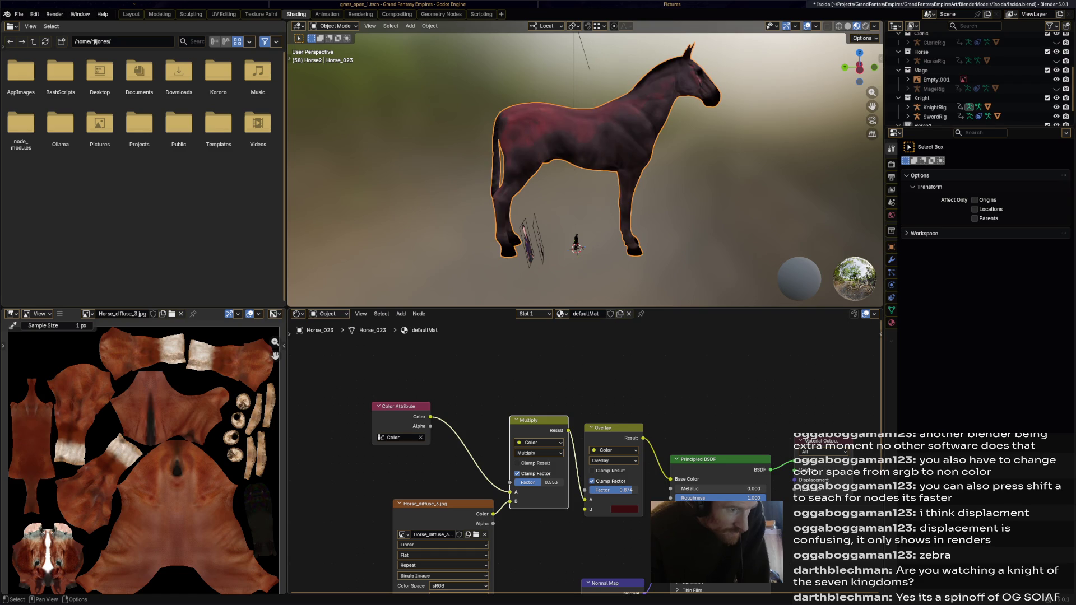
middle_drag(589, 168, 504, 168)
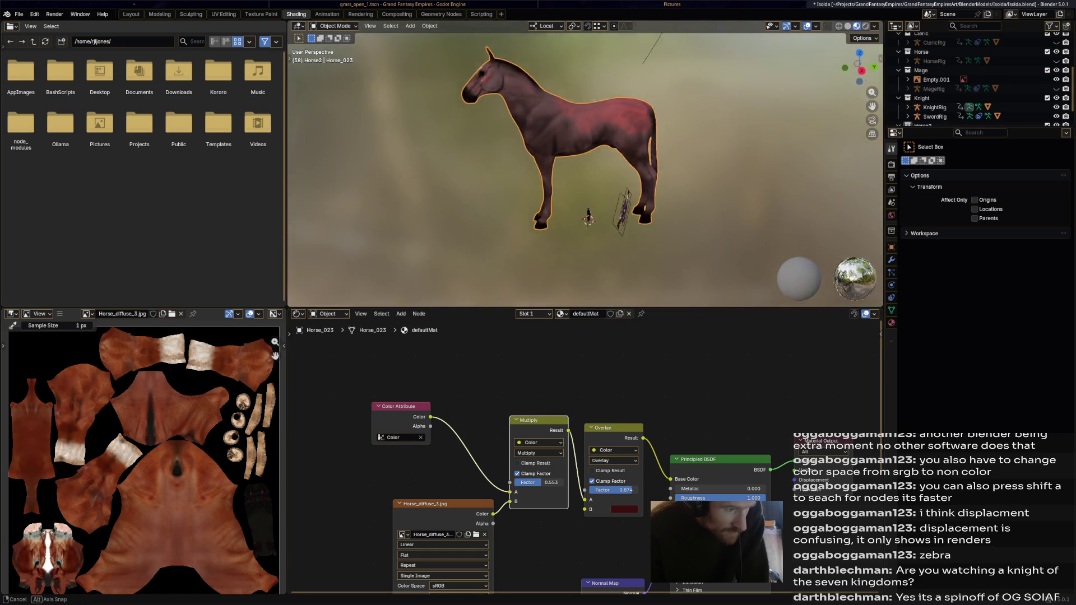
click(623, 509)
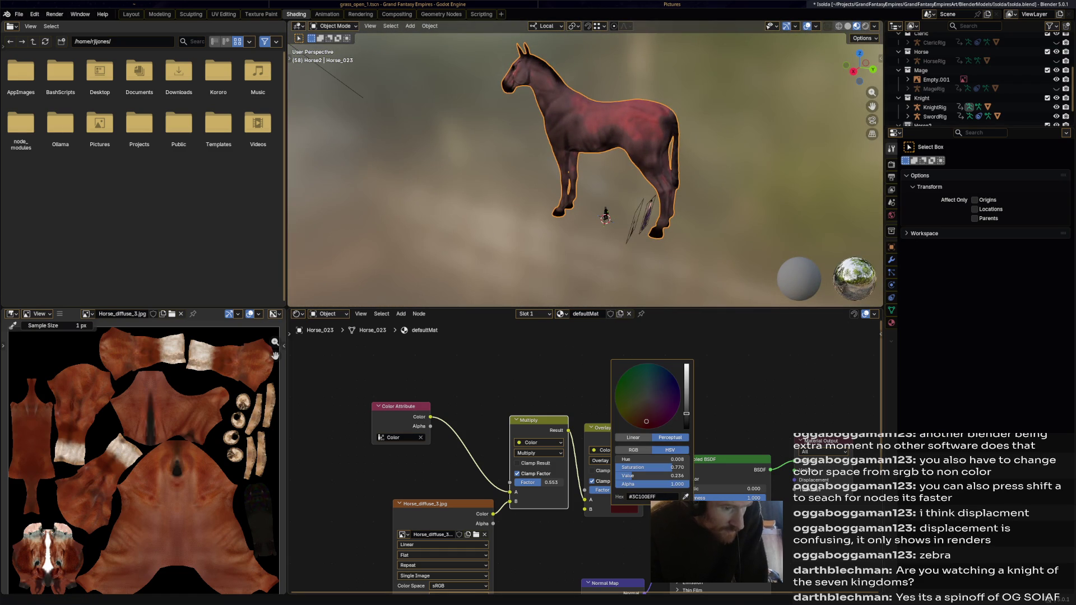
mouse_move(686, 419)
mouse_down()
mouse_move(687, 367)
mouse_move(687, 422)
mouse_up()
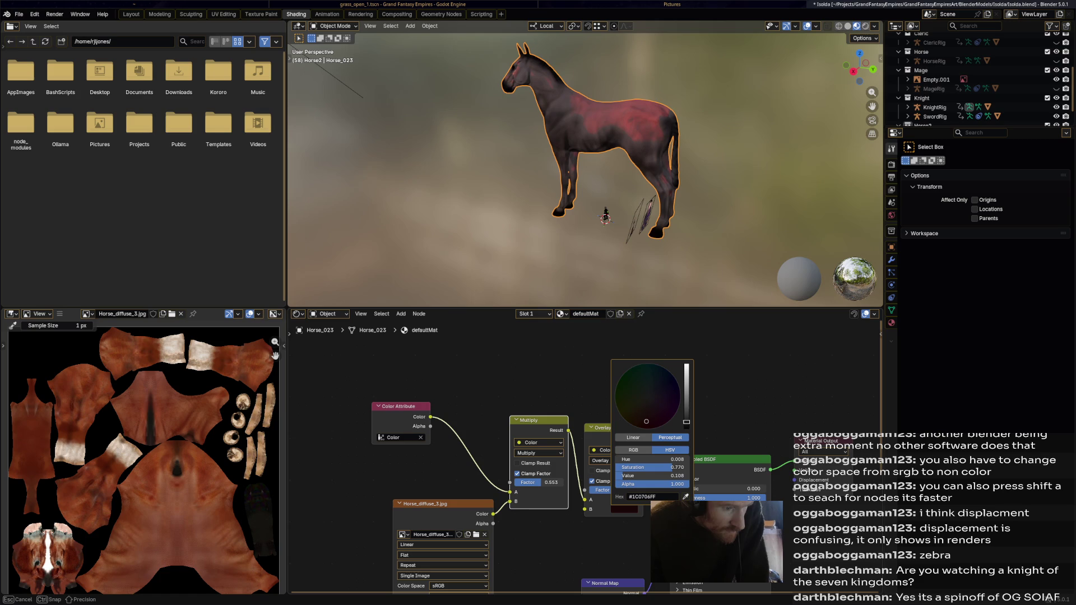
drag(646, 422, 651, 412)
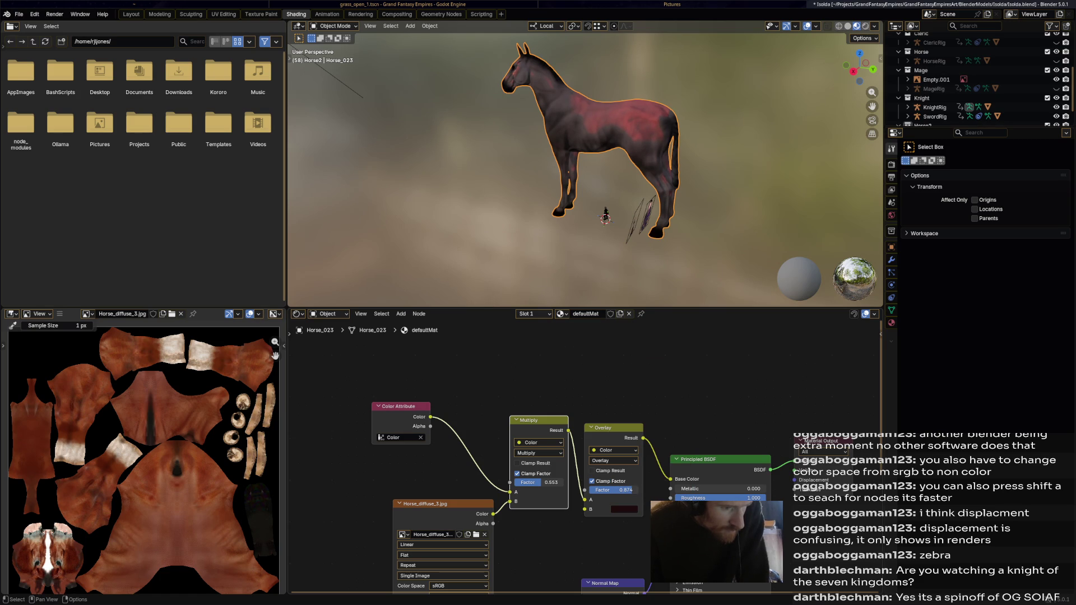
- Try Soft Light, Hue and Color blending with slightly lower Factor and a lighter red tint
click(613, 461)
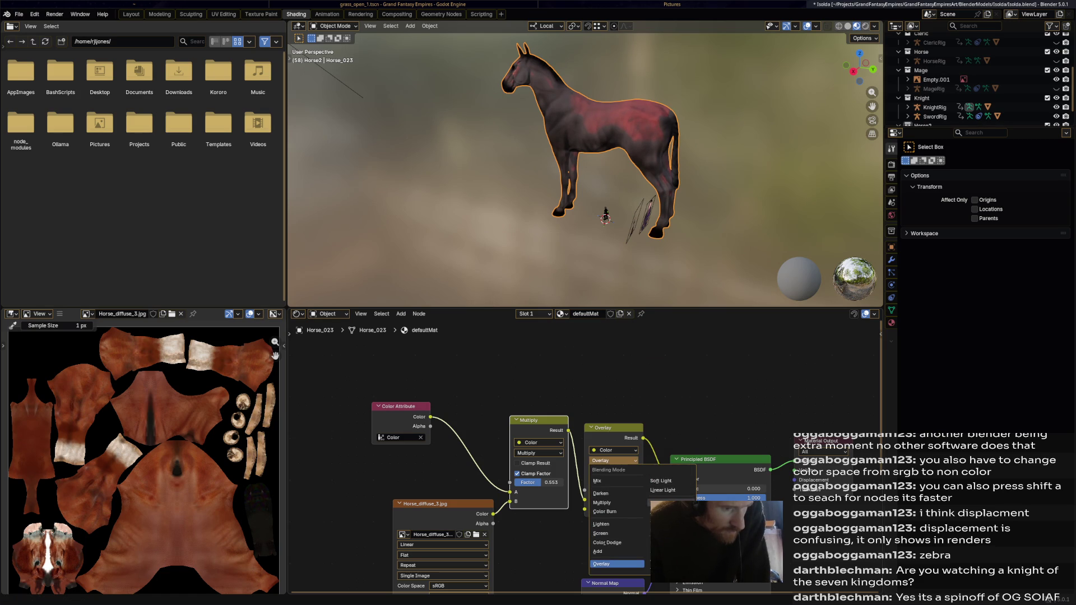
click(661, 480)
click(614, 461)
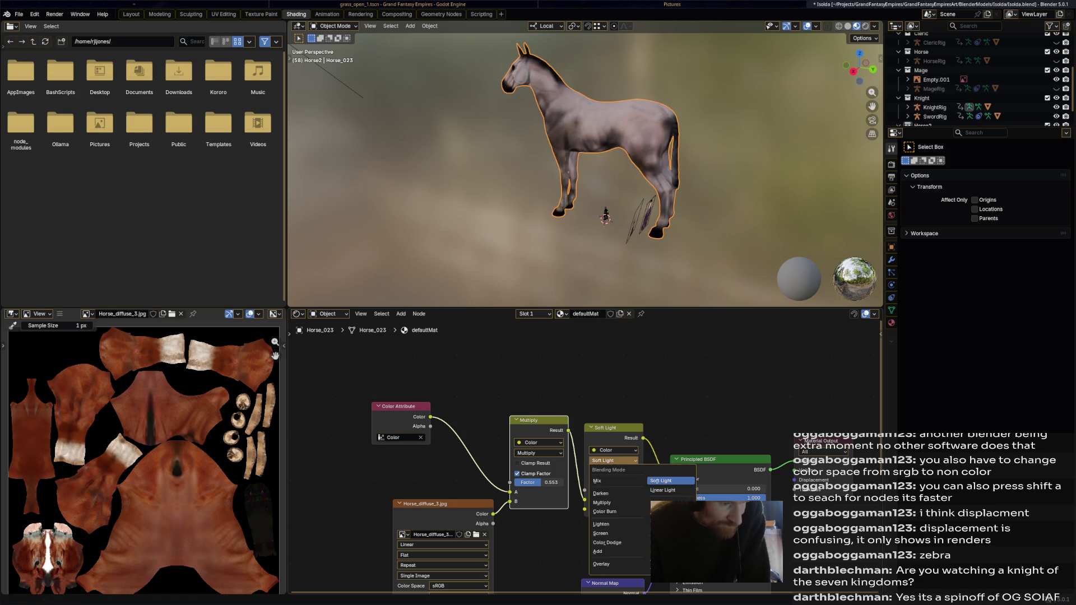
click(660, 546)
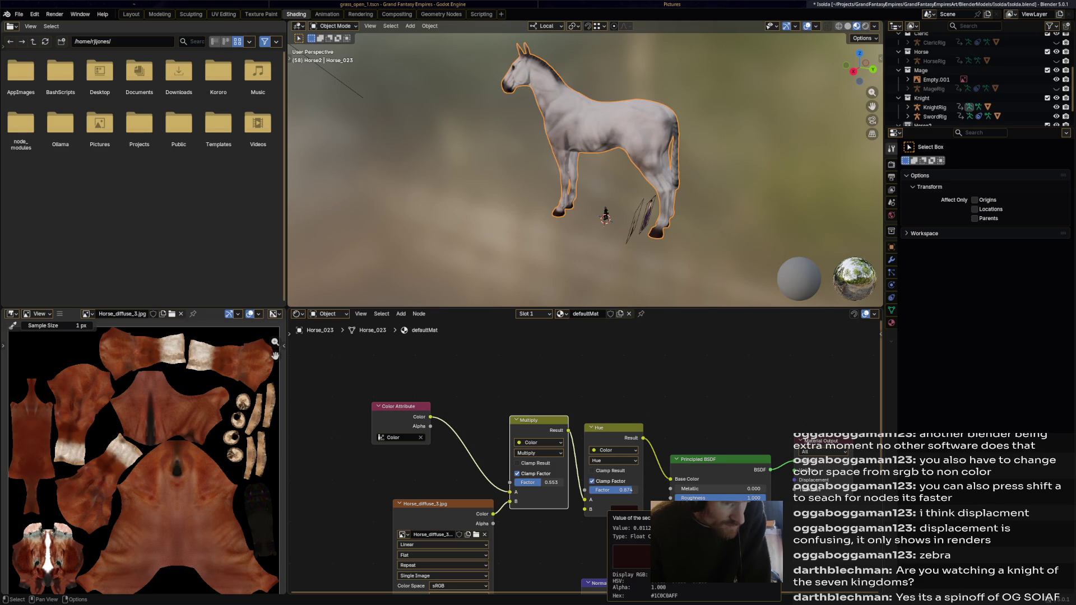
drag(613, 490, 607, 490)
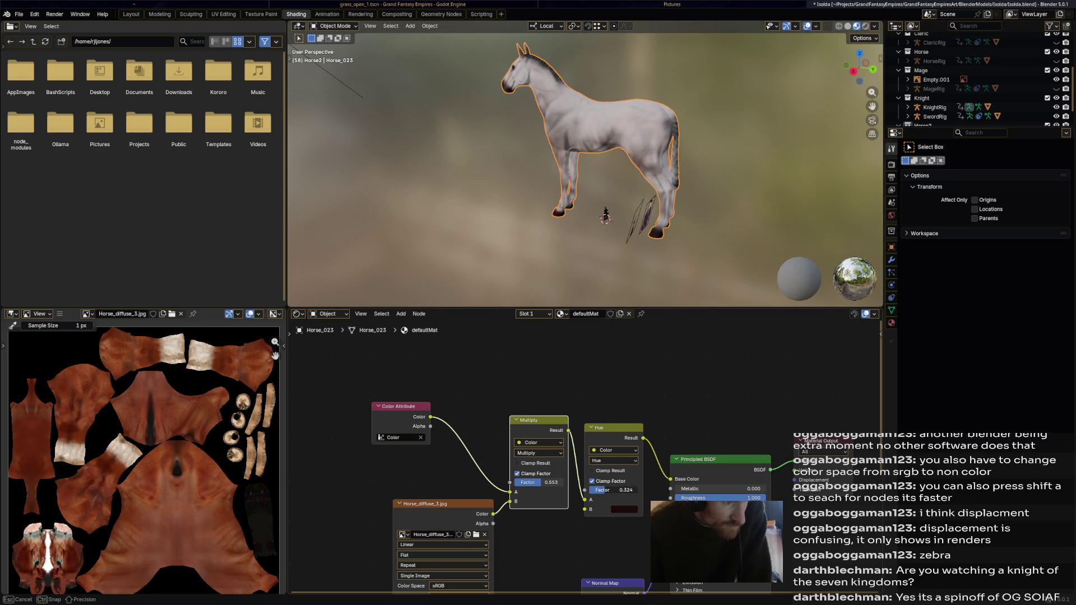
click(613, 461)
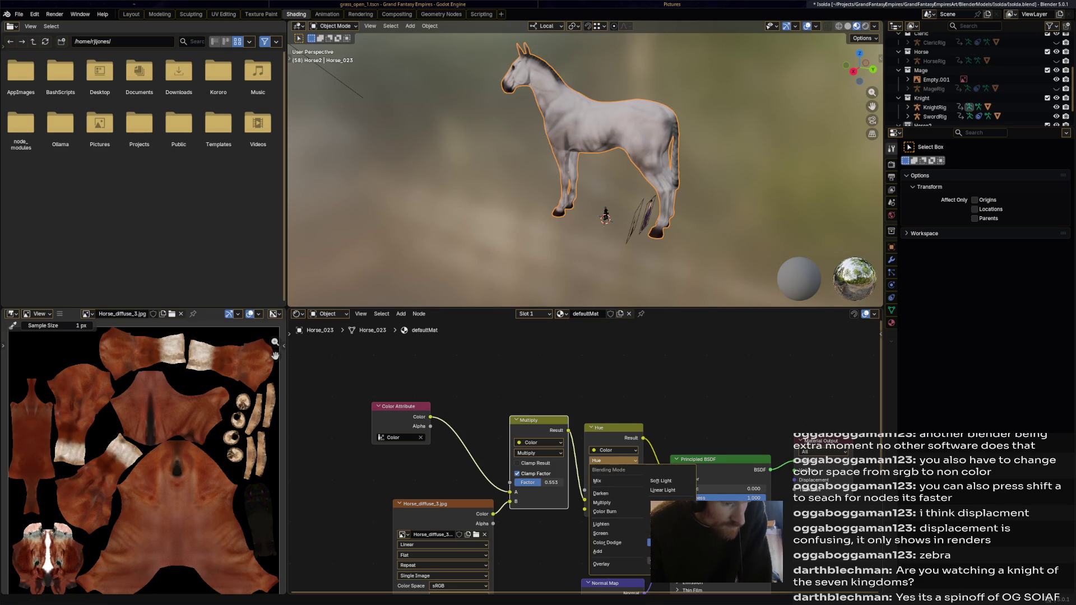
click(613, 478)
key(KP_3)
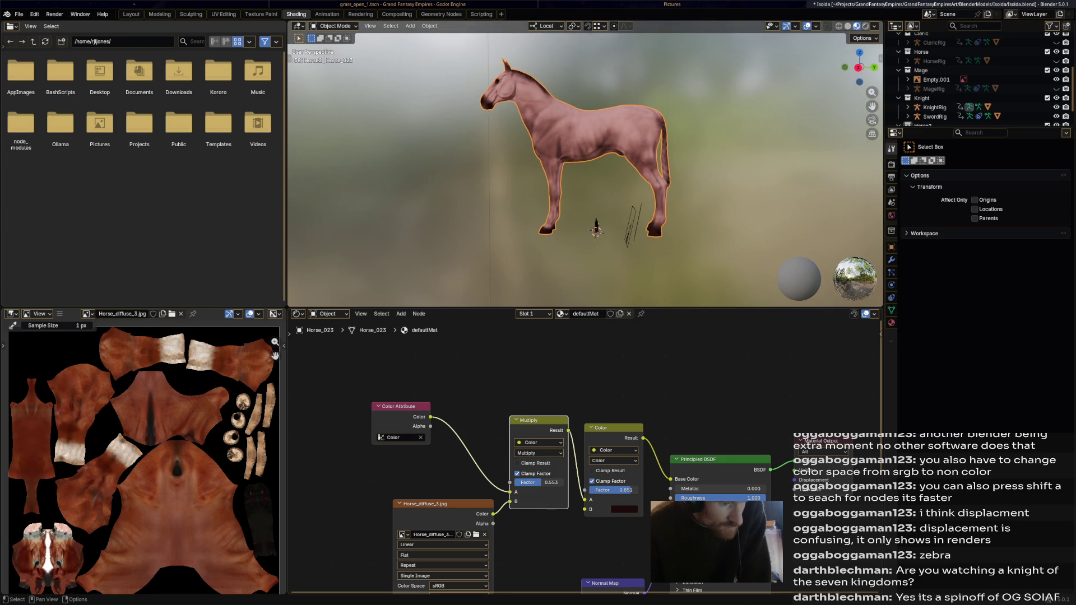
drag(612, 489, 616, 489)
click(624, 509)
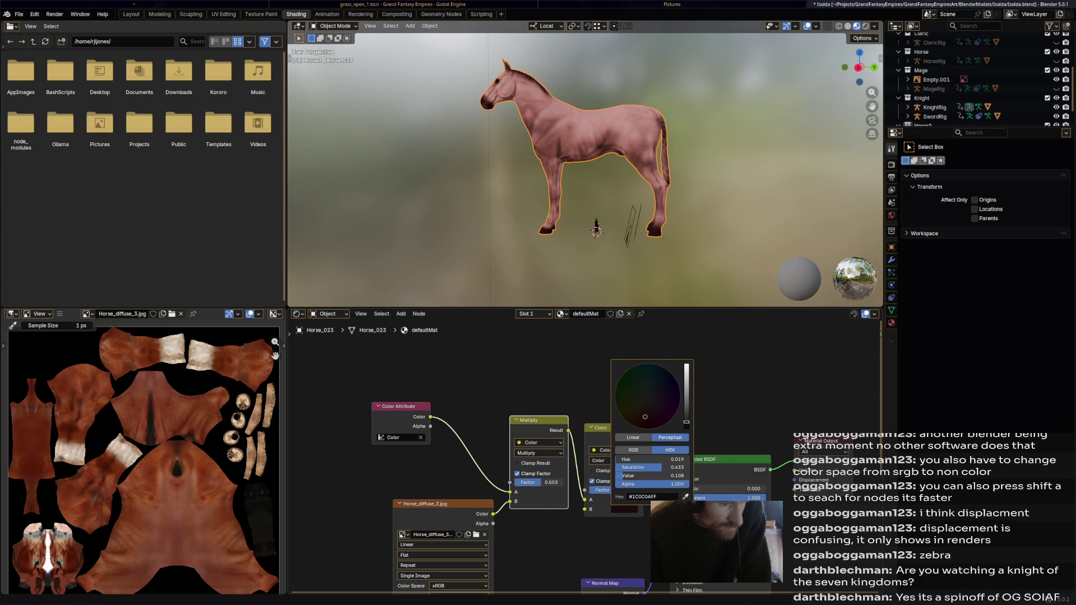
mouse_move(687, 421)
mouse_down()
mouse_move(686, 381)
mouse_move(686, 395)
mouse_move(645, 410)
mouse_move(686, 413)
mouse_move(686, 395)
mouse_move(686, 417)
mouse_move(655, 423)
mouse_up()
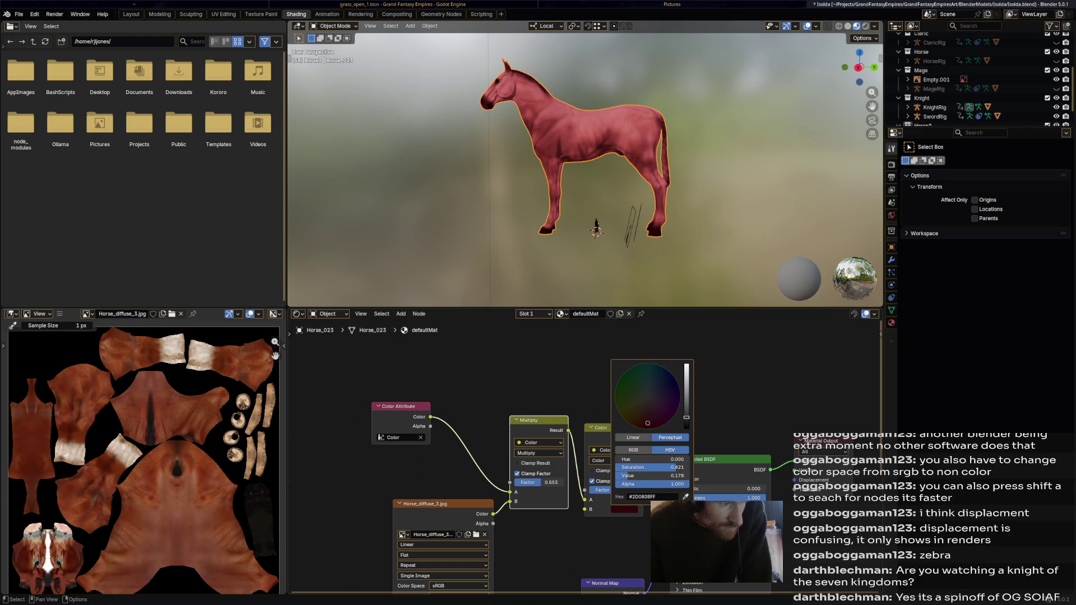
- Return the tint node to Multiply at full Factor and tune its red colour brighter then darker
click(613, 460)
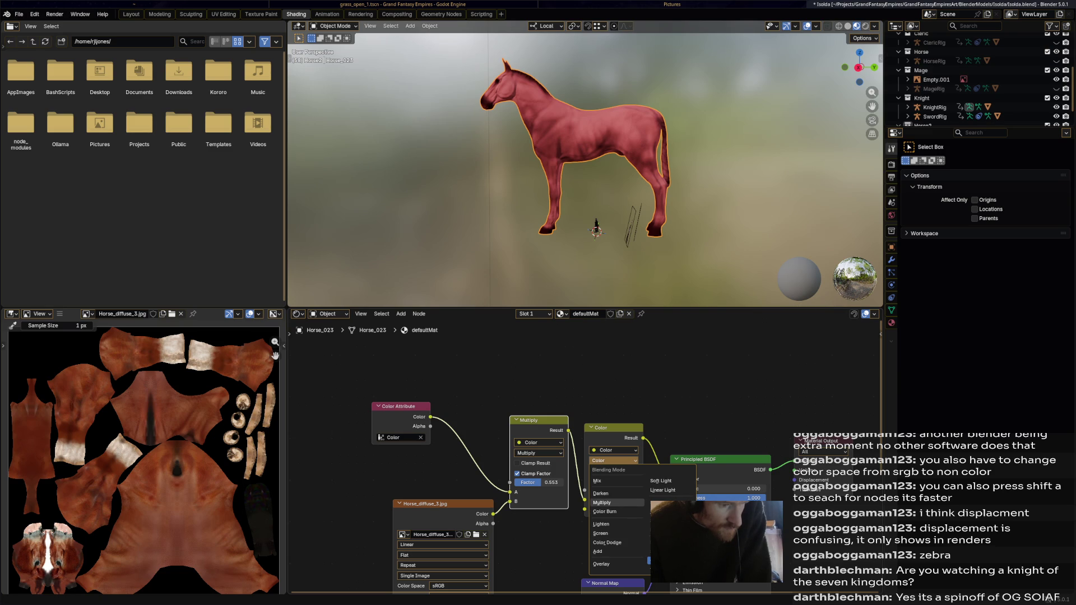
click(603, 502)
drag(612, 489, 616, 490)
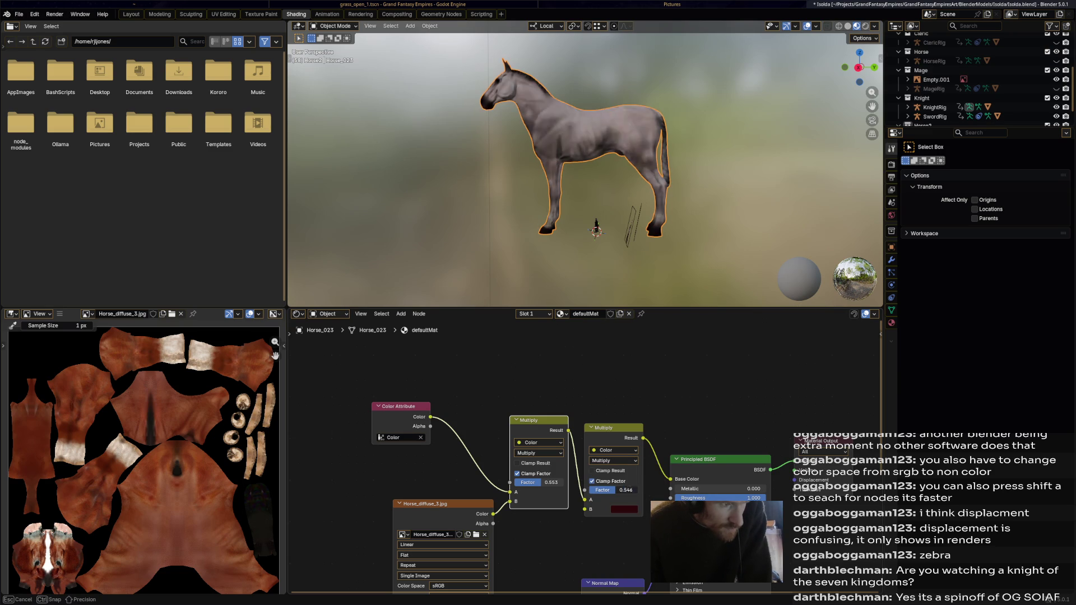
click(624, 508)
mouse_move(686, 418)
mouse_down()
mouse_move(686, 405)
mouse_move(647, 429)
mouse_move(686, 388)
mouse_move(687, 419)
mouse_up()
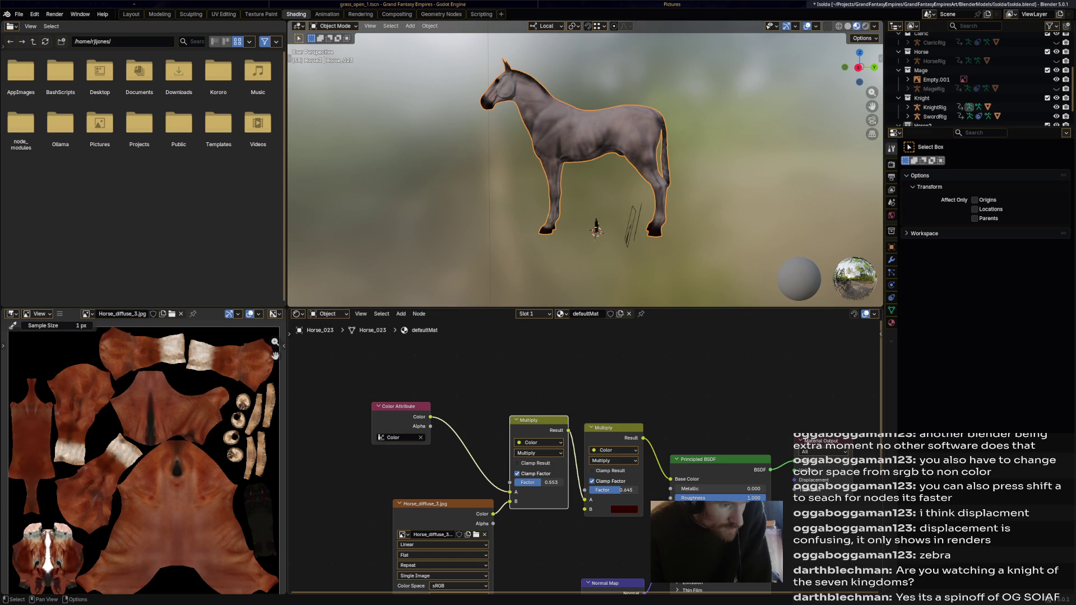
mouse_move(613, 489)
mouse_down()
mouse_move(639, 489)
mouse_move(627, 490)
mouse_up()
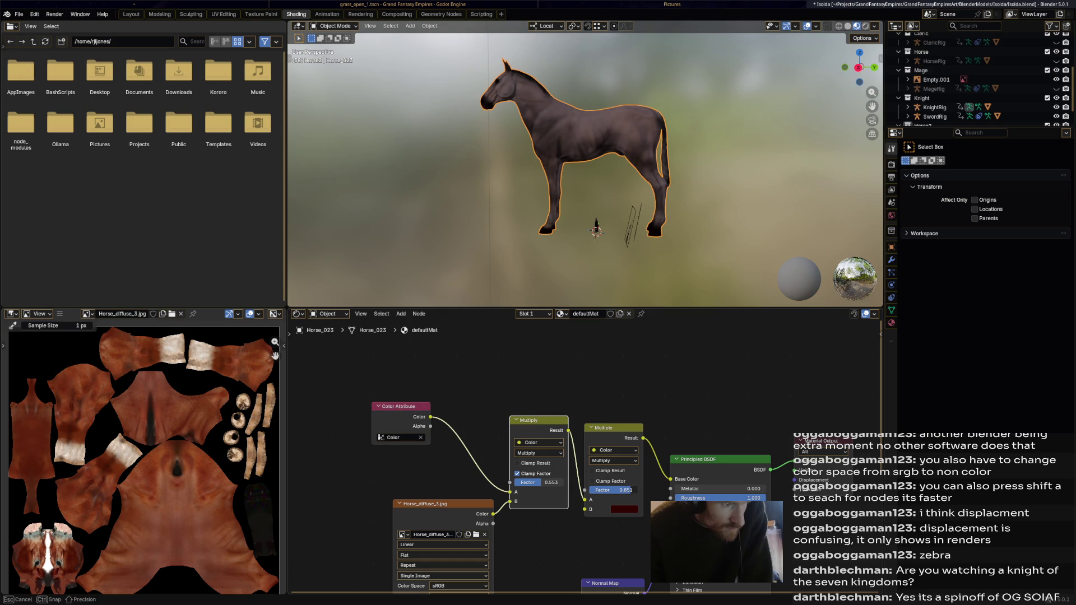
mouse_move(588, 169)
middle_down()
mouse_move(639, 151)
mouse_move(605, 156)
middle_up()
click(624, 509)
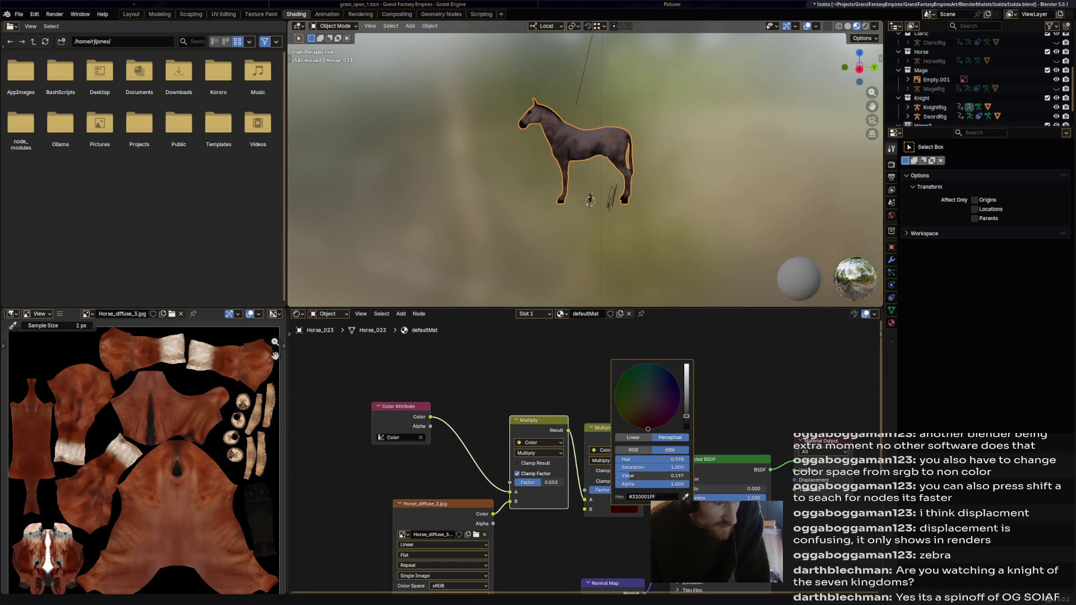
mouse_move(686, 415)
mouse_down()
mouse_move(686, 401)
mouse_move(686, 413)
mouse_up()
mouse_move(588, 210)
middle_down()
mouse_move(639, 202)
mouse_move(605, 202)
middle_up()
scroll(589, 168, up, 3)
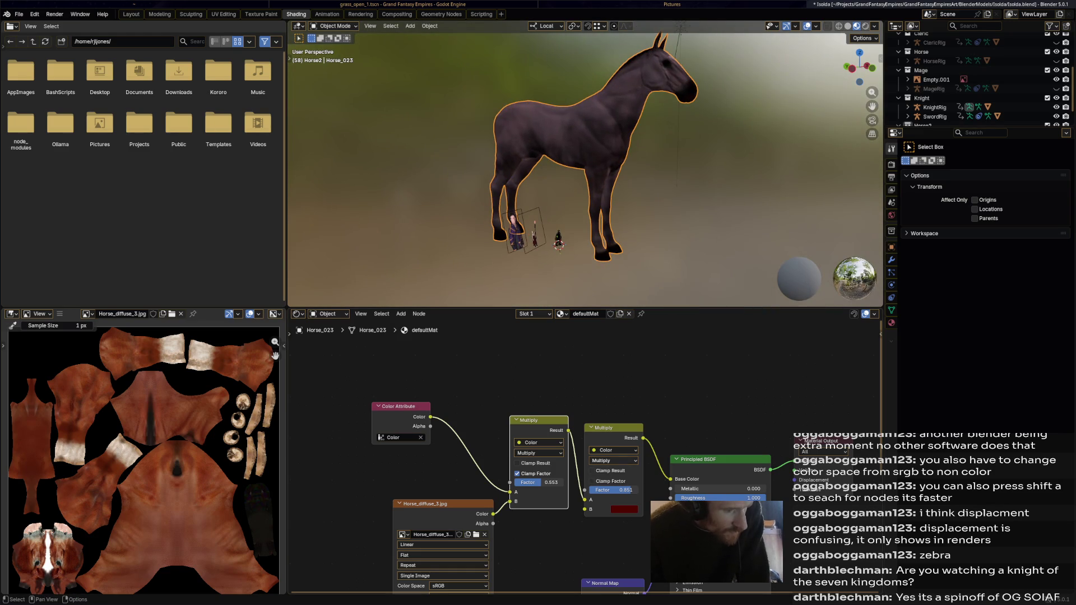
- Try Color Dodge, Screen, Exclusion and Subtract blending for the tint, keeping the mix on colours
click(613, 460)
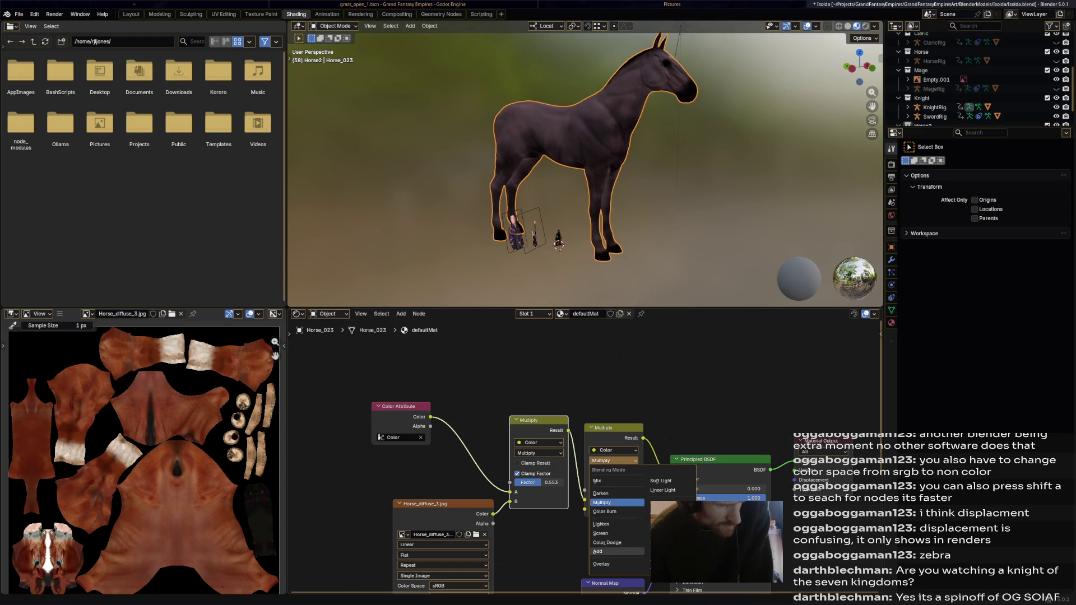
click(608, 543)
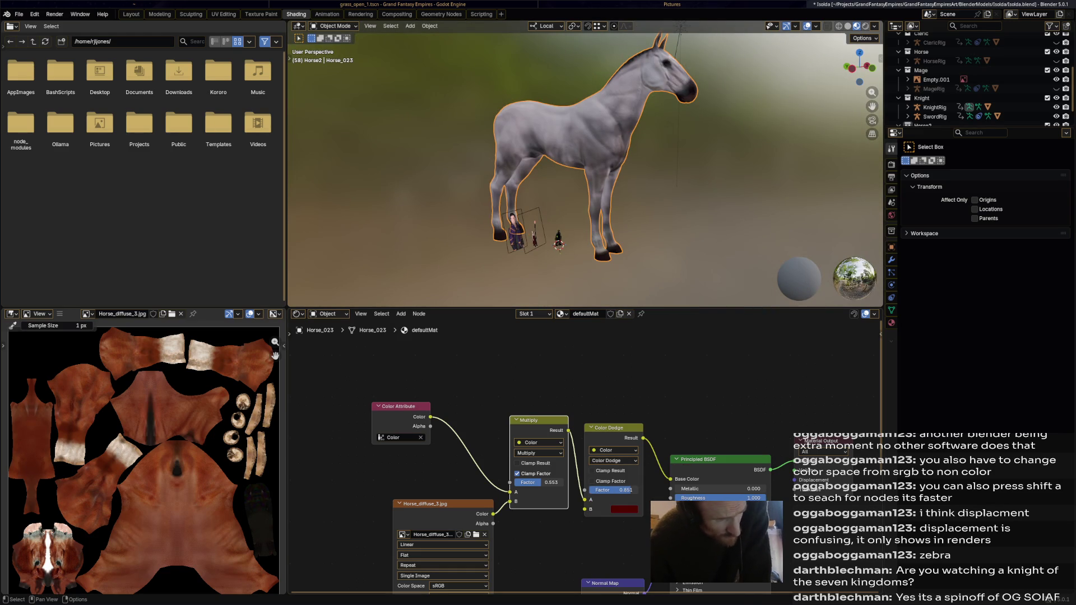
click(614, 462)
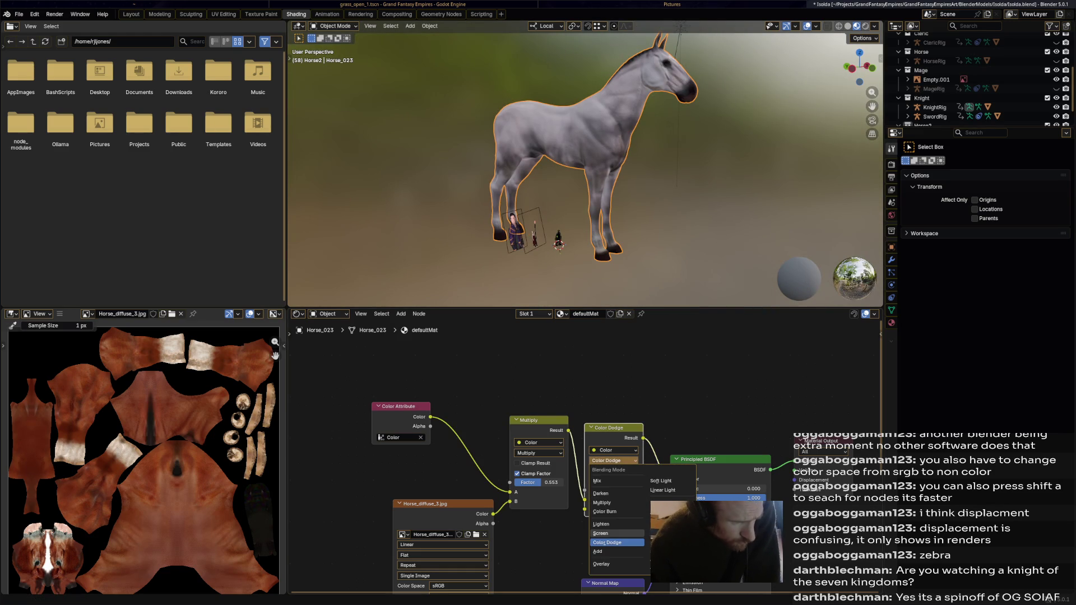
click(617, 534)
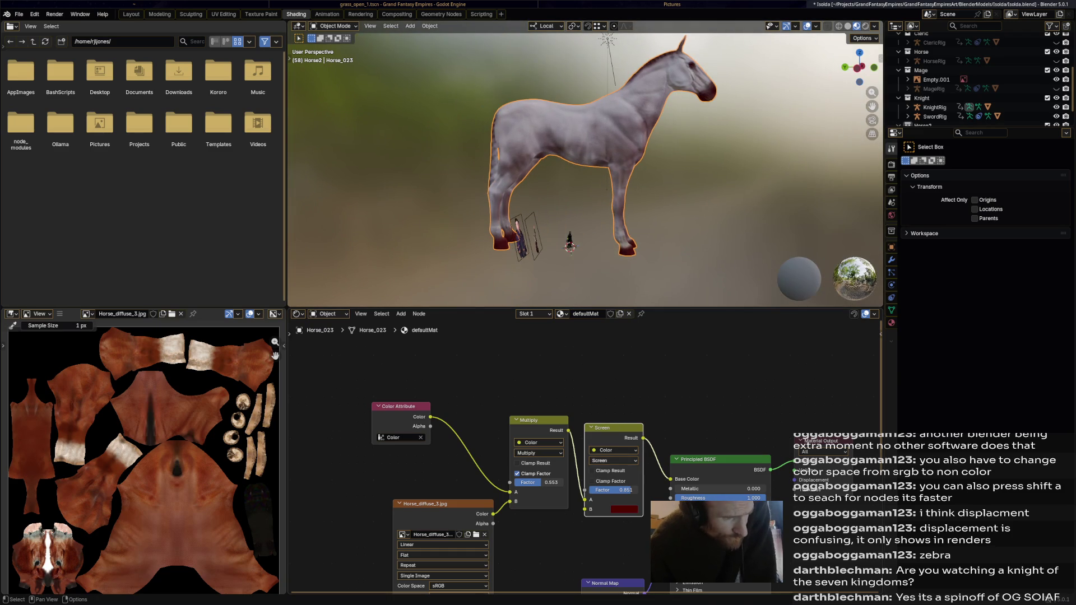
click(614, 461)
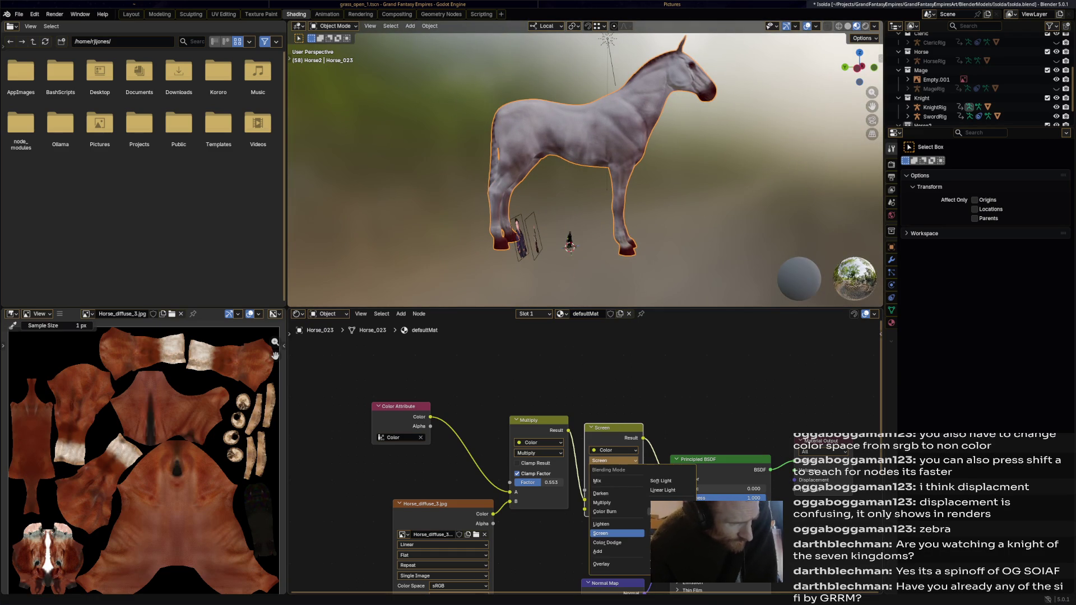
click(665, 511)
click(614, 460)
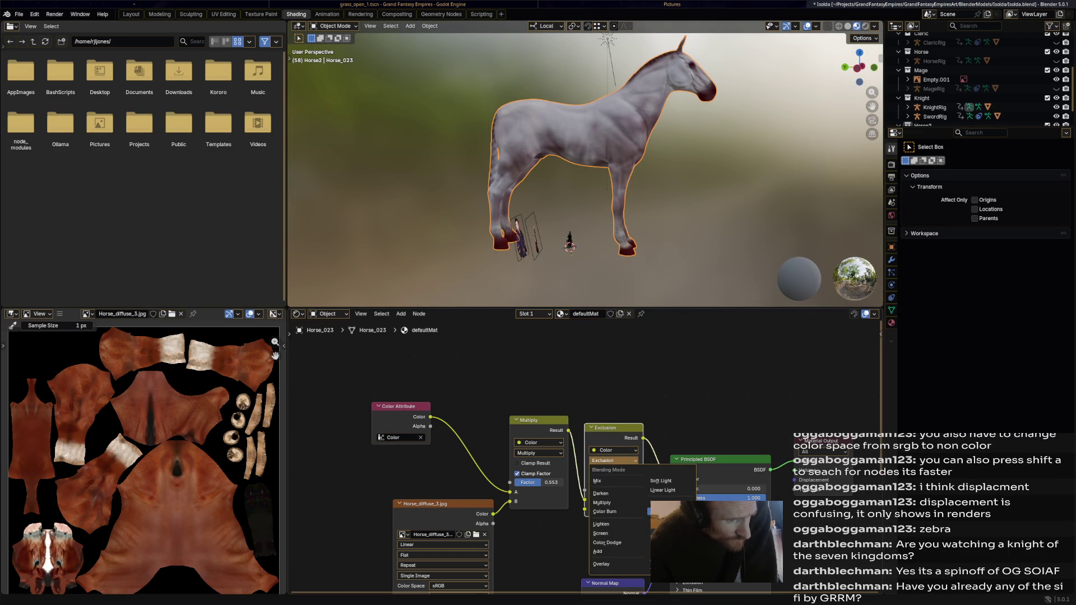
click(664, 521)
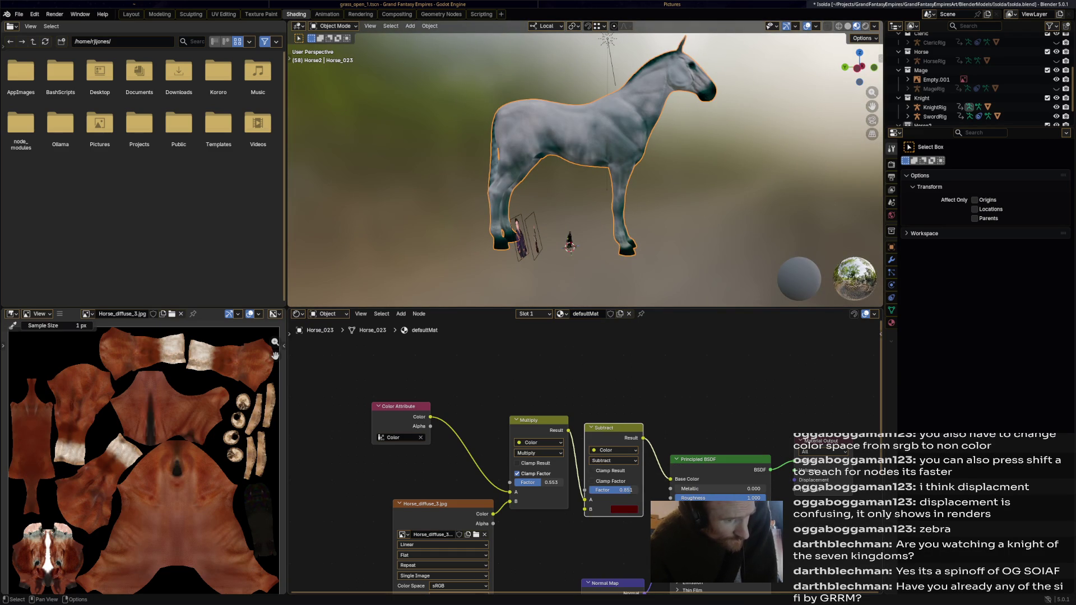
click(614, 461)
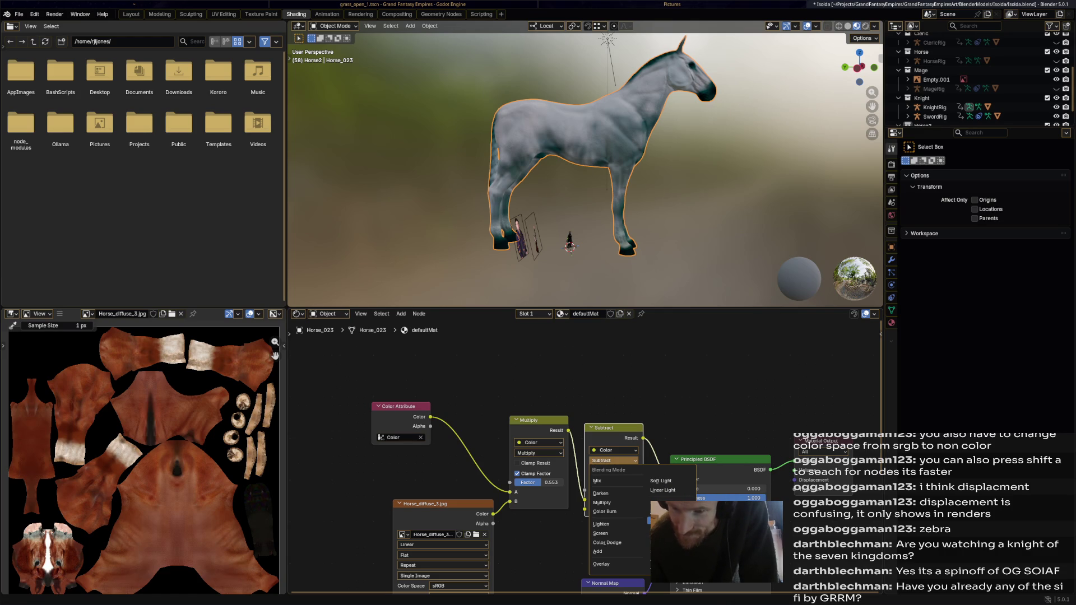
click(605, 450)
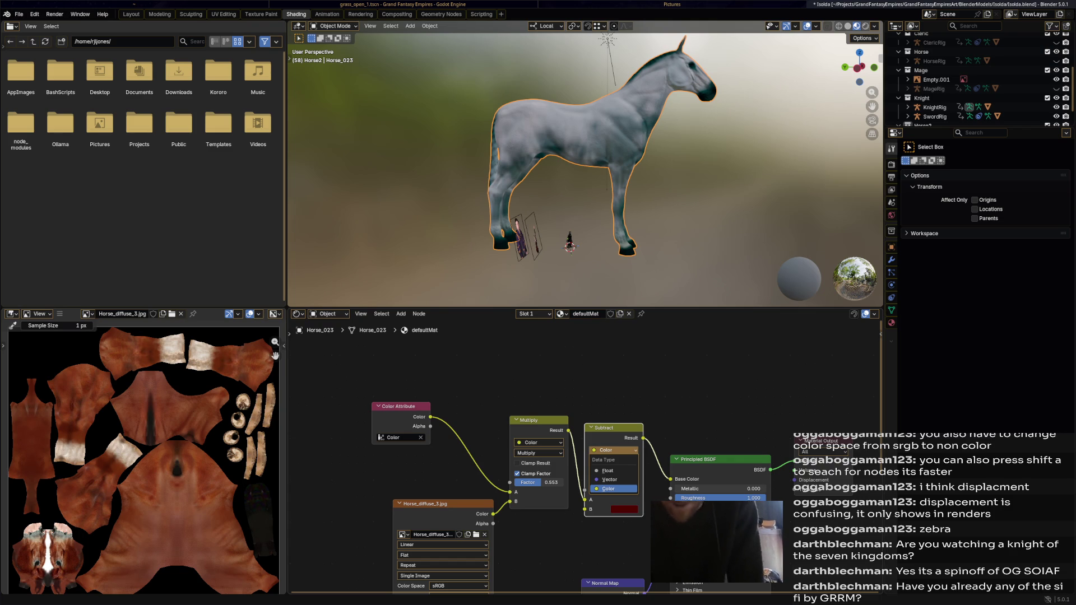
click(618, 488)
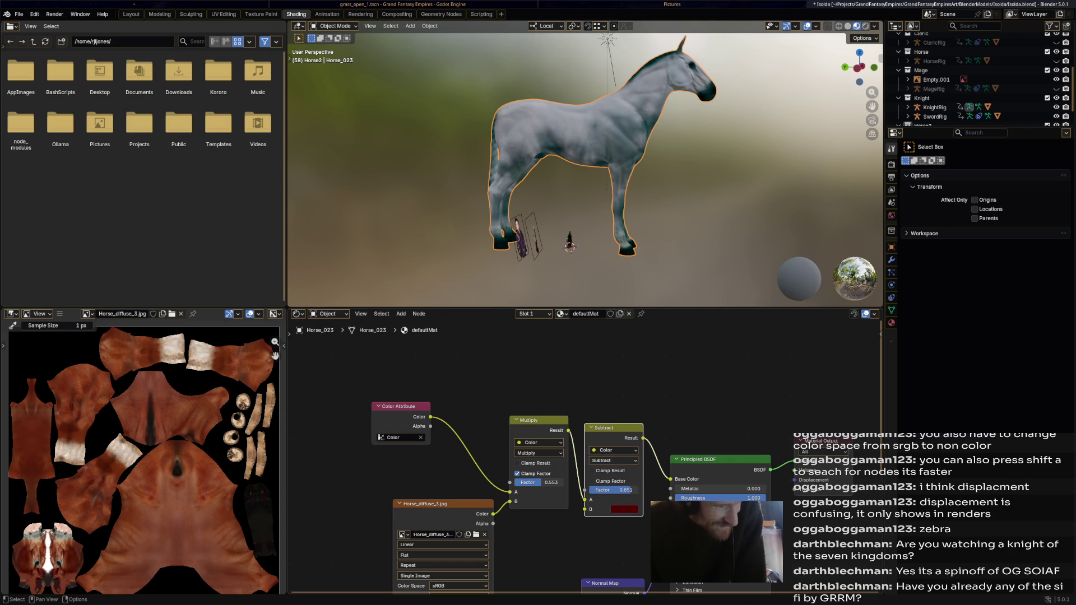
- Try Hue blending at strength 0.851, settle on Color mode and desaturate the tint to a pinkish red
click(613, 460)
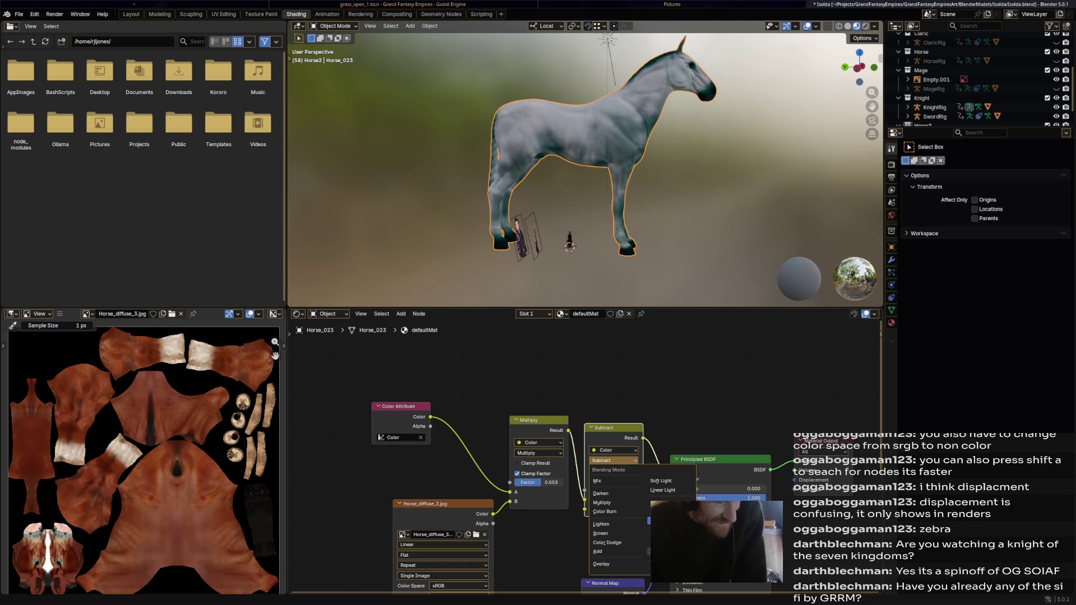
click(665, 543)
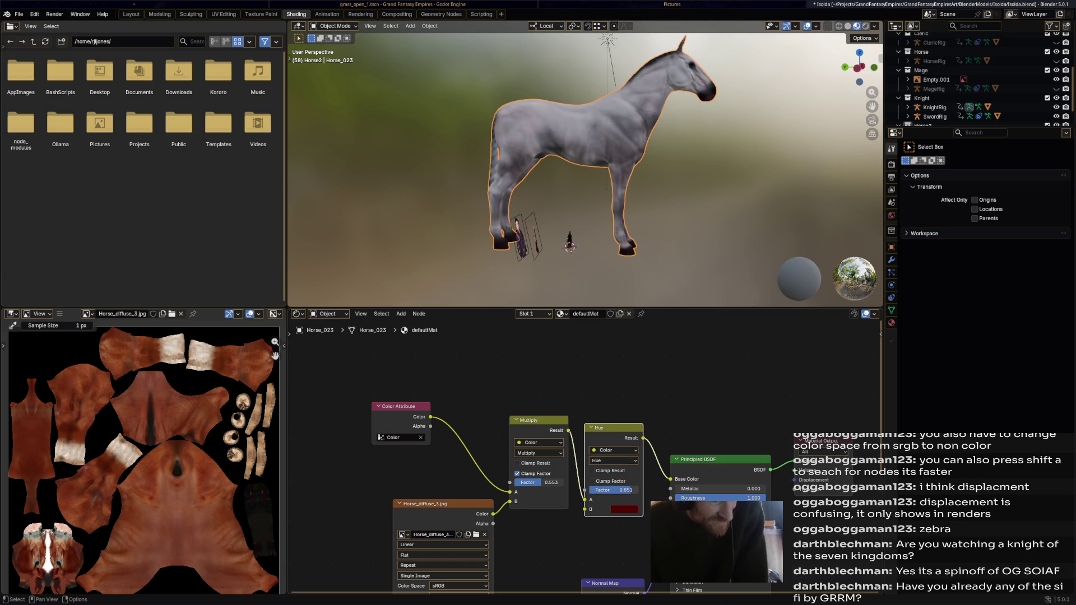
click(614, 489)
key(End)
key(Return)
click(614, 460)
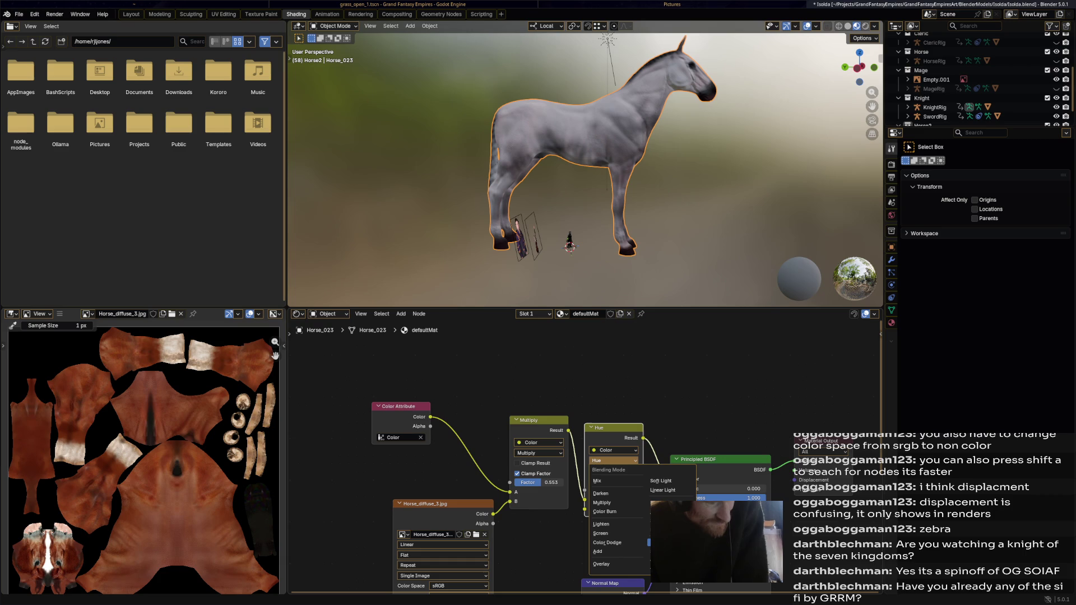
click(665, 563)
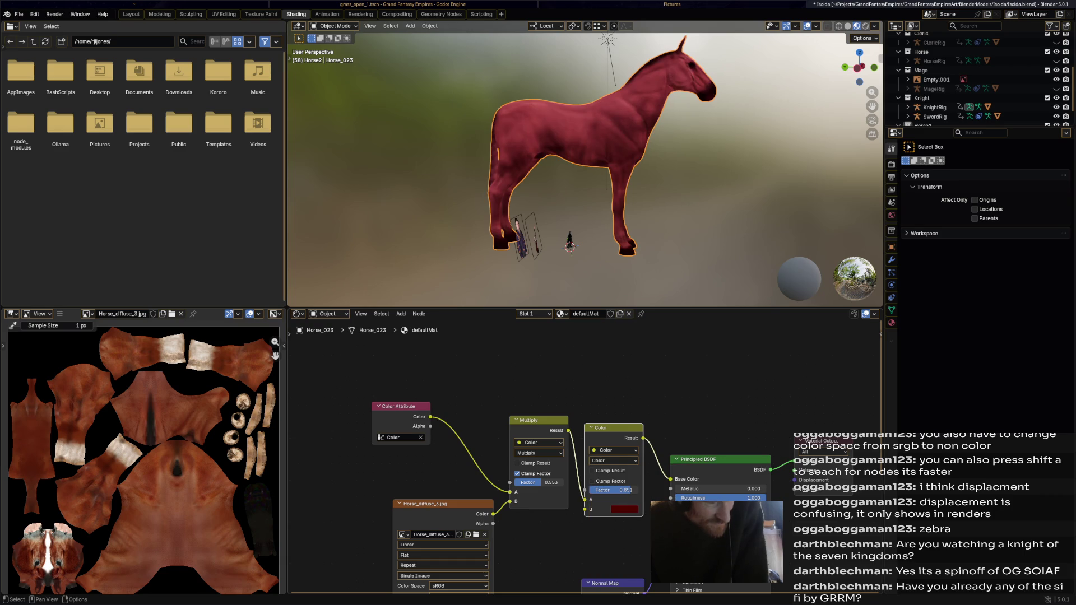
click(625, 509)
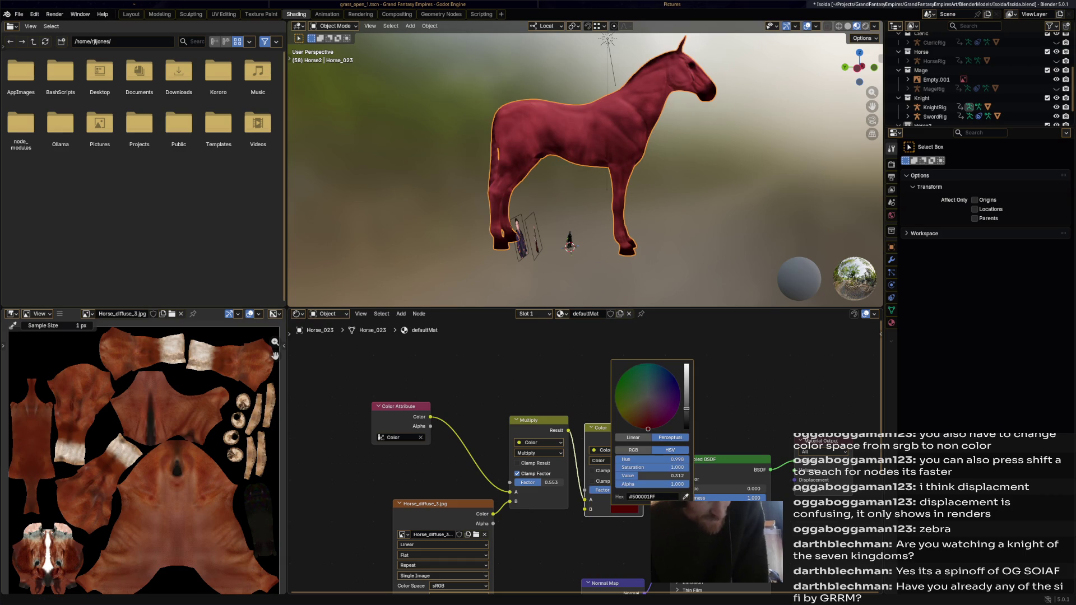
drag(647, 428, 648, 408)
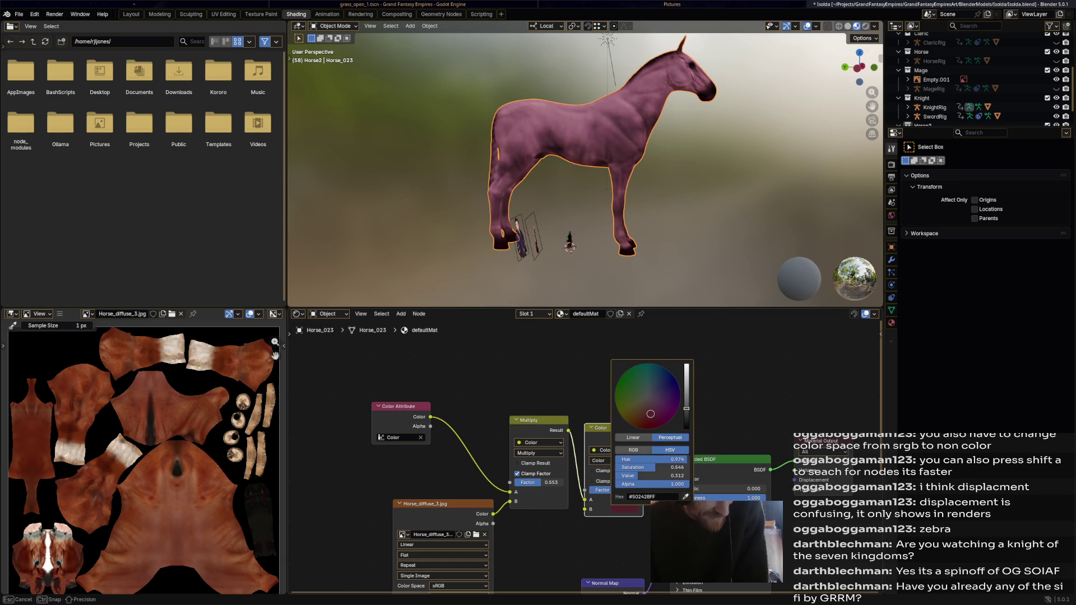
drag(648, 408, 649, 413)
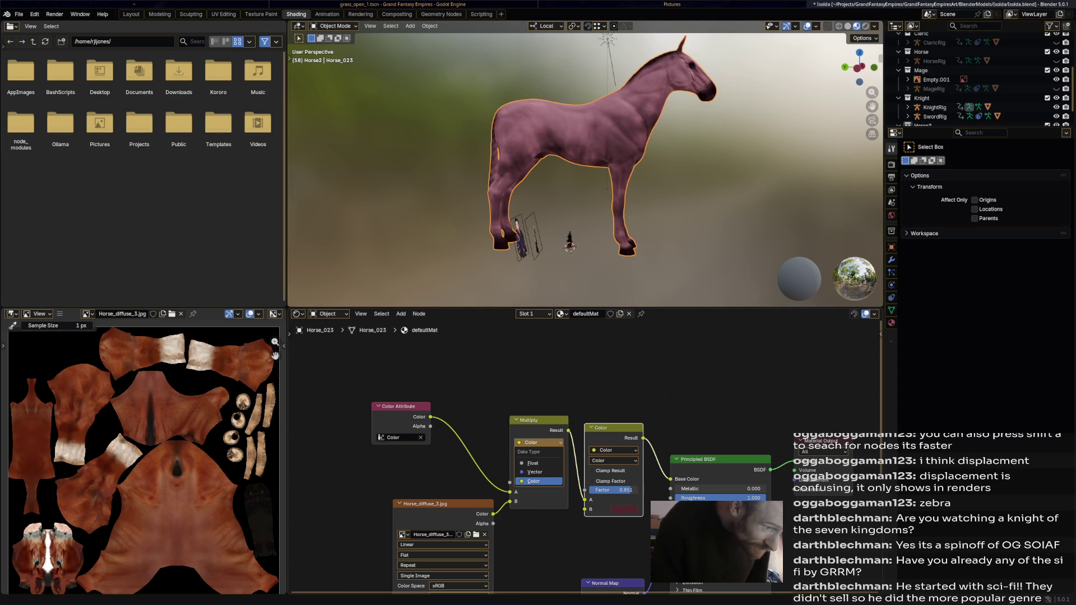
key(ctrl+z)
key(ctrl+z)
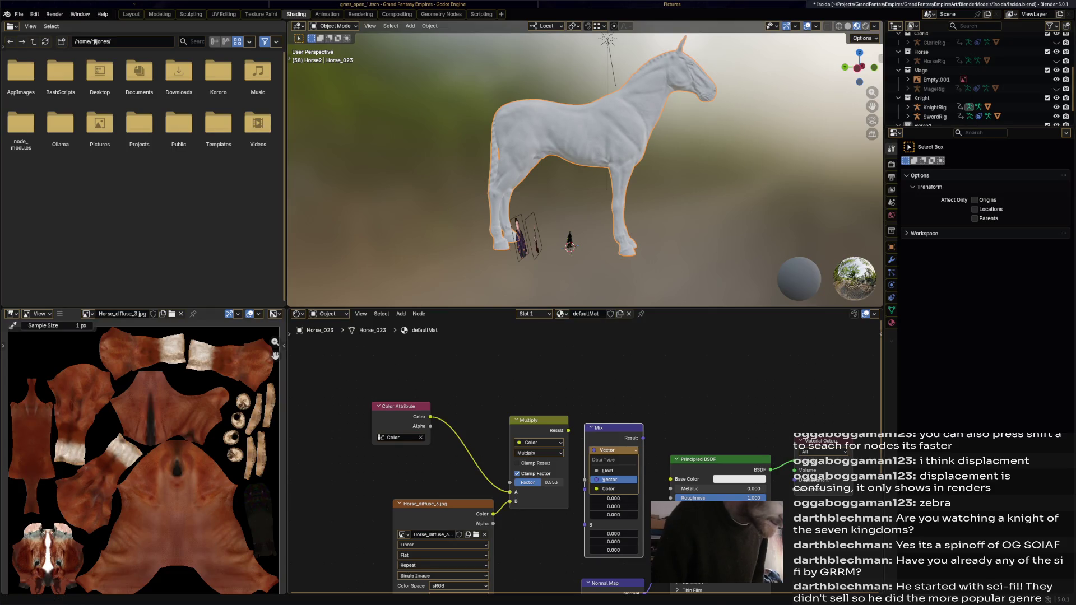
key(ctrl+z)
key(ctrl+shift+z)
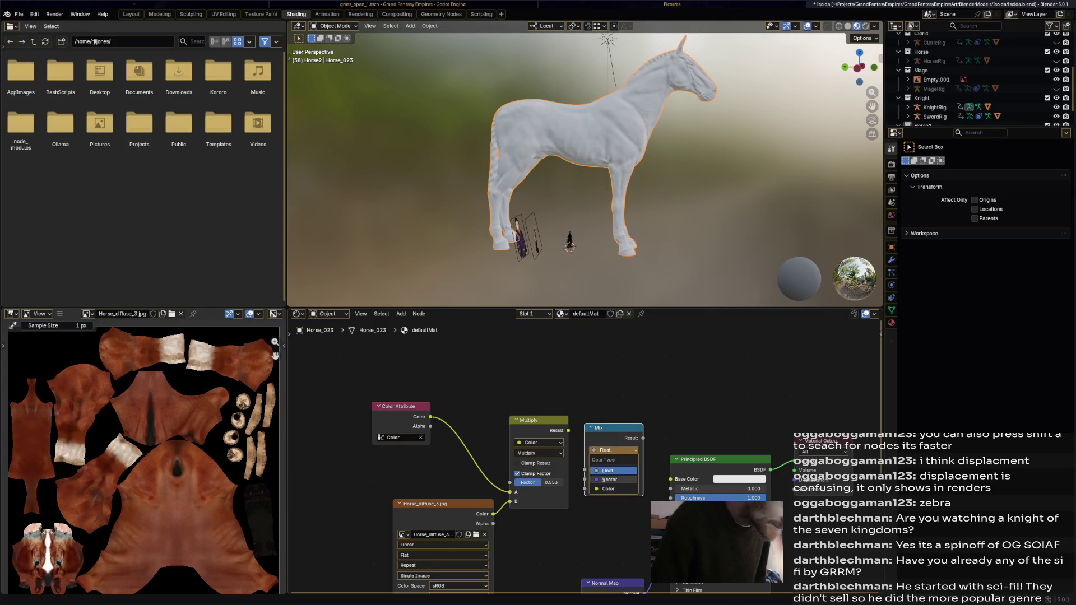
key(ctrl+shift+z)
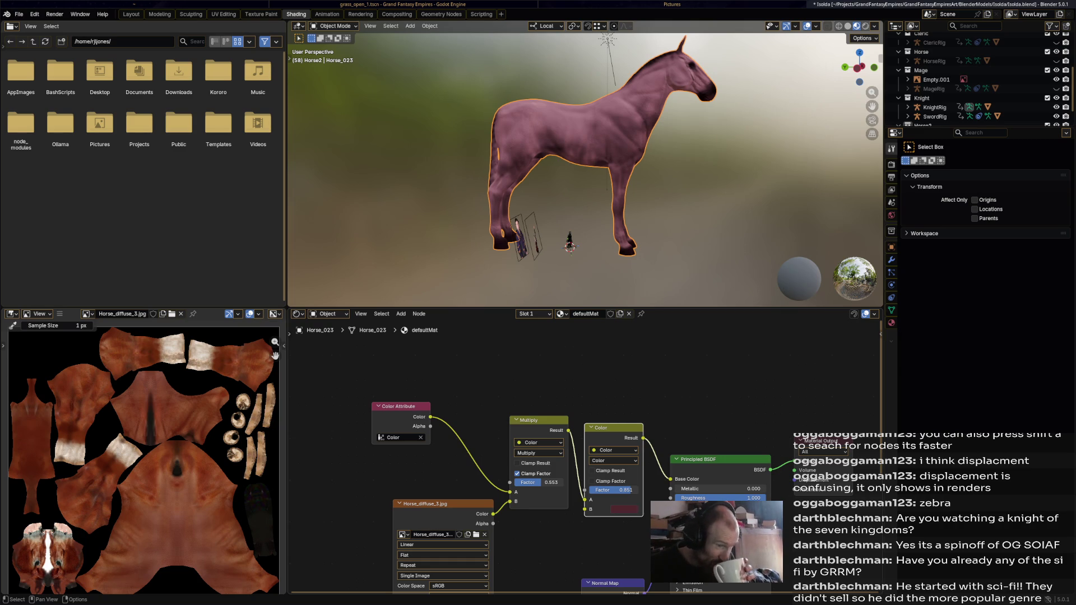
- Delete the Color tint node, feed the Multiply result straight into Base Color and save
right_click(582, 427)
key(Escape)
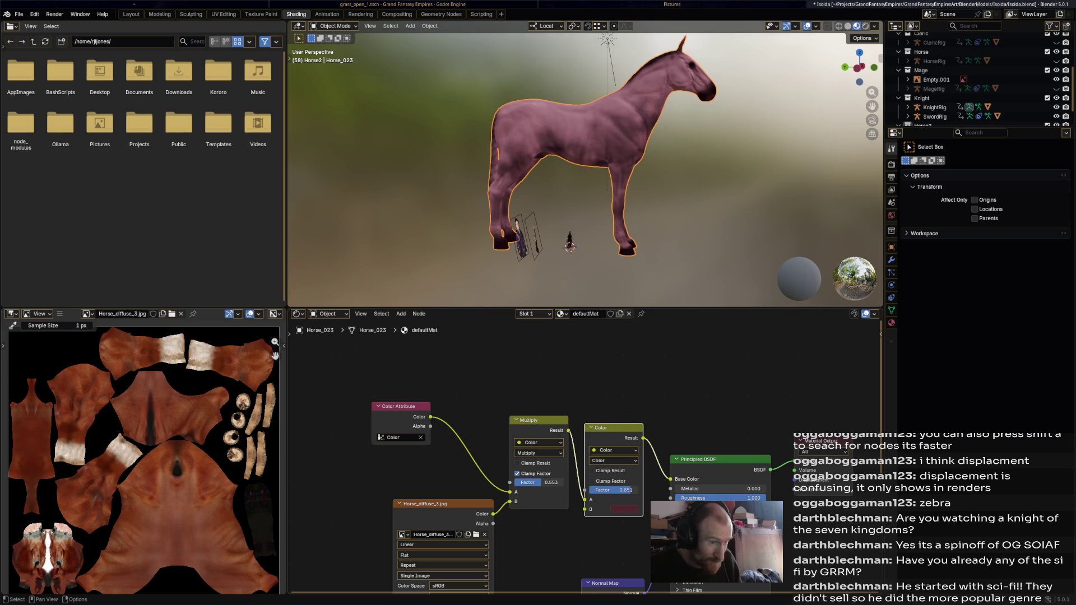
right_click(583, 427)
click(583, 467)
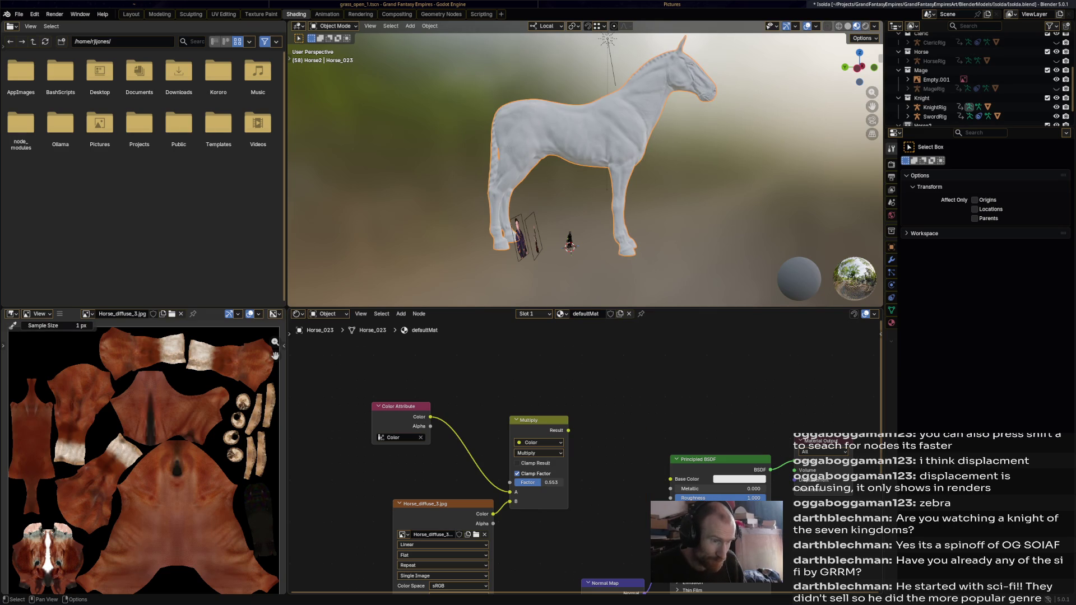
drag(569, 430, 670, 479)
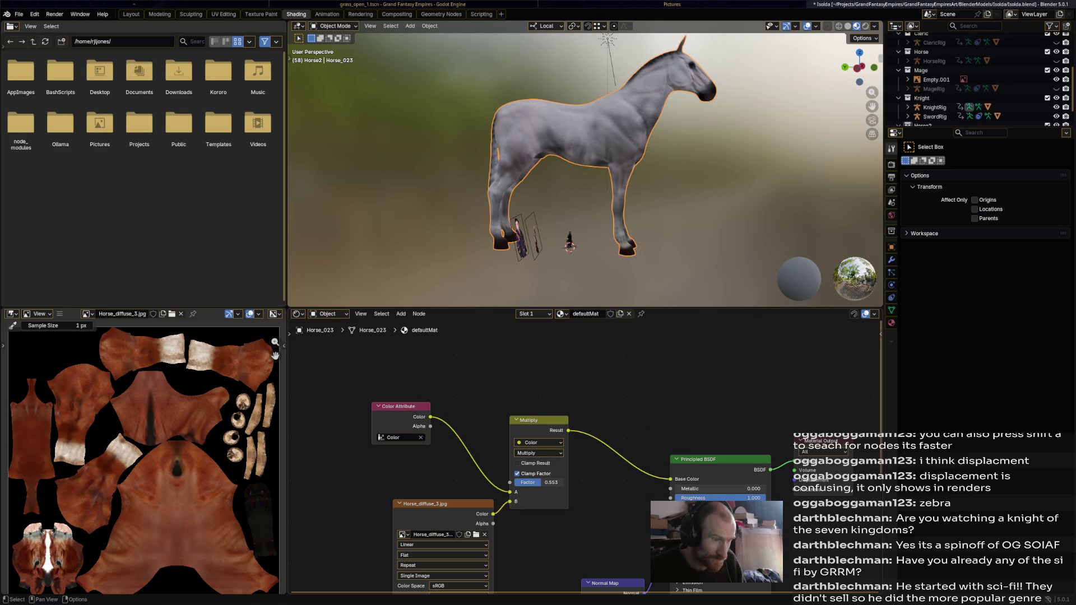
drag(538, 421, 596, 432)
key(Escape)
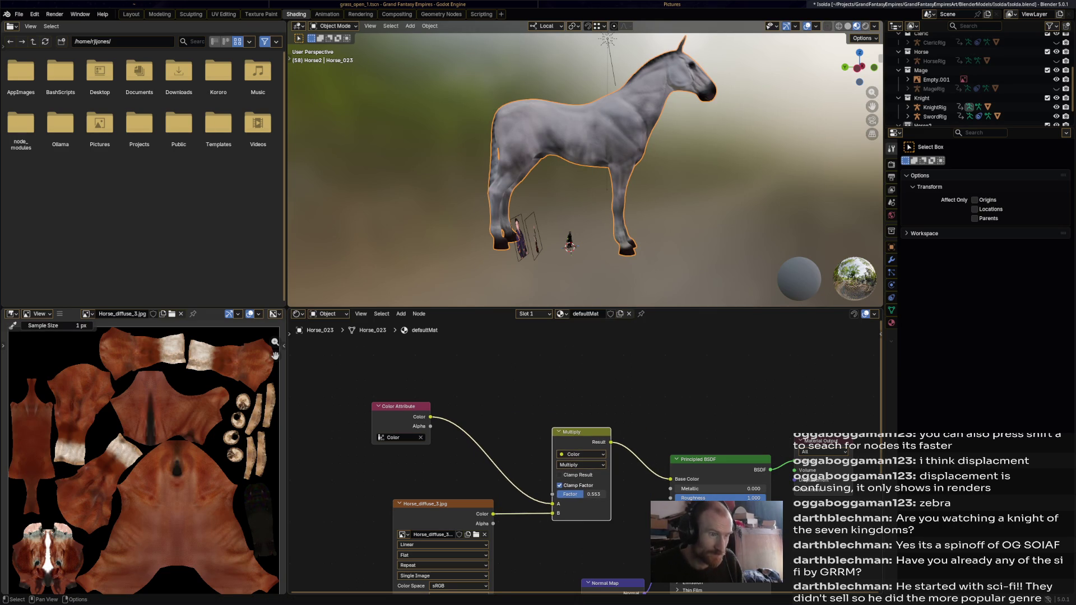
key(ctrl+s)
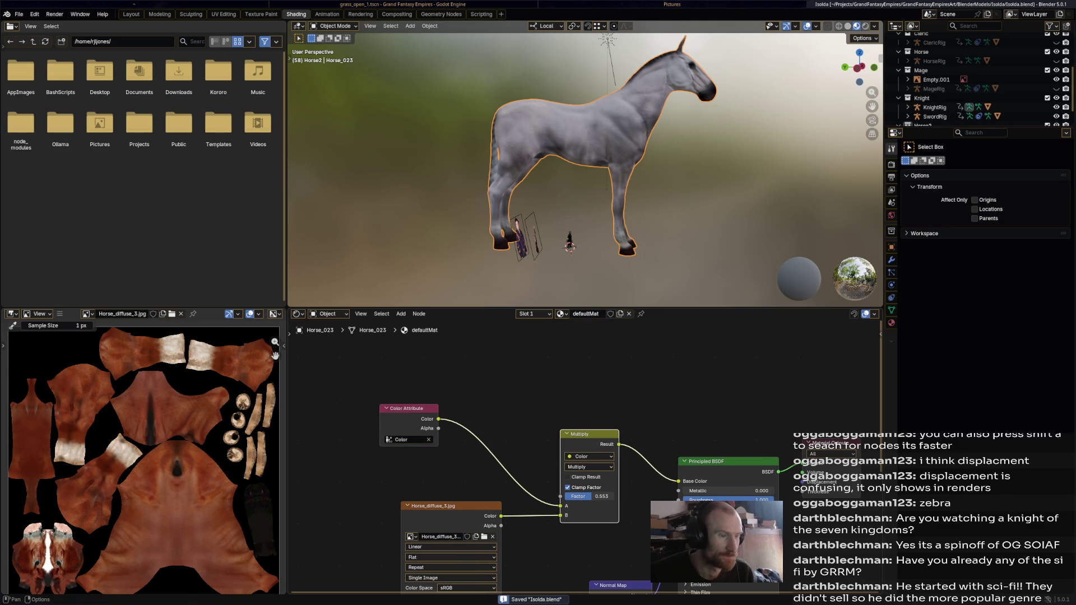
- Rename the material Horse2MatWhite with Fake User enabled, save, and switch to the Animation workspace
double_click(587, 314)
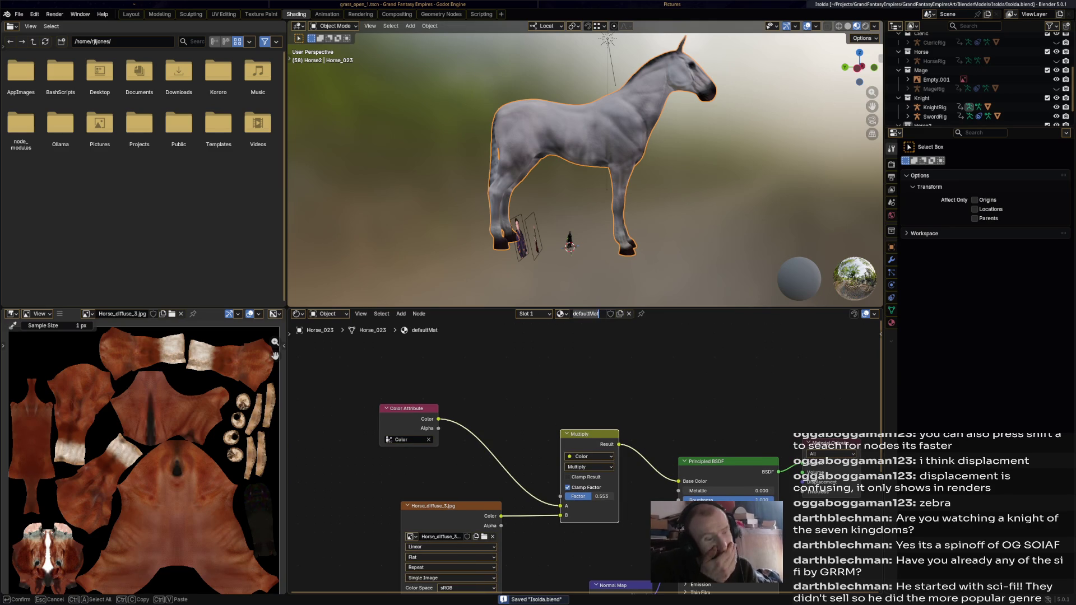
text(Hor)
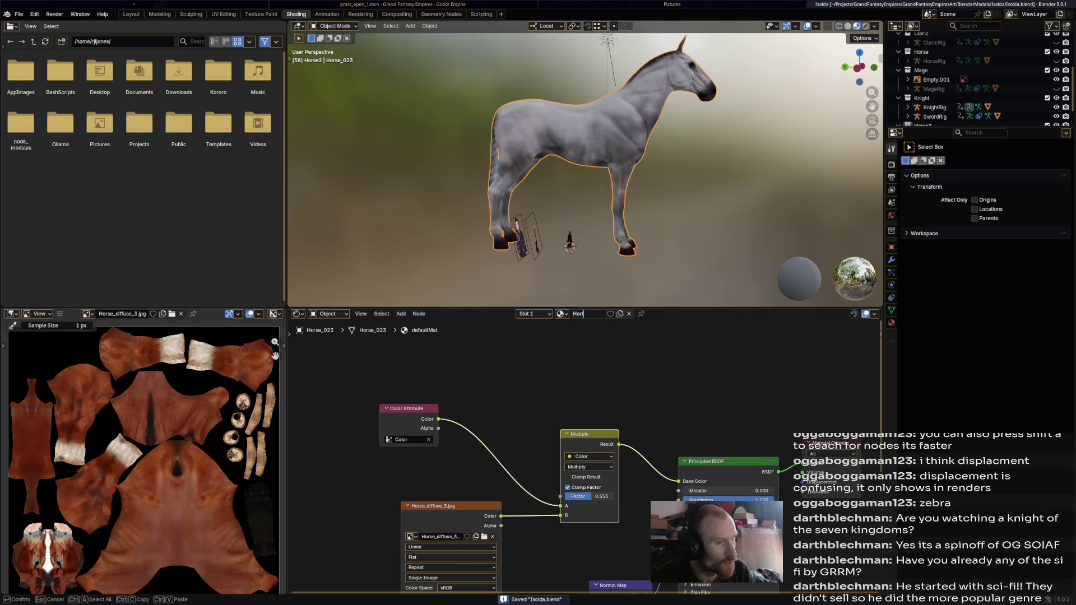
text(se2M)
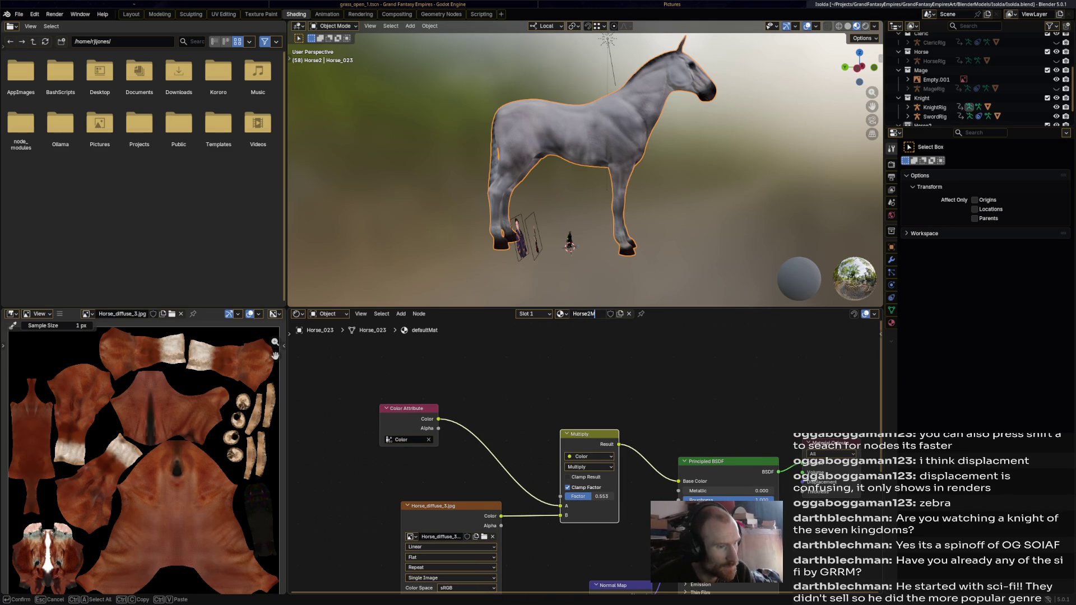
text(White)
key(Return)
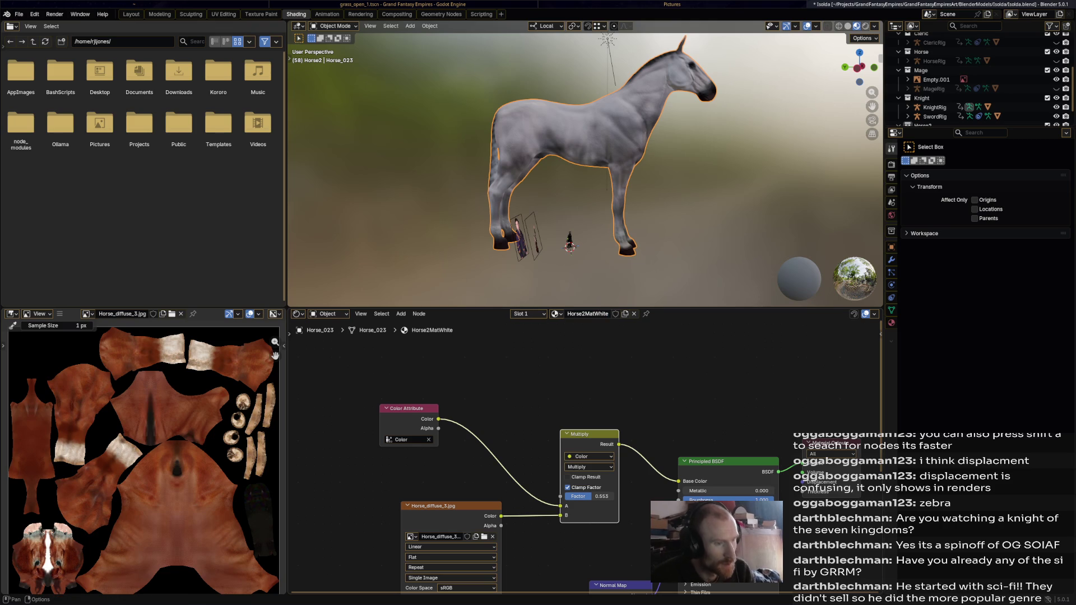
click(616, 314)
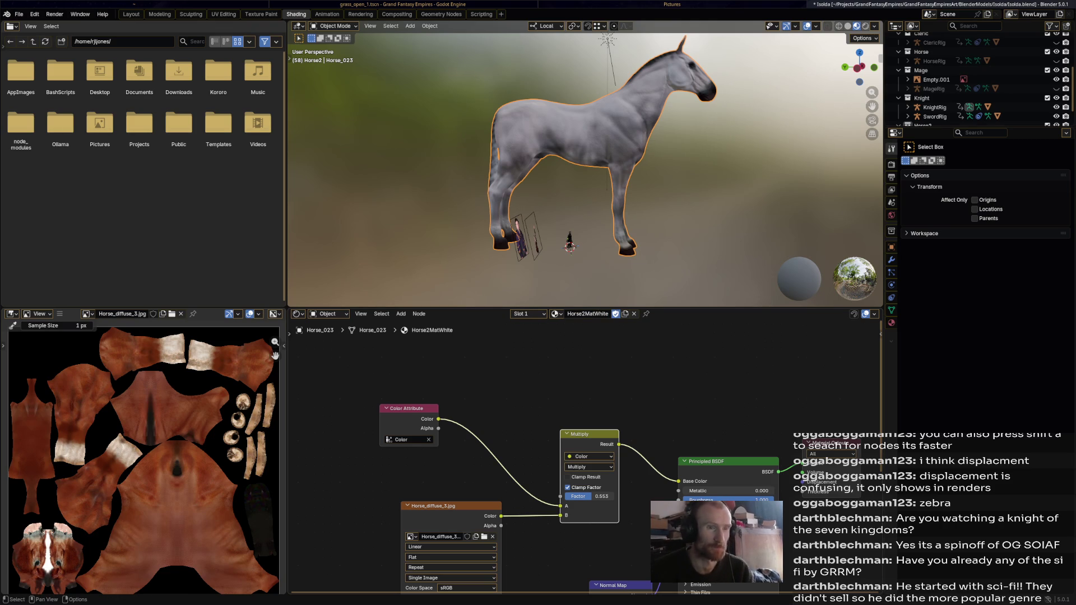
key(ctrl+s)
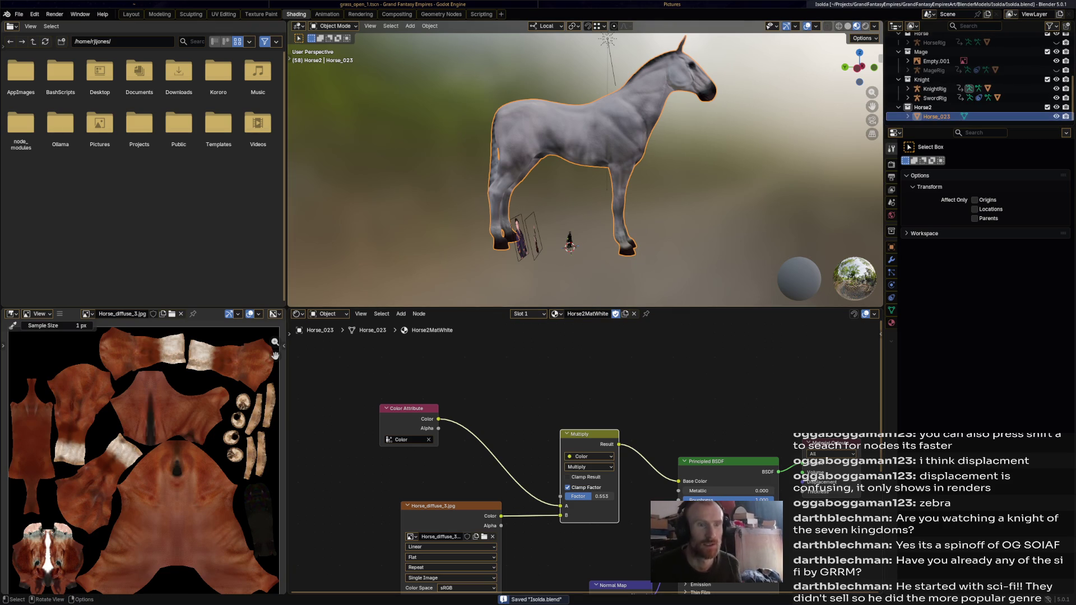
key(ctrl+Page_Down)
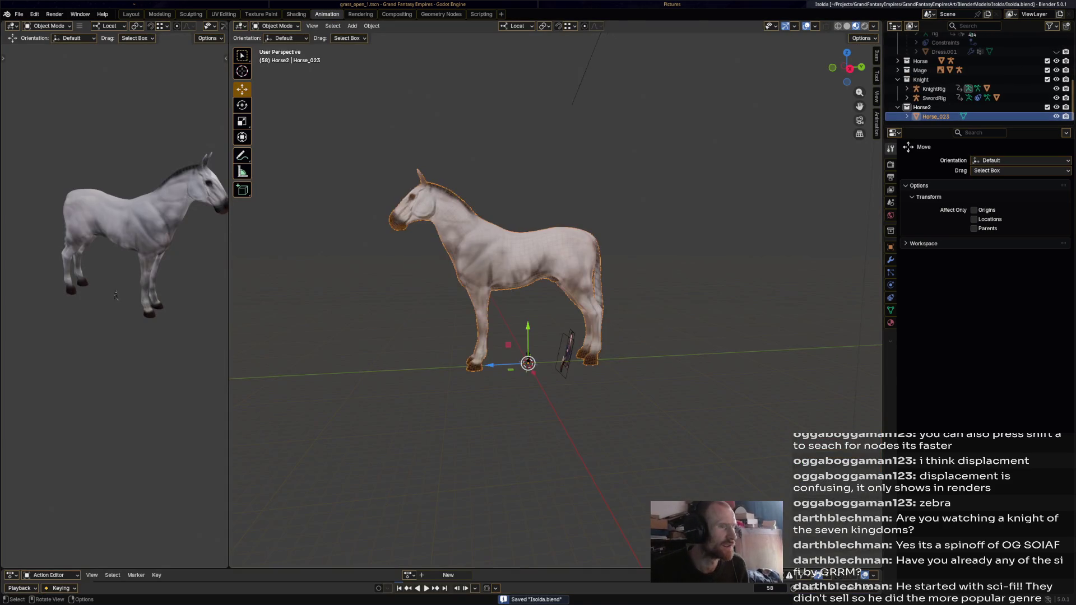
- Select Horse_023, frame it in the view and switch it into Sculpt Mode
middle_drag(556, 295, 639, 294)
key(alt+a)
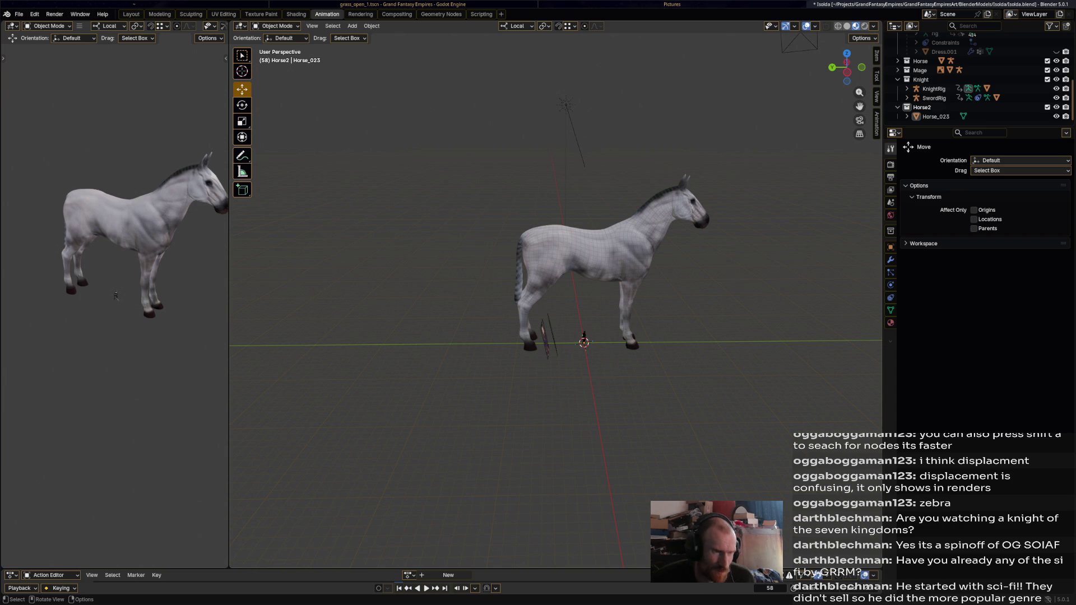
click(589, 244)
key(KP_Decimal)
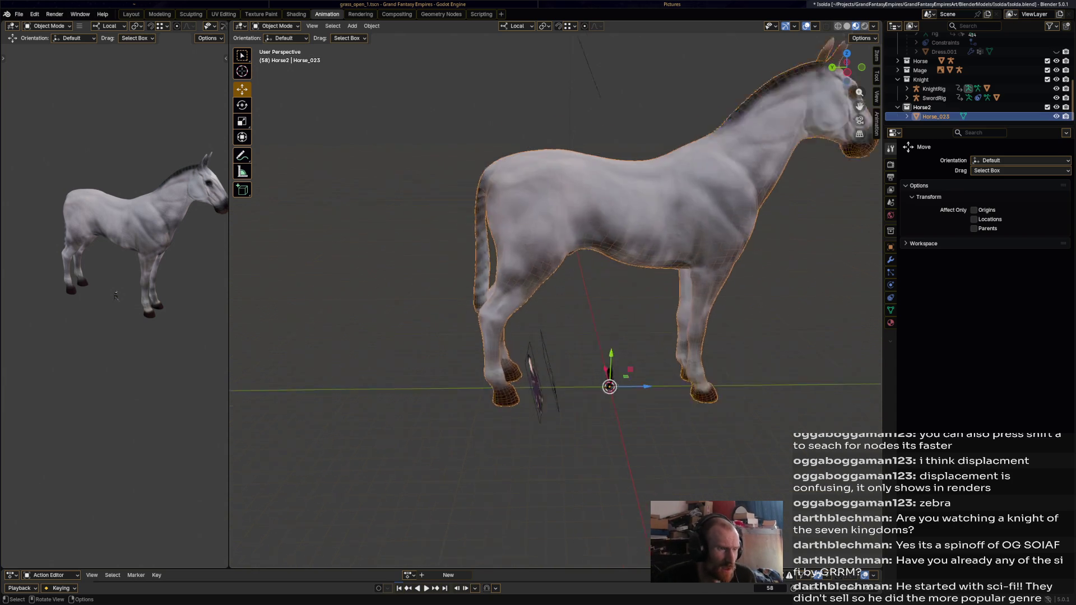
click(278, 25)
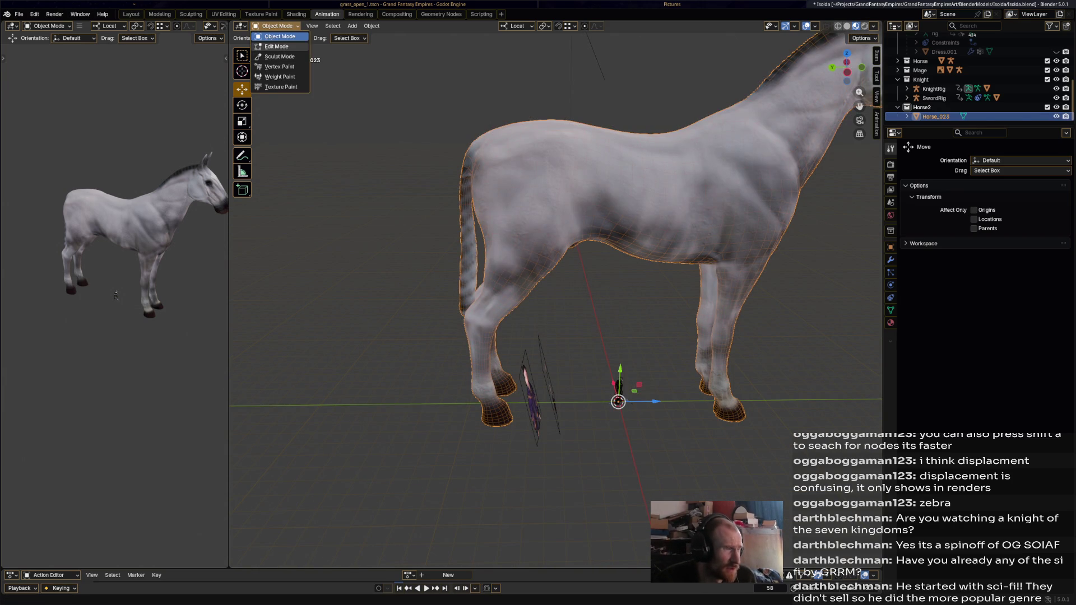
click(280, 55)
mouse_move(348, 132)
middle_down()
mouse_move(349, 93)
mouse_move(253, 308)
mouse_move(263, 318)
middle_up()
- Put Horse_023 into Edit Mode and orbit around to a rear three-quarter view of the tail
click(278, 26)
click(279, 46)
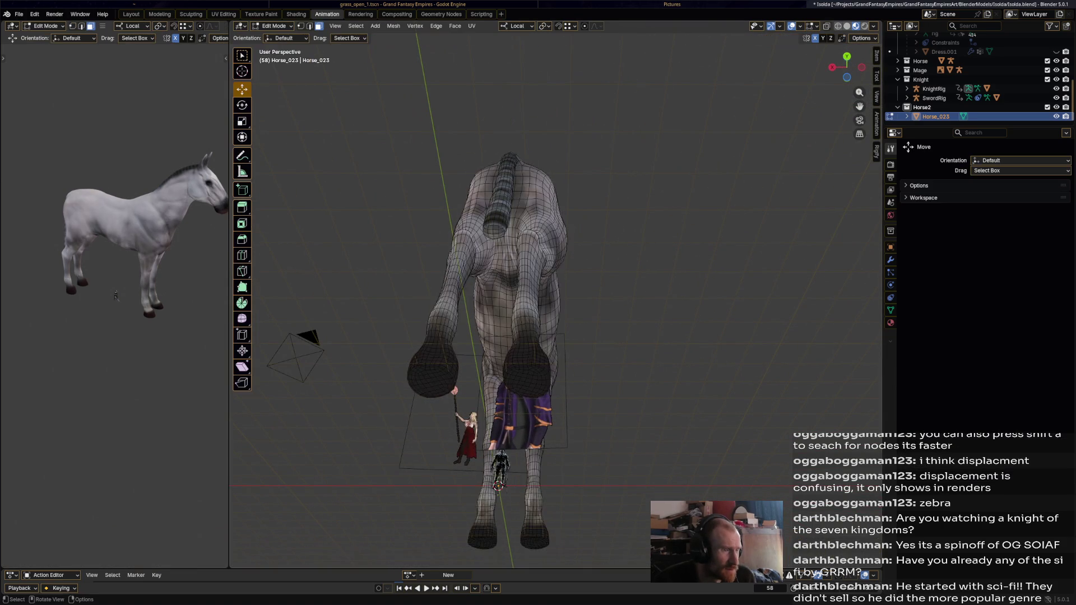
middle_drag(556, 303, 470, 311)
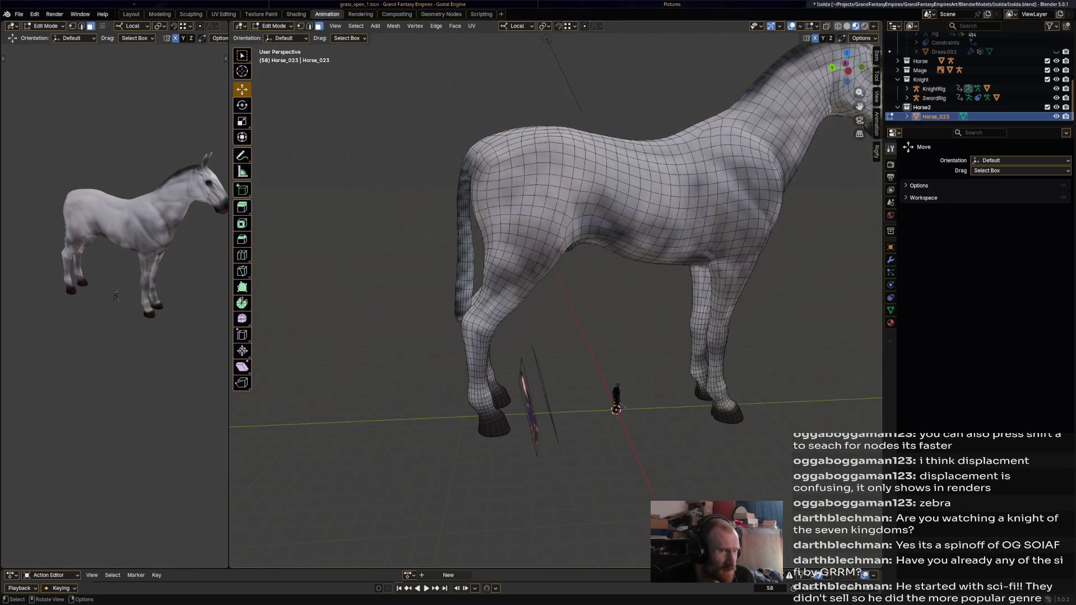
scroll(555, 252, down, 2)
scroll(556, 253, down, 1)
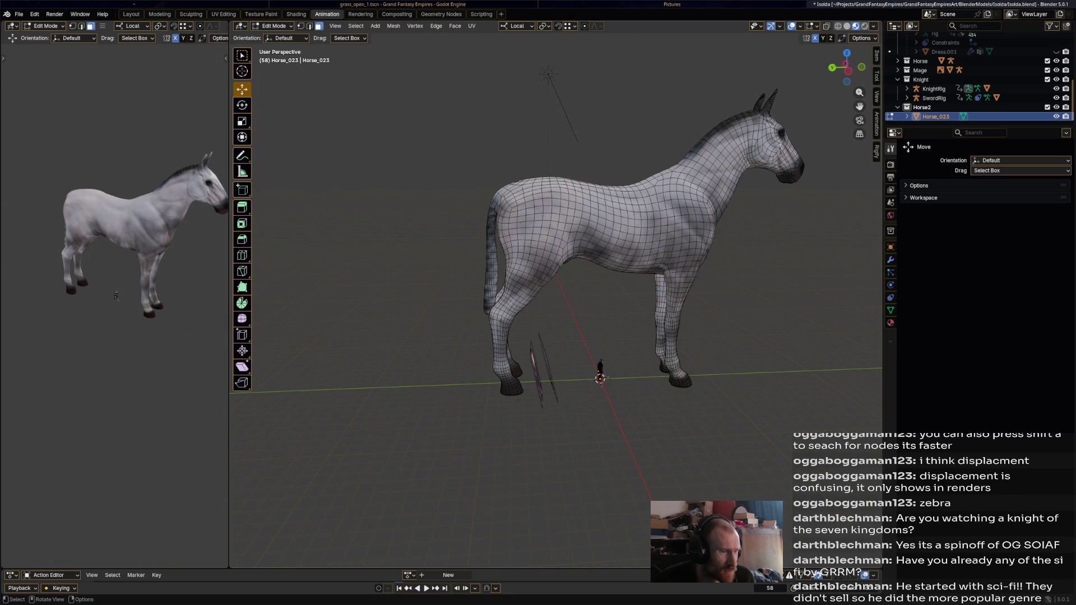
scroll(555, 303, up, 2)
middle_drag(555, 303, 404, 324)
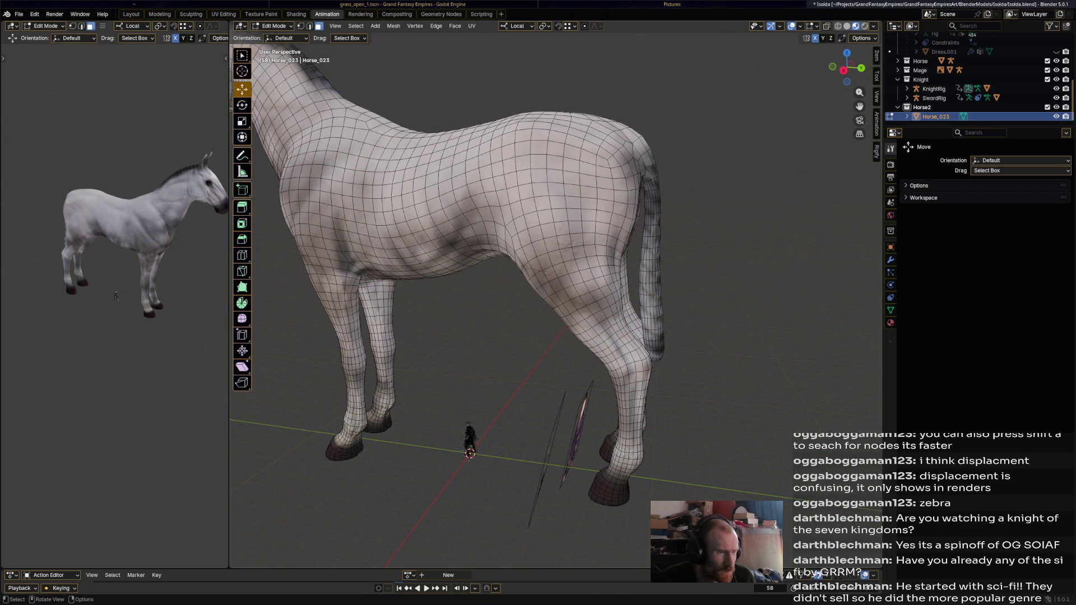
mouse_move(555, 303)
middle_down()
mouse_move(420, 305)
mouse_move(505, 252)
middle_up()
scroll(546, 295, down, 2)
- Select a tail vertex and grow the selection along the tail with Ctrl+Numpad Plus
ctrl+click(510, 211)
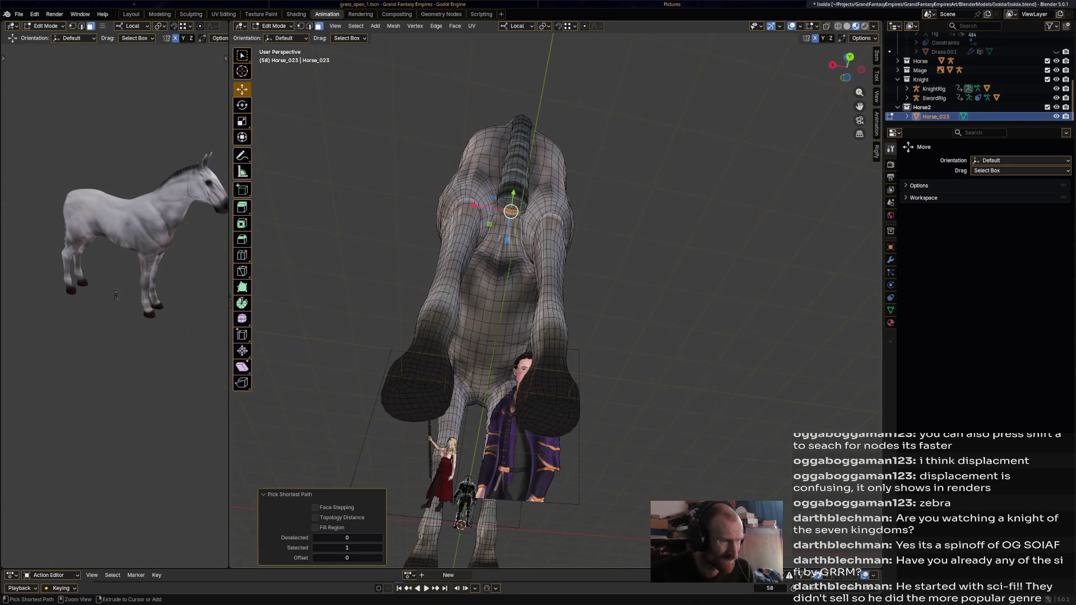
click(510, 211)
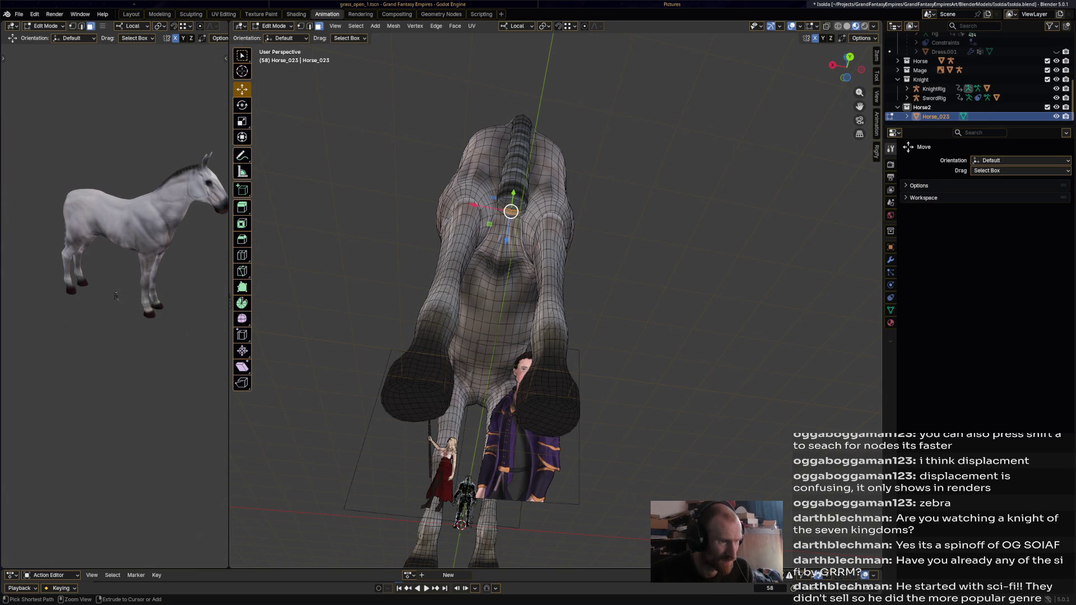
ctrl+middle_drag(555, 337, 554, 252)
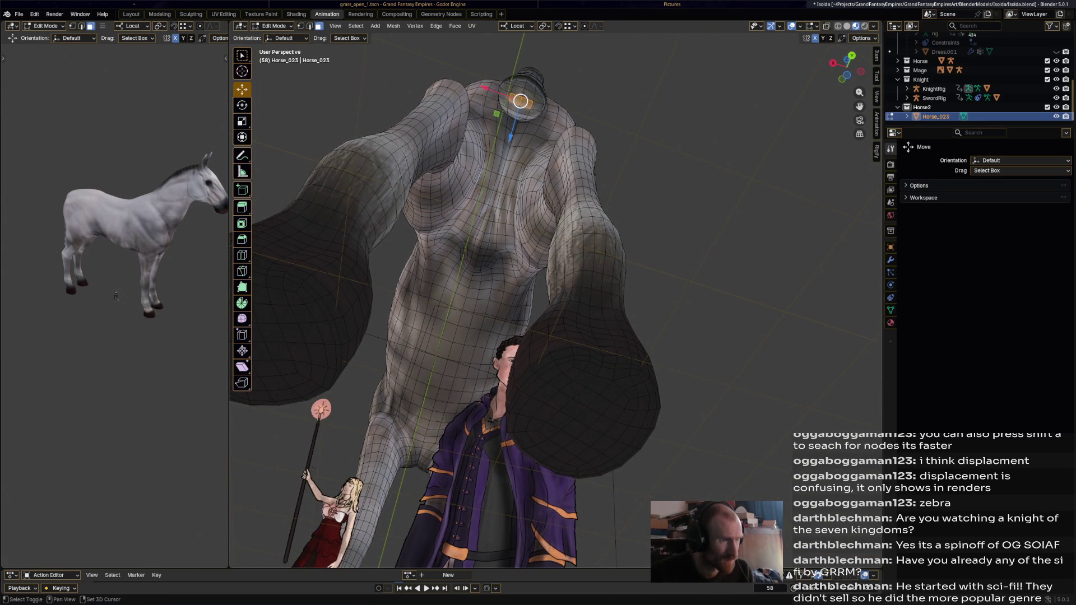
middle_drag(555, 336, 471, 320)
middle_drag(555, 336, 504, 320)
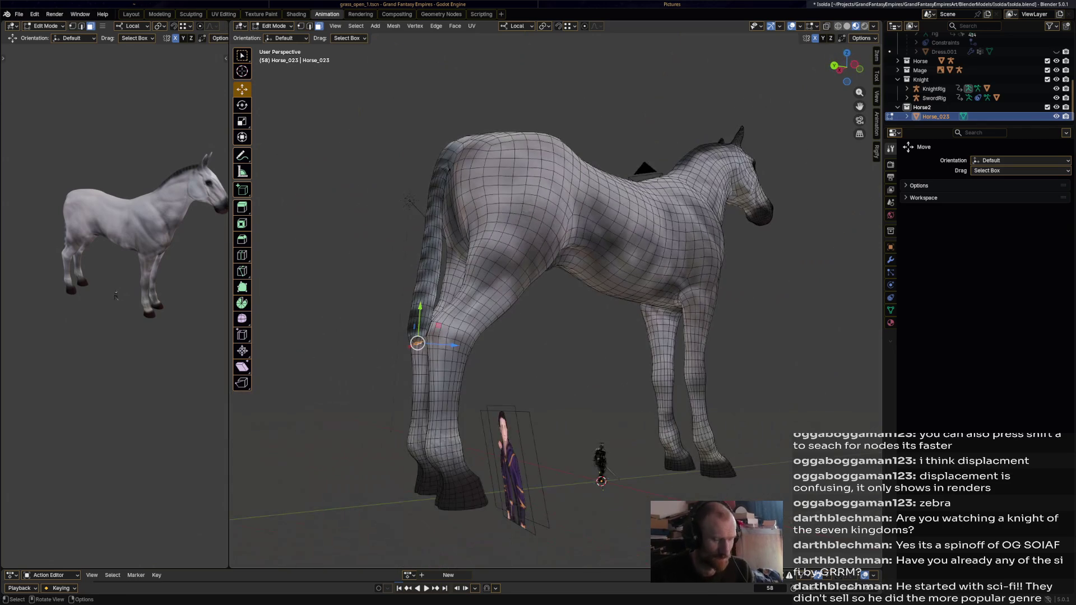
key(ctrl+KP_Add)
key(ctrl+KP_Add)
key(ctrl+KP_Add)
key(ctrl+KP_Add)
key(ctrl+KP_Add)
key(ctrl+KP_Add)
key(ctrl+KP_Add)
key(ctrl+KP_Add)
key(ctrl+KP_Add)
key(ctrl+KP_Add)
key(ctrl+KP_Add)
key(ctrl+KP_Add)
key(ctrl+KP_Add)
key(ctrl+KP_Add)
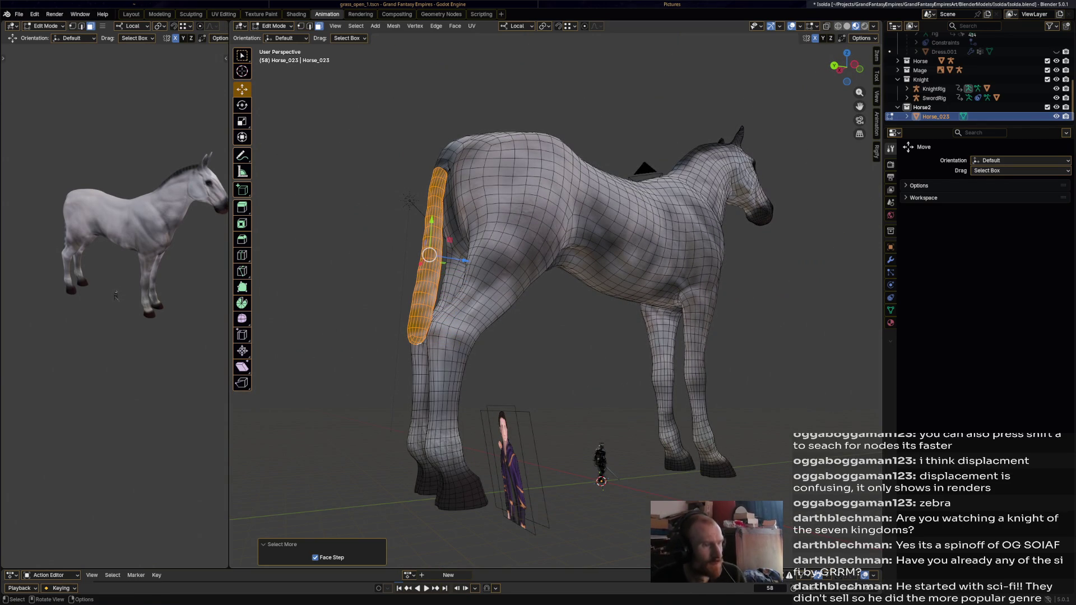
scroll(555, 286, up, 3)
- Move the selected tail strip off the hind leg and rotate it about 45 degrees outward
middle_drag(556, 287, 521, 286)
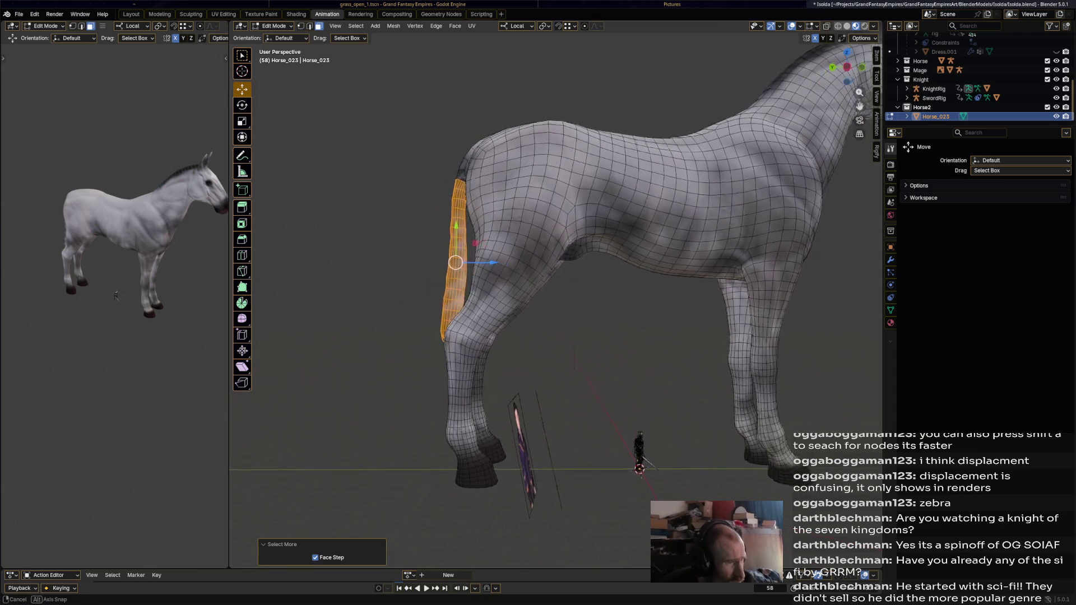
key(g)
key(Return)
key(r)
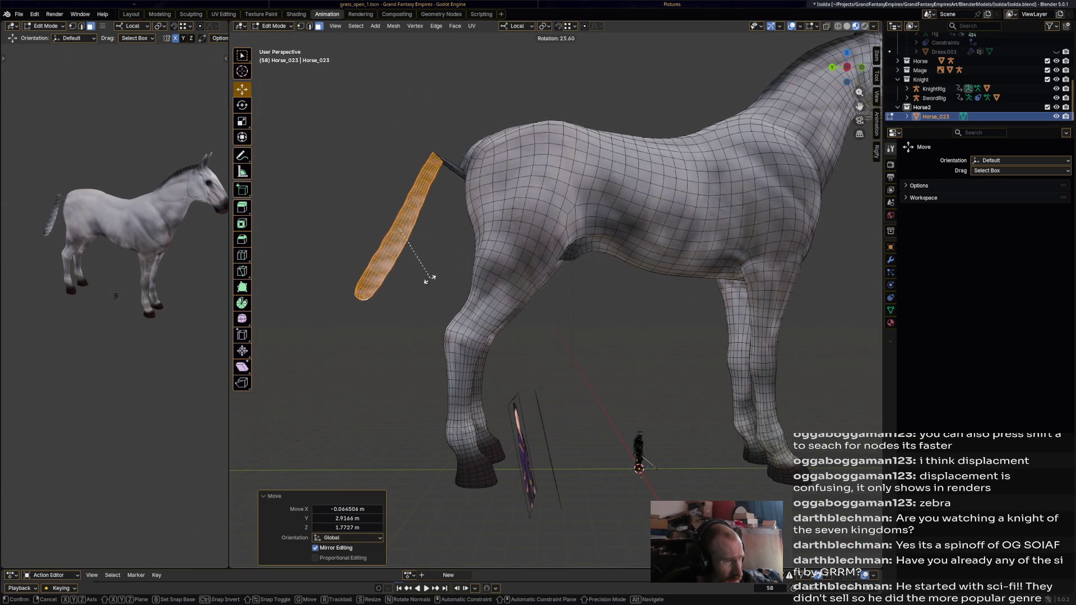
key(Return)
key(g)
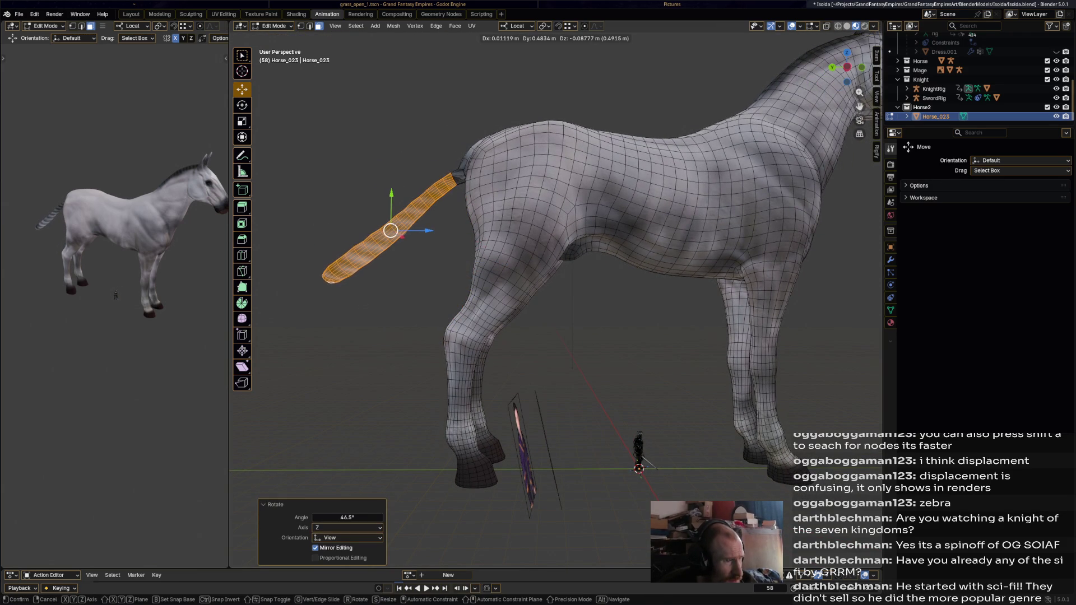
key(Return)
- Move and rotate the tail strip again until it angles out behind the rump, then enable edge selection
middle_drag(555, 286, 521, 285)
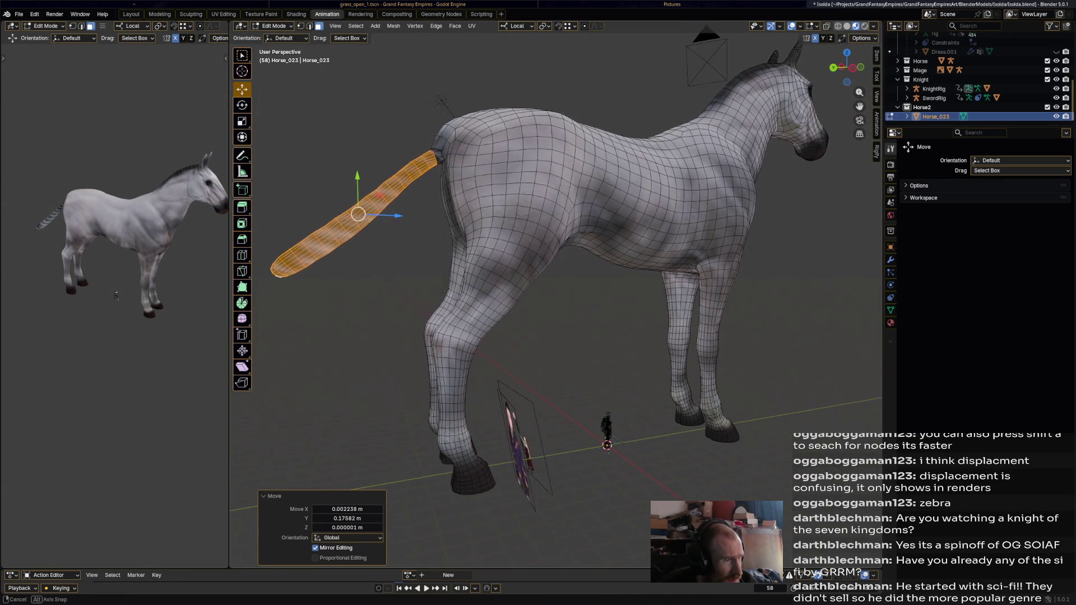
key(g)
key(Return)
key(r)
key(Return)
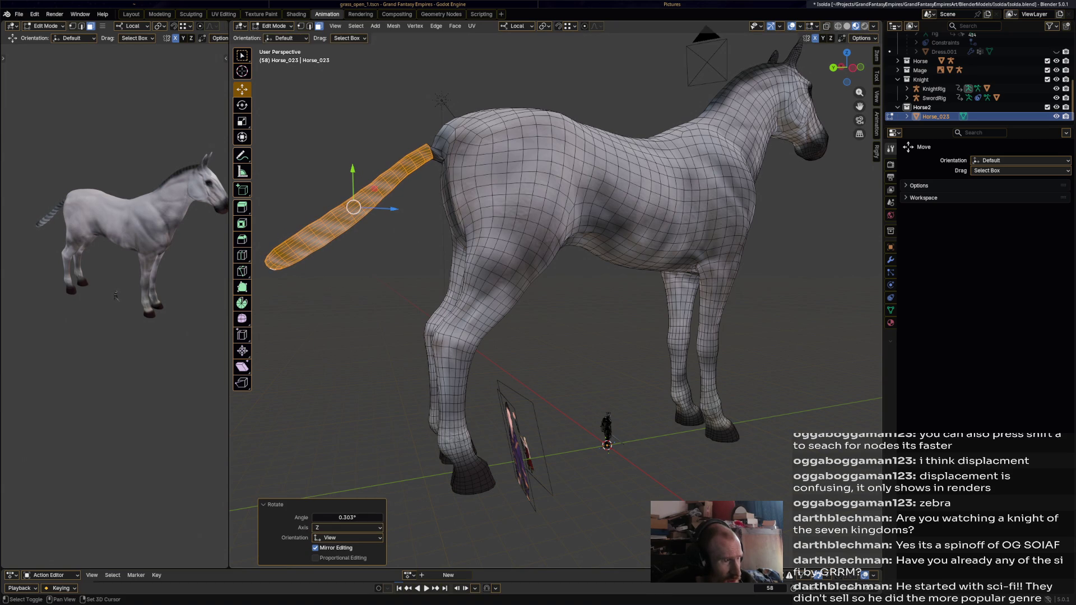
scroll(454, 168, up, 2)
scroll(454, 169, up, 2)
mouse_move(555, 302)
middle_down()
mouse_move(504, 303)
mouse_move(521, 295)
middle_up()
scroll(556, 303, up, 2)
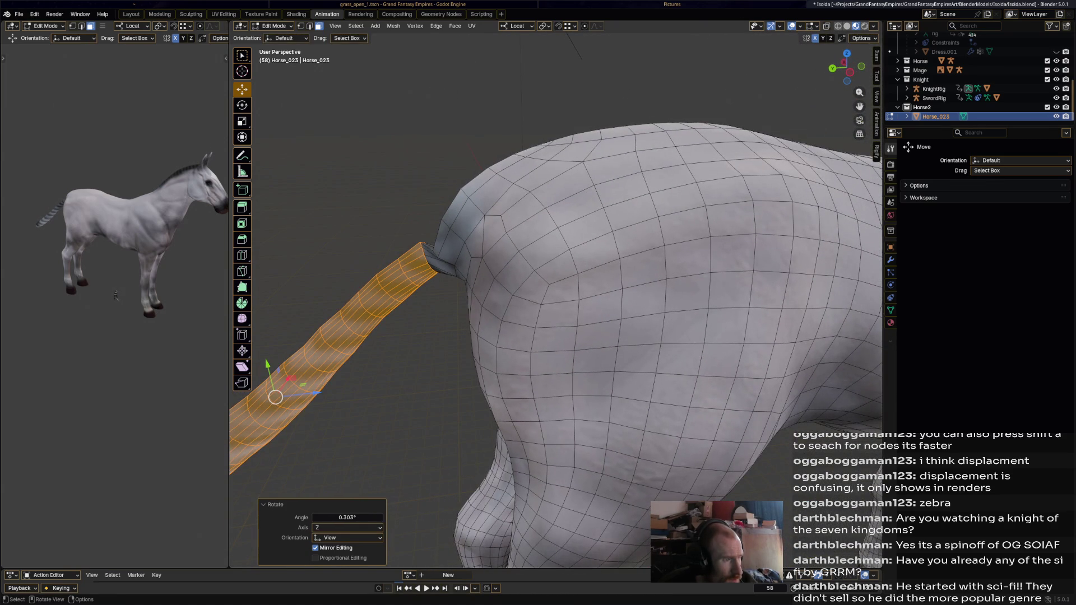
shift+click(310, 25)
- Select the shortest path at the tail base and pull its vertex up into place
mouse_move(555, 302)
middle_down()
mouse_move(505, 260)
mouse_move(497, 289)
mouse_move(471, 287)
middle_up()
click(420, 282)
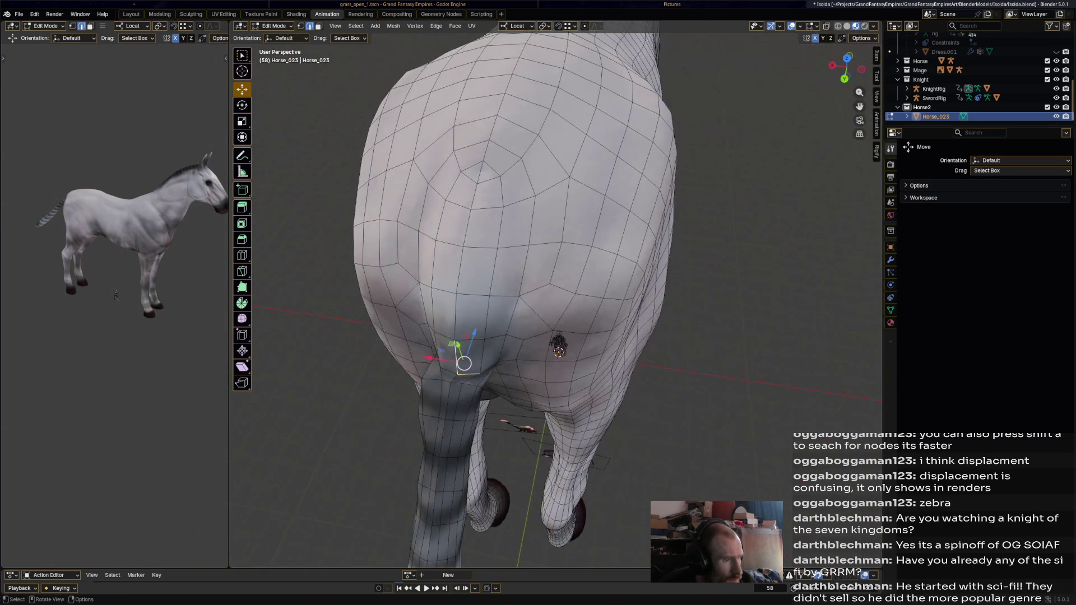
ctrl+click(454, 359)
middle_drag(454, 360, 526, 120)
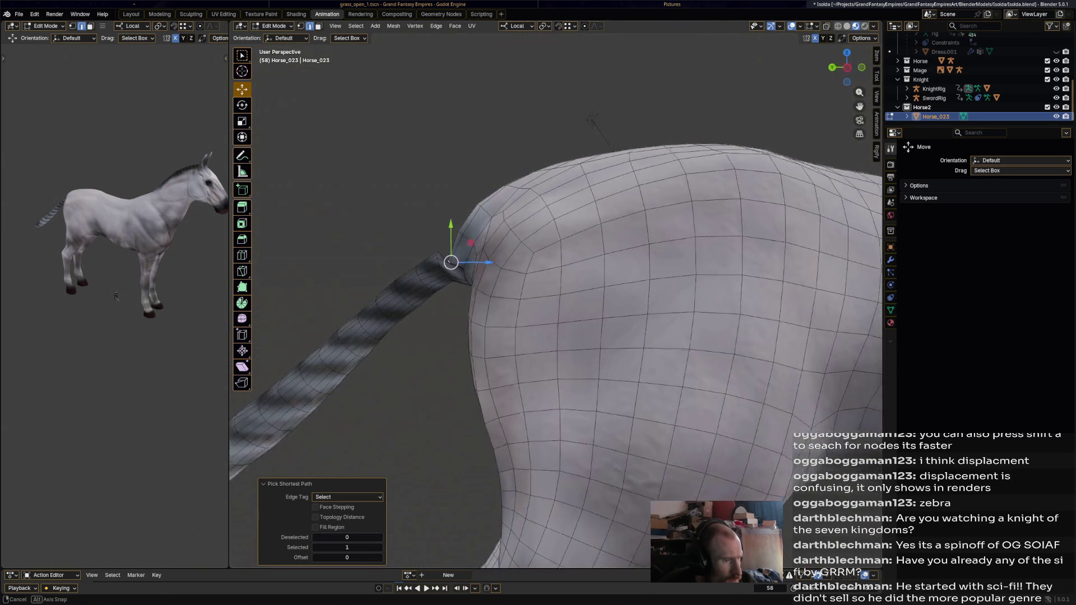
drag(439, 260, 433, 246)
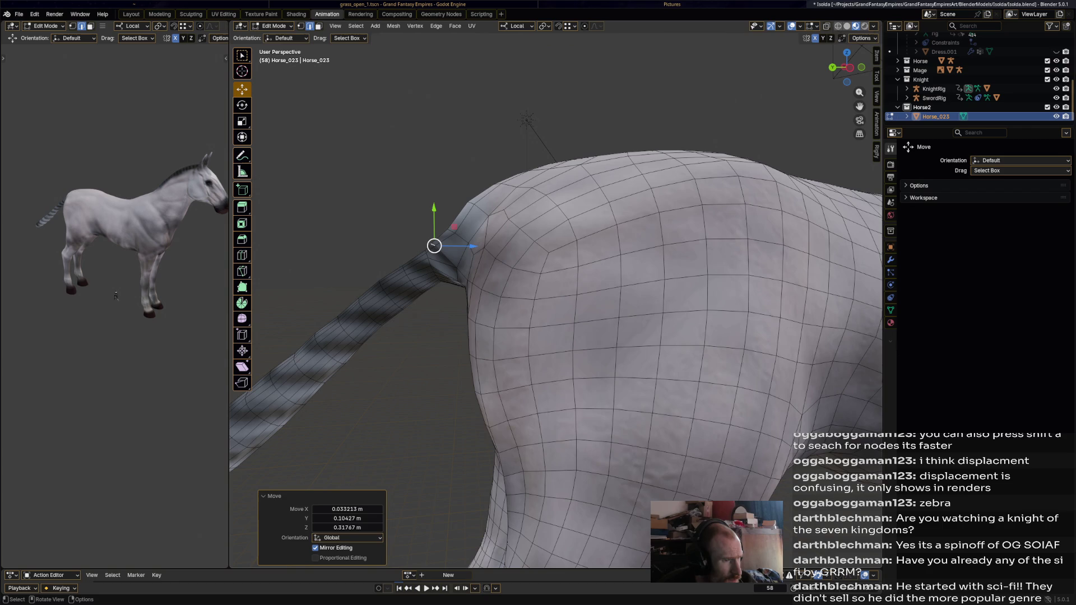
key(1)
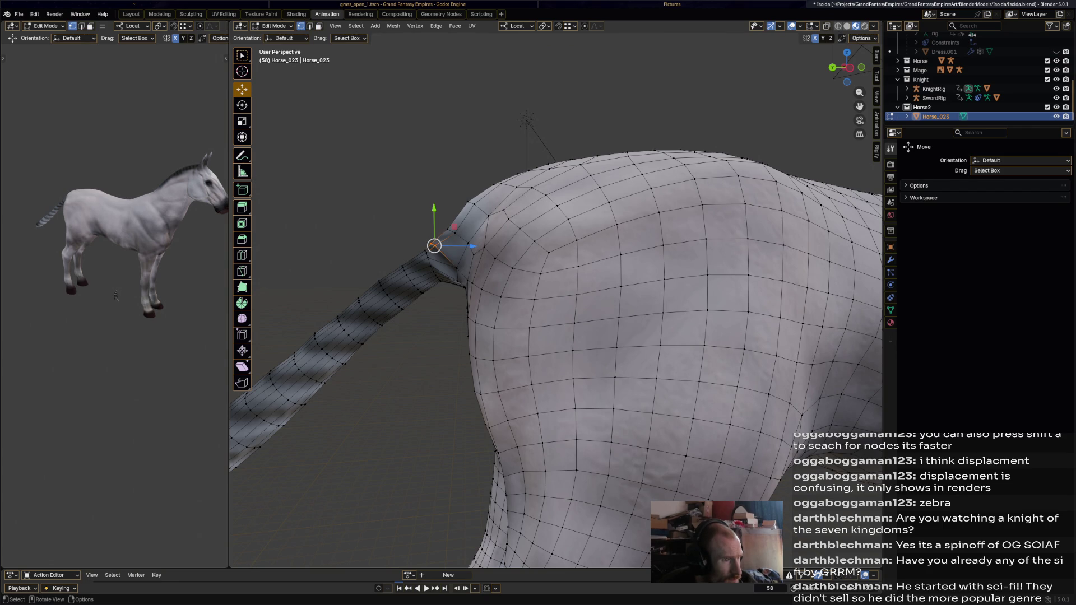
drag(434, 246, 444, 253)
- Add more tail-base vertices to the selection and shift them sideways, checking from several angles
mouse_move(444, 252)
middle_down()
mouse_move(574, 271)
mouse_move(510, 344)
middle_up()
click(510, 343)
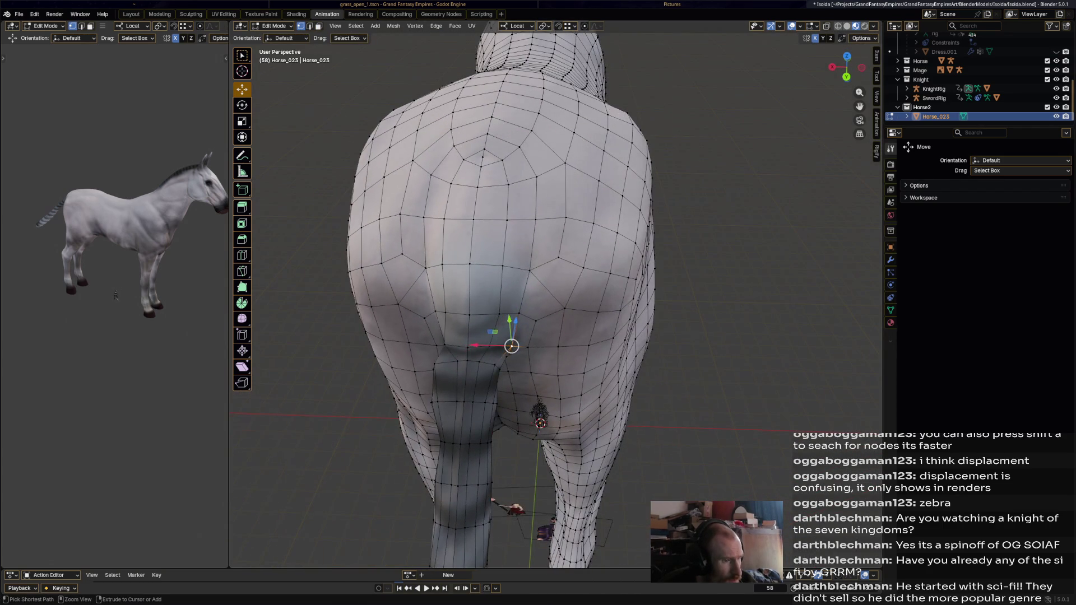
ctrl+click(445, 347)
drag(467, 345, 507, 344)
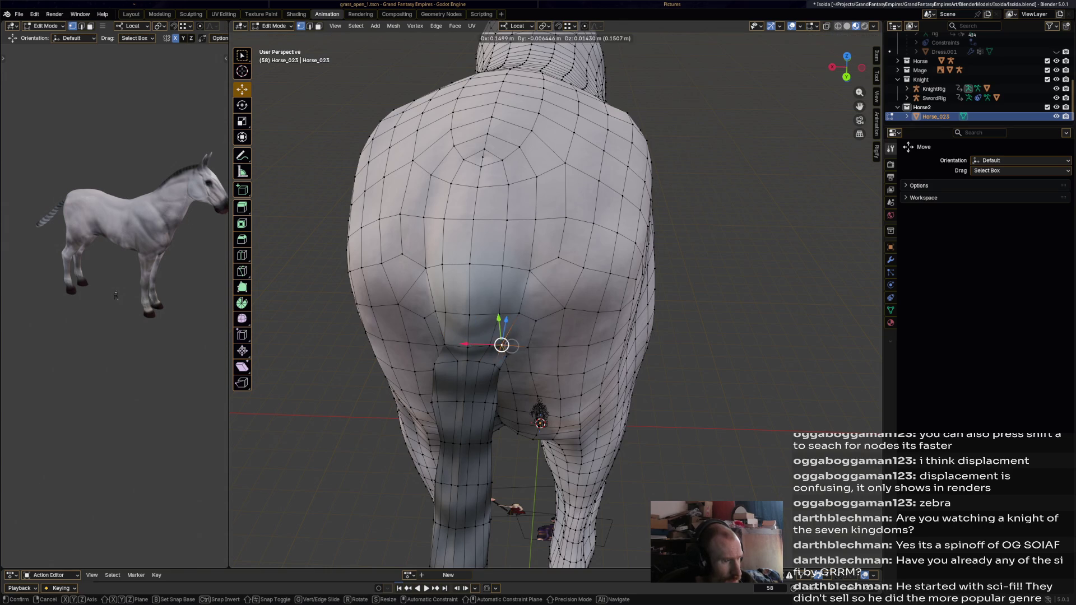
middle_drag(507, 345, 548, 348)
drag(548, 348, 542, 354)
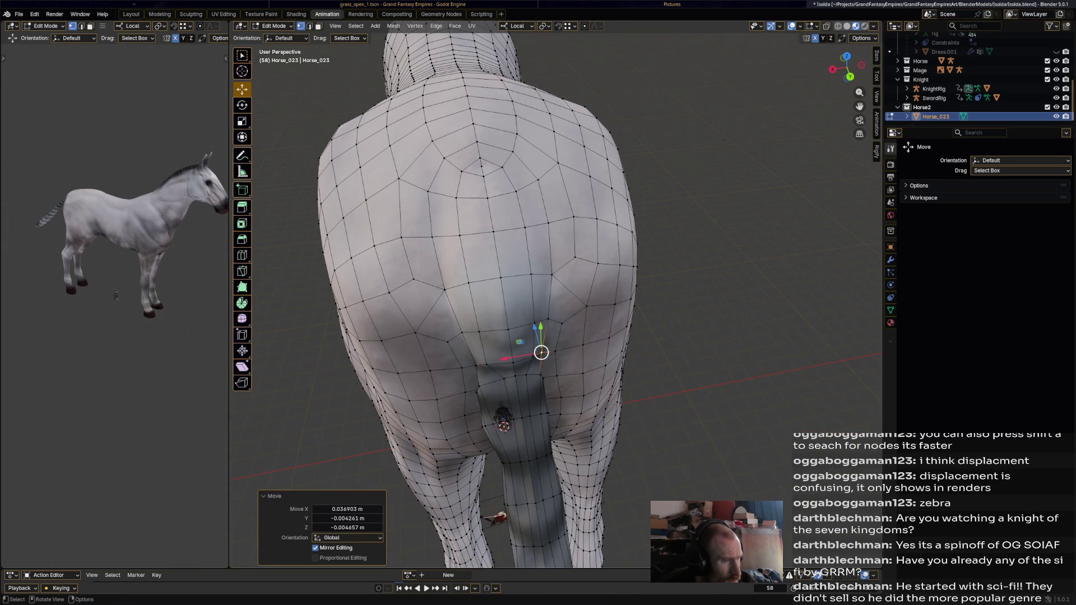
mouse_move(555, 311)
middle_down()
mouse_move(555, 278)
mouse_move(605, 277)
mouse_move(606, 243)
mouse_move(589, 219)
mouse_move(588, 152)
mouse_move(563, 118)
middle_up()
mouse_move(486, 321)
middle_down()
mouse_move(476, 322)
mouse_move(493, 289)
mouse_move(500, 321)
mouse_move(543, 334)
middle_up()
- Undo a stray vertex move, select the whole horse mesh and save the file
key(g)
click(536, 335)
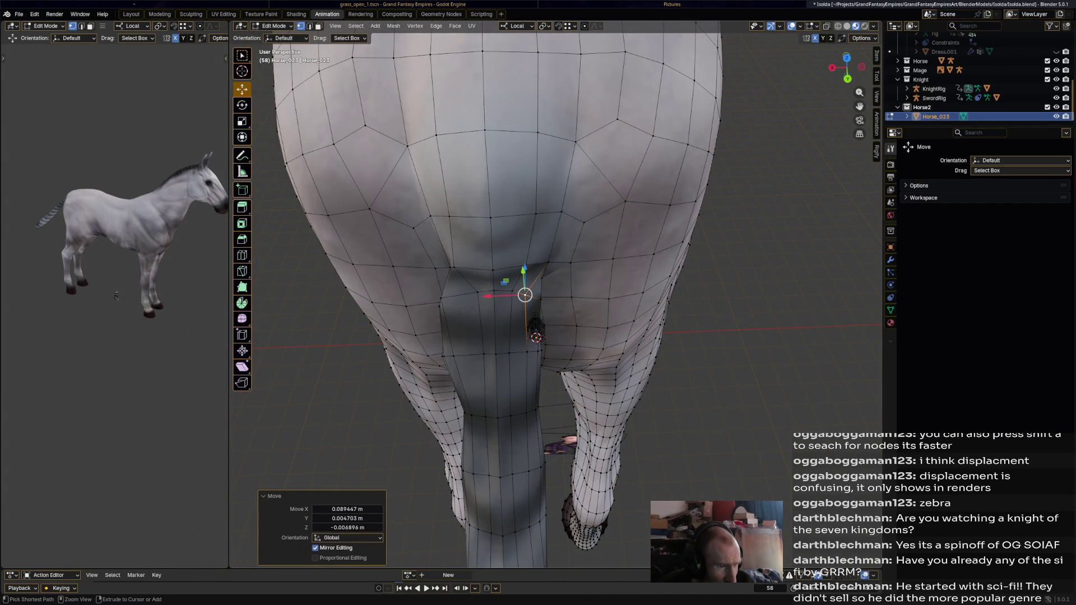
key(ctrl+z)
key(a)
key(ctrl+s)
click(394, 25)
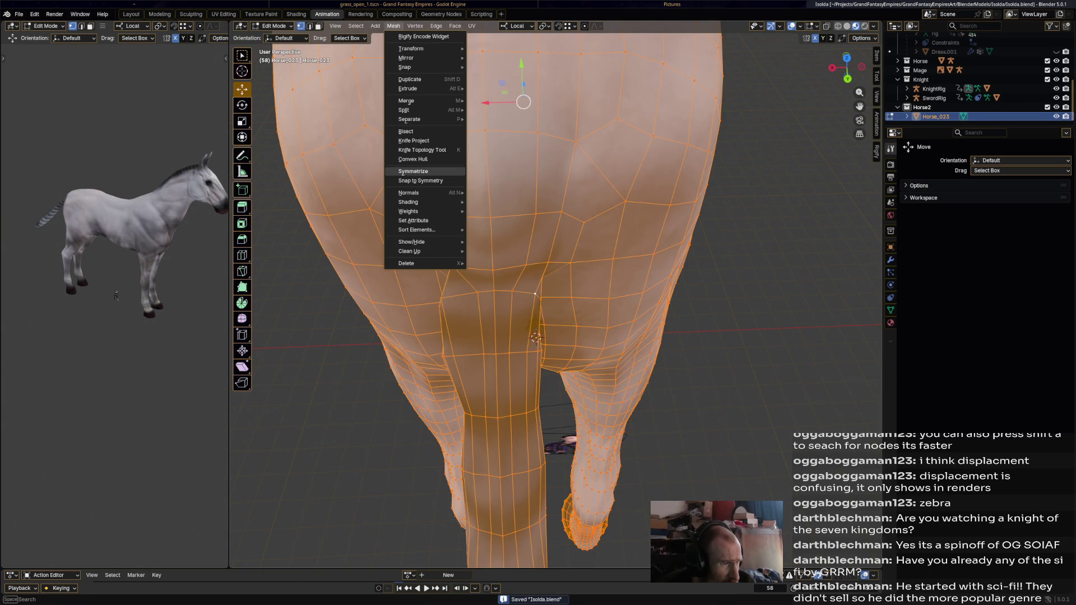
- Symmetrize the horse mesh and nudge a vertex at the tail junction
click(413, 172)
scroll(535, 336, down, 1)
scroll(536, 337, up, 2)
click(547, 336)
click(543, 298)
scroll(529, 303, up, 2)
drag(529, 303, 540, 300)
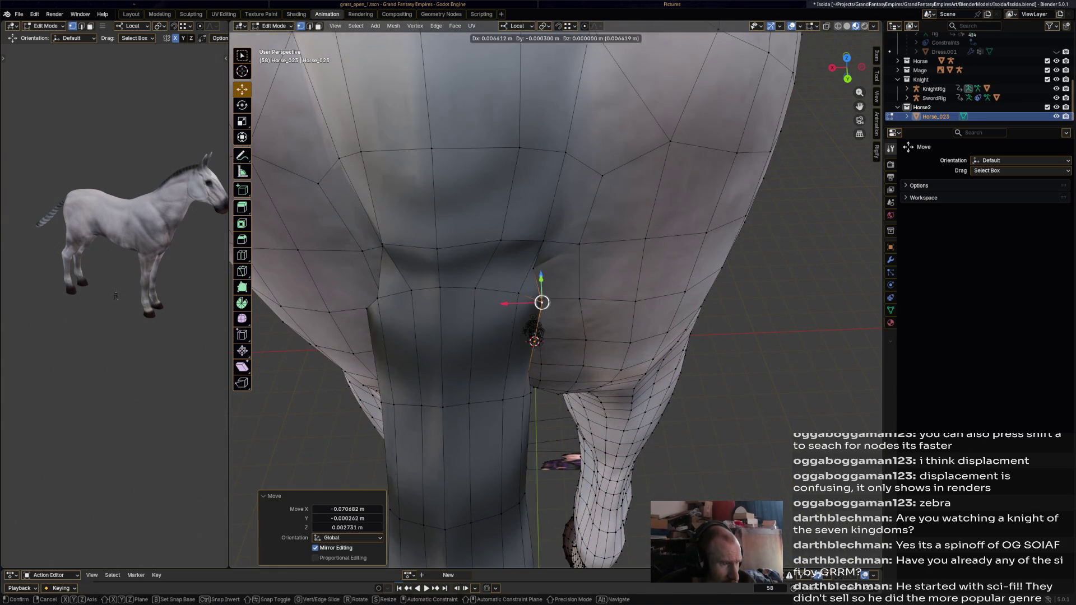
mouse_move(531, 300)
middle_down()
mouse_move(509, 287)
mouse_move(468, 209)
middle_up()
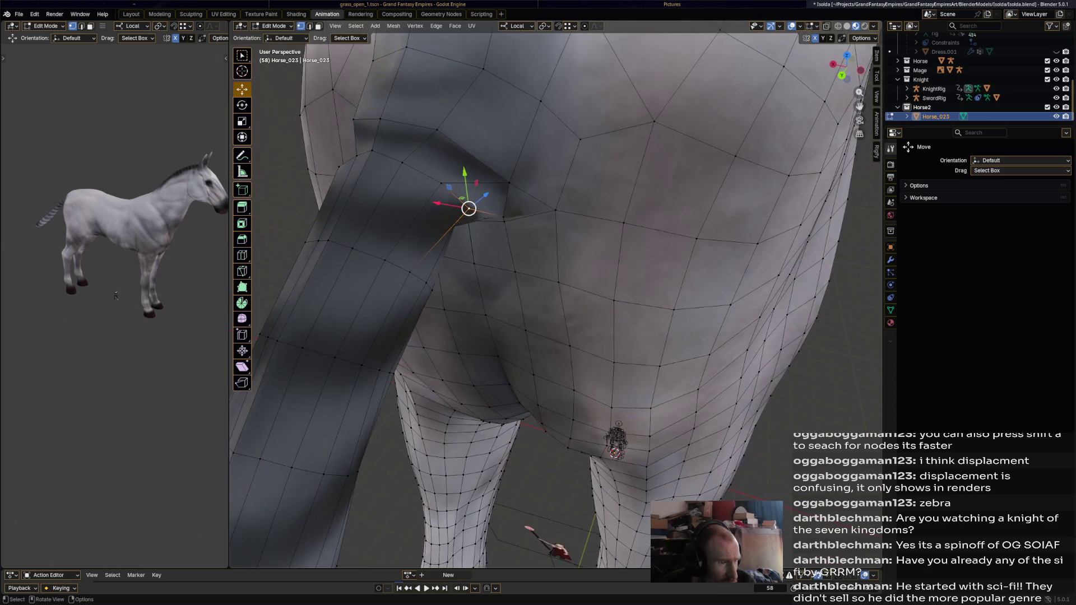
- Pull further junction vertices into a cleaner shape, then select the whole connected mesh
mouse_move(469, 209)
mouse_down()
mouse_move(449, 201)
mouse_move(459, 221)
mouse_up()
click(457, 219)
mouse_move(459, 221)
middle_down()
mouse_move(500, 126)
mouse_move(485, 174)
middle_up()
scroll(499, 143, up, 3)
scroll(499, 144, down, 3)
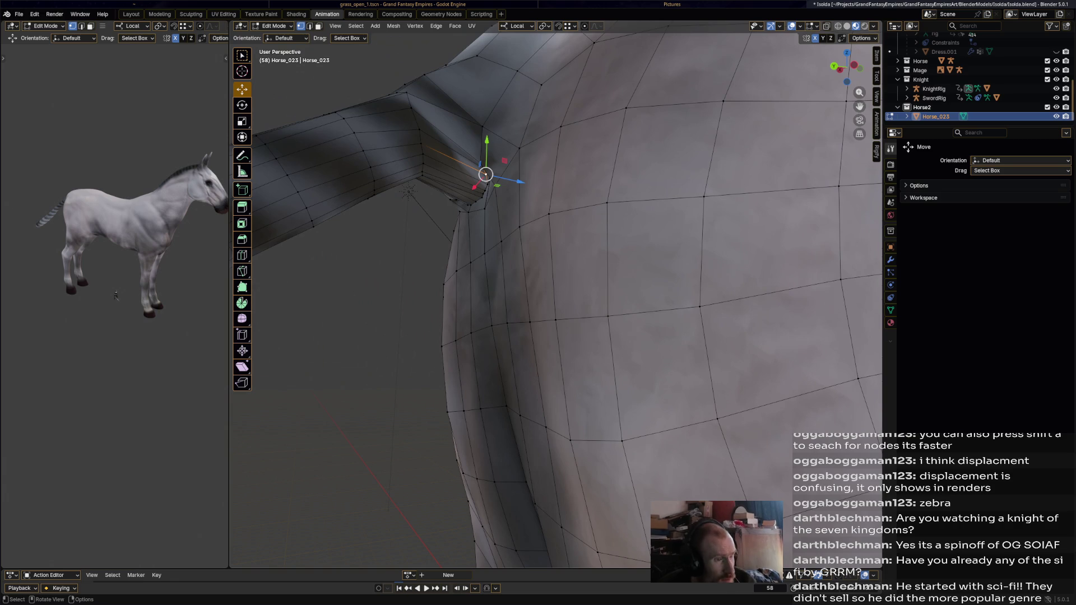
key(l)
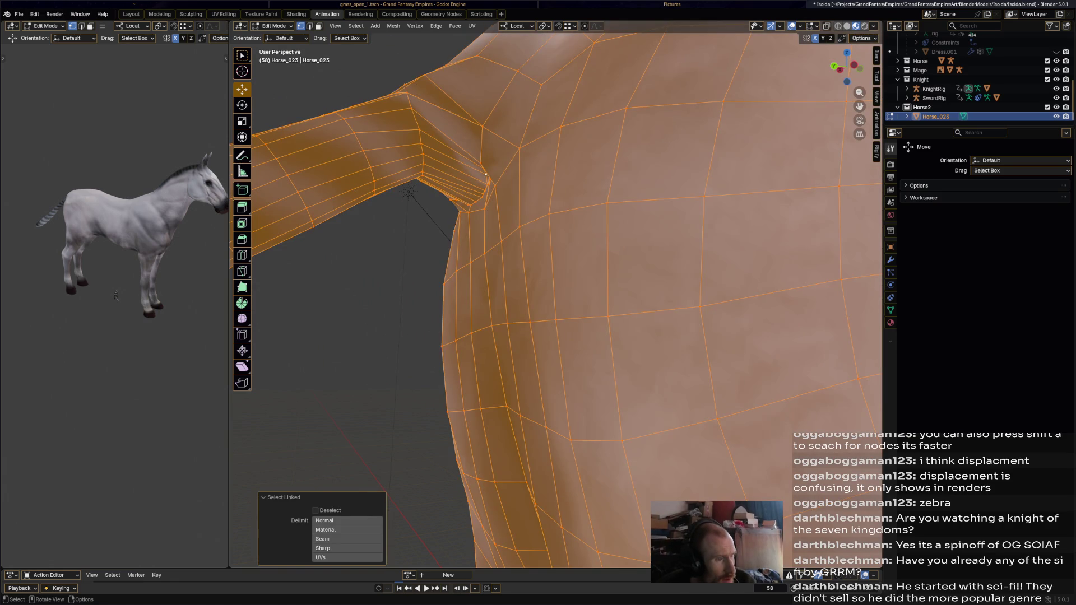
- Select the shortest edge path along the crease under the tail and raise that loop upward
key(alt+a)
mouse_move(485, 174)
middle_down()
mouse_move(500, 235)
mouse_move(512, 228)
mouse_move(521, 243)
mouse_move(504, 235)
middle_up()
scroll(555, 294, up, 3)
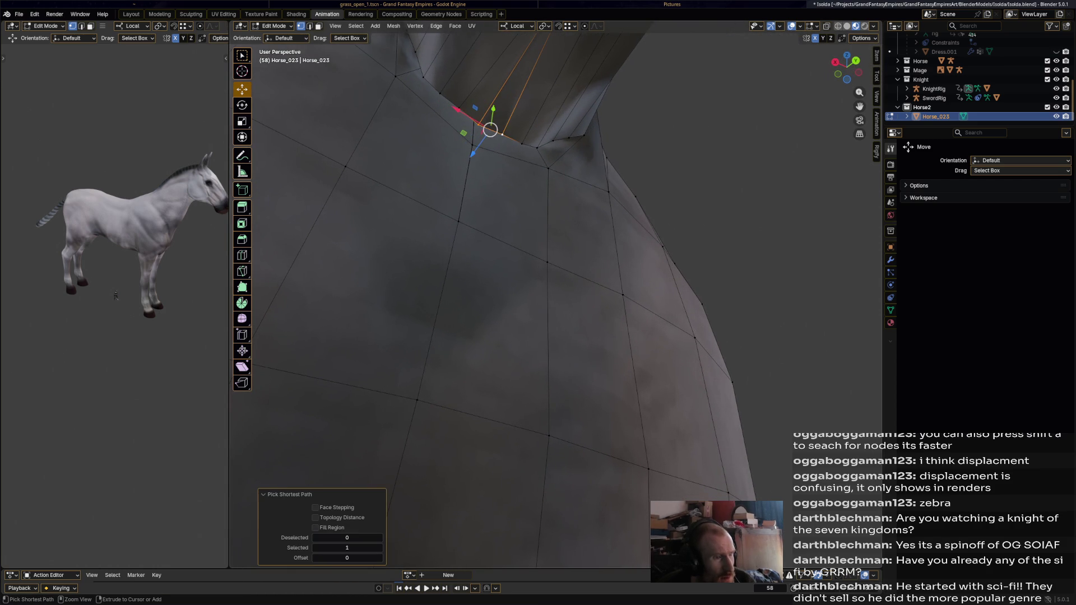
click(584, 135)
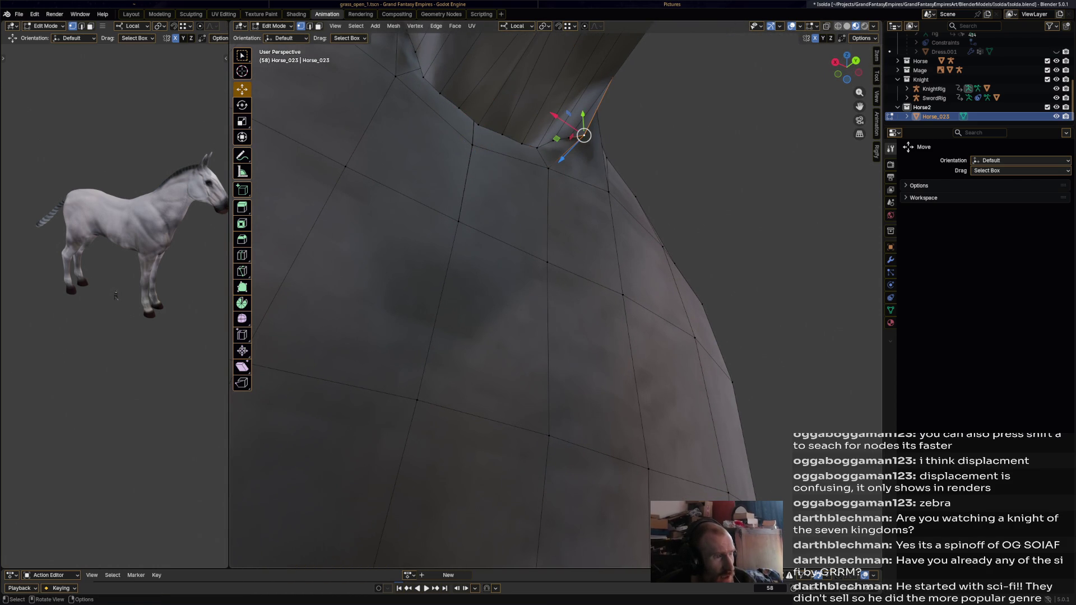
middle_drag(539, 253, 521, 277)
ctrl+click(659, 225)
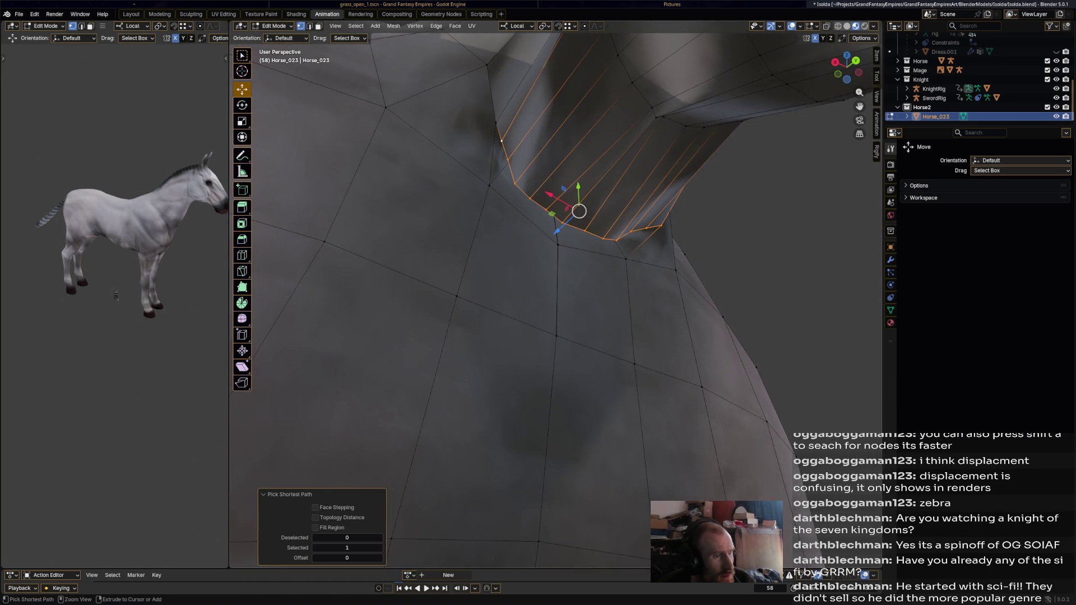
mouse_move(579, 211)
mouse_down()
mouse_move(581, 166)
mouse_move(592, 168)
mouse_up()
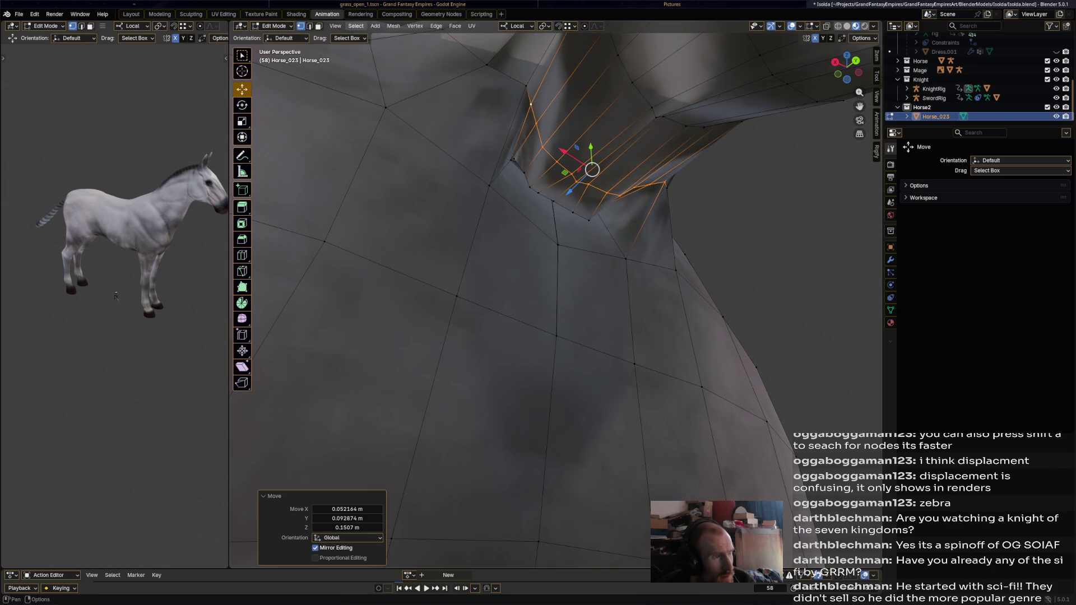
- Switch the horse from Edit Mode to Sculpt Mode
click(275, 26)
click(279, 57)
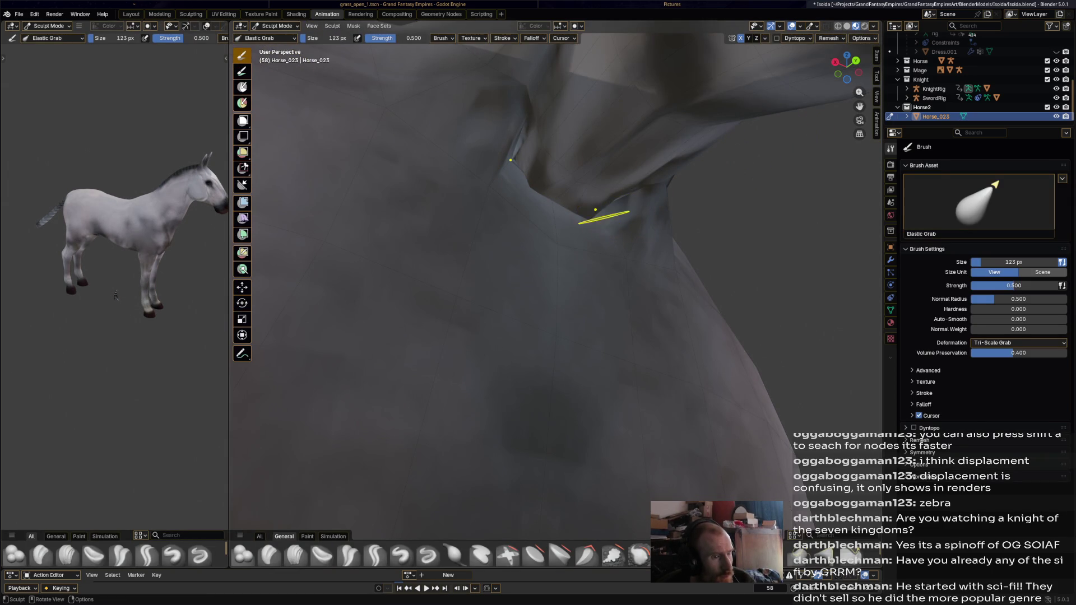
- Smooth the crease under the tail with the Smooth brush
shift+middle_drag(596, 210, 595, 211)
key(shift)
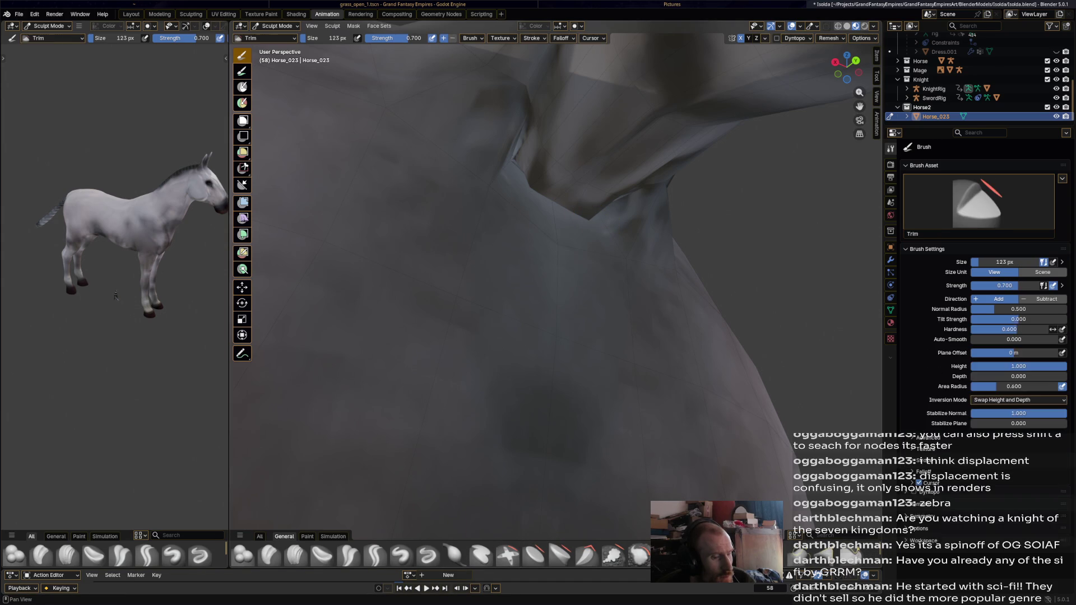
shift+drag(598, 201, 589, 180)
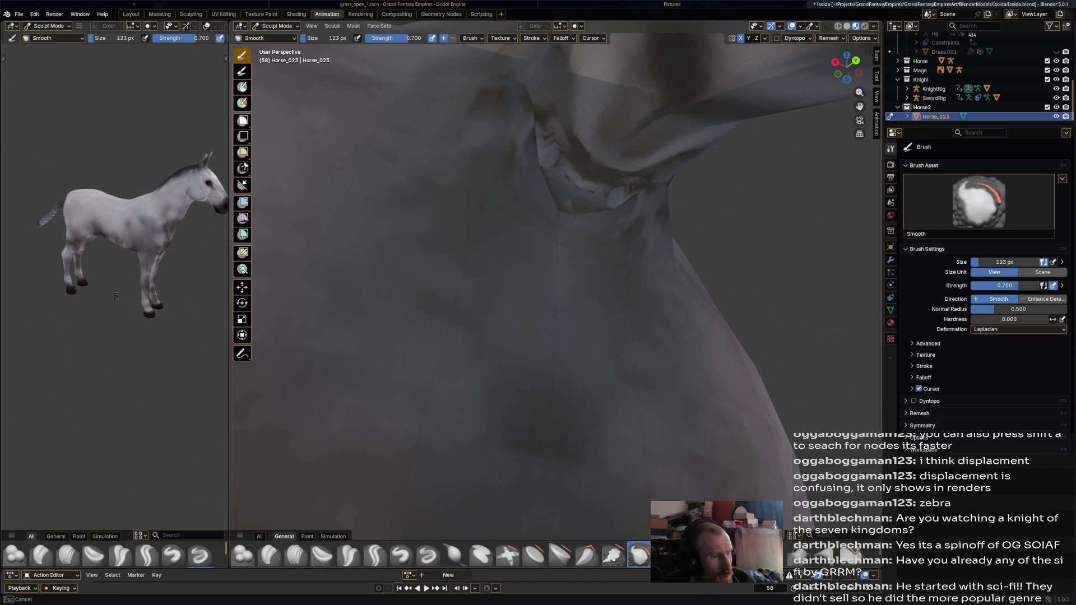
shift+drag(588, 181, 580, 176)
middle_drag(580, 177, 533, 211)
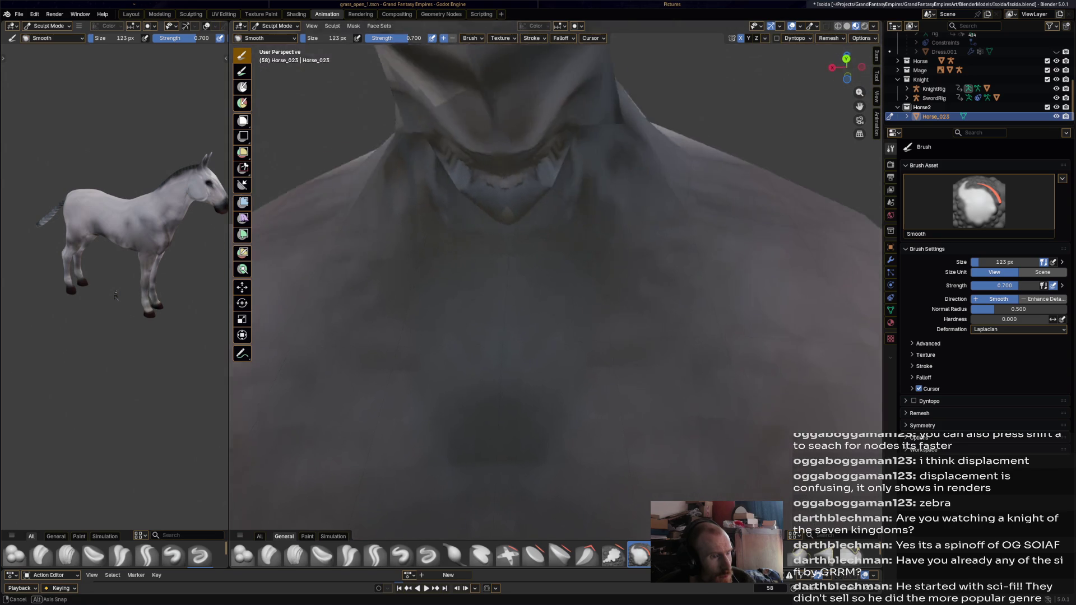
middle_drag(493, 121, 507, 153)
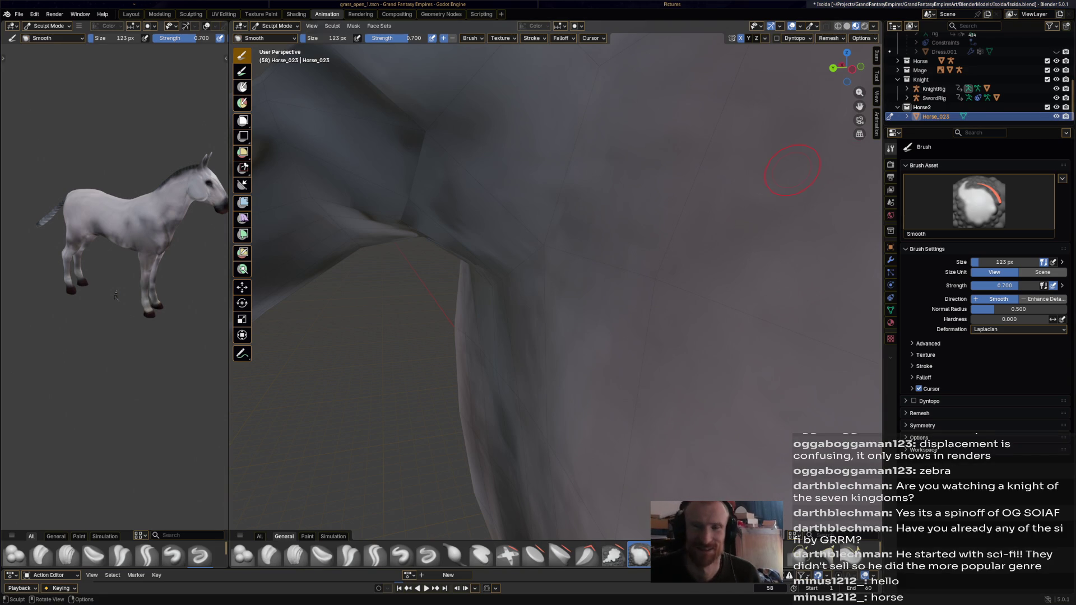
- Smooth the fold beside the tail as well and save the file
mouse_move(445, 133)
mouse_down()
mouse_move(419, 140)
mouse_move(404, 116)
mouse_up()
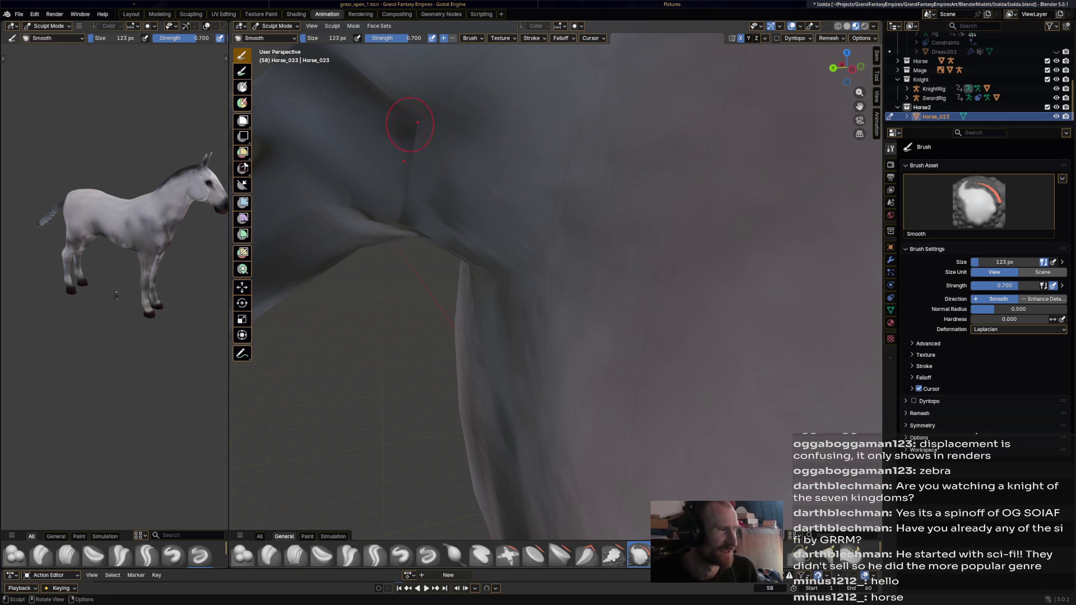
mouse_move(413, 222)
middle_down()
mouse_move(471, 252)
mouse_move(493, 198)
mouse_move(419, 216)
mouse_move(454, 202)
mouse_move(633, 293)
mouse_move(615, 244)
mouse_move(581, 278)
mouse_move(302, 110)
middle_up()
key(ctrl+s)
click(273, 26)
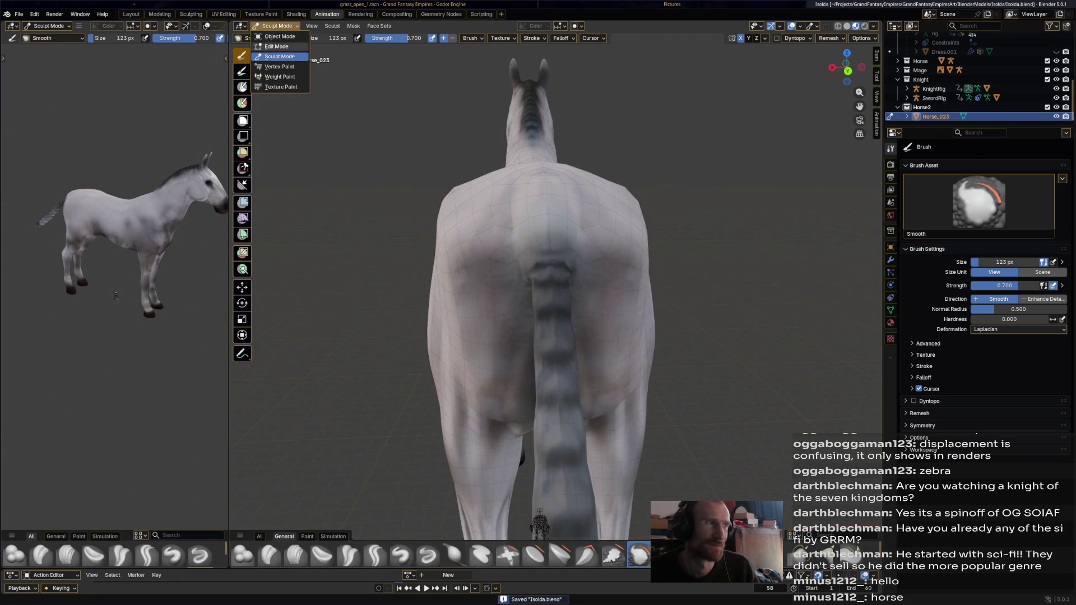
- Back in Edit Mode, symmetrize the entire horse mesh, deselect it and save the file
click(278, 47)
key(a)
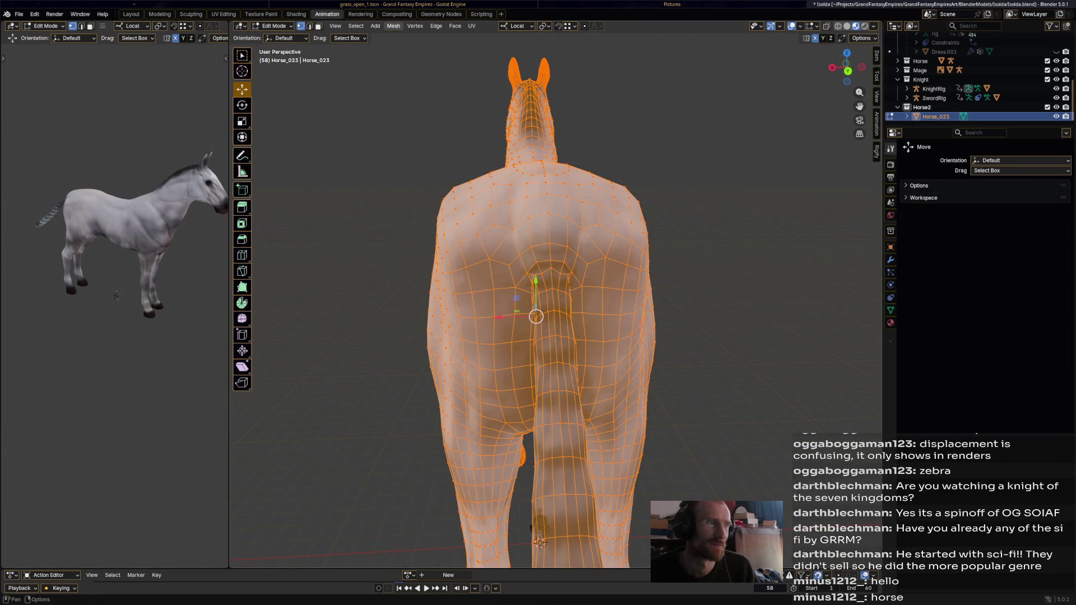
click(394, 25)
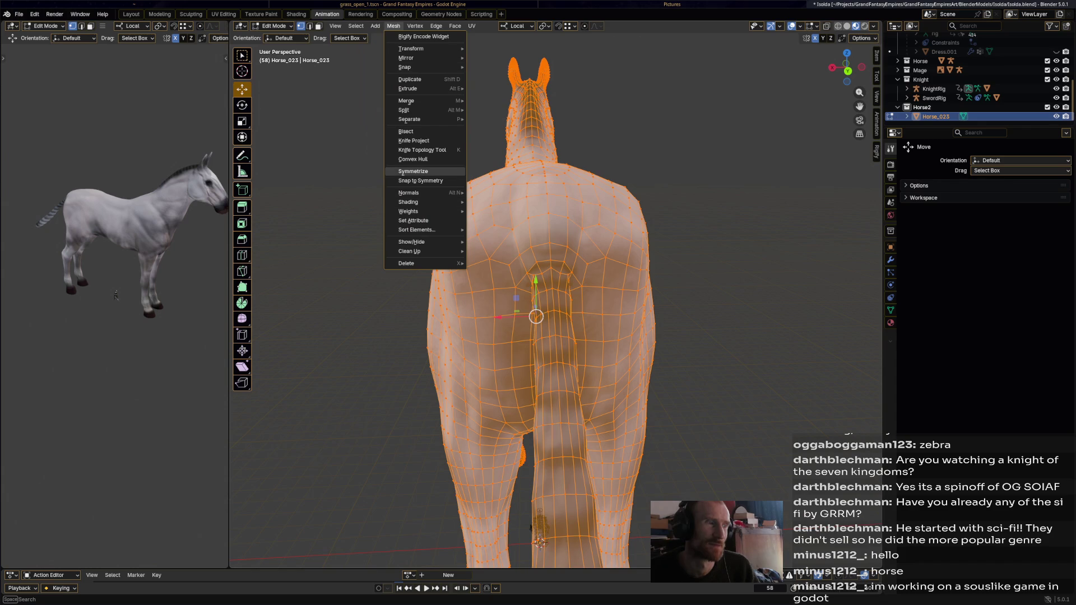
click(413, 171)
key(alt+a)
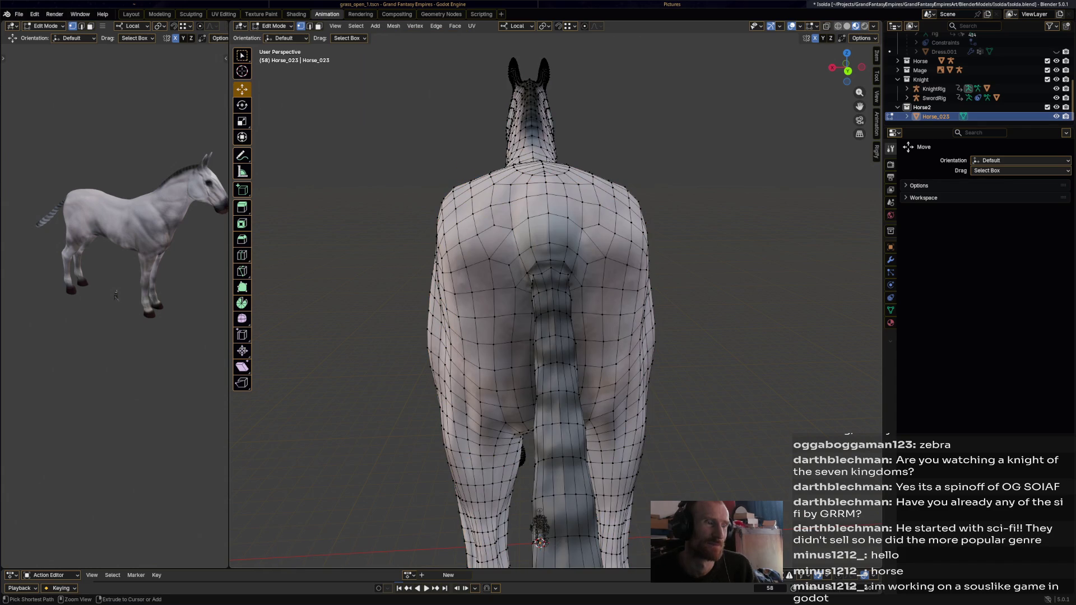
key(ctrl+s)
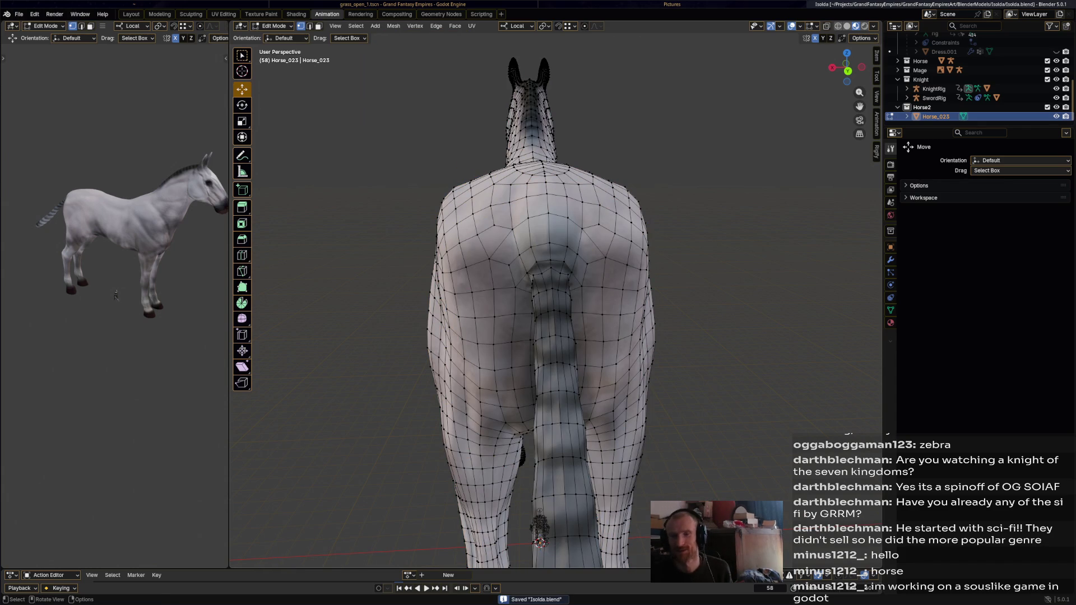
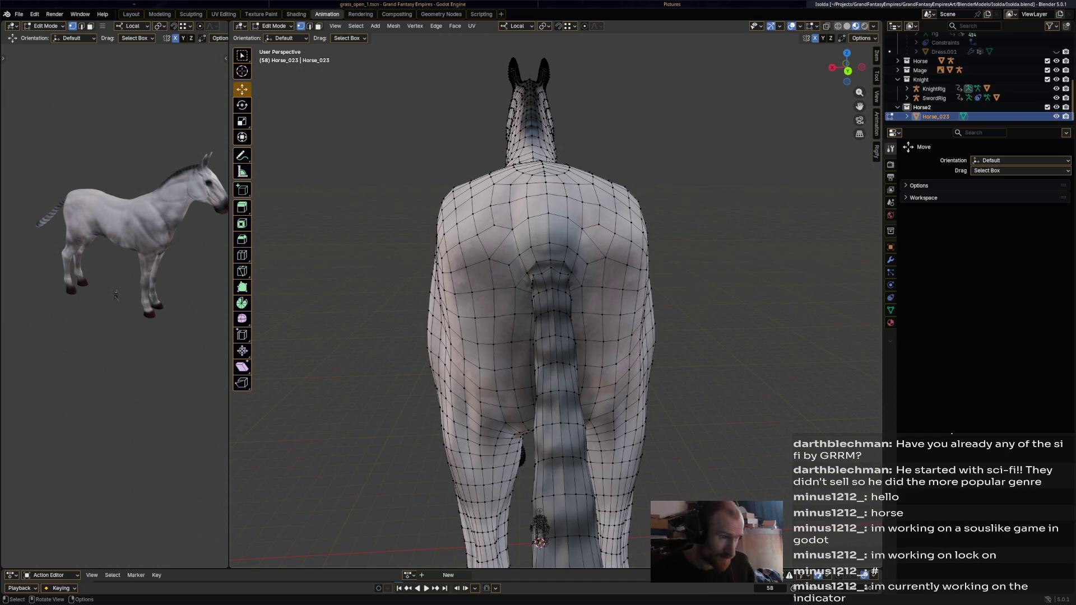
scroll(556, 311, up, 3)
- Save Isolda.blend while orbiting the horse, then return from Edit Mode to Object Mode
middle_drag(555, 311, 471, 319)
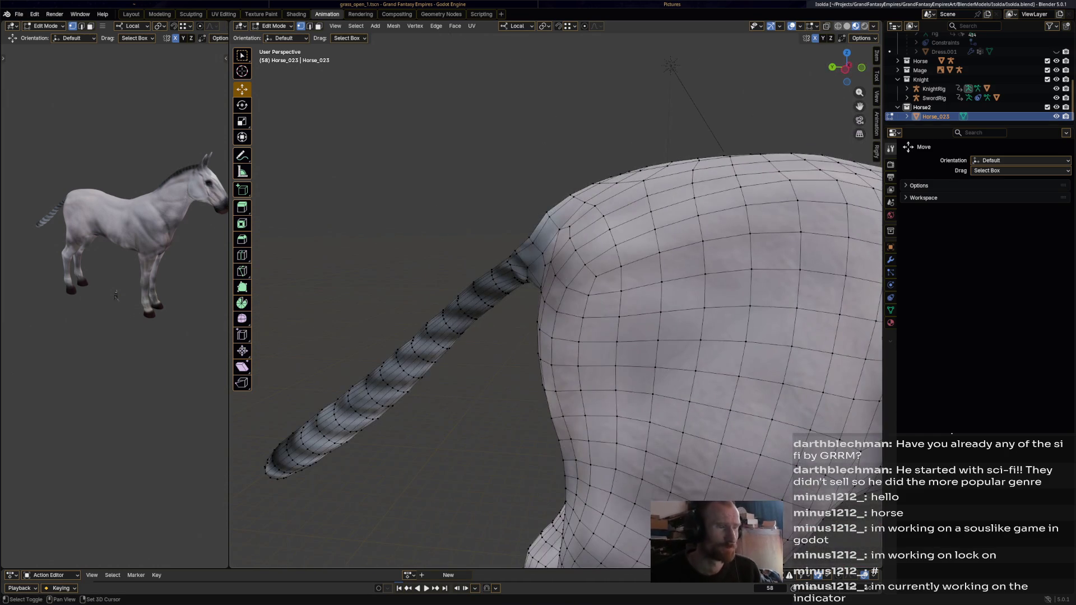
scroll(555, 312, down, 3)
scroll(555, 311, down, 3)
key(ctrl+s)
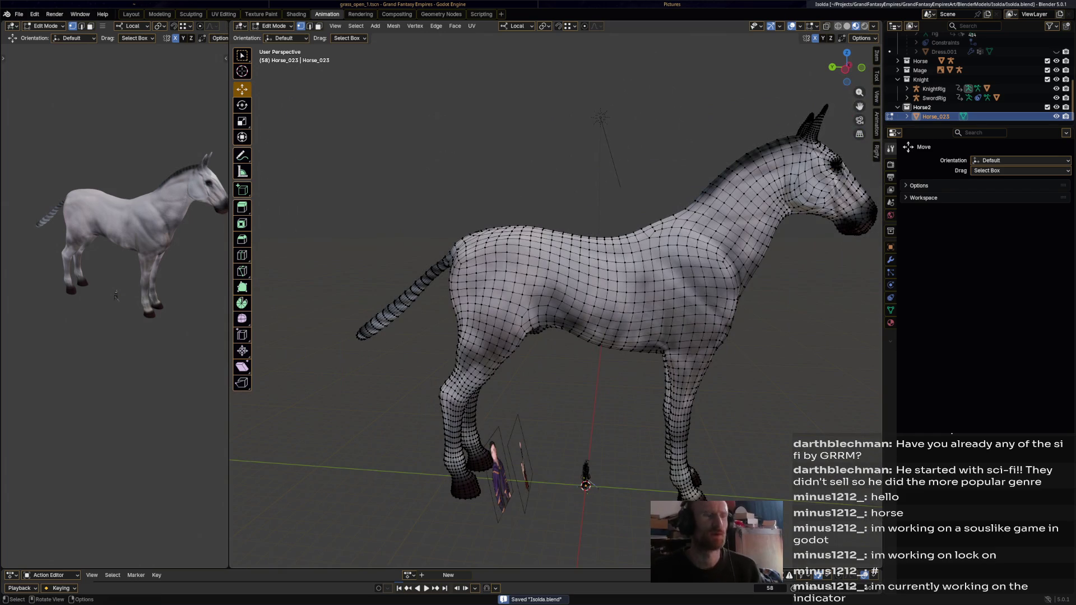
middle_drag(555, 311, 512, 315)
scroll(555, 312, up, 2)
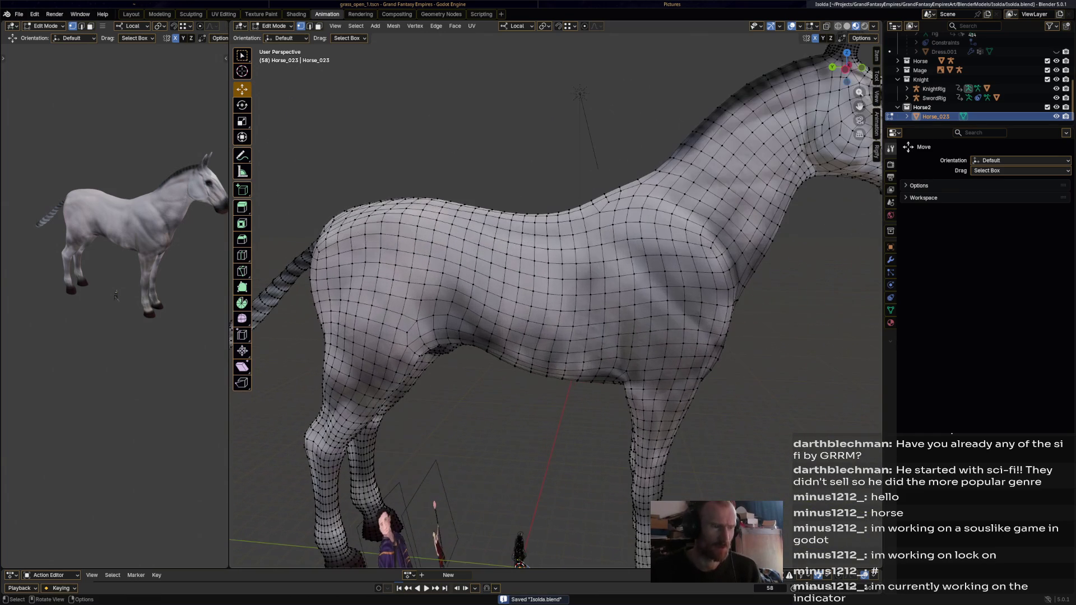
click(274, 26)
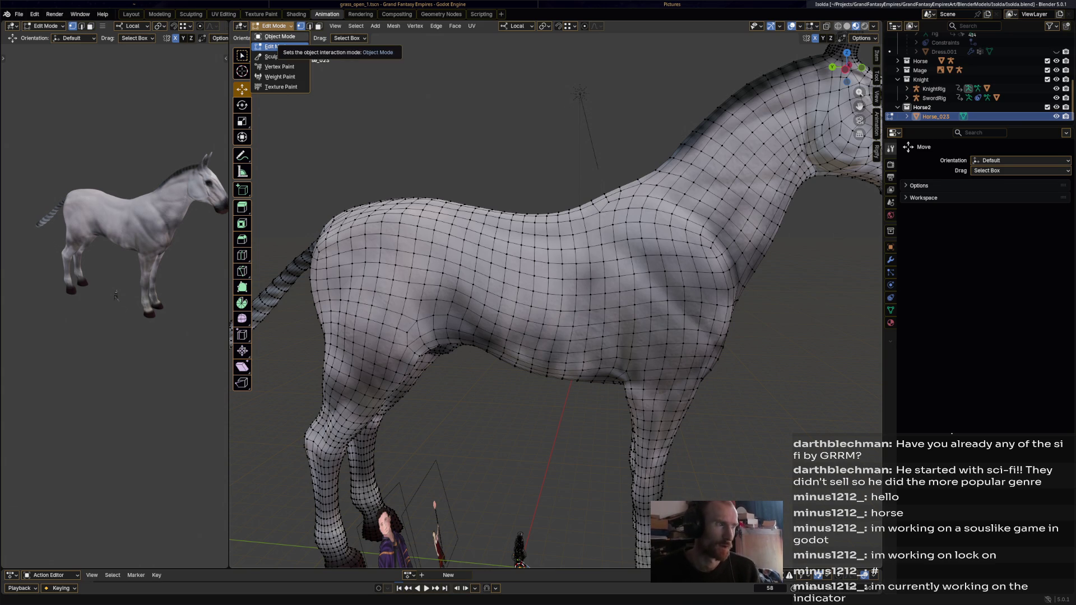
click(280, 36)
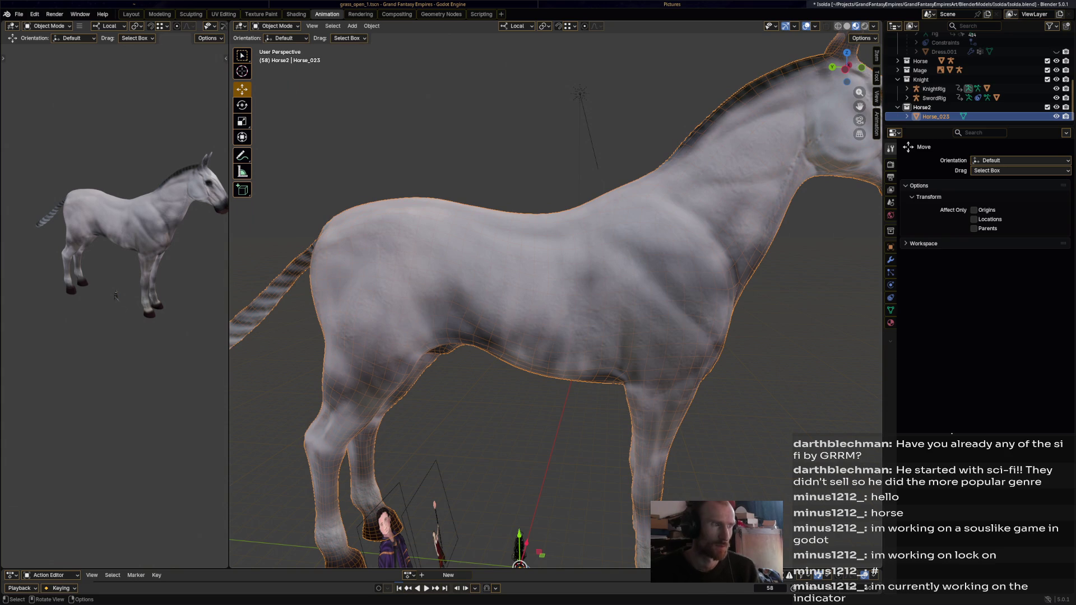
- Add a new plane mesh to the scene, select it and save the file
click(351, 25)
mouse_move(366, 37)
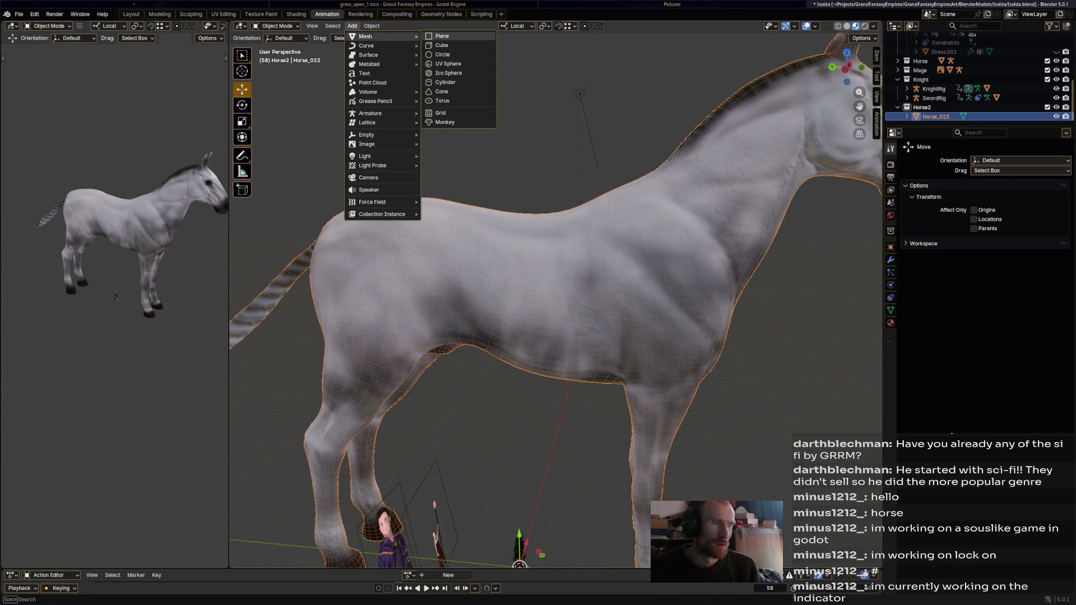
click(442, 36)
scroll(589, 253, down, 5)
scroll(589, 228, up, 3)
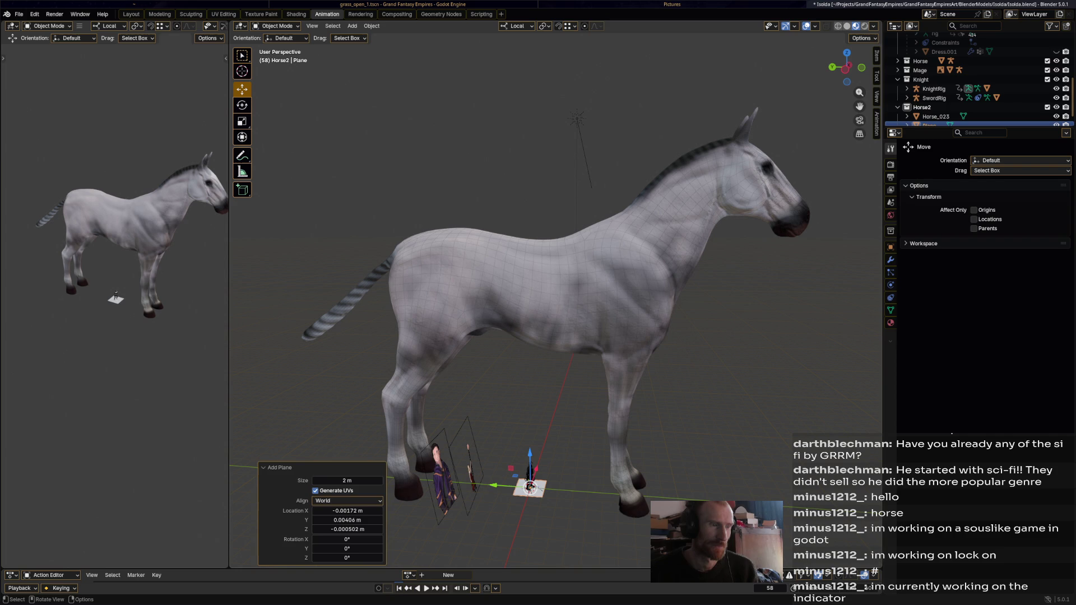
key(alt+a)
click(530, 487)
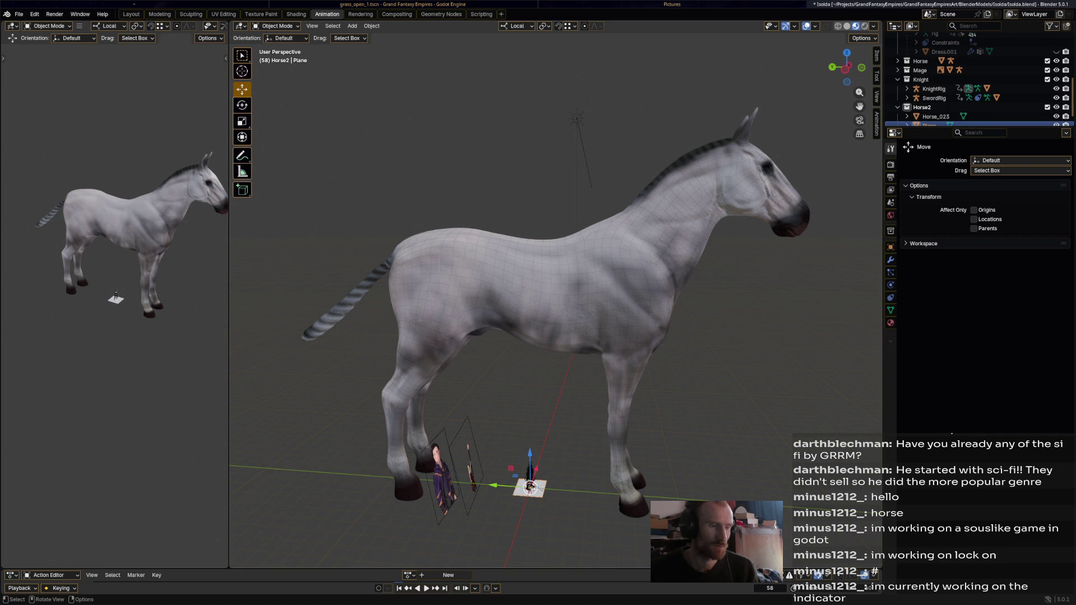
key(ctrl+s)
- Enter Edit Mode on the plane and begin moving it along the vertical Z axis
click(276, 26)
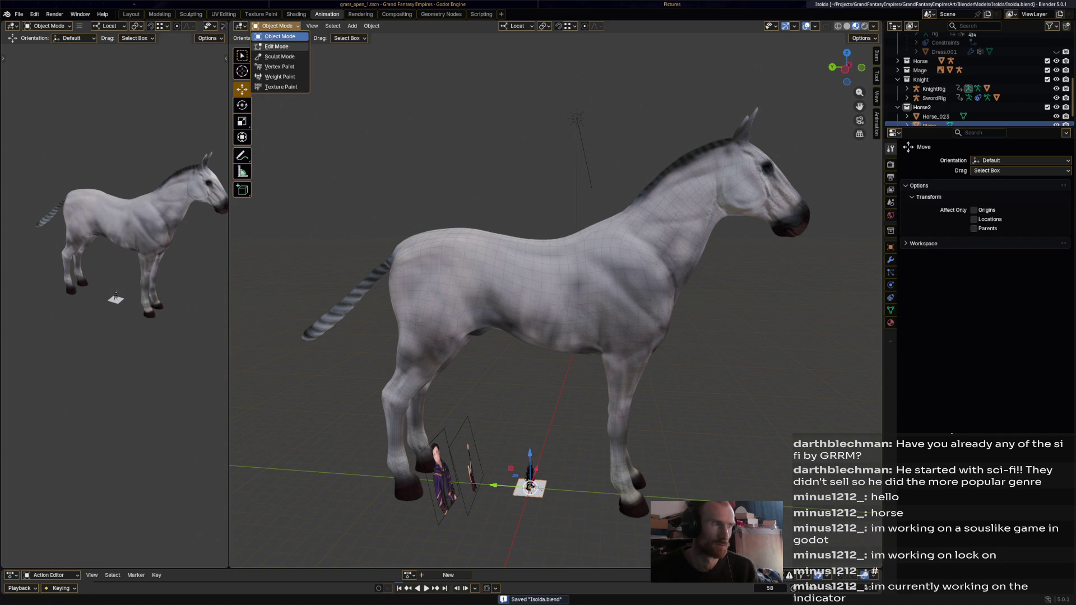
click(277, 46)
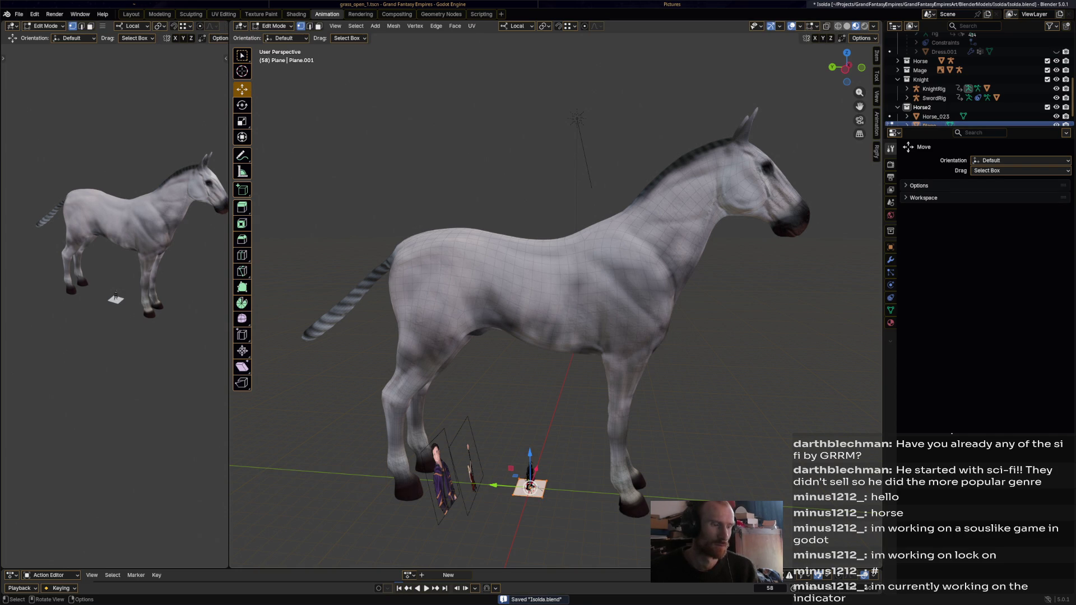
key(g)
key(z)
- Raise the plane onto the horse's back and slide it sideways along X
key(Return)
mouse_move(555, 303)
middle_down()
mouse_move(555, 210)
mouse_move(538, 278)
mouse_move(555, 252)
middle_up()
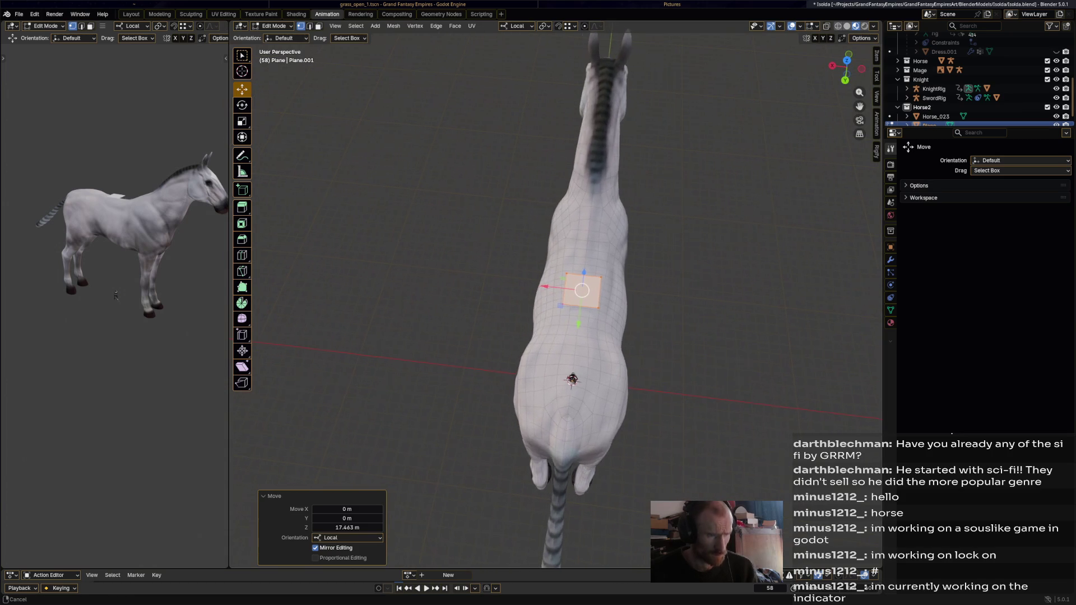
middle_drag(568, 380, 552, 385)
scroll(552, 384, up, 2)
scroll(529, 425, up, 2)
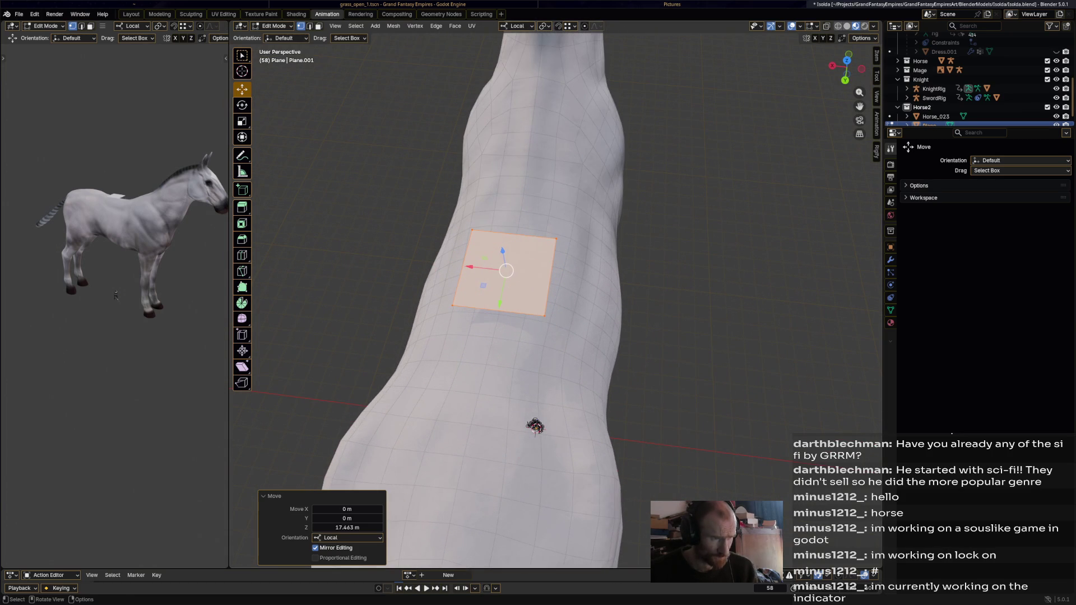
drag(479, 267, 554, 275)
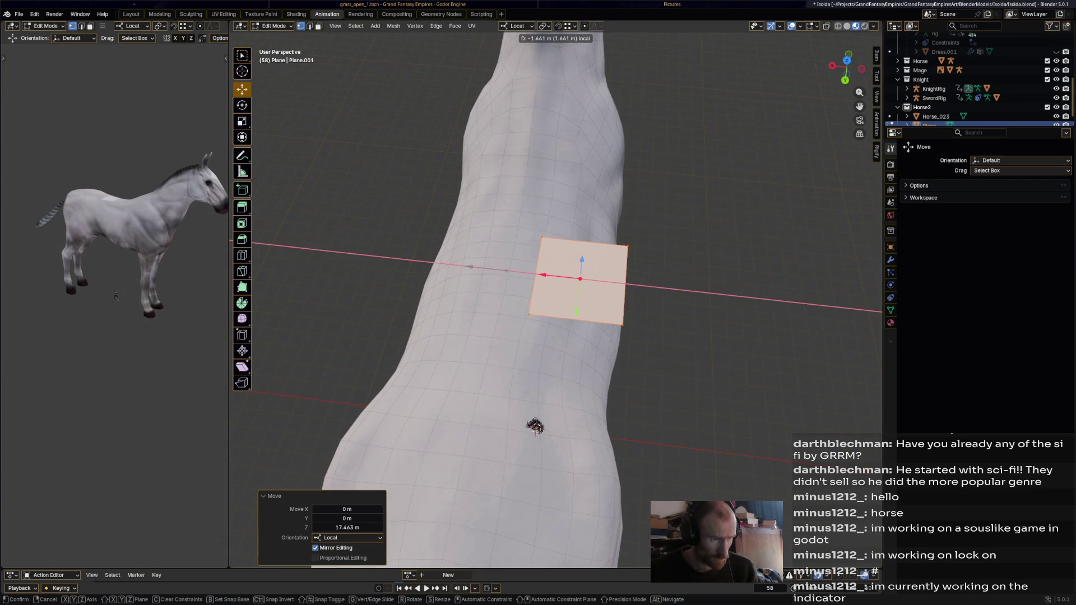
- Scale the plane to about 0.336, save, and go to its modifier settings
key(s)
click(626, 286)
key(ctrl+s)
click(891, 260)
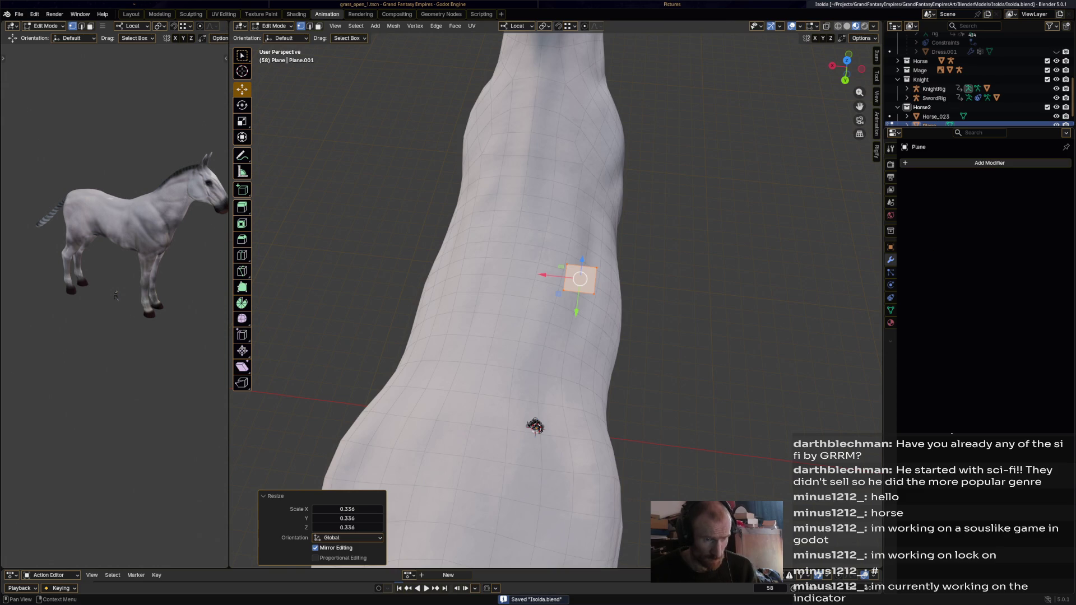
click(951, 162)
mouse_move(937, 181)
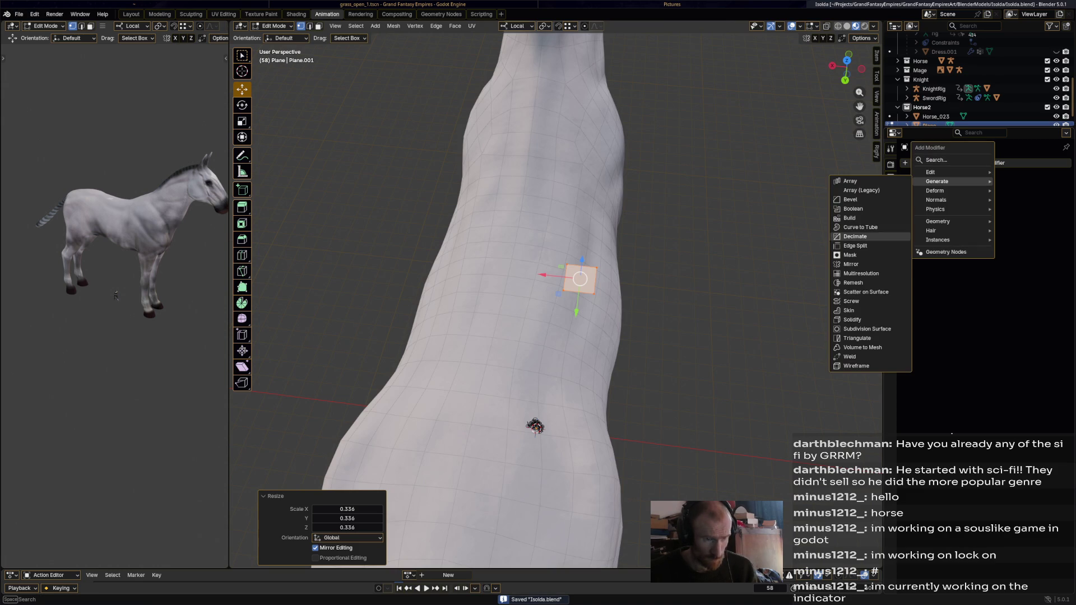
- Add a Mirror modifier, shrink the plane to about two thirds and shift it along X
click(853, 264)
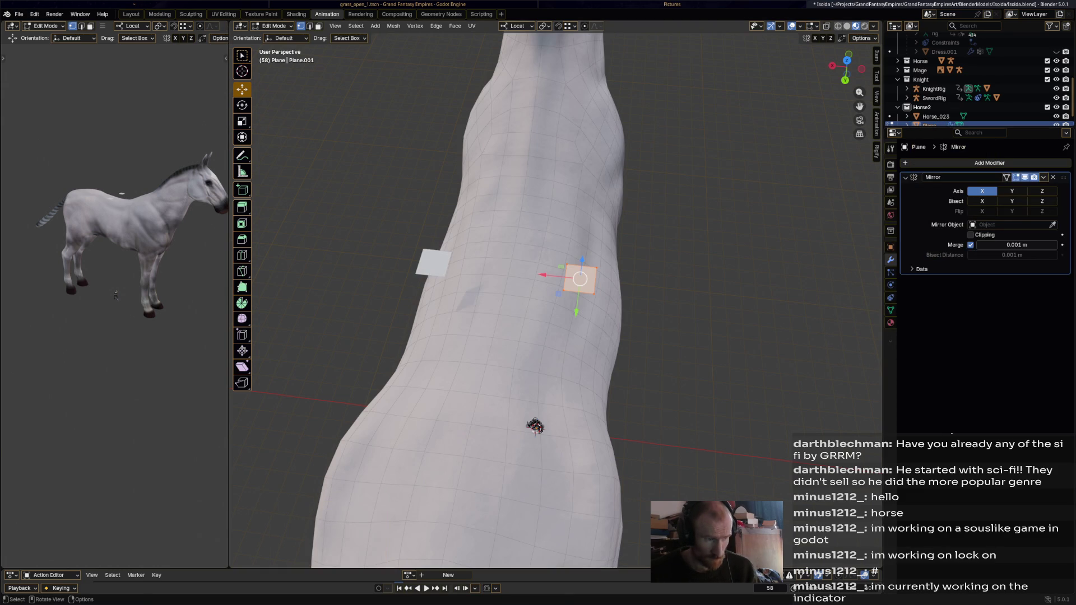
key(s)
click(626, 284)
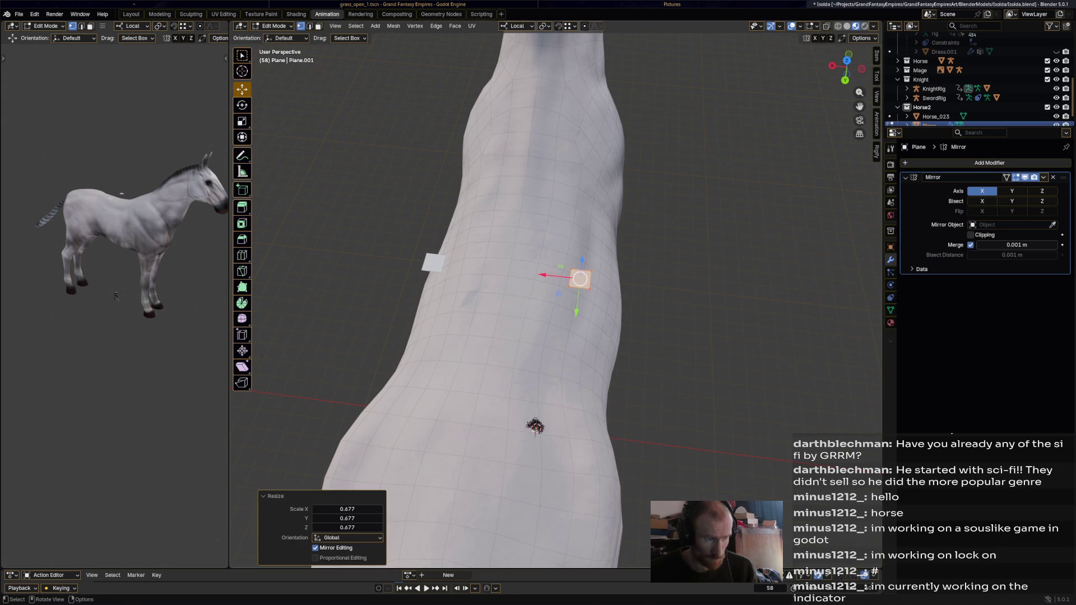
key(g)
key(x)
key(Return)
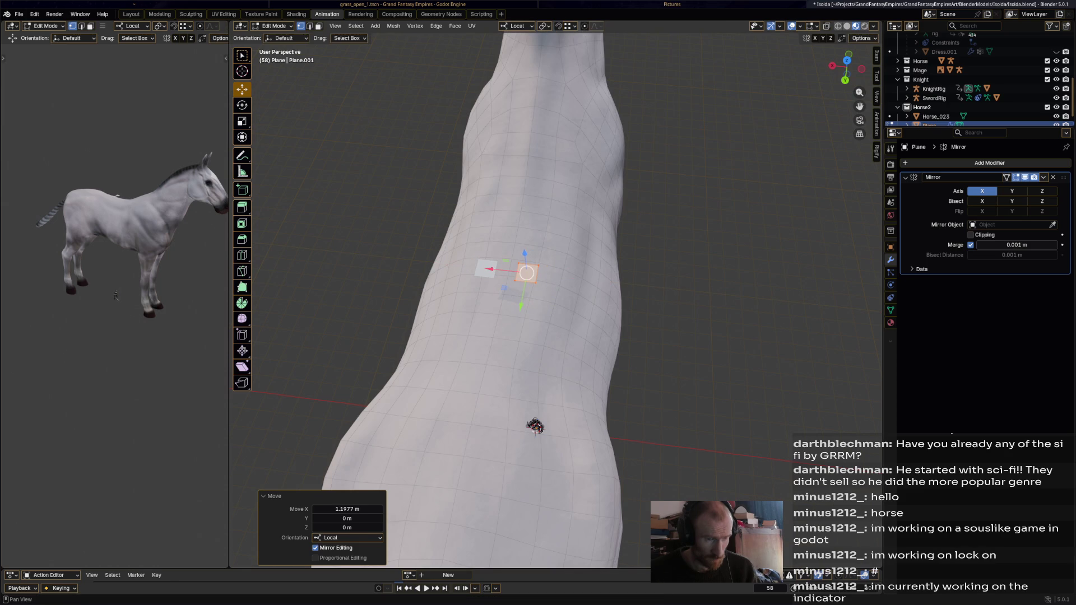
- Enable mirror Clipping, move the plane close to the centre line along X, and save
click(972, 234)
key(g)
key(x)
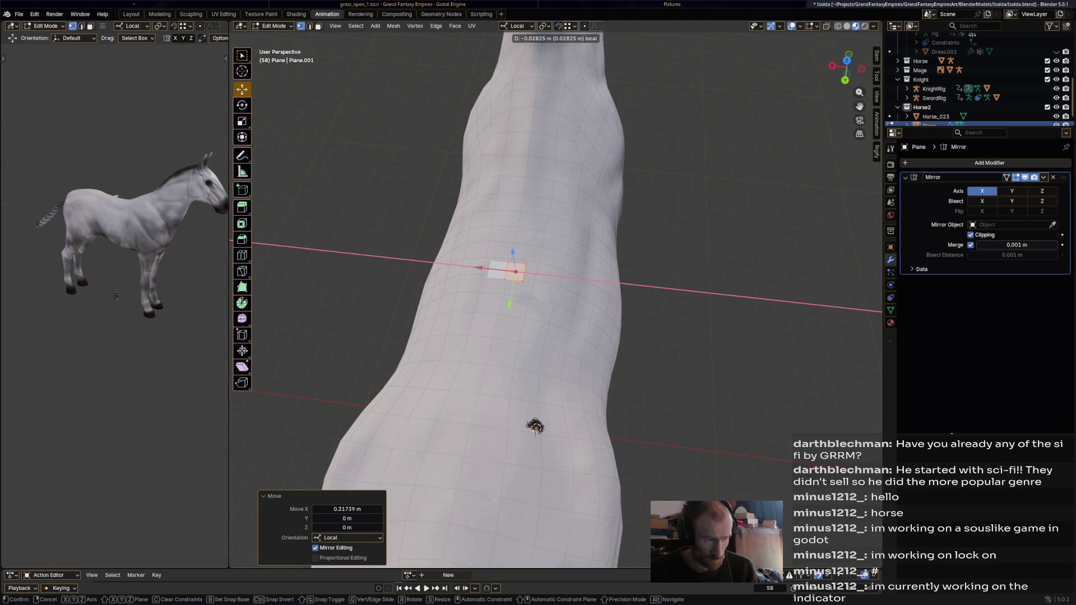
click(517, 272)
mouse_move(535, 427)
middle_down()
mouse_move(525, 543)
mouse_move(516, 397)
middle_up()
key(ctrl+s)
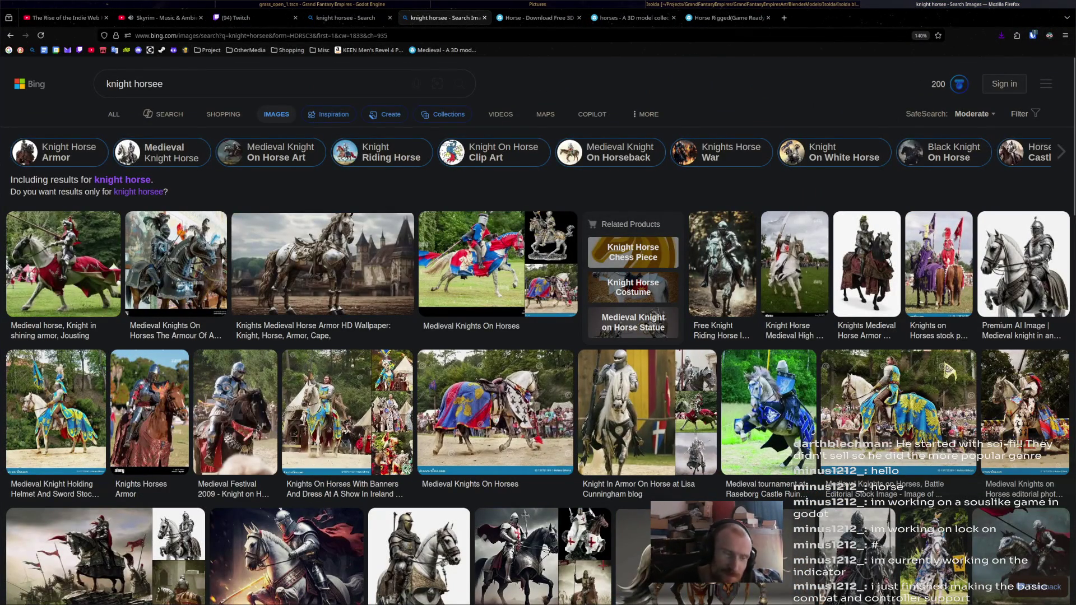
scroll(521, 353, down, 3)
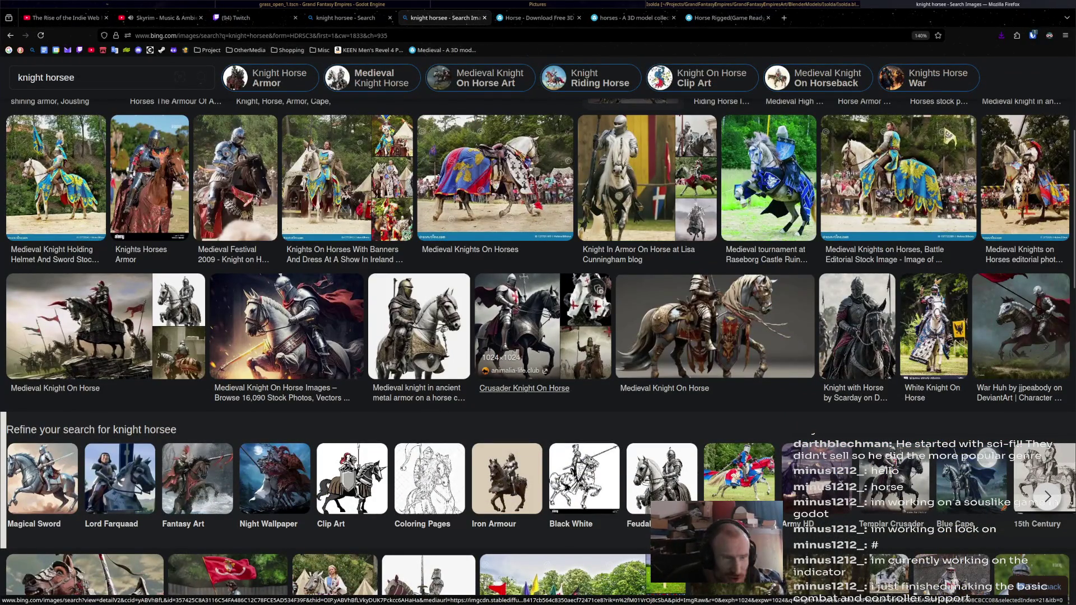
scroll(538, 395, down, 5)
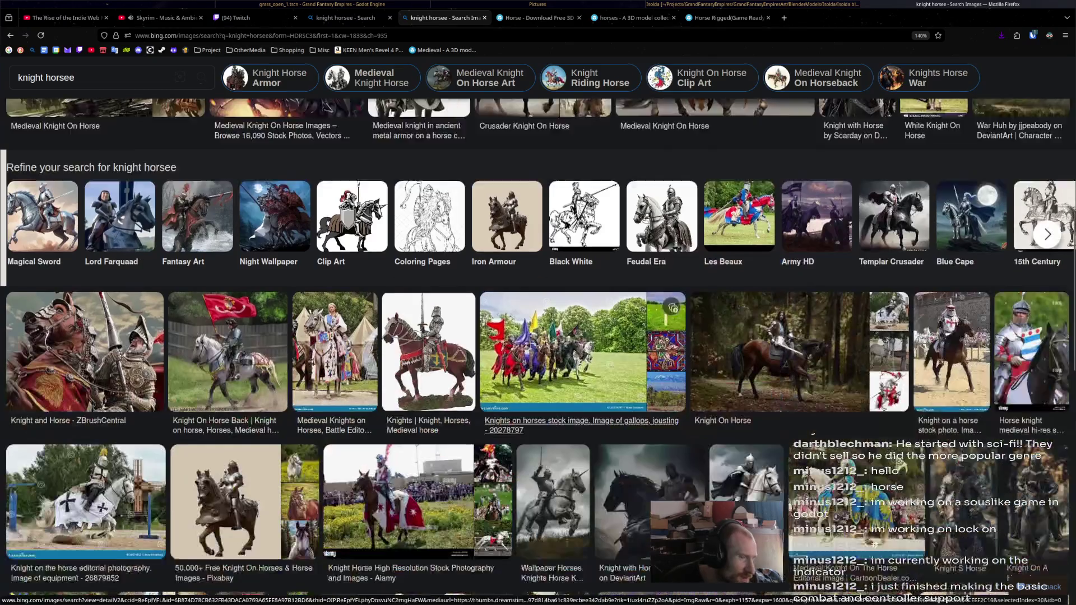
scroll(538, 396, down, 1)
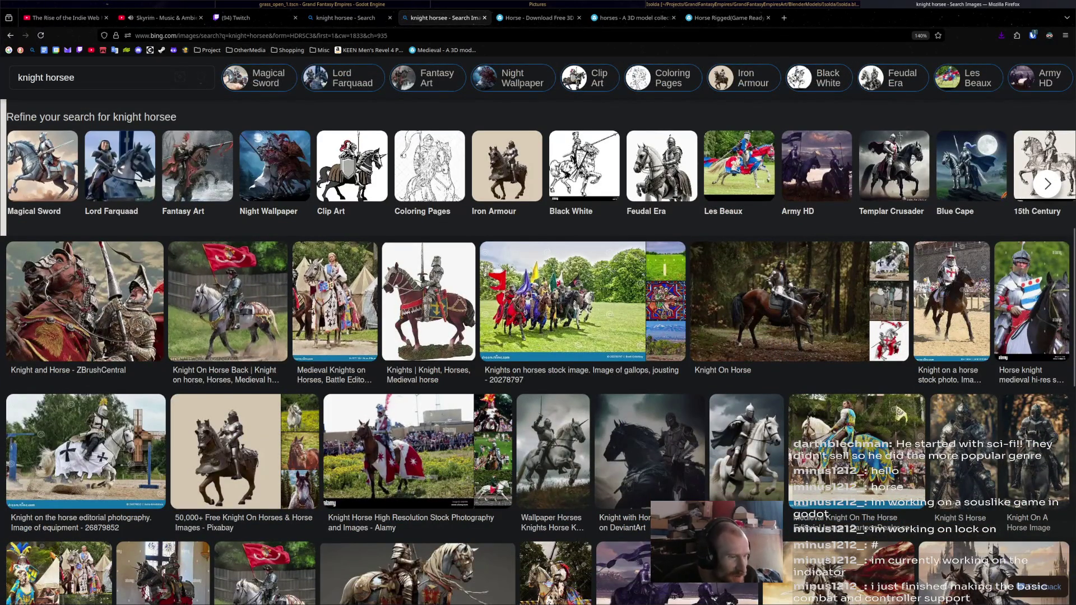
scroll(265, 370, down, 4)
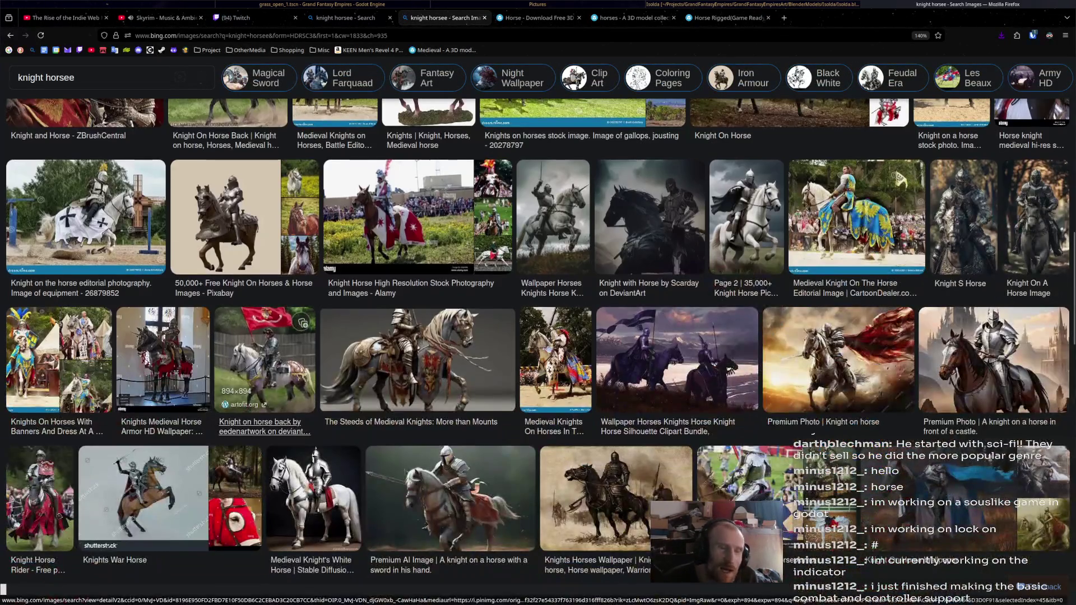
scroll(295, 361, down, 3)
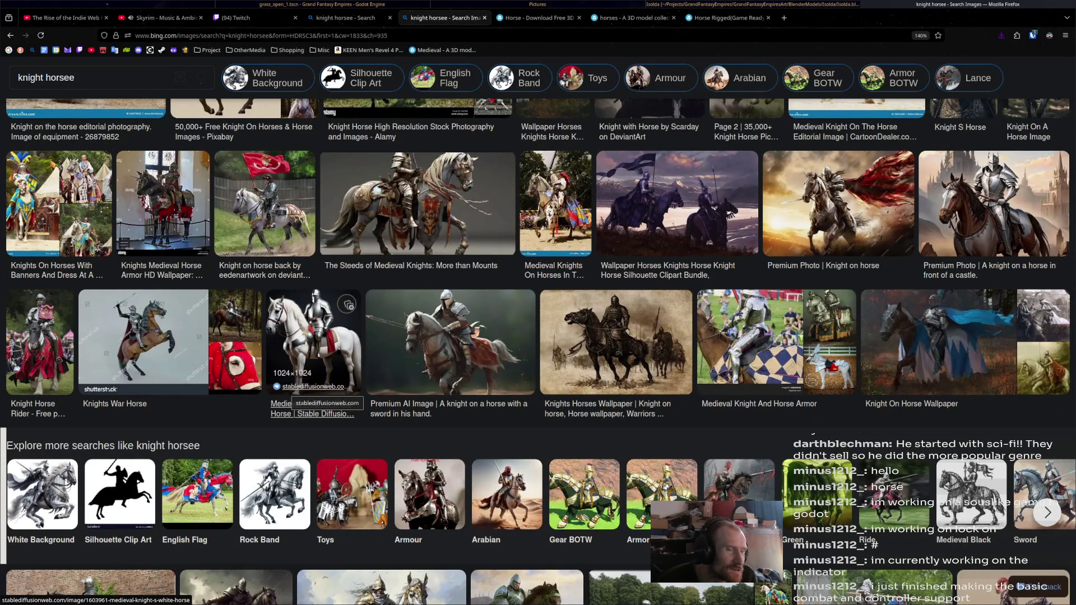
scroll(295, 386, down, 2)
scroll(291, 370, down, 2)
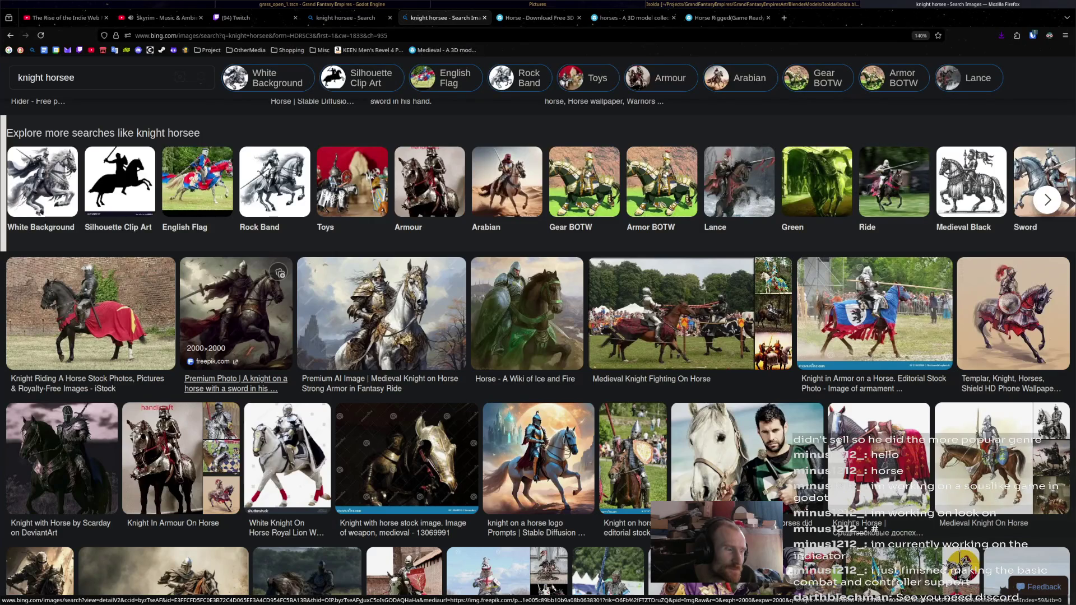
scroll(236, 320, down, 3)
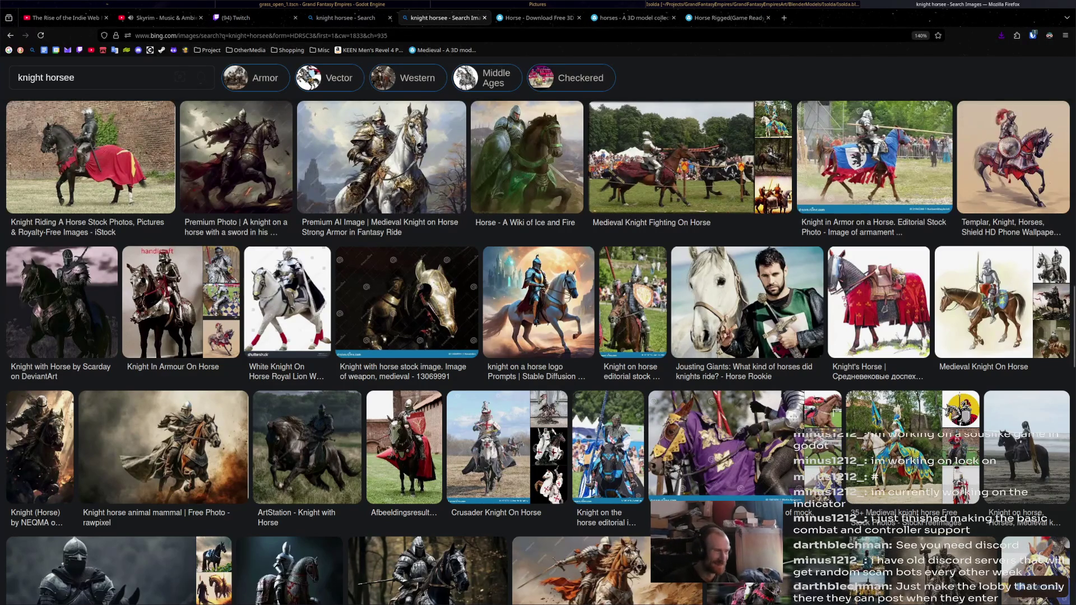
scroll(622, 530, up, 4)
scroll(539, 337, up, 3)
scroll(538, 336, up, 3)
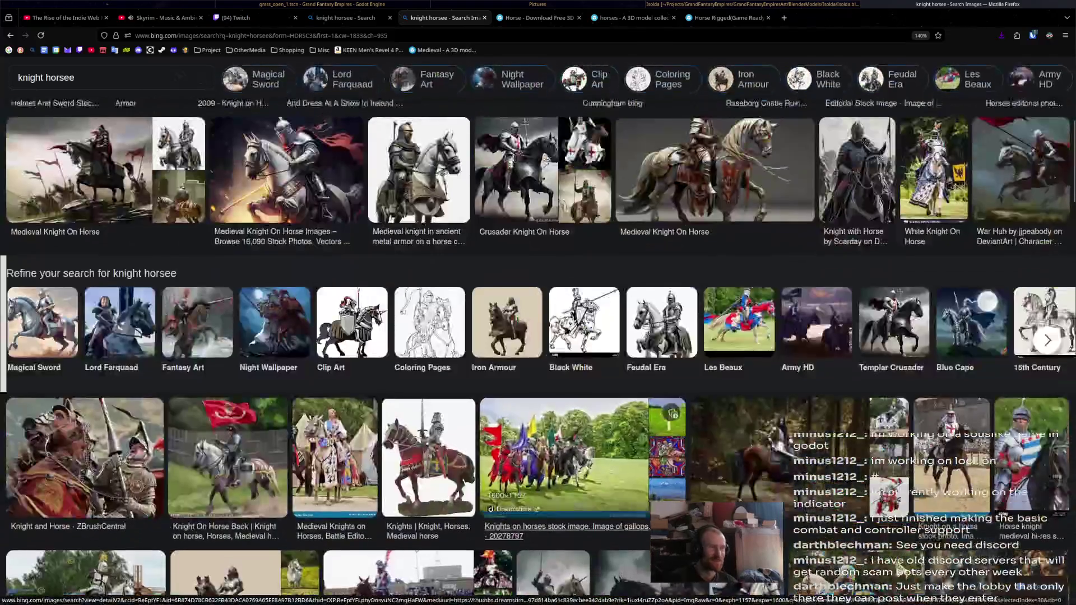
scroll(538, 337, up, 2)
scroll(539, 337, up, 3)
scroll(538, 337, up, 2)
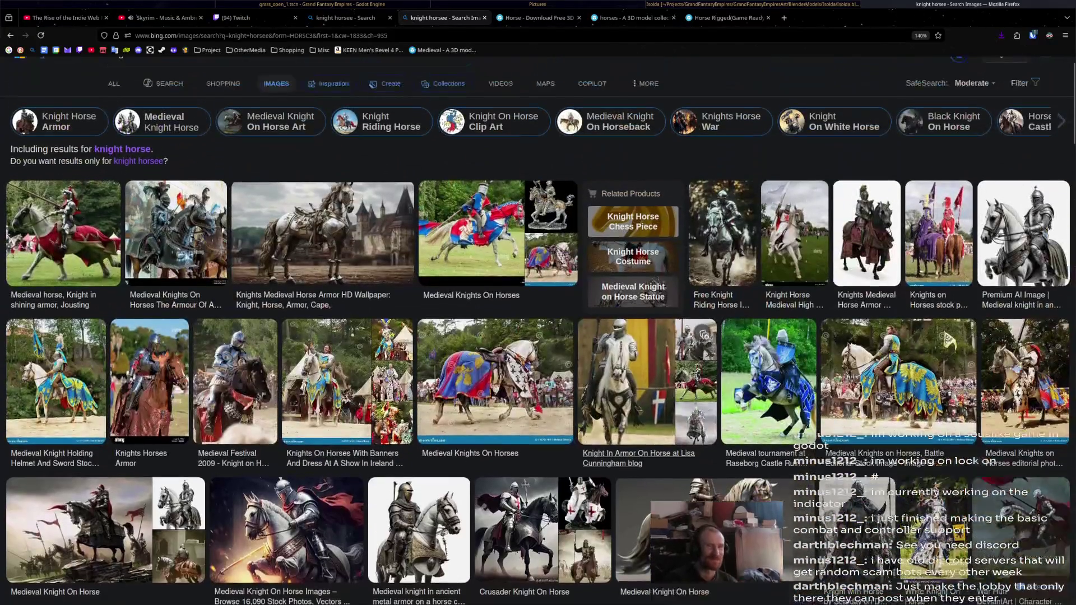
scroll(538, 336, up, 1)
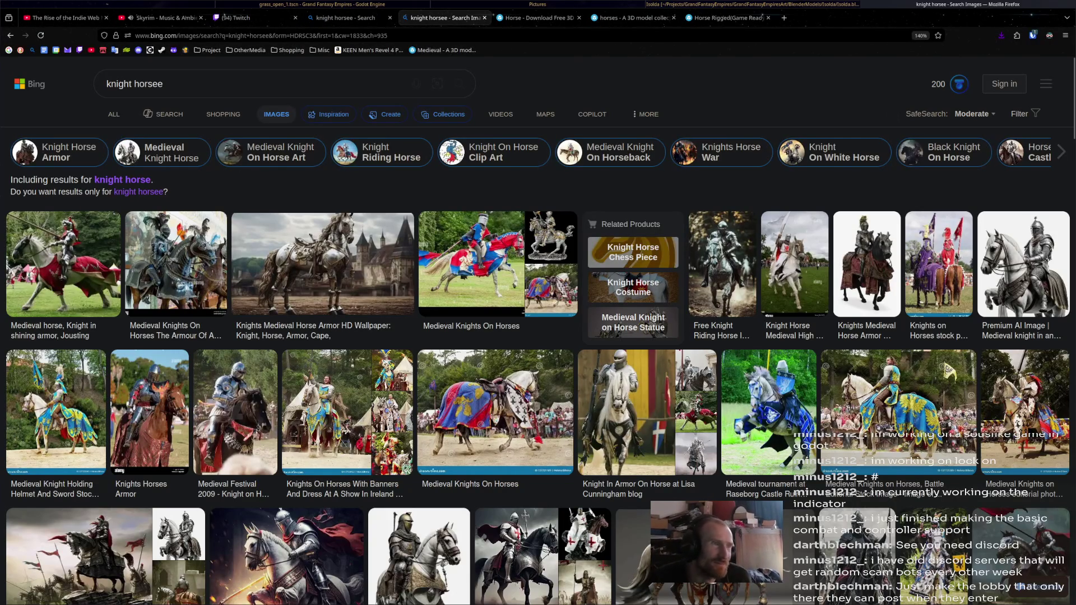
- Switch browser tabs to the Horse Rigged(Game Ready) Sketchfab model page
key(ctrl+8)
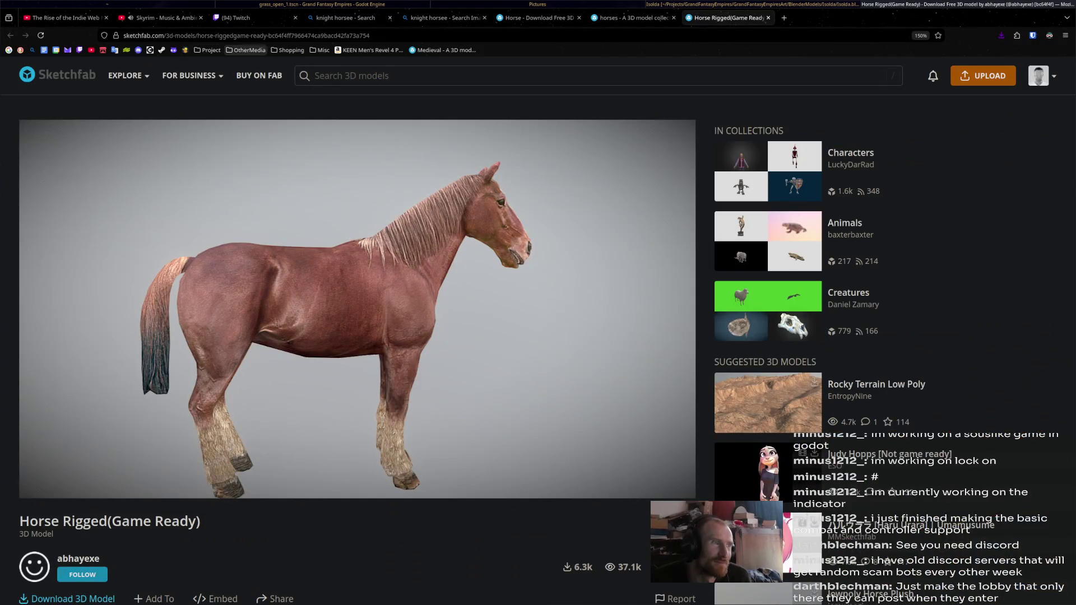
- Load Discord from the bookmarks bar in the current tab
click(138, 50)
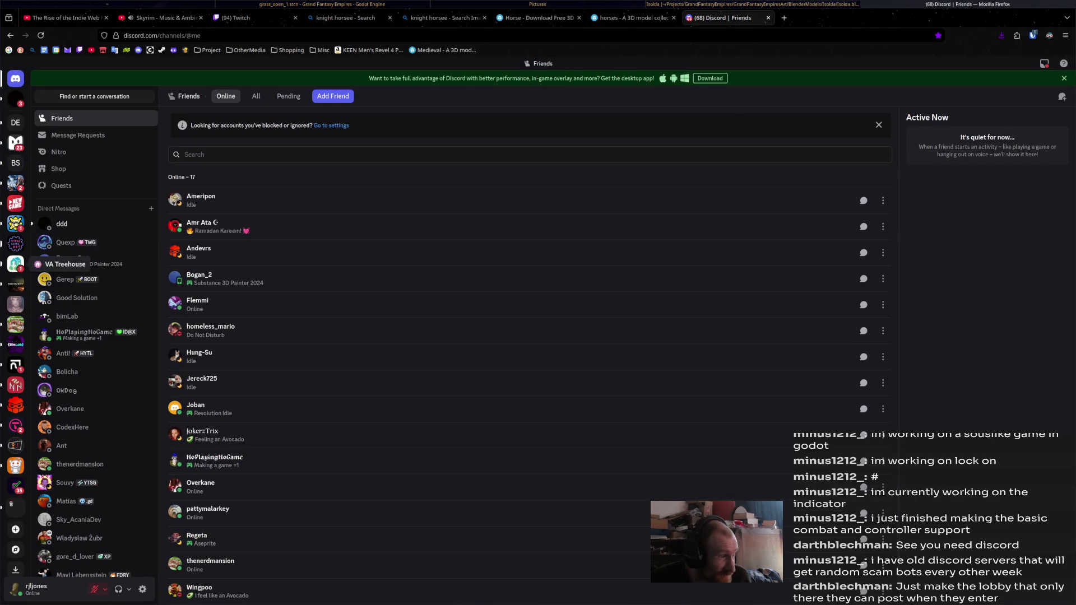
- Open the StarFront and GrandFantasy #general channel and peek at a helper's profile
click(15, 304)
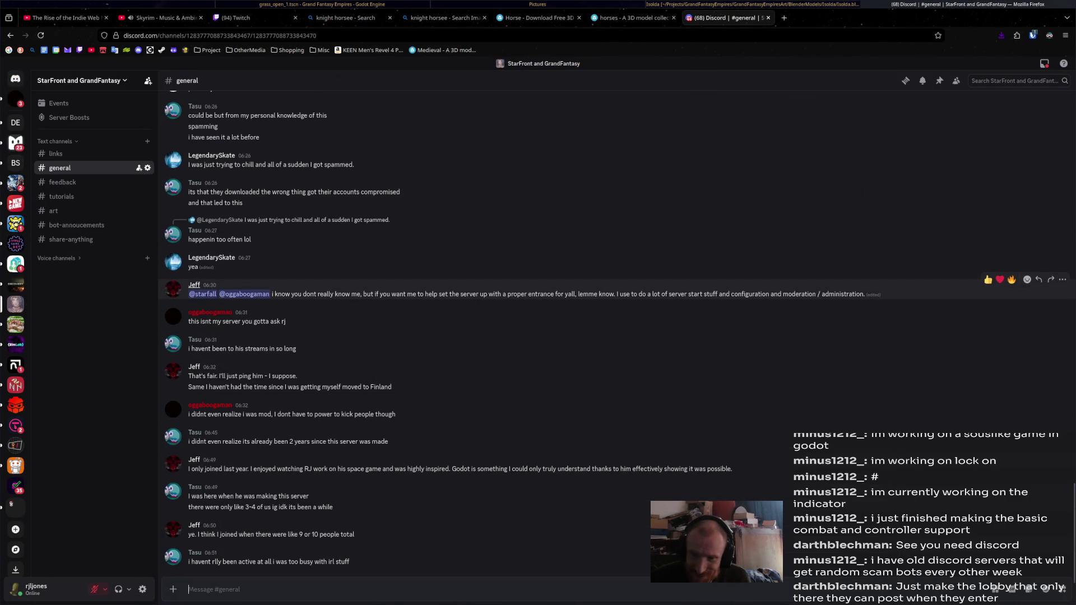
click(194, 285)
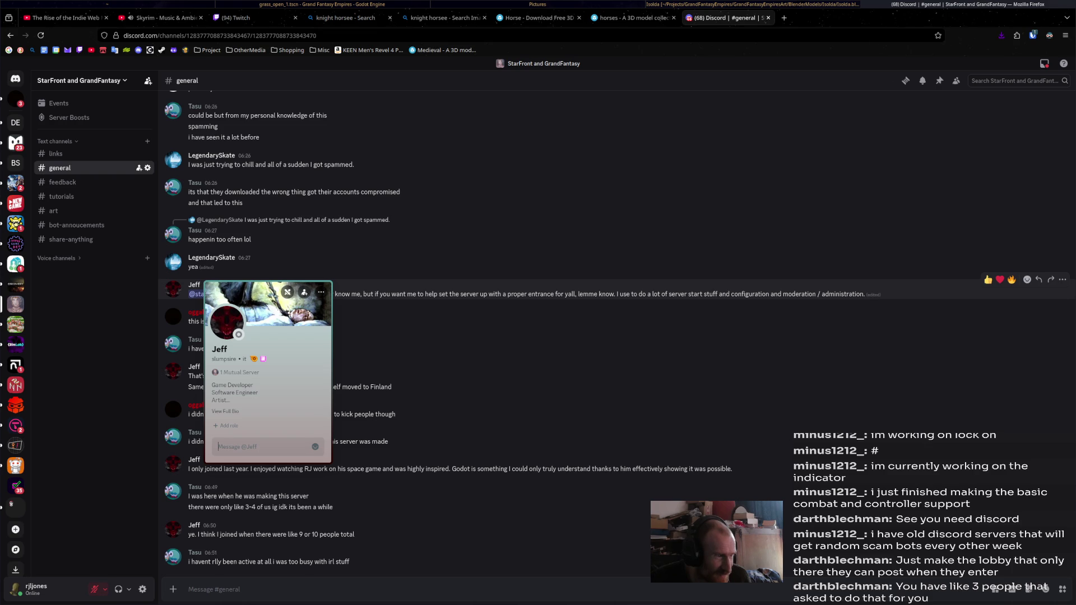
key(Escape)
scroll(589, 336, up, 2)
scroll(589, 336, up, 2)
scroll(589, 337, up, 2)
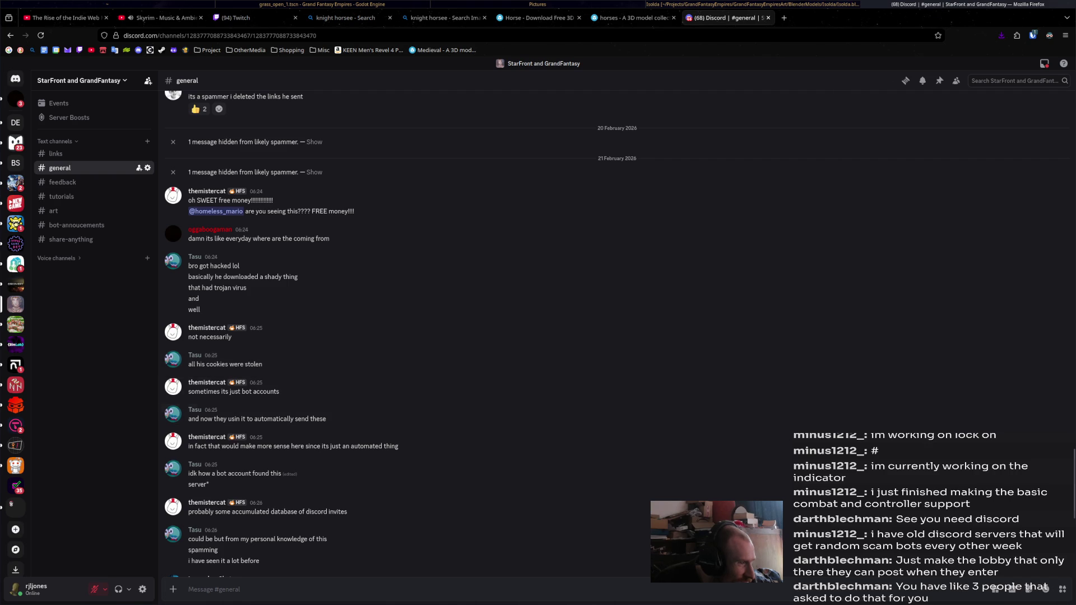
scroll(505, 442, down, 3)
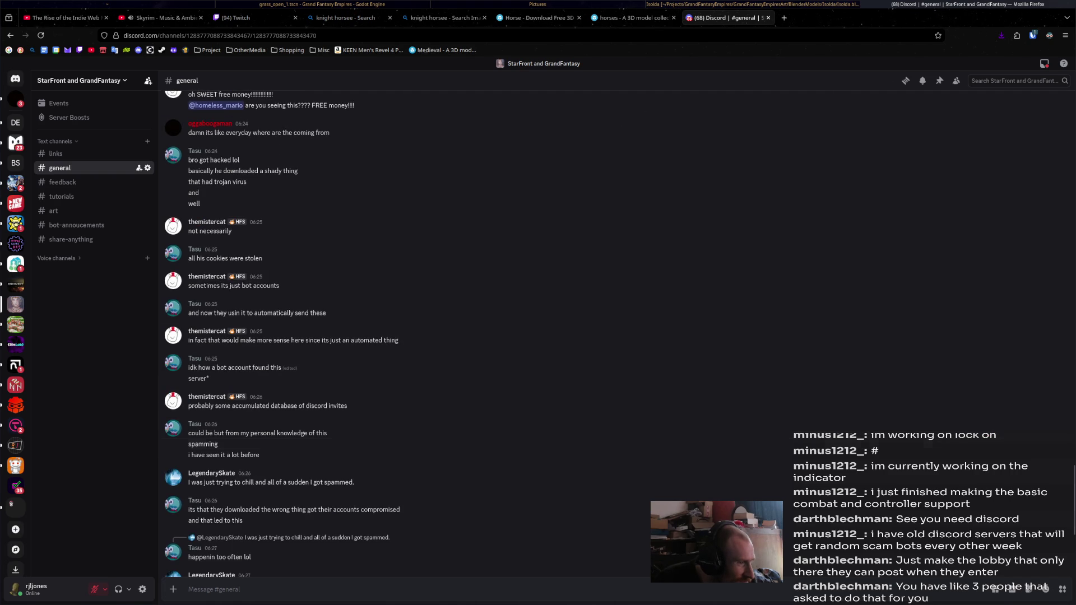
scroll(505, 441, down, 1)
scroll(504, 442, down, 2)
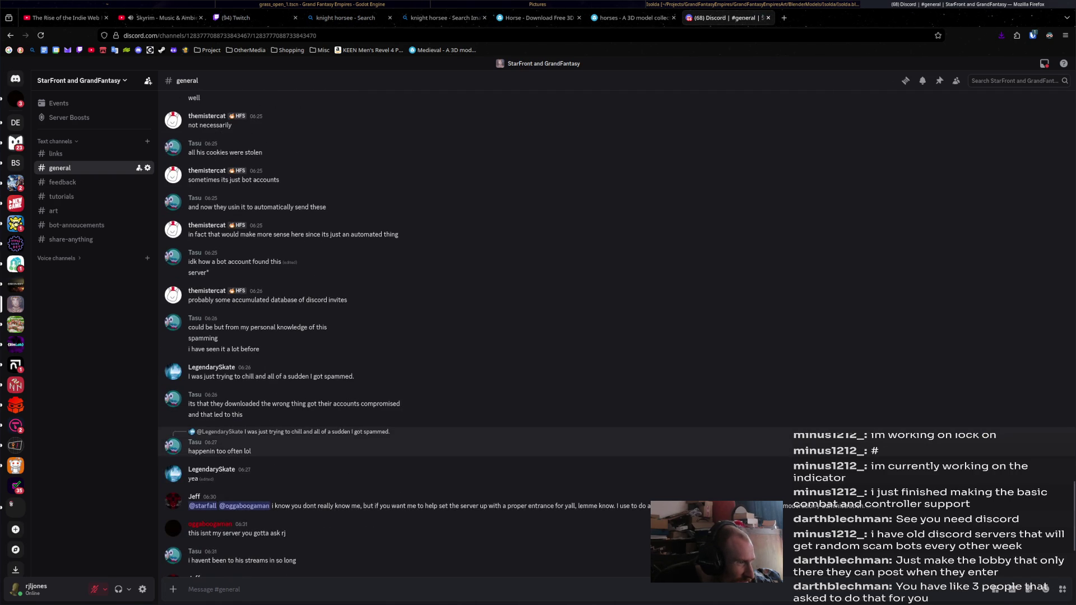
scroll(504, 438, down, 4)
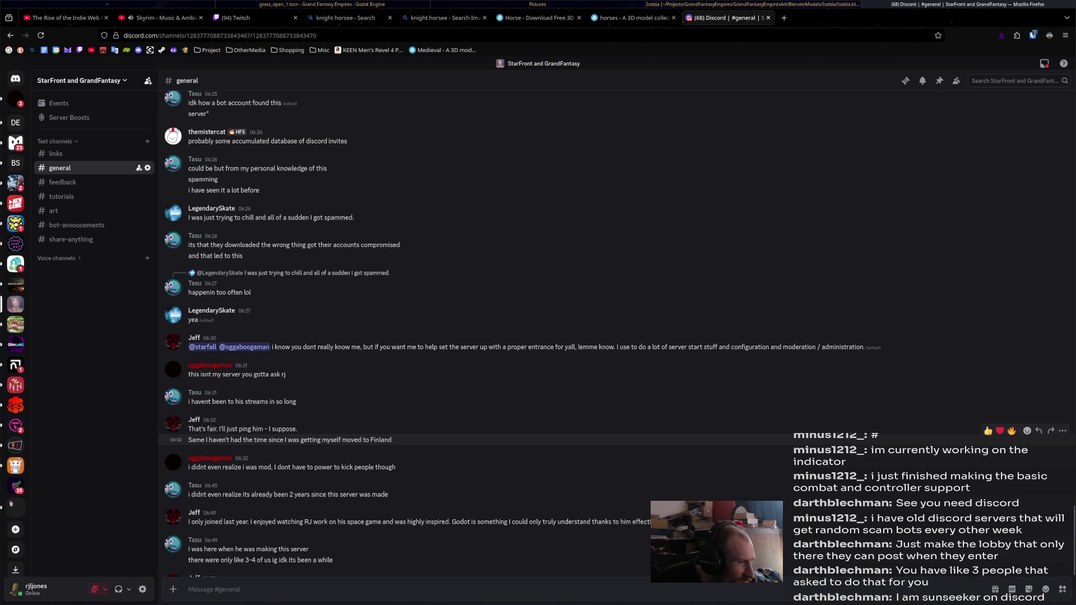
scroll(505, 463, down, 2)
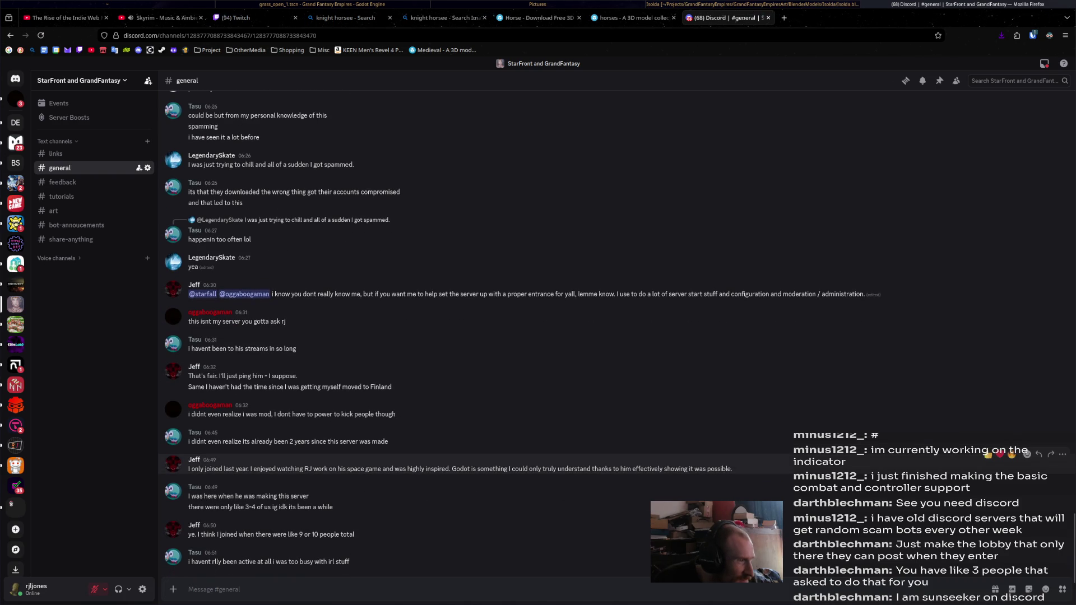
scroll(504, 336, up, 3)
scroll(504, 336, up, 1)
scroll(505, 336, up, 2)
scroll(505, 337, up, 2)
scroll(504, 336, up, 1)
scroll(504, 337, up, 1)
scroll(505, 336, up, 2)
scroll(588, 235, up, 1)
scroll(589, 235, up, 1)
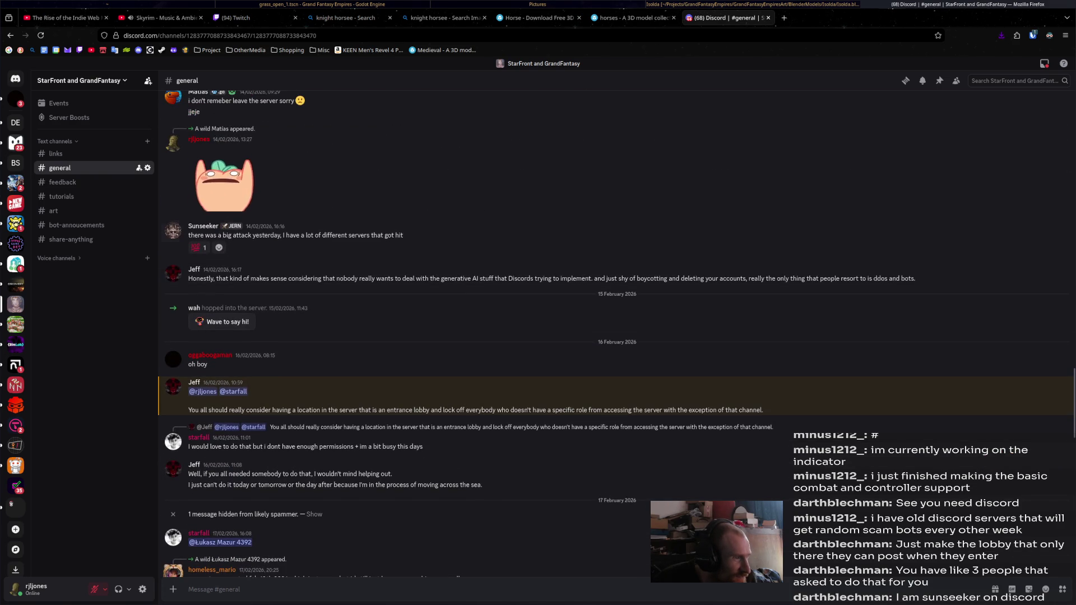
- Via Mod View, grant the member reporting the attack the Master of the Discord role
click(203, 226)
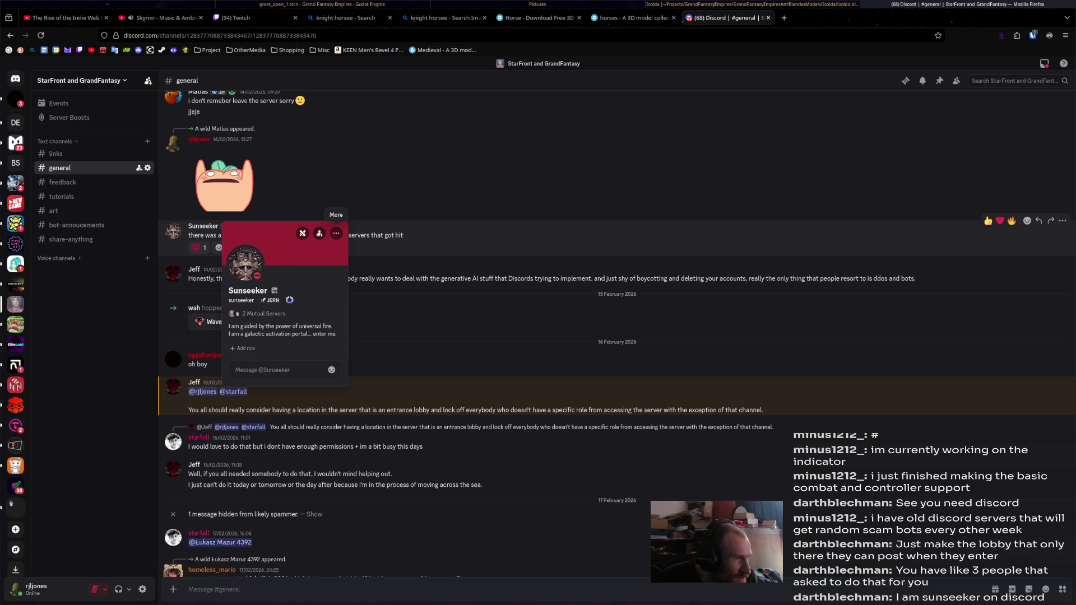
click(320, 233)
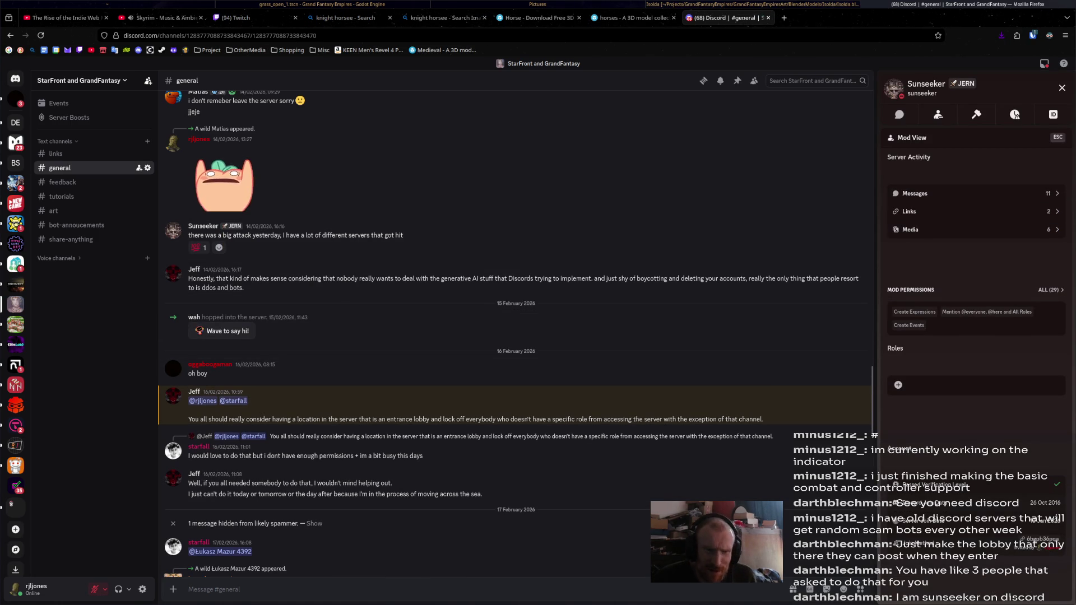
click(898, 385)
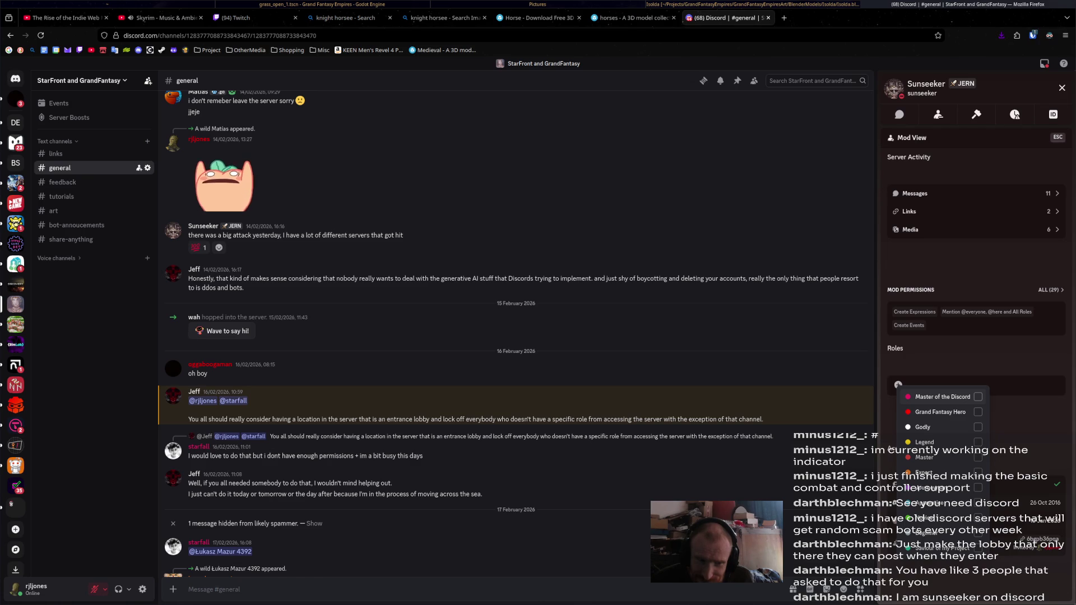
click(978, 396)
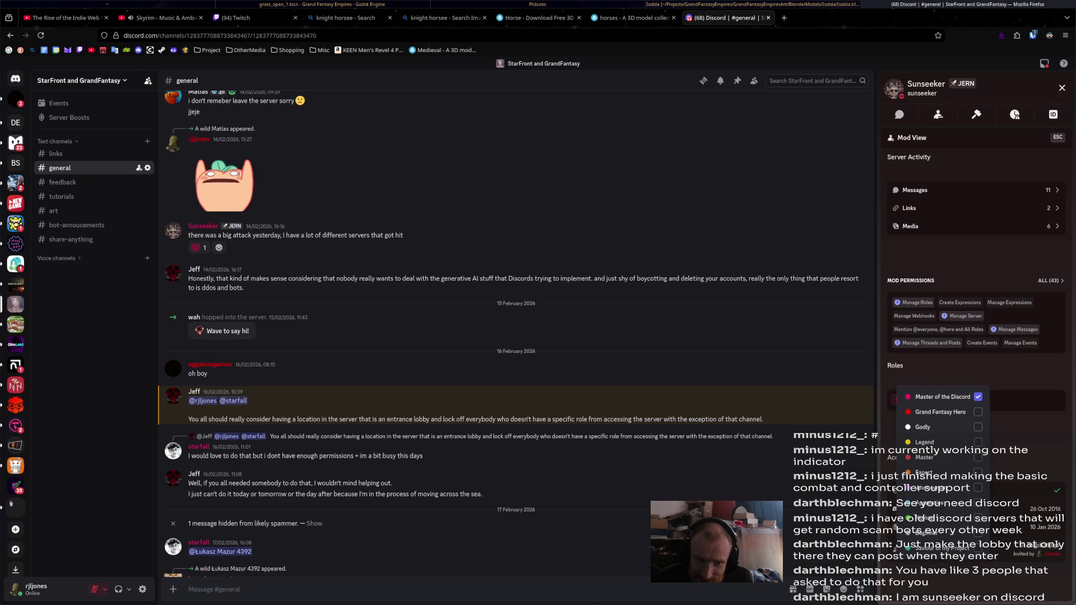
key(Escape)
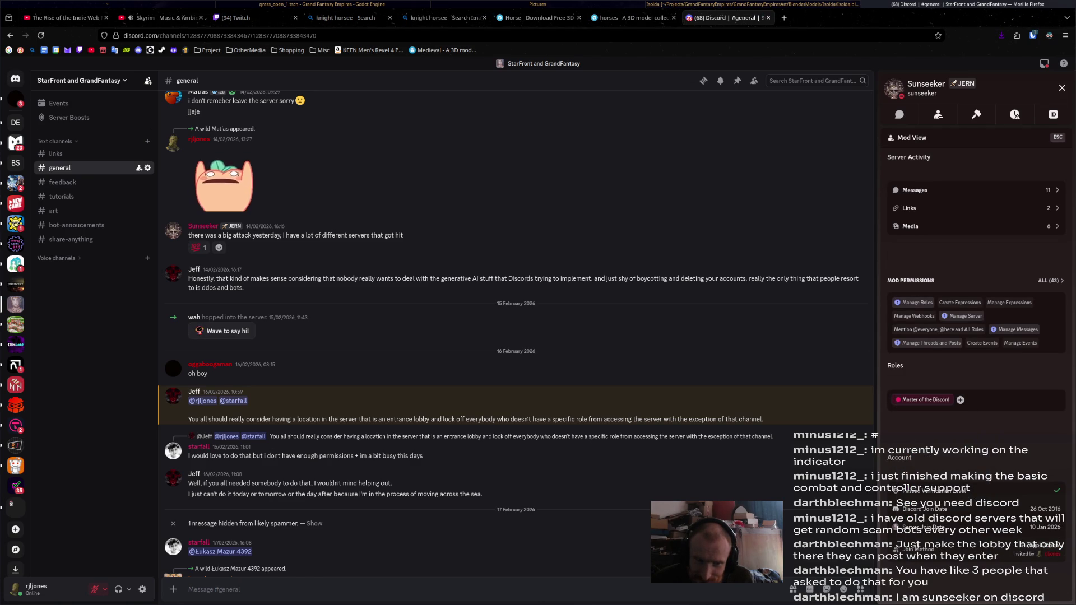
scroll(515, 336, down, 2)
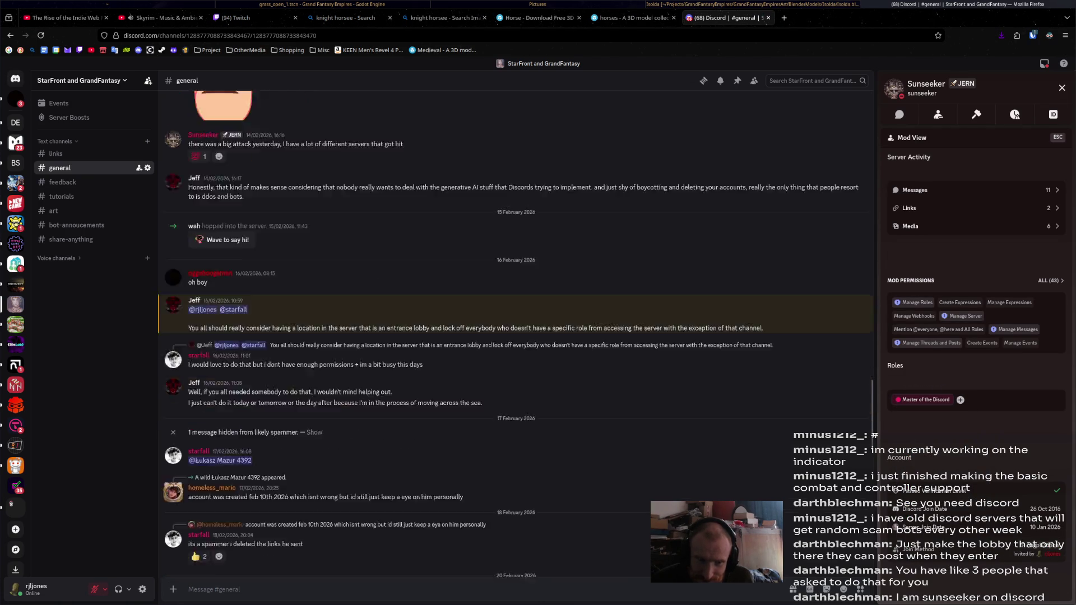
scroll(516, 336, down, 2)
scroll(515, 336, down, 2)
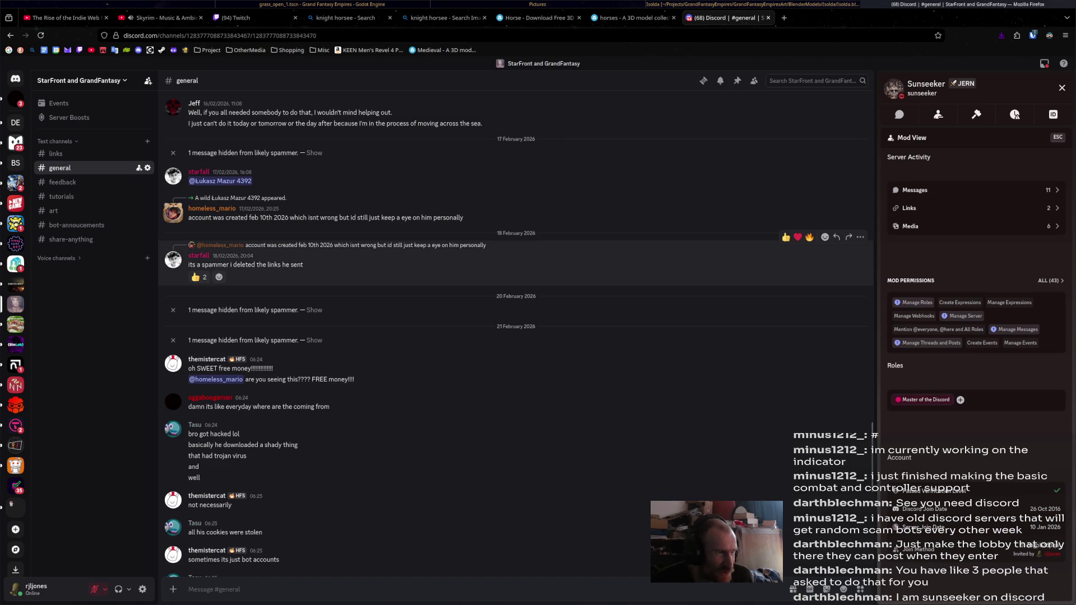
scroll(515, 261, down, 2)
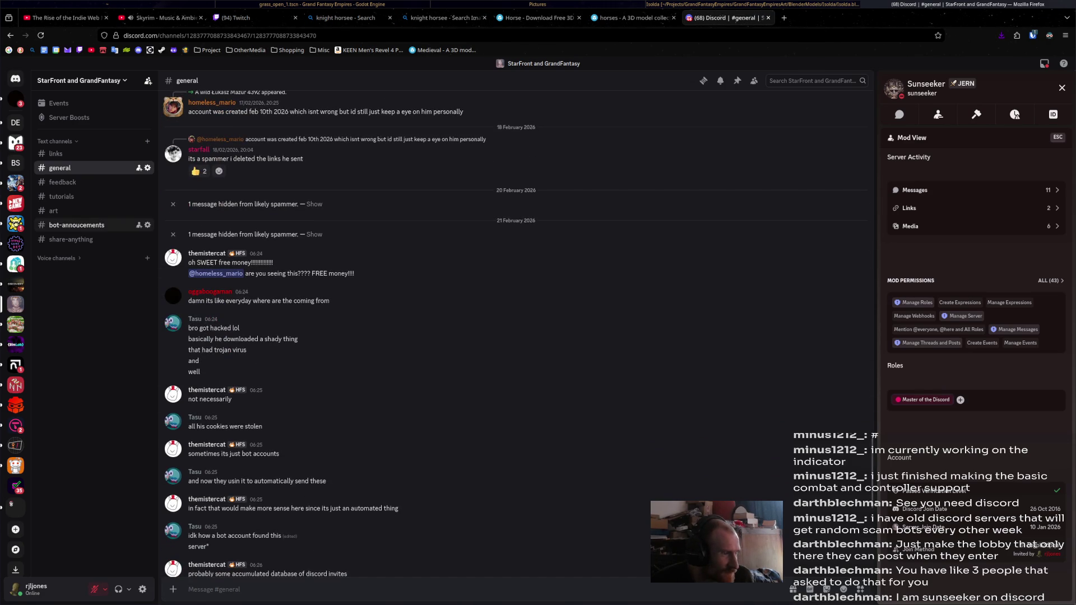
scroll(515, 362, down, 3)
scroll(516, 362, down, 3)
scroll(516, 362, down, 1)
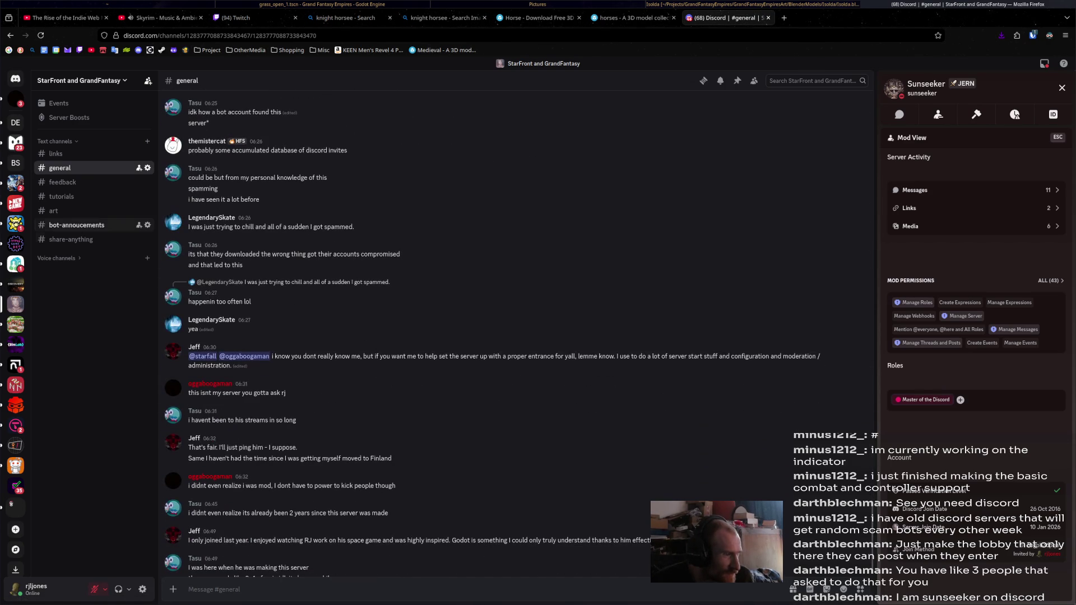
scroll(515, 289, down, 2)
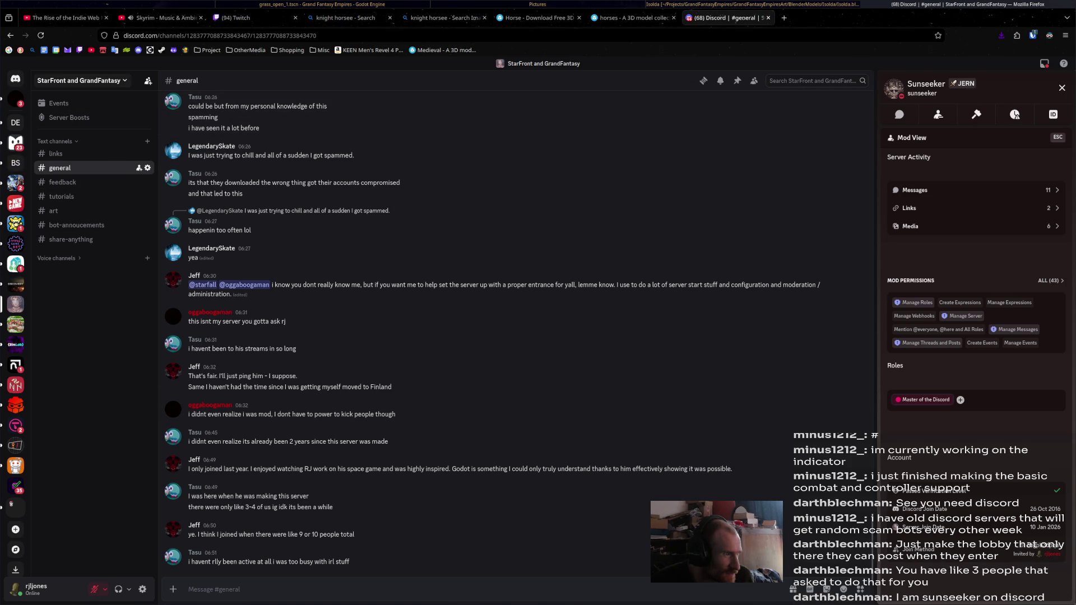
click(80, 80)
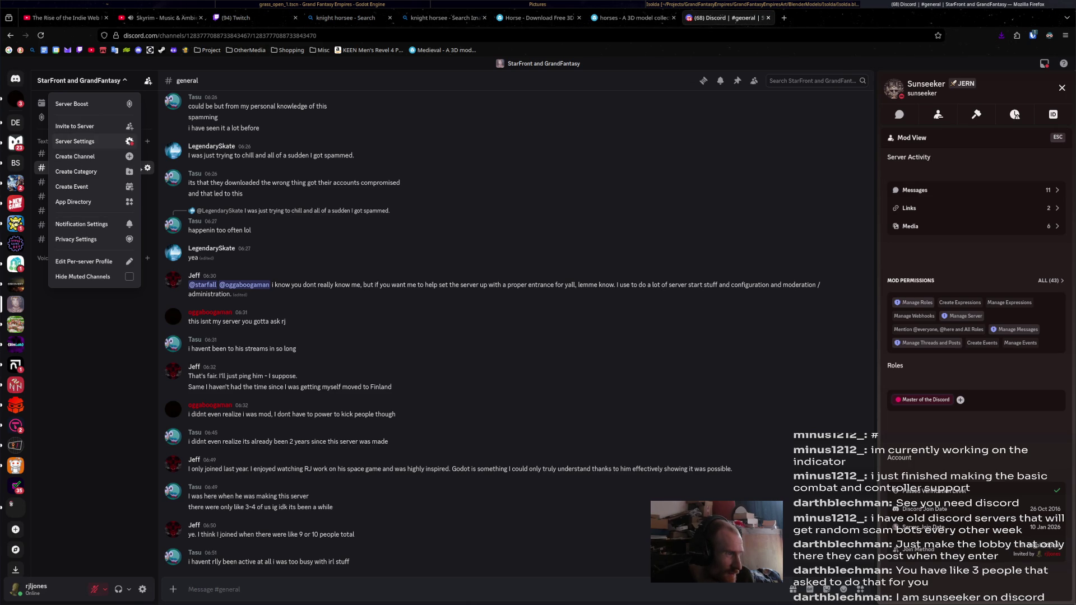
- In Server Settings > Roles, open Master of the Discord and its Manage Members list
click(75, 142)
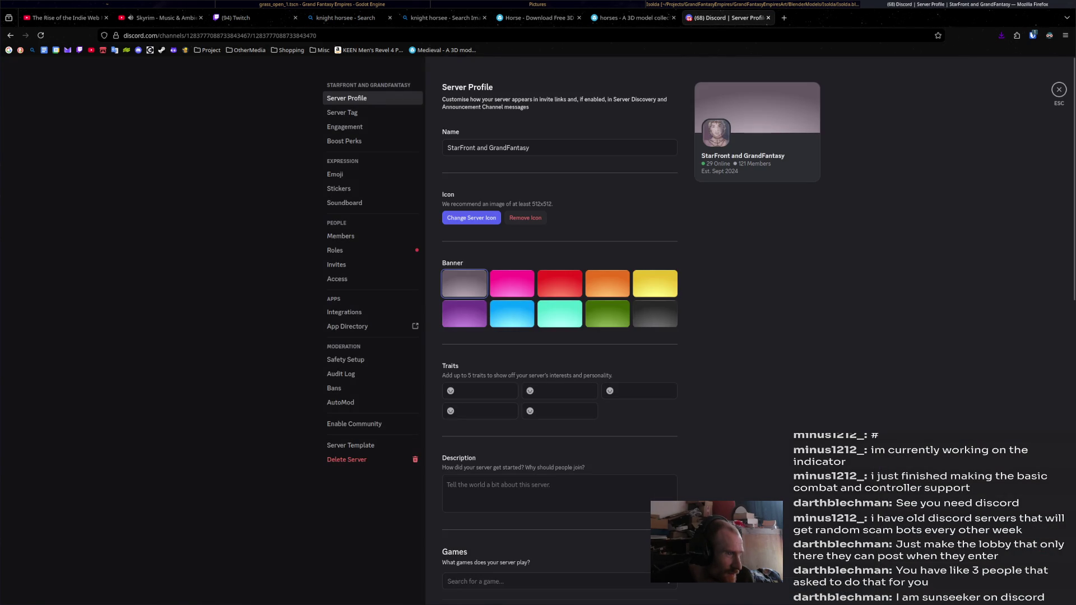
click(341, 112)
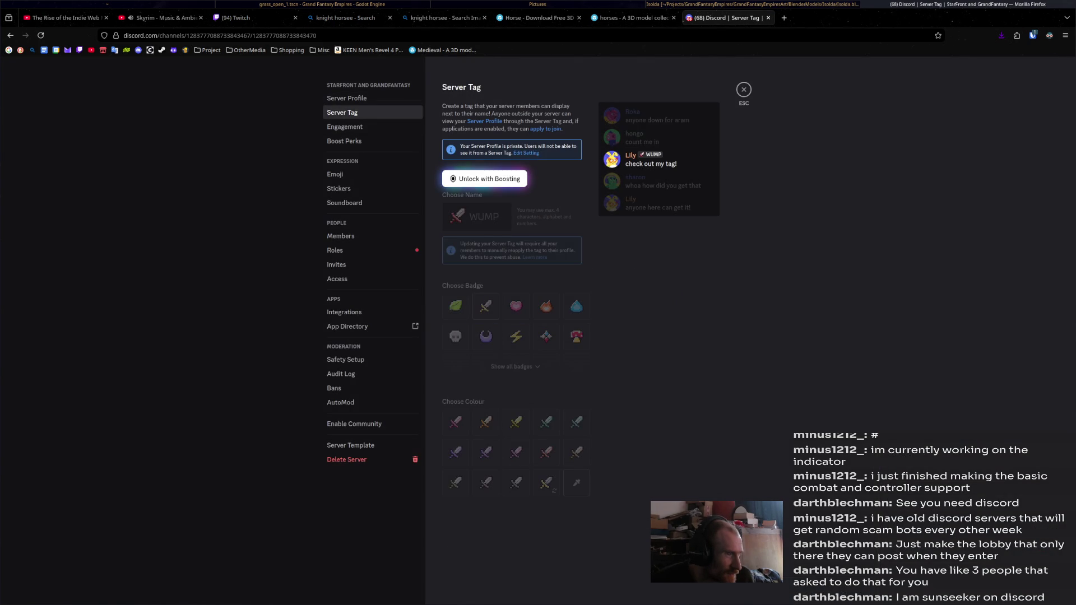
click(344, 126)
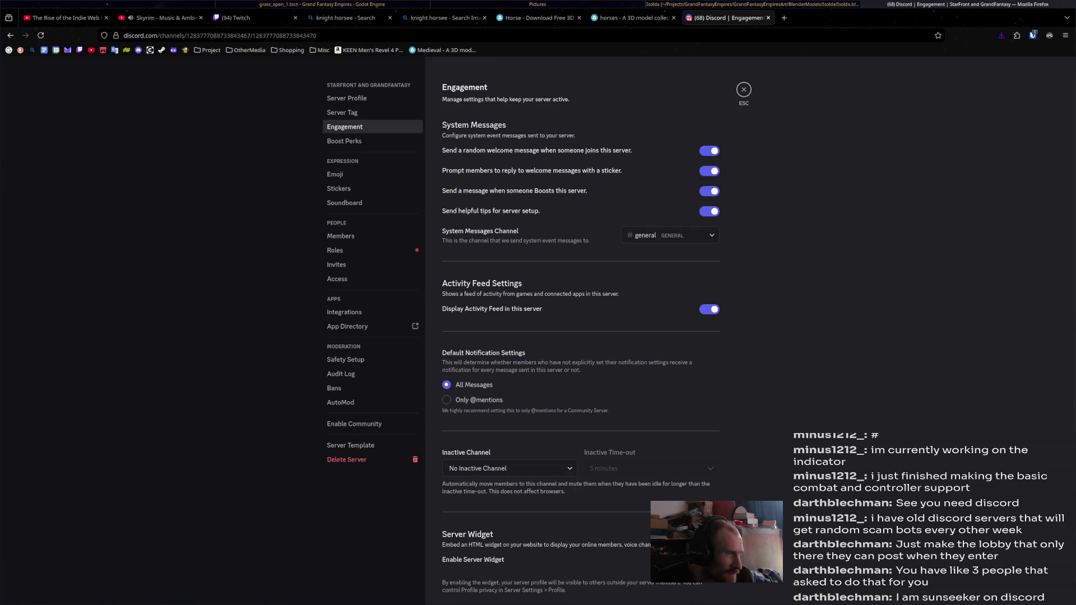
click(335, 250)
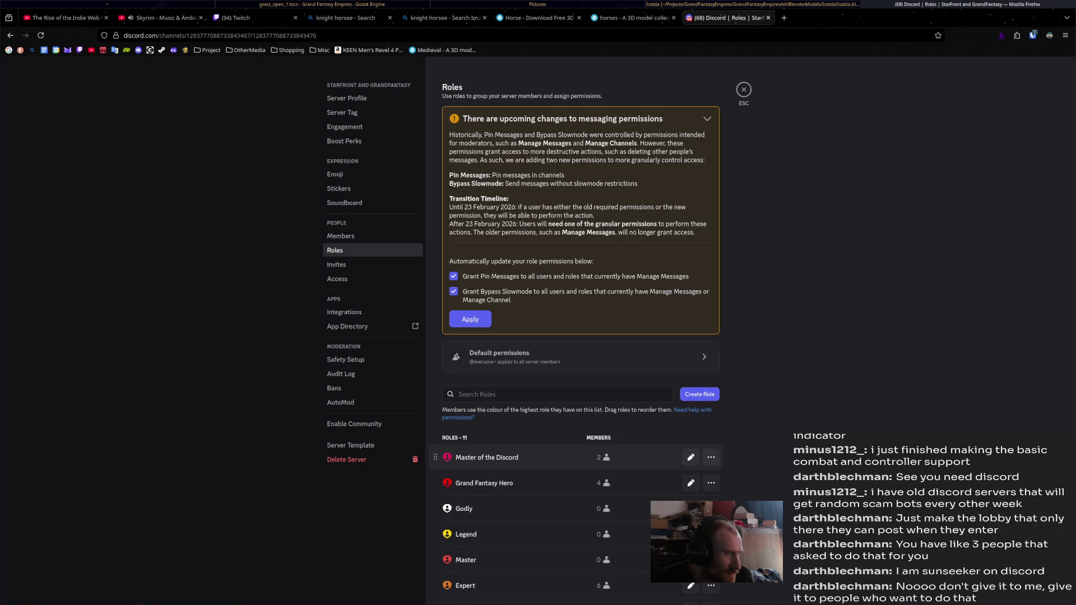
click(487, 457)
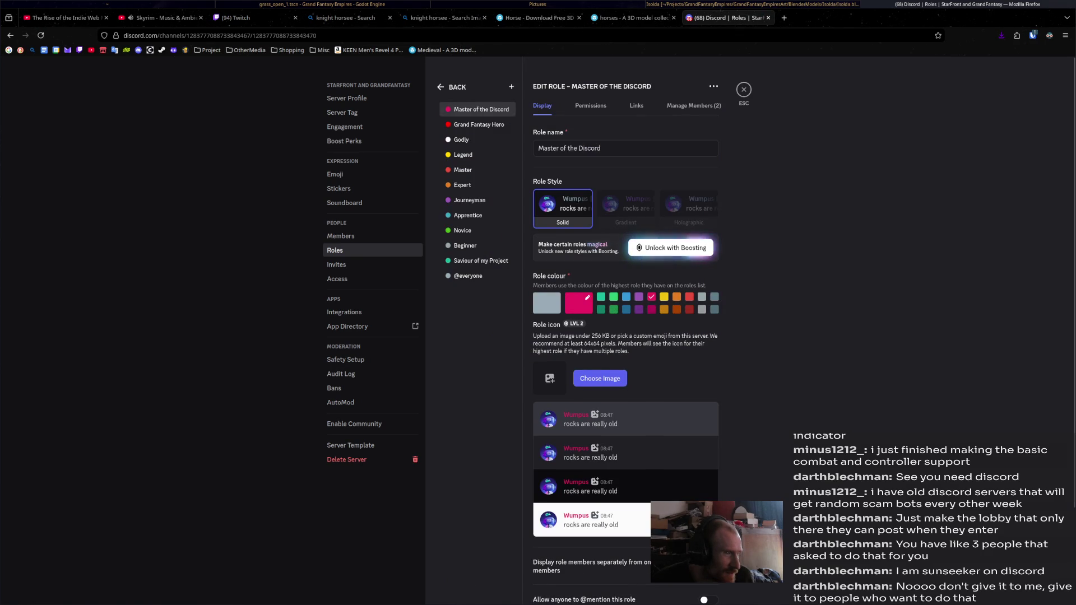
scroll(626, 337, down, 3)
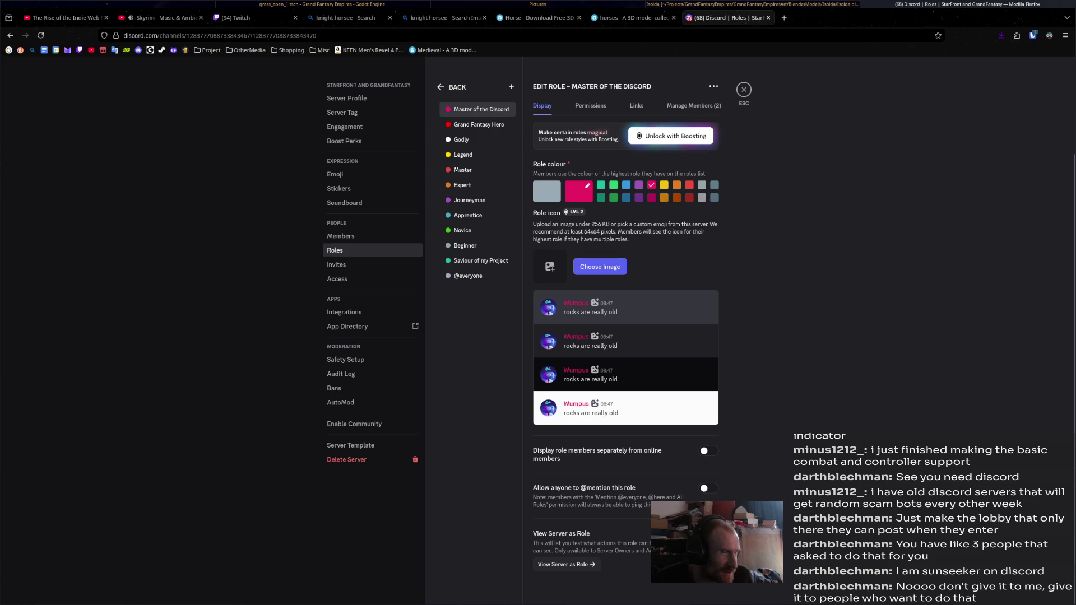
click(694, 105)
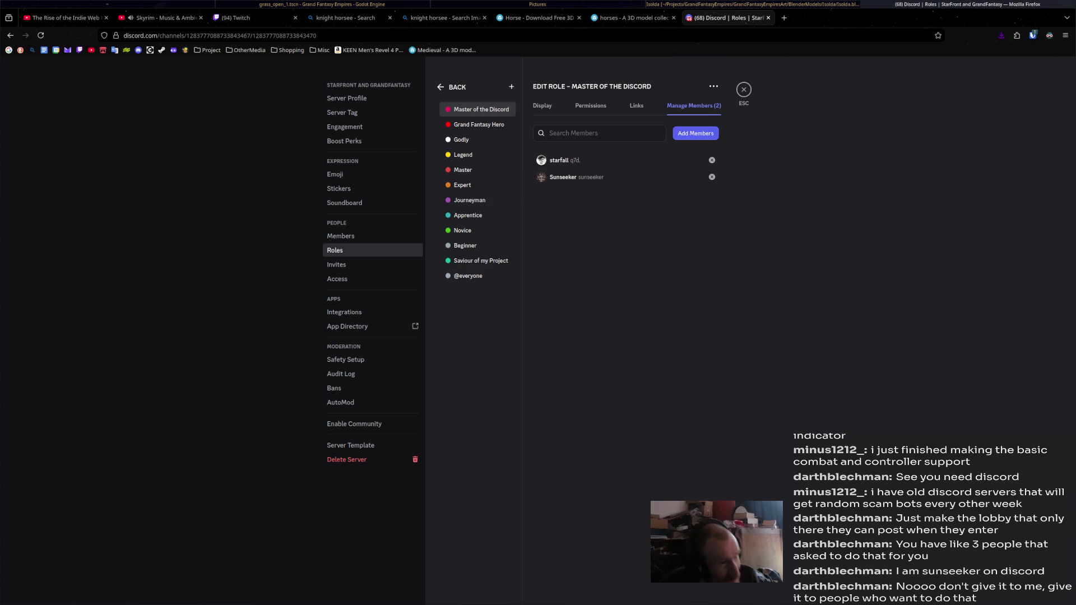
- Close the Discord tab and switch through Sketchfab to the knight horse image results
click(768, 18)
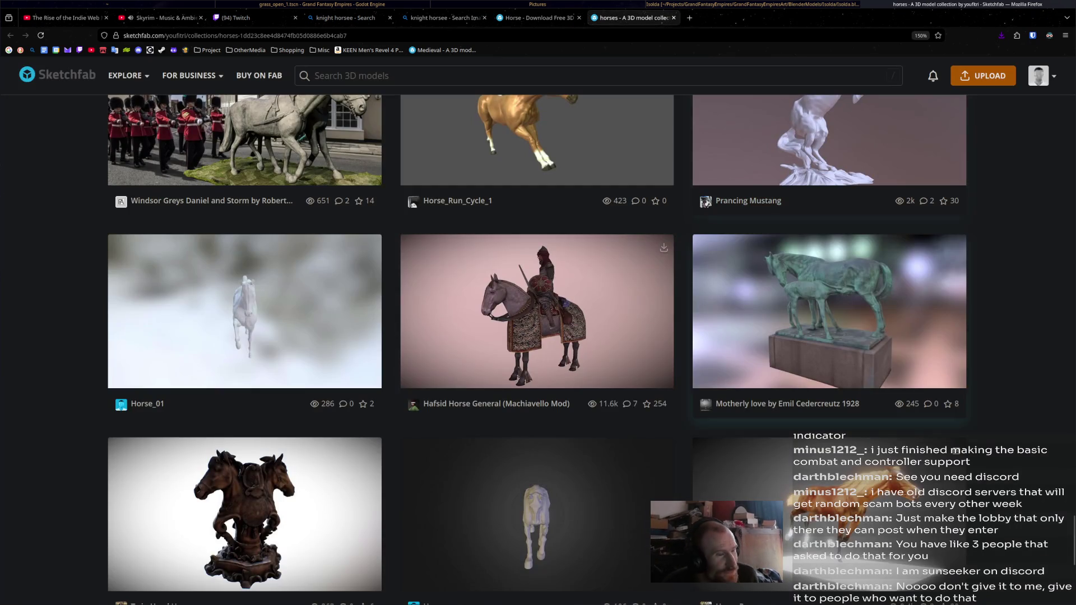
click(538, 18)
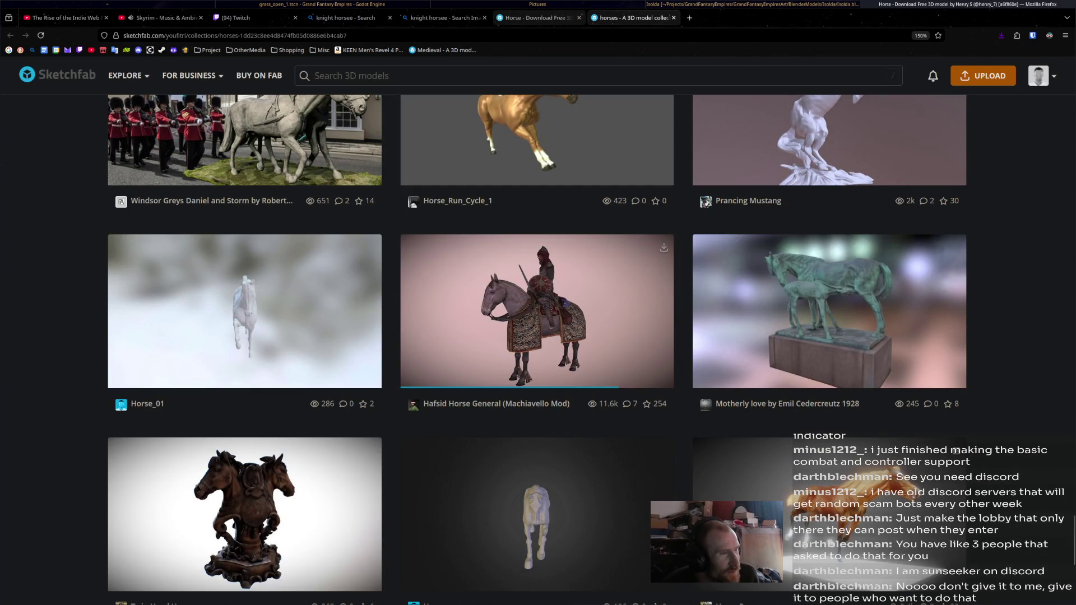
click(446, 18)
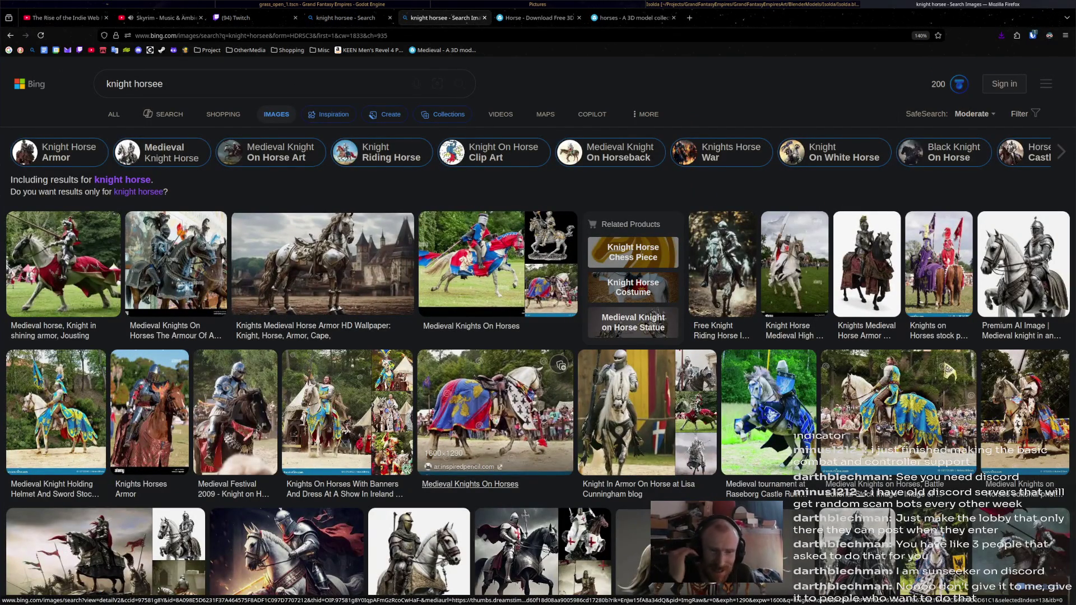
scroll(497, 413, down, 5)
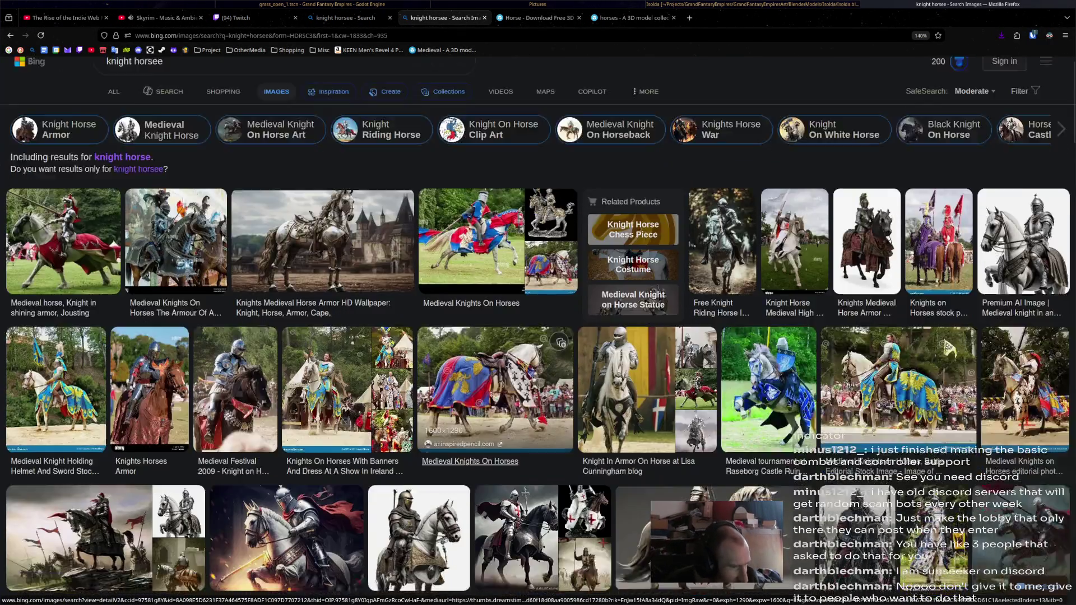
scroll(239, 413, up, 5)
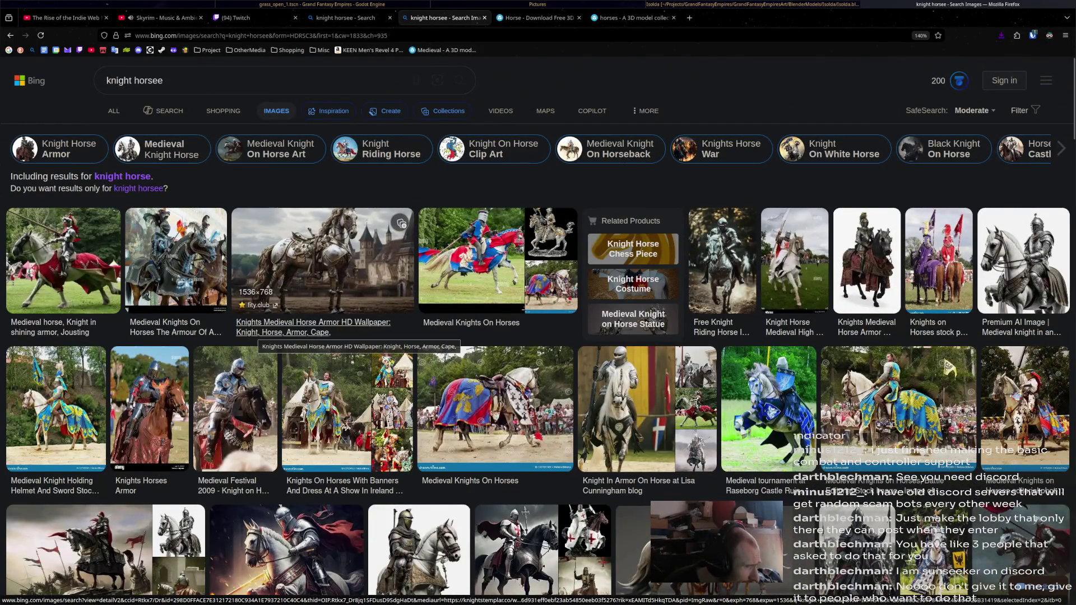
- Enlarge the Medieval Festival 2009 knight-on-horse photo as reference, then return to Blender
click(236, 404)
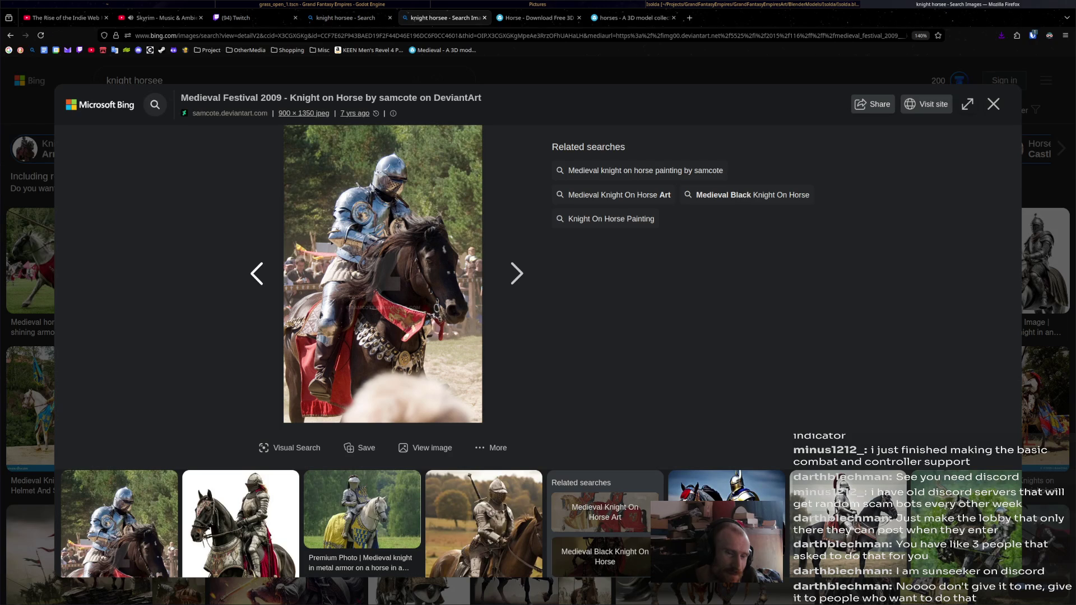
scroll(538, 353, down, 2)
scroll(538, 354, up, 2)
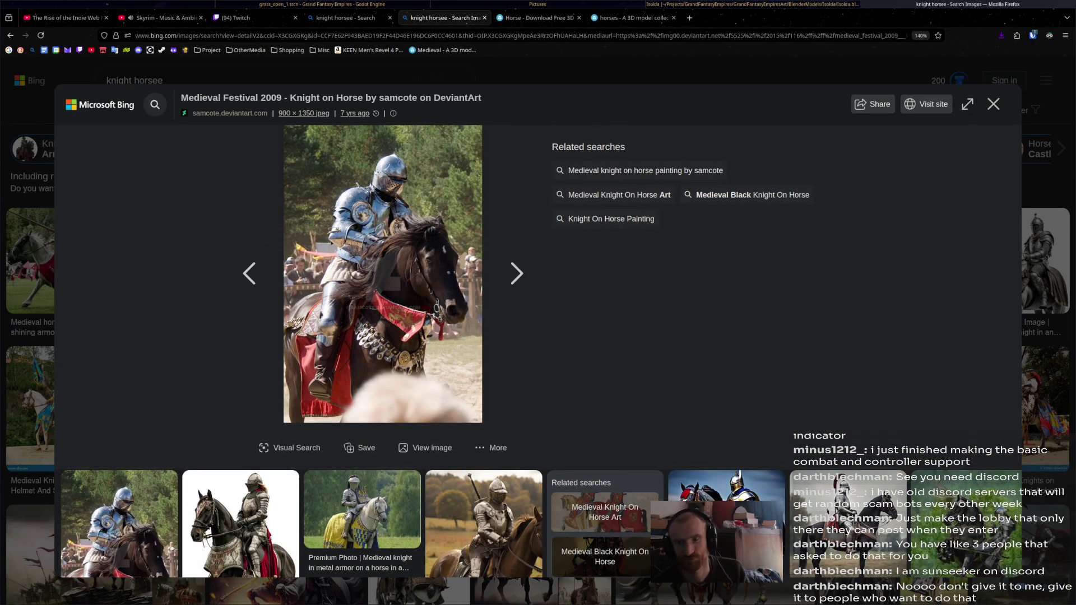
key(alt+Tab)
- Lower the plane's selected face along local Z onto the horse's back
mouse_move(555, 303)
middle_down()
mouse_move(589, 278)
mouse_move(589, 253)
middle_up()
scroll(556, 303, up, 3)
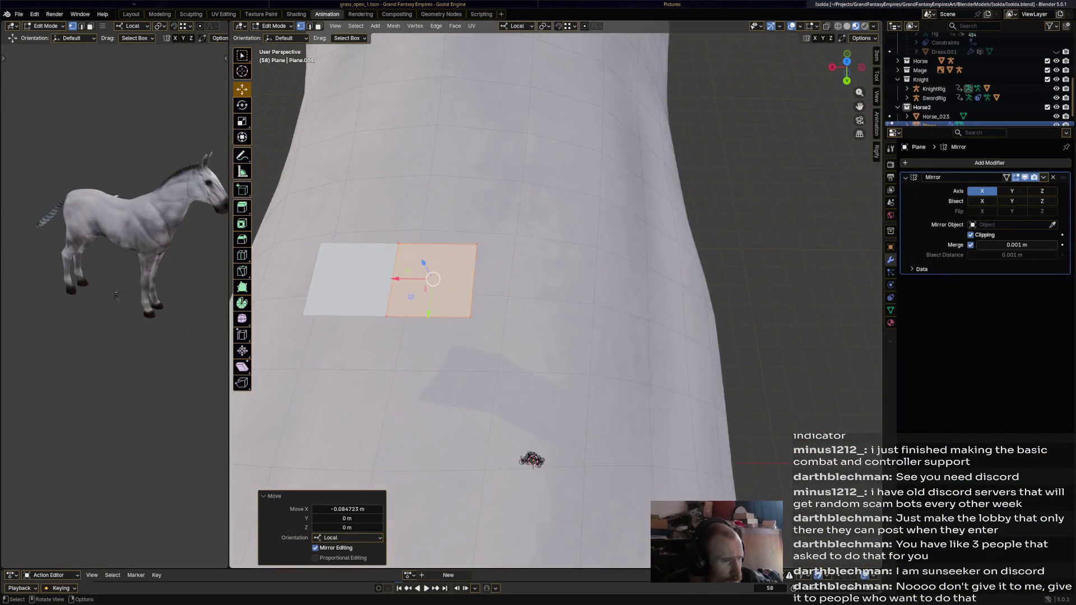
mouse_move(556, 303)
middle_down()
mouse_move(538, 353)
mouse_move(554, 210)
middle_up()
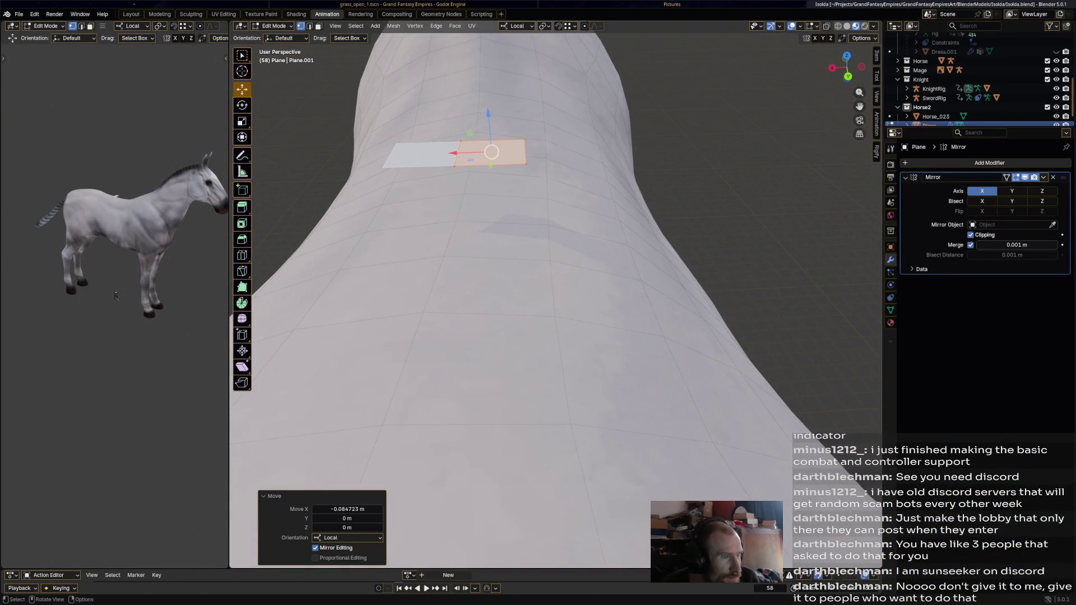
key(g)
key(z)
key(Return)
middle_drag(555, 302, 555, 253)
mouse_move(555, 303)
middle_down()
mouse_move(538, 278)
mouse_move(554, 337)
middle_up()
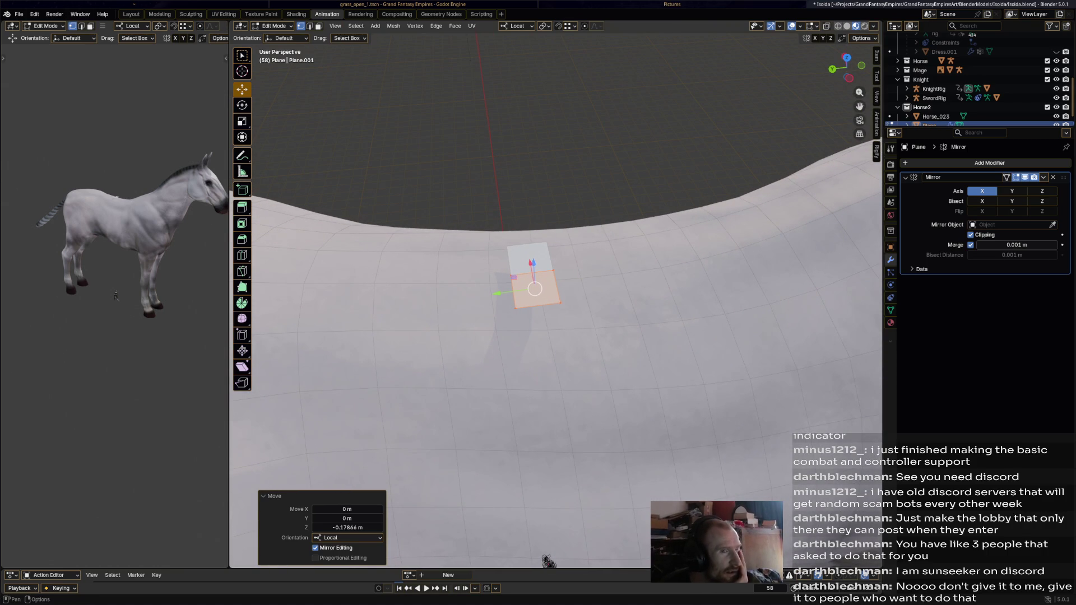
- Enable Retopology overlay shading and set snapping to target faces instead of vertices
click(817, 25)
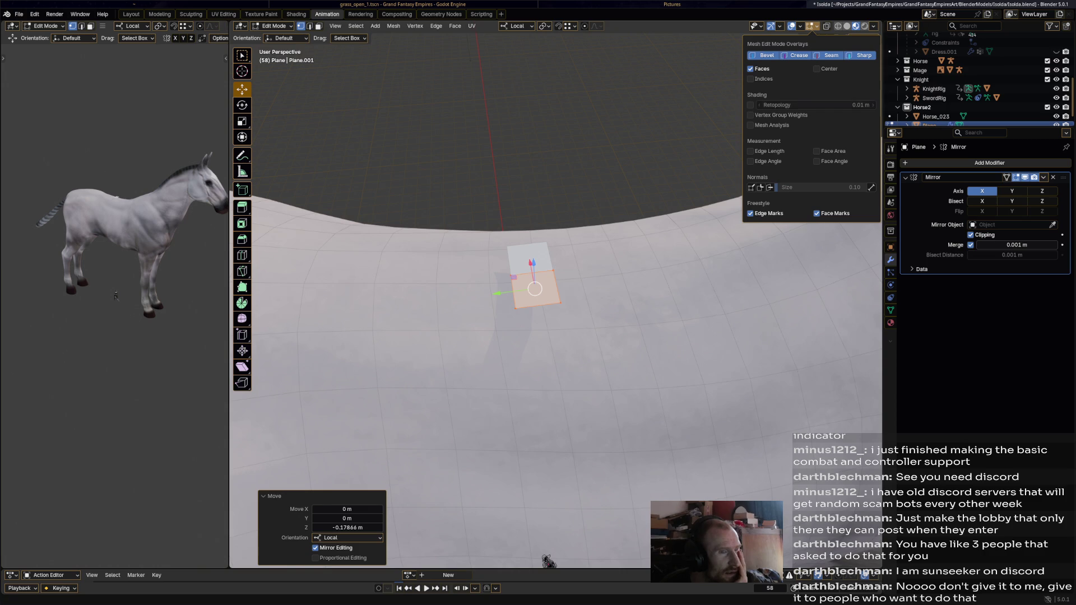
click(750, 105)
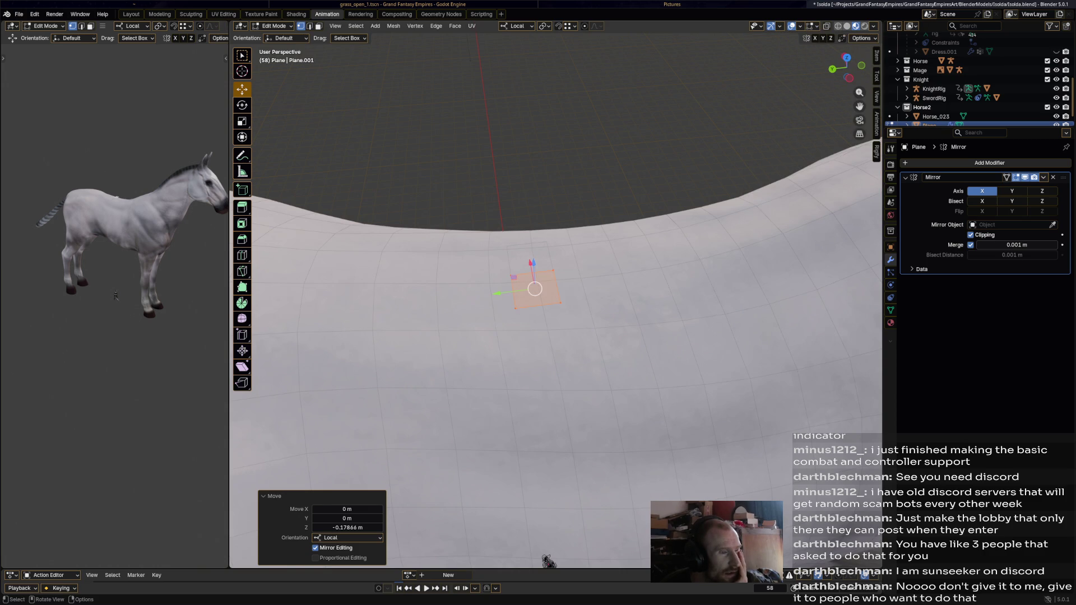
middle_drag(555, 336, 555, 336)
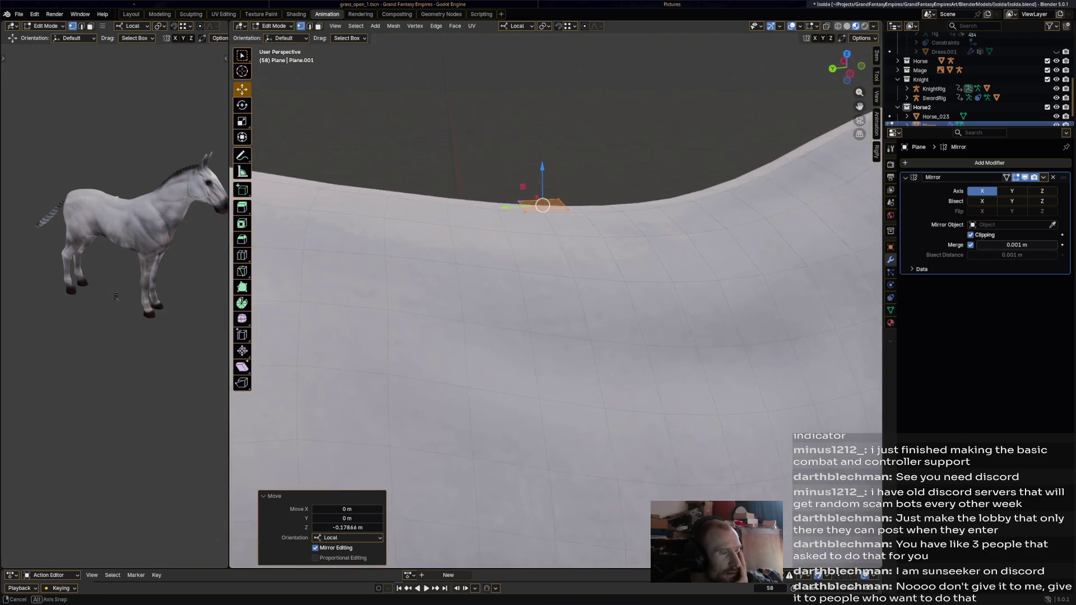
middle_drag(556, 336, 555, 320)
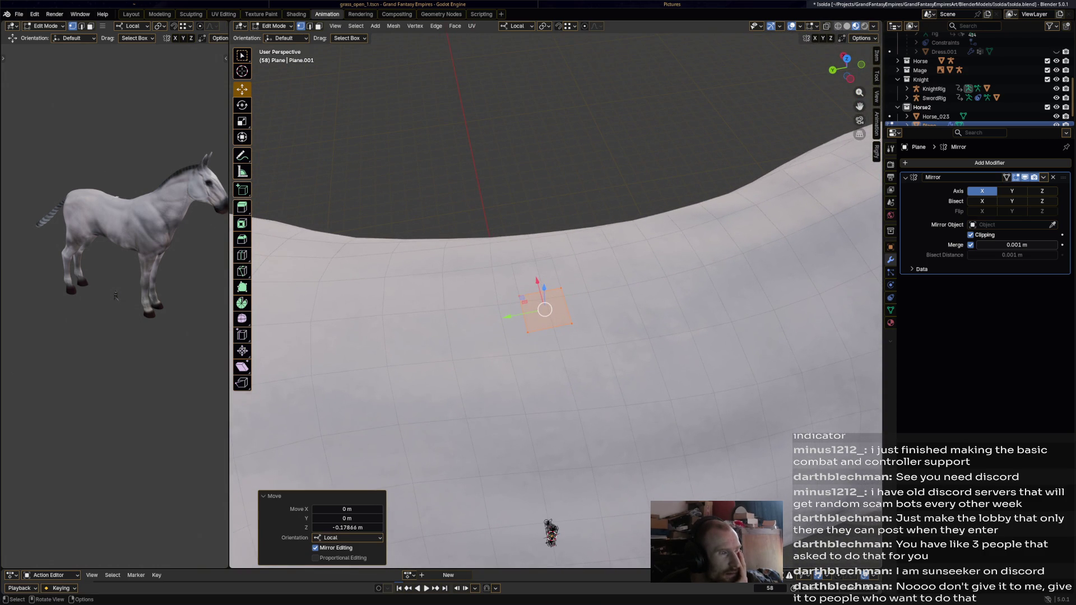
key(shift)
click(572, 26)
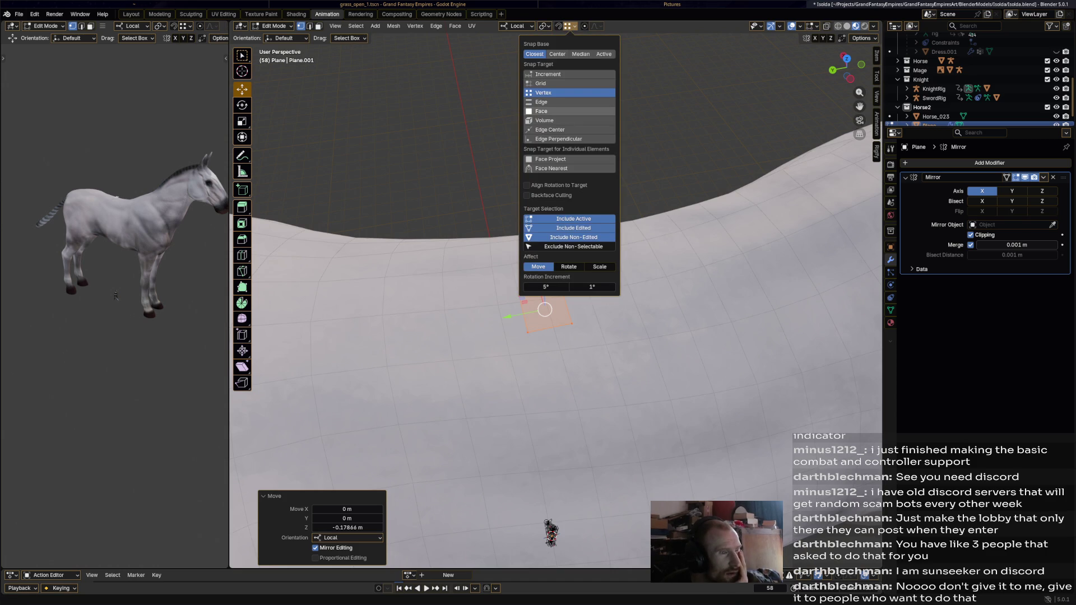
click(555, 110)
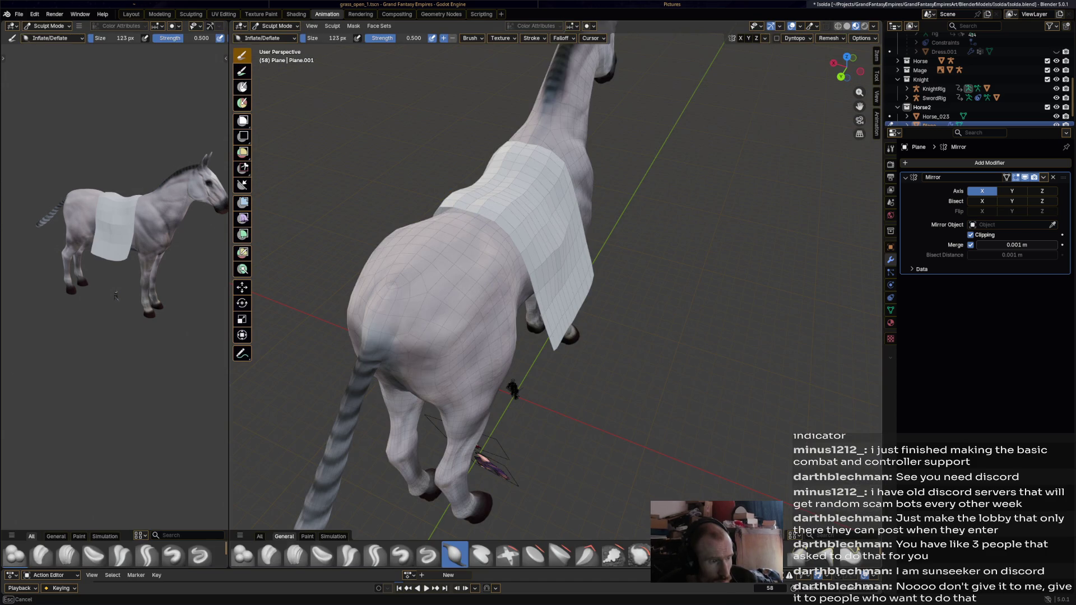
- Save Isolda.blend and switch the blanket plane back into Edit Mode
middle_drag(513, 252, 552, 225)
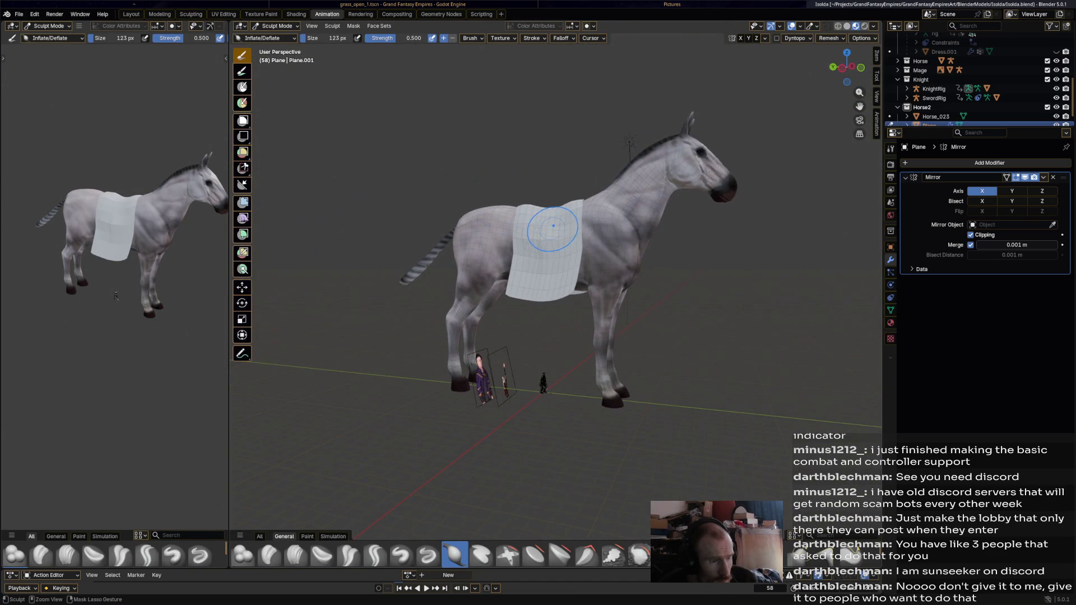
key(ctrl+s)
scroll(672, 231, down, 2)
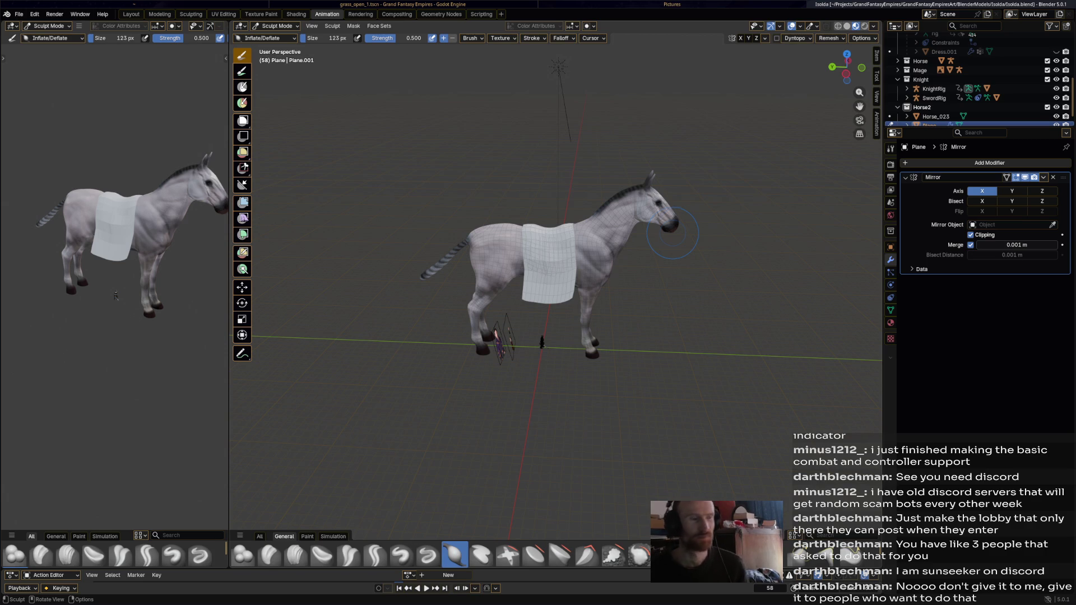
click(277, 25)
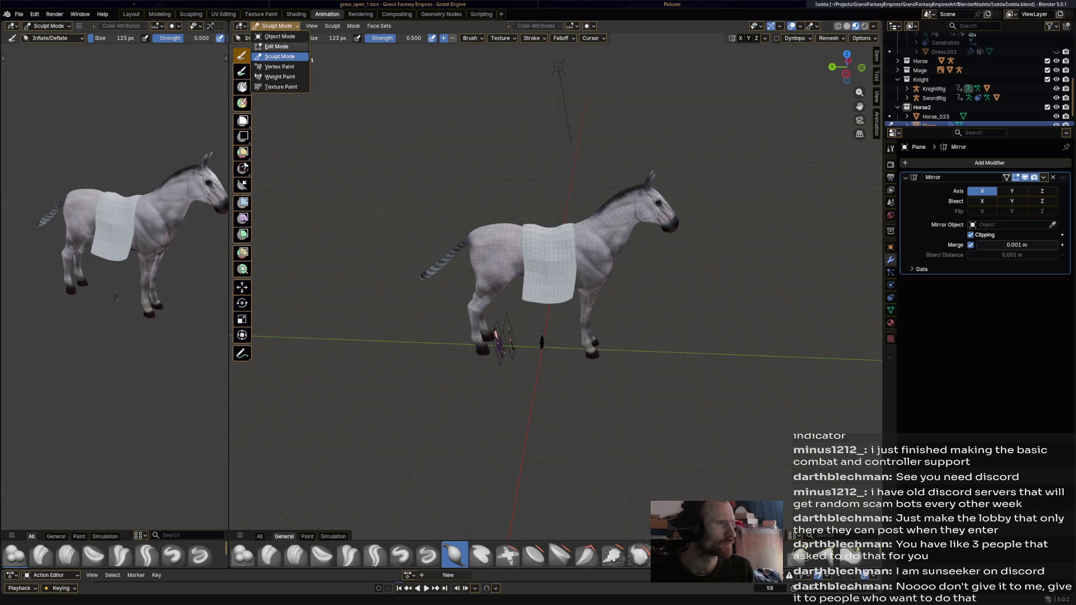
click(273, 48)
scroll(554, 278, up, 4)
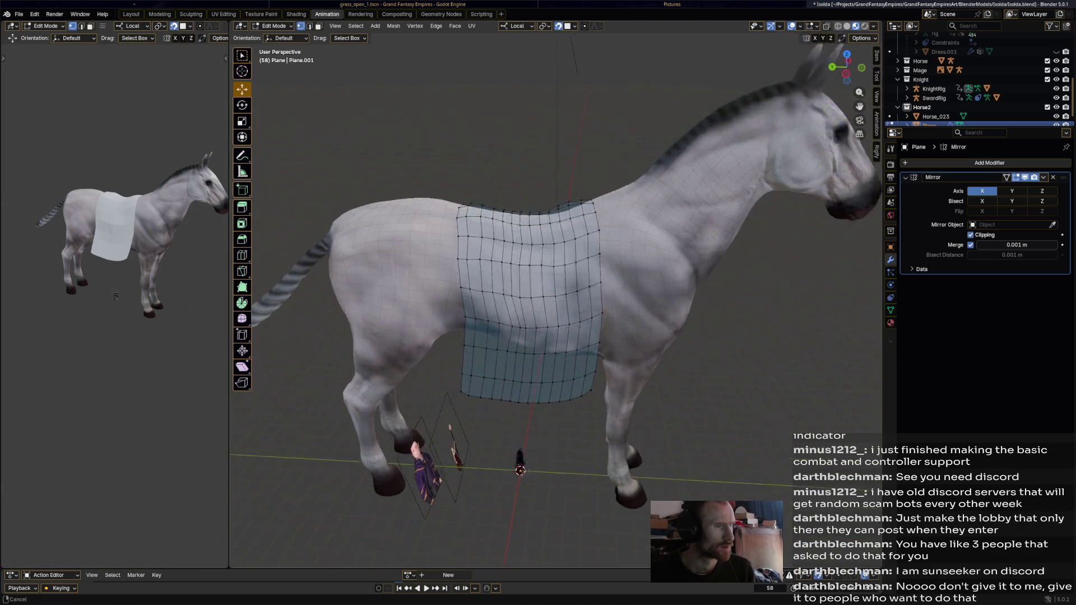
- Inspect the blanket around the horse, then bring up the Add menu of new mesh shapes
mouse_move(555, 278)
middle_down()
mouse_move(521, 303)
mouse_move(538, 303)
middle_up()
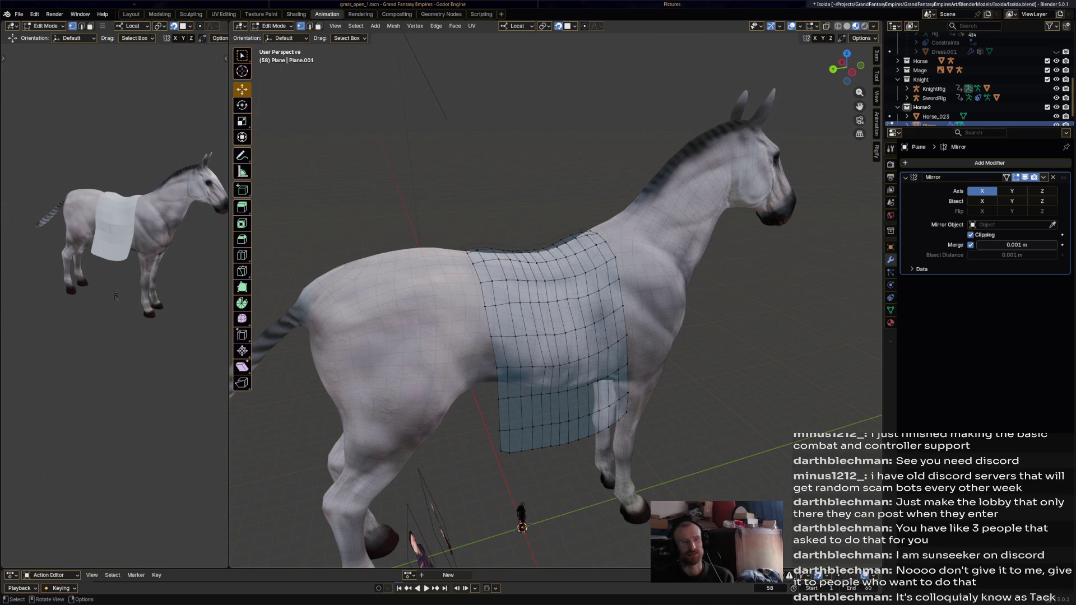
middle_drag(555, 319, 601, 320)
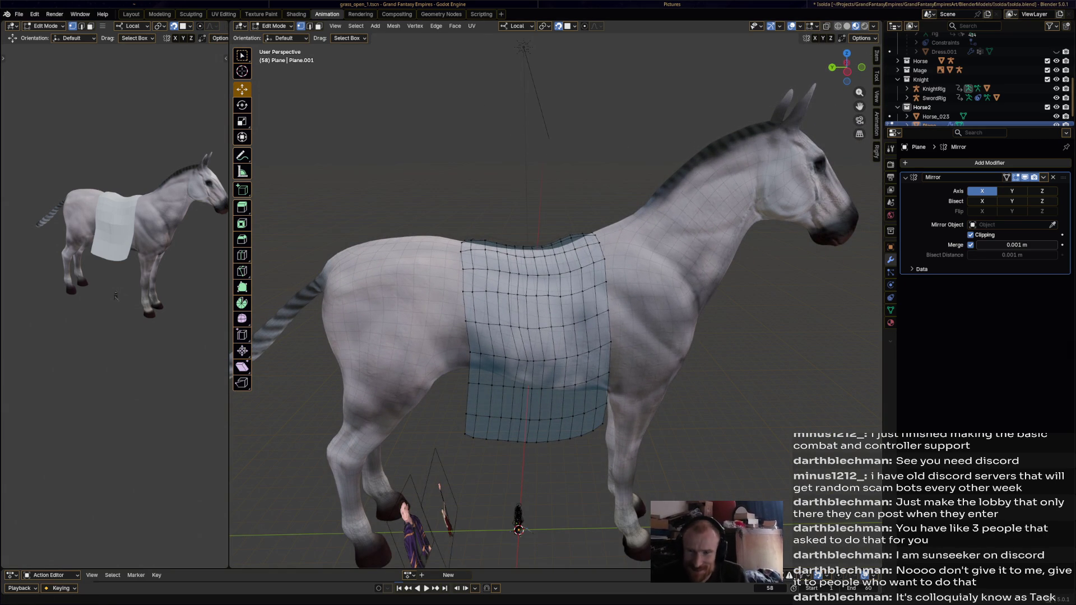
mouse_move(555, 304)
middle_down()
mouse_move(539, 277)
mouse_move(538, 290)
mouse_move(521, 277)
middle_up()
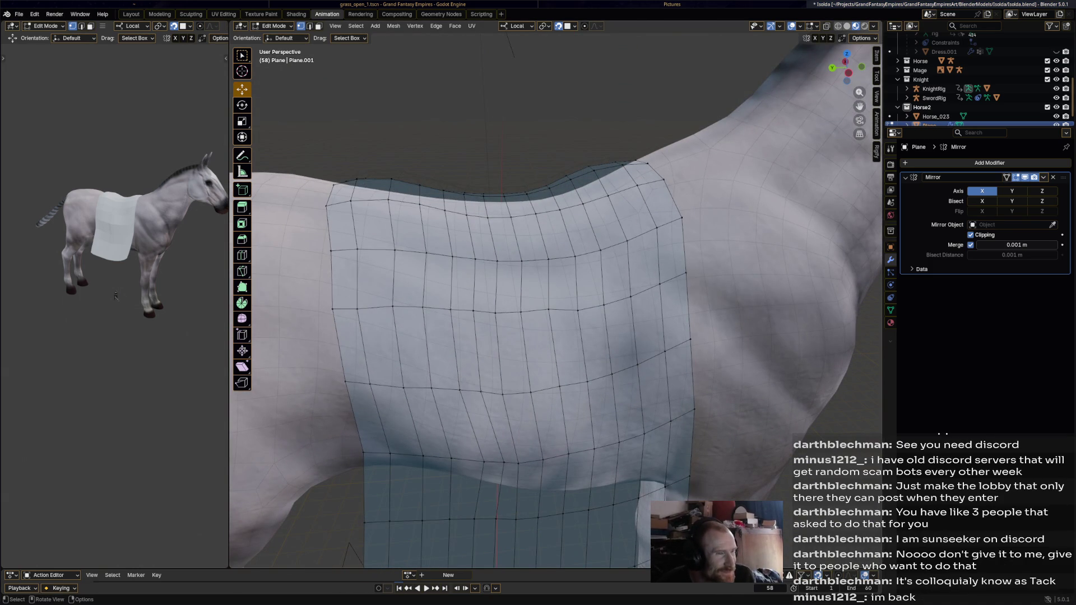
click(273, 26)
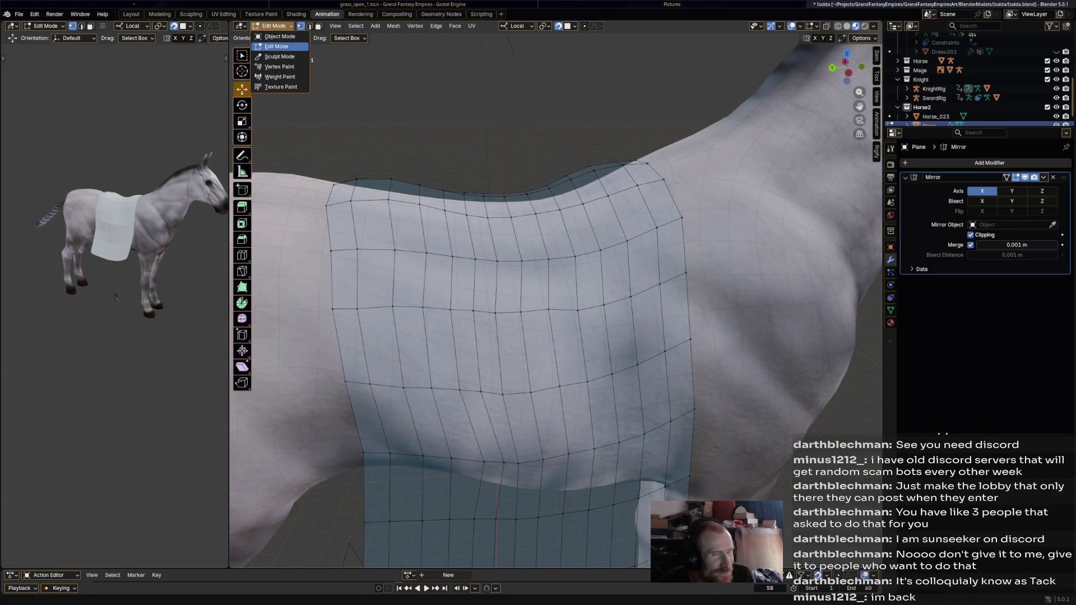
key(Escape)
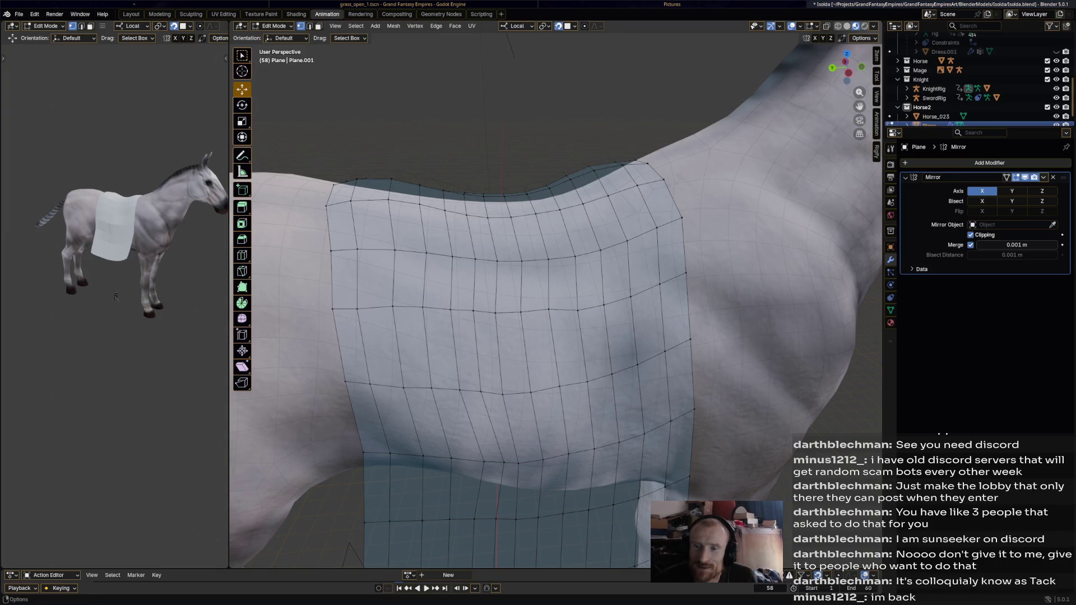
middle_drag(555, 320, 592, 282)
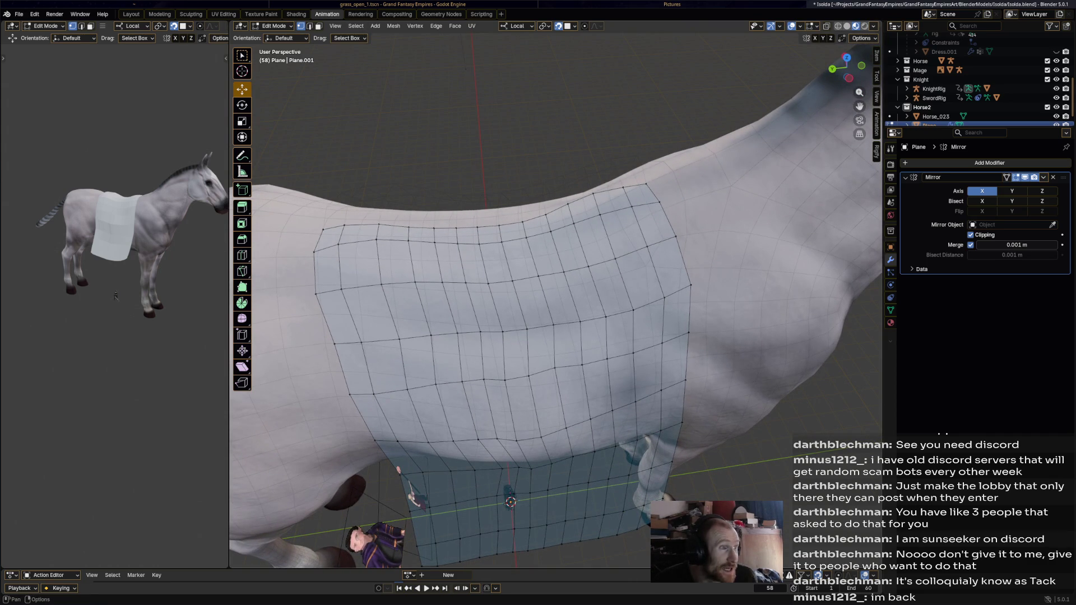
click(392, 26)
click(375, 26)
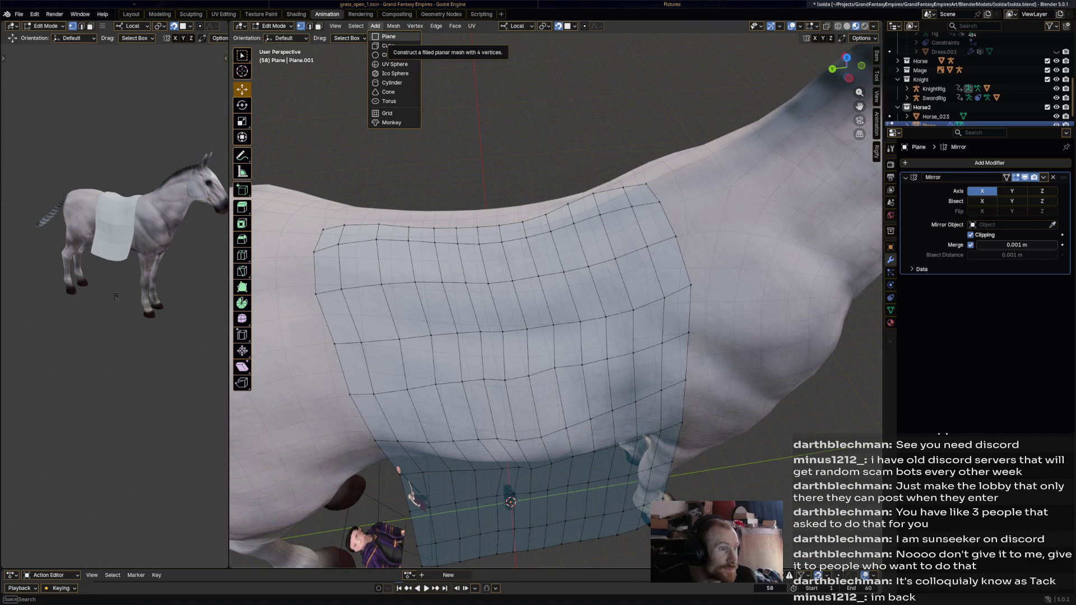
- Add a new plane to the blanket mesh and move it along X and down Z onto the horse's back
click(385, 36)
scroll(522, 336, down, 4)
middle_drag(522, 337, 555, 320)
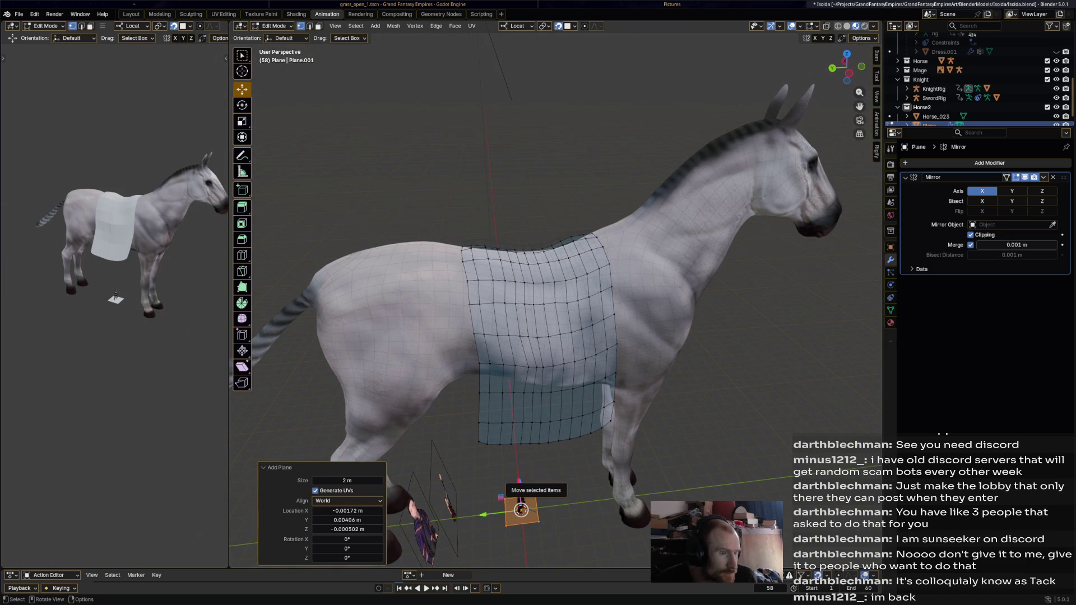
middle_drag(520, 509, 471, 505)
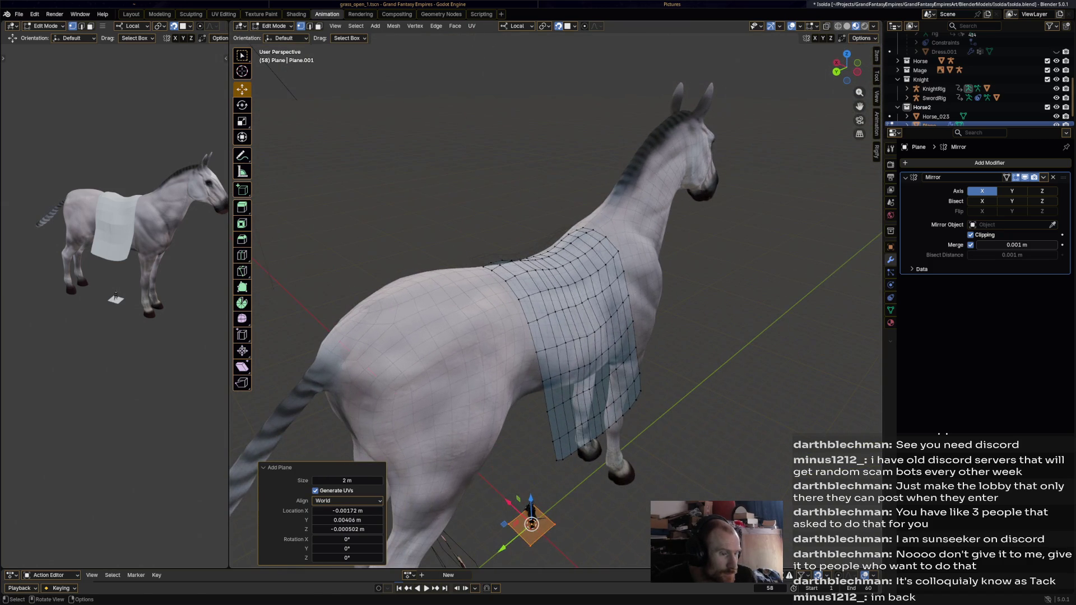
key(g)
key(x)
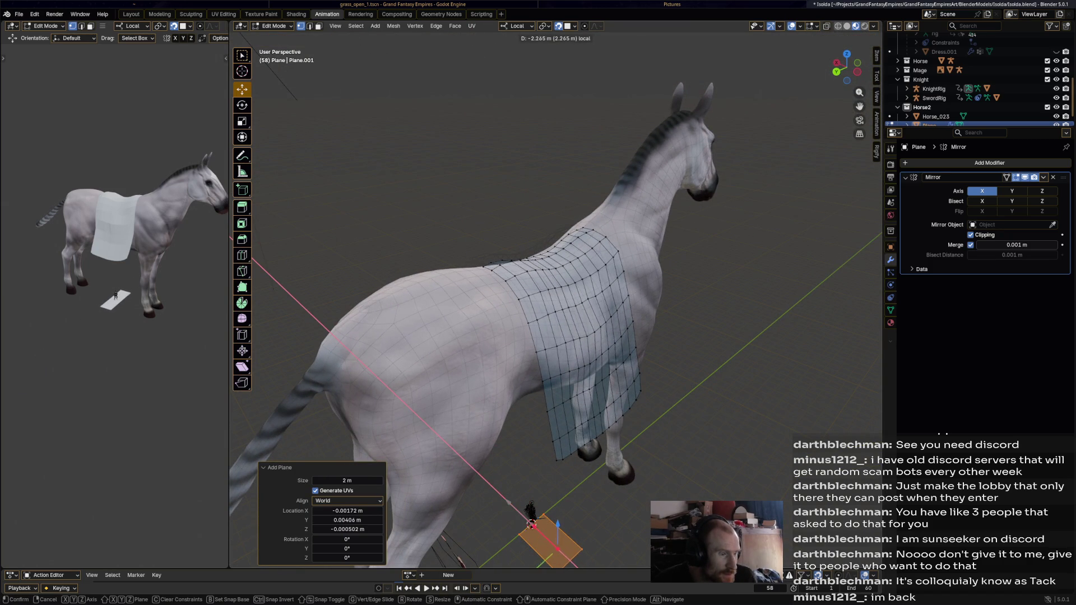
key(Return)
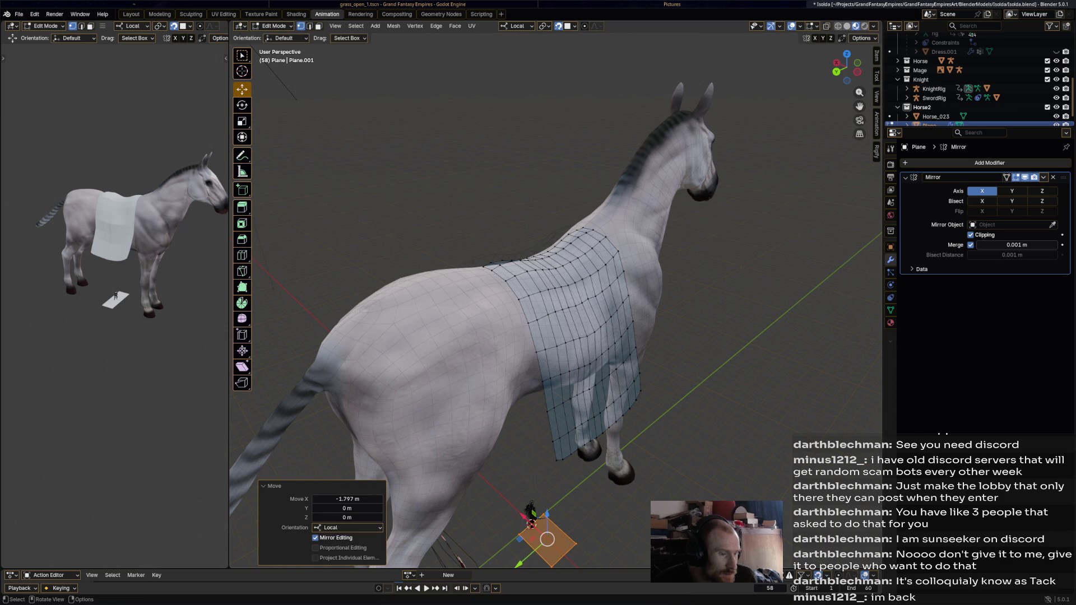
key(g)
key(z)
key(Return)
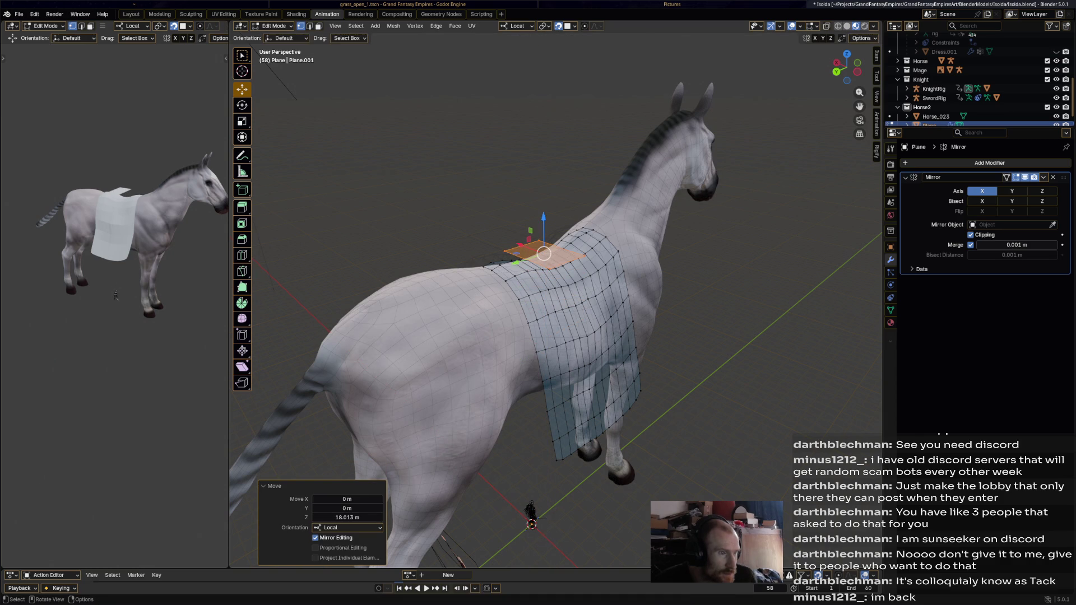
- Nudge the new plane along X, undo twice, and shift the flap's top edge sideways to drape the blanket
mouse_move(530, 516)
middle_down()
mouse_move(545, 492)
mouse_move(546, 543)
middle_up()
key(g)
key(x)
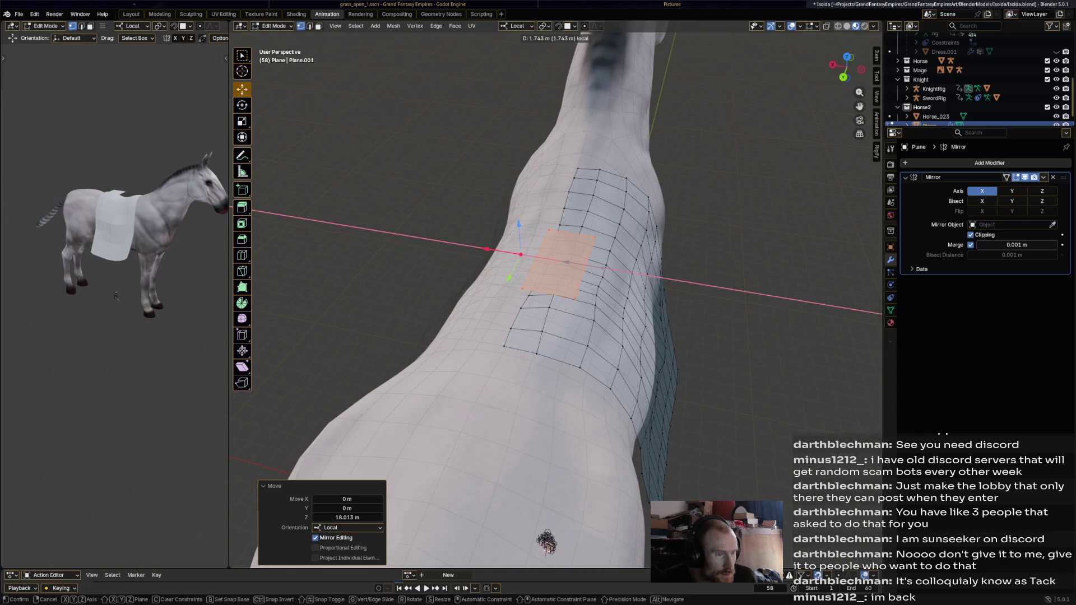
click(547, 542)
middle_drag(546, 542, 512, 510)
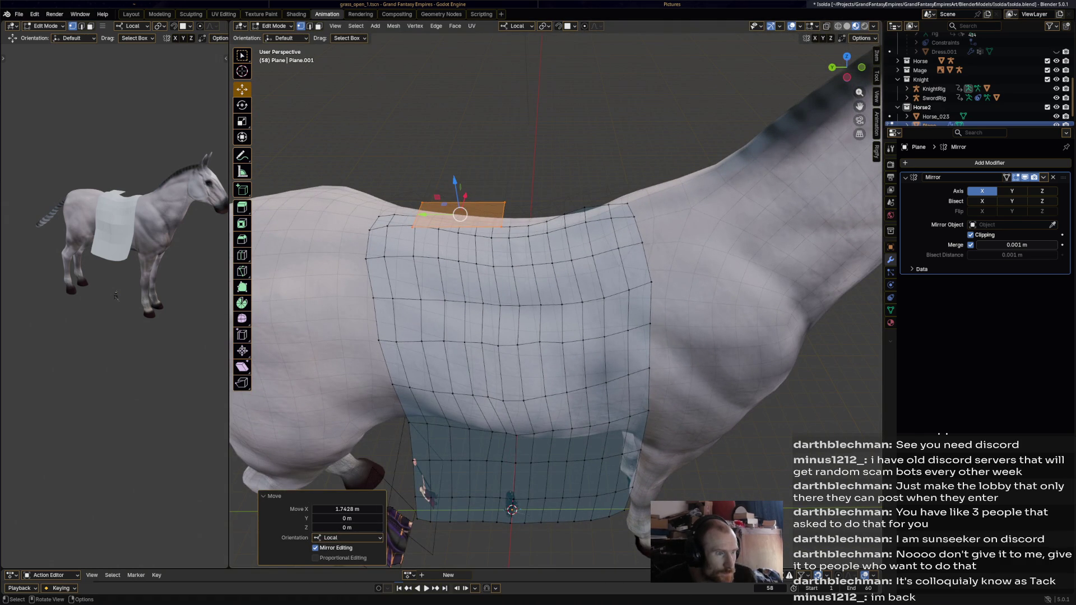
key(ctrl+z)
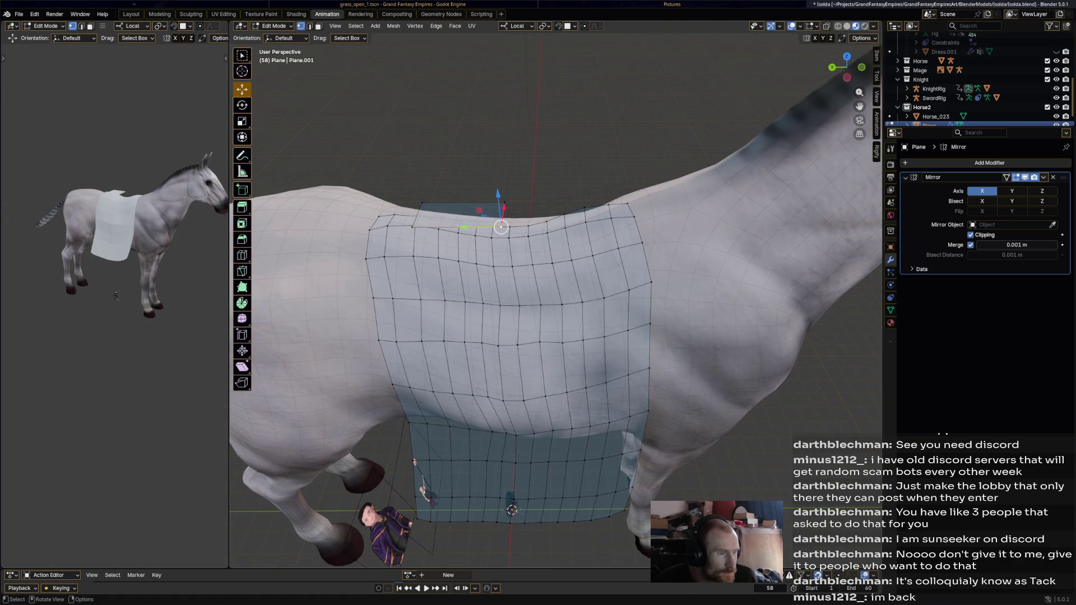
key(ctrl+z)
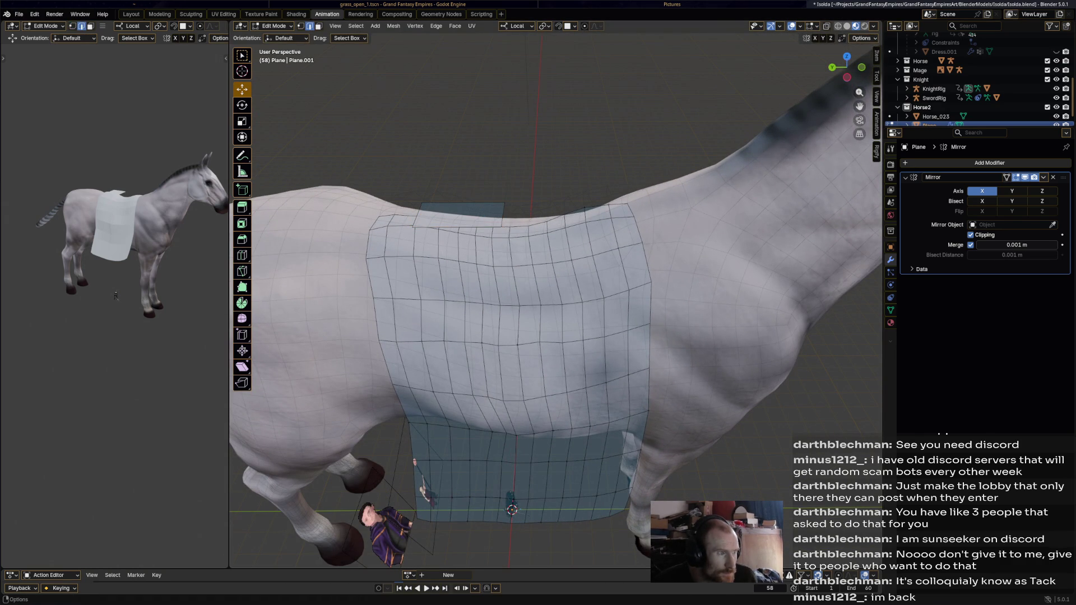
drag(505, 202, 455, 210)
middle_drag(454, 211, 470, 189)
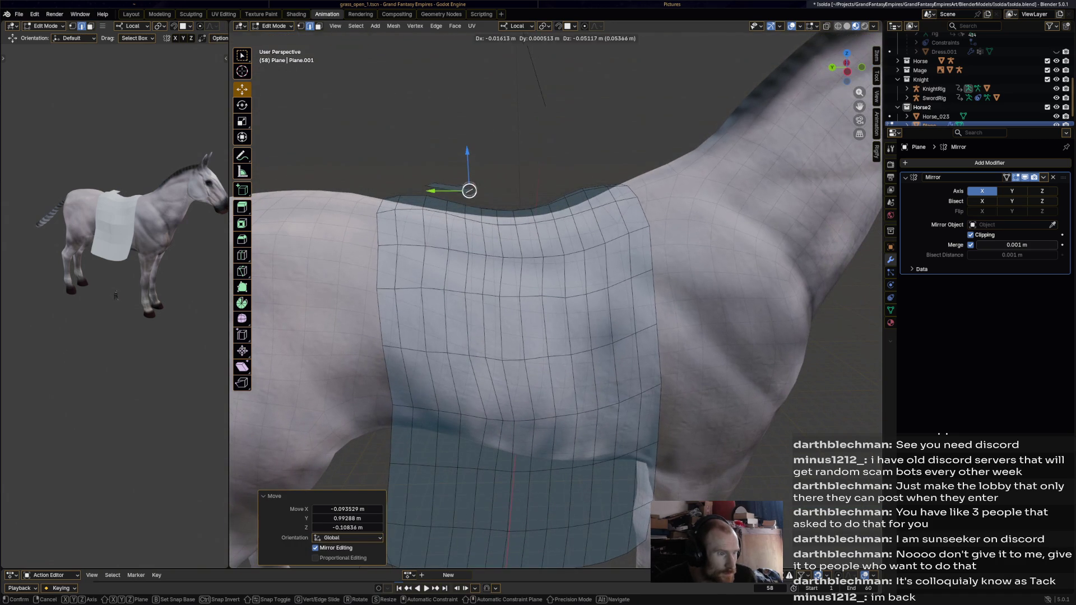
drag(470, 189, 427, 186)
middle_drag(427, 187, 451, 210)
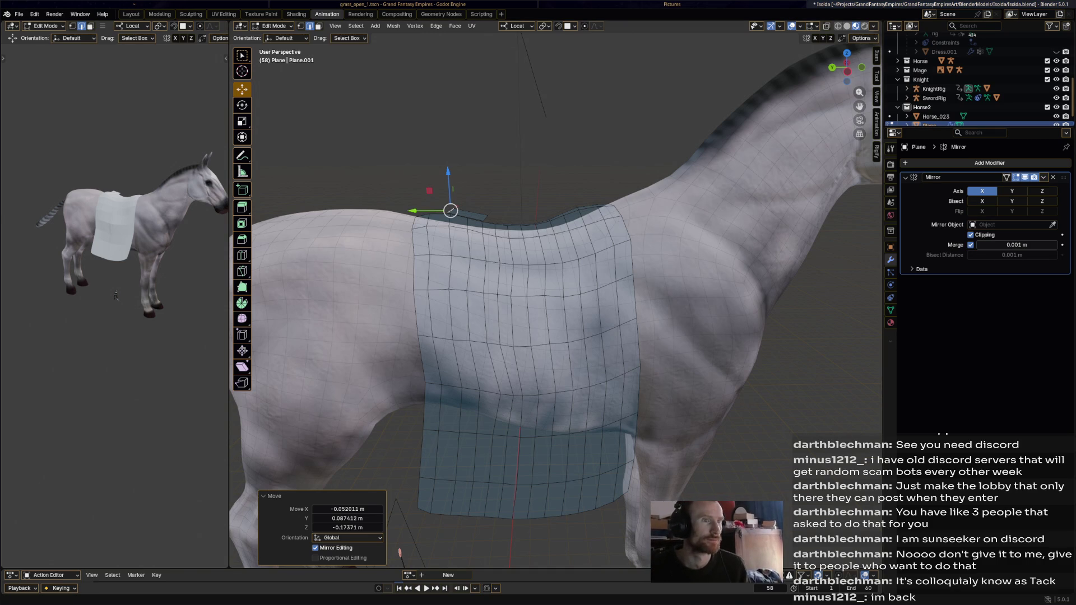
key(alt+Tab)
key(alt+Tab)
key(alt+Tab)
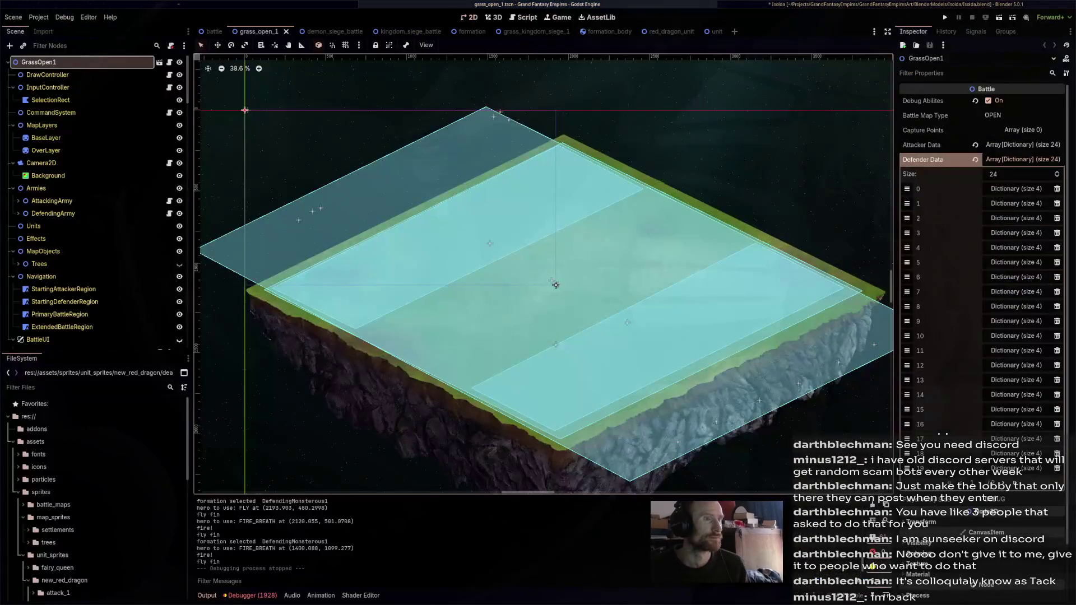
key(alt+Tab)
key(alt+Tab)
key(alt+Tab)
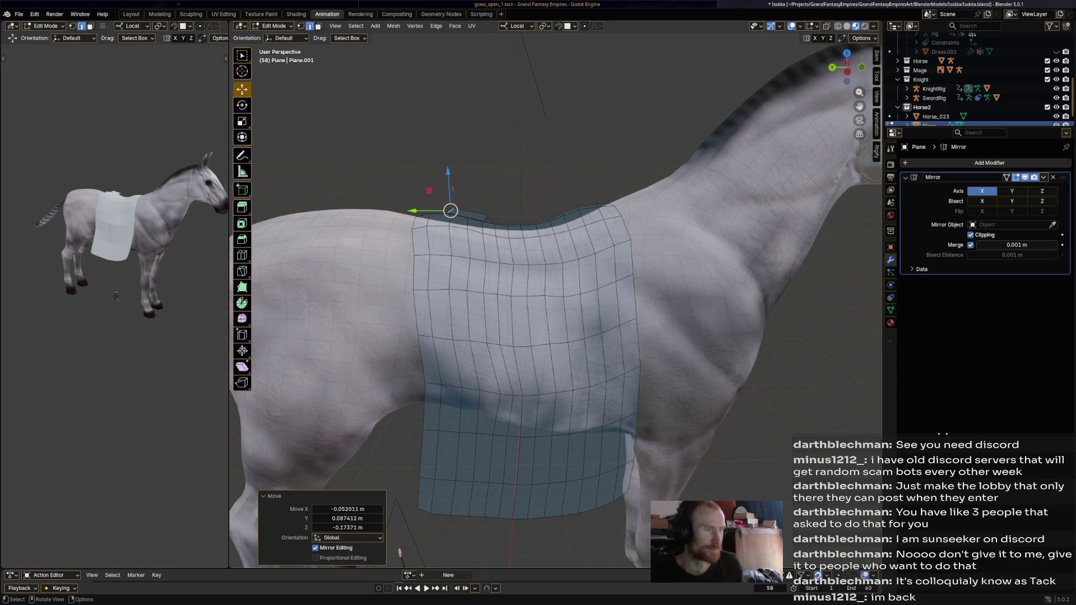
middle_drag(555, 336, 588, 328)
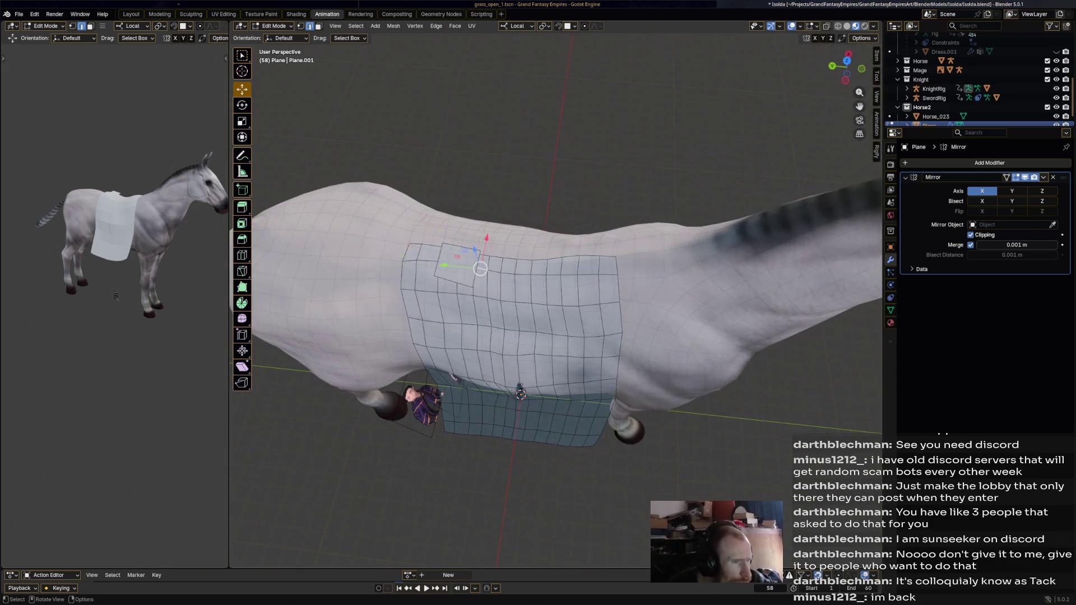
- Switch select modes, pick the Poly Build tool, then return to Object Mode showing the blanket as a solid piece
key(shift)
key(3)
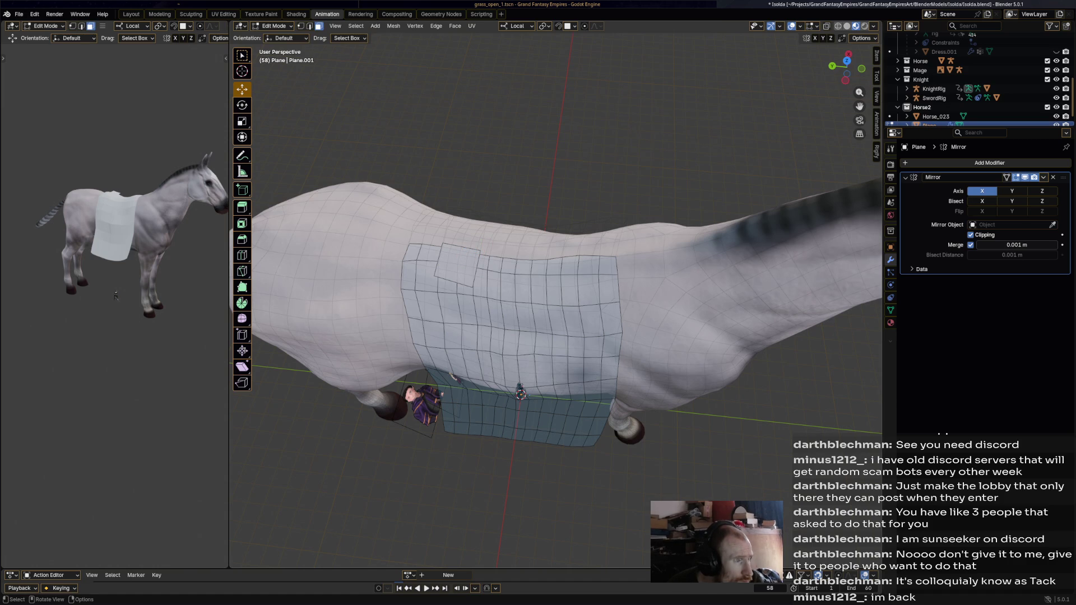
key(2)
click(242, 287)
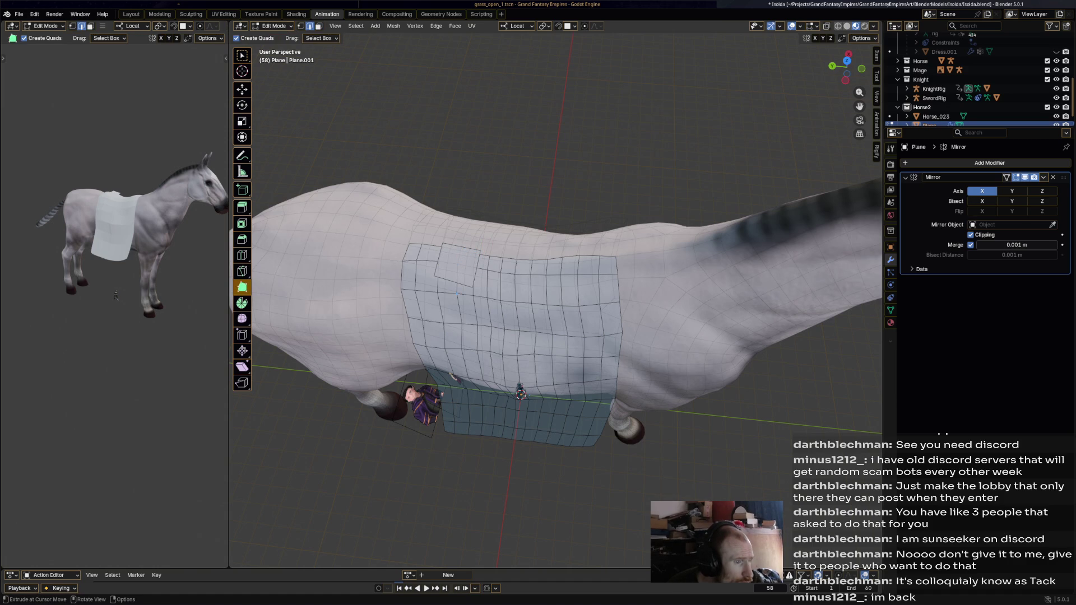
mouse_move(454, 376)
middle_down()
mouse_move(395, 561)
mouse_move(396, 505)
middle_up()
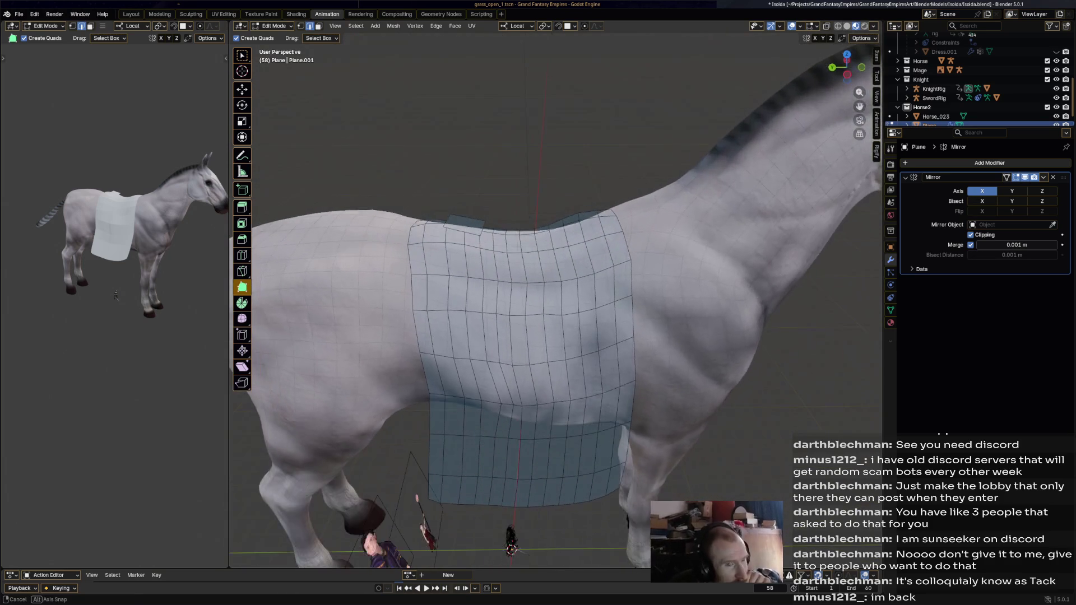
click(273, 25)
click(280, 36)
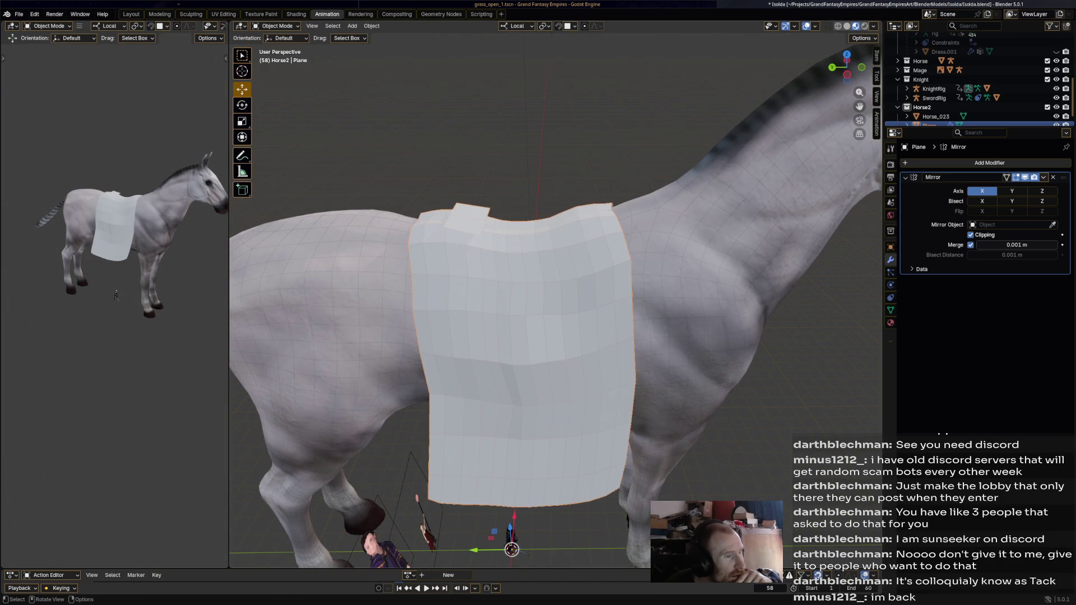
- Re-enter Edit Mode on the cloth and select only the small pad on top with L
click(273, 26)
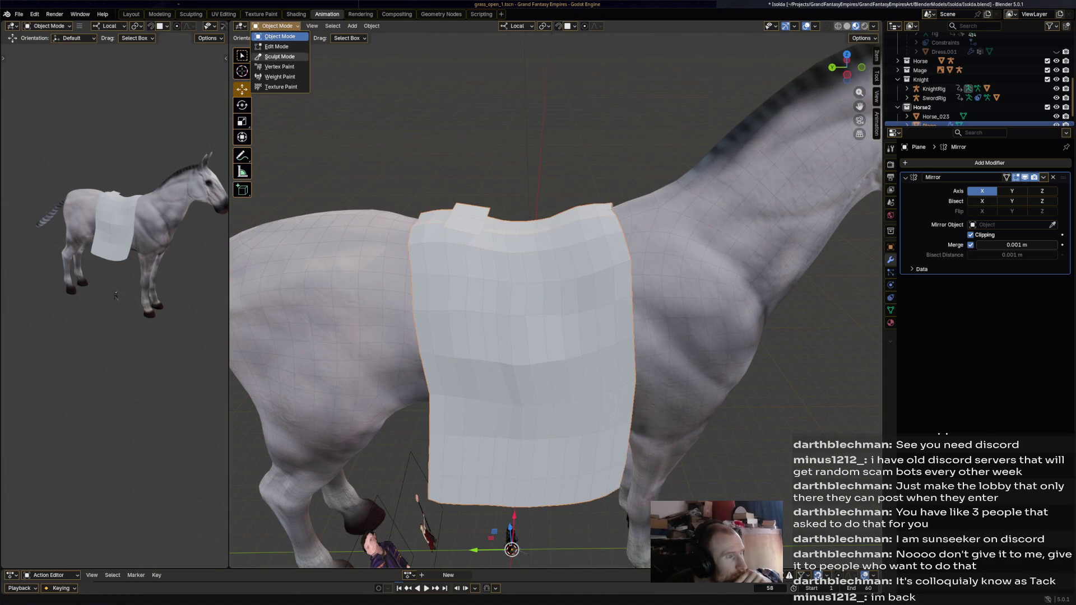
click(278, 49)
key(g)
key(Escape)
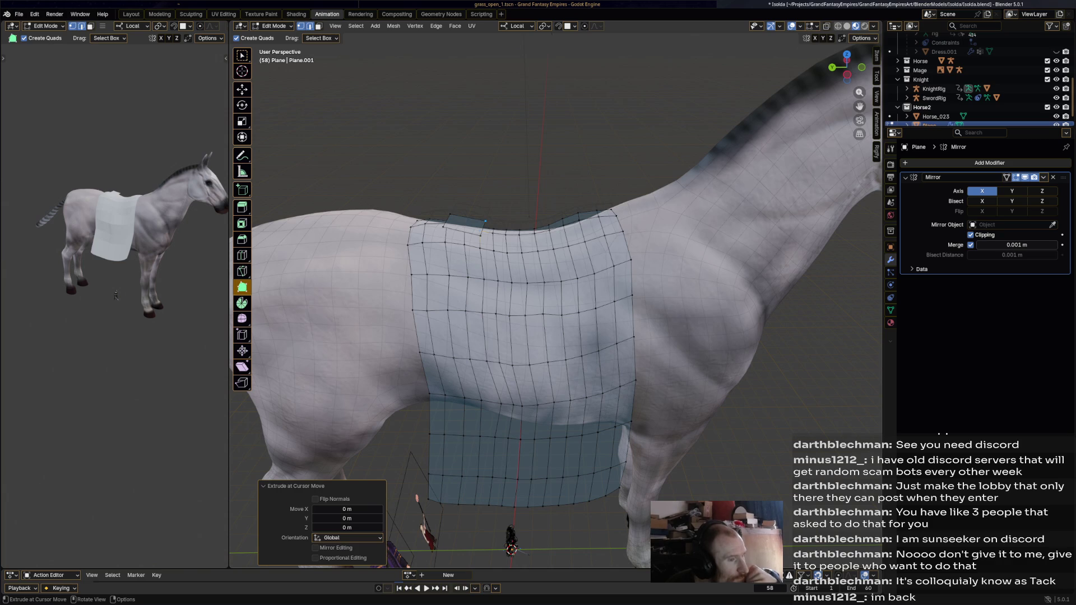
click(273, 25)
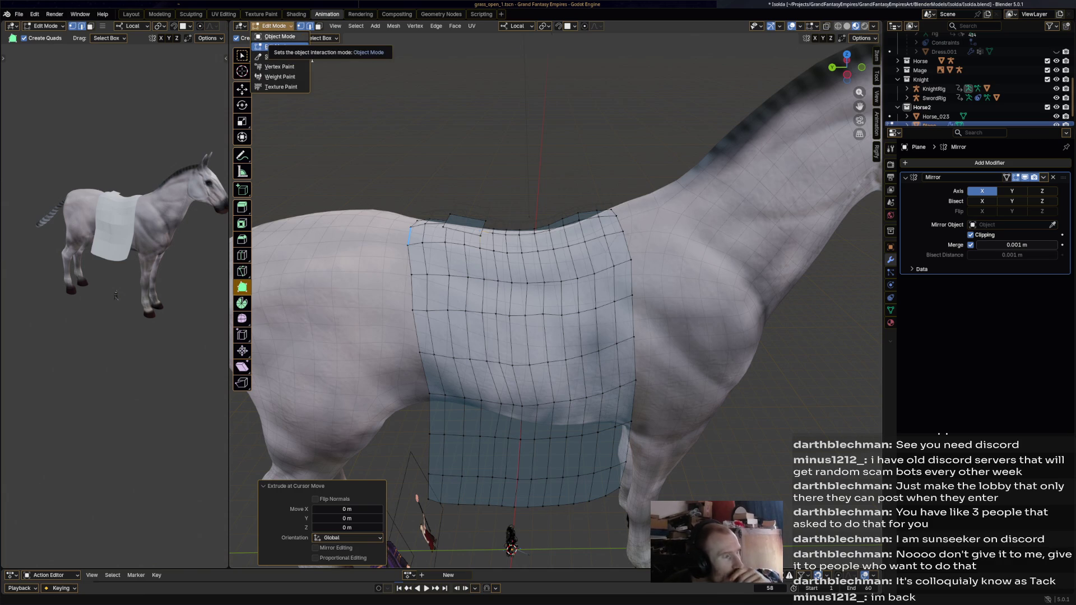
click(278, 37)
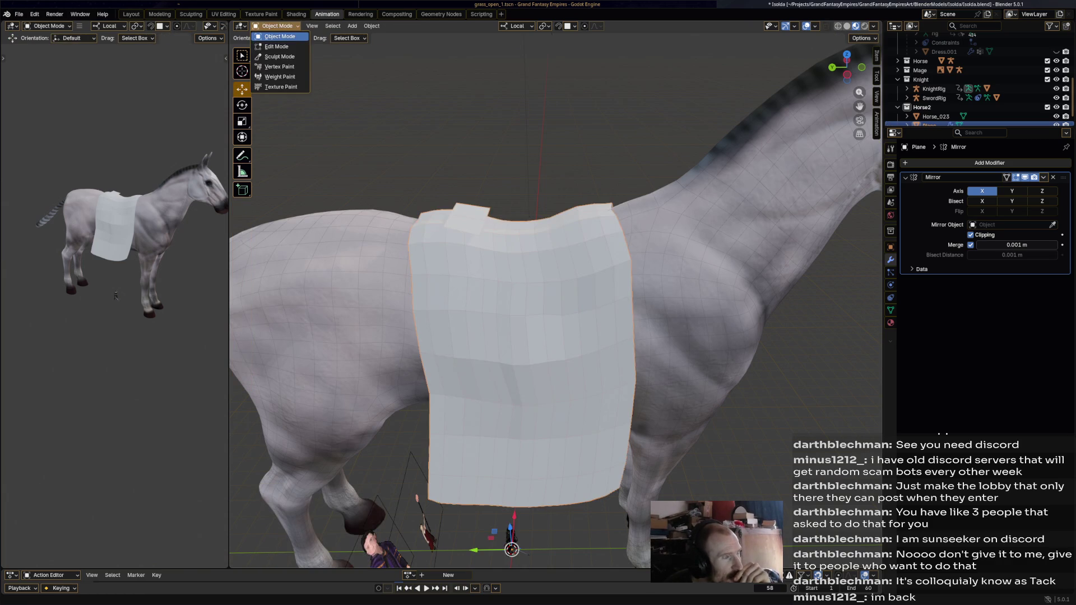
click(278, 47)
key(a)
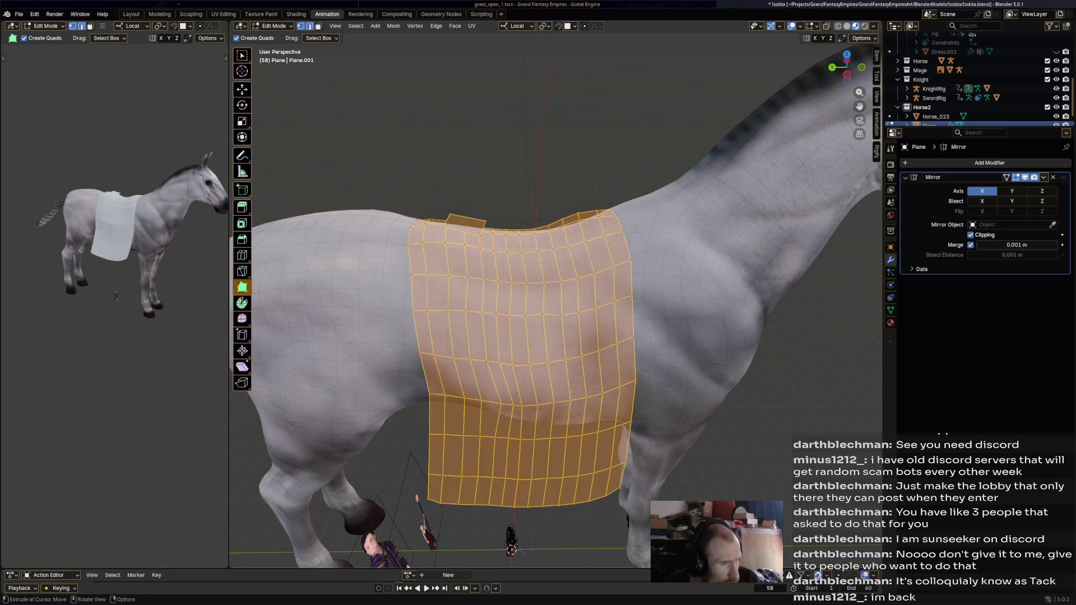
click(115, 295)
key(l)
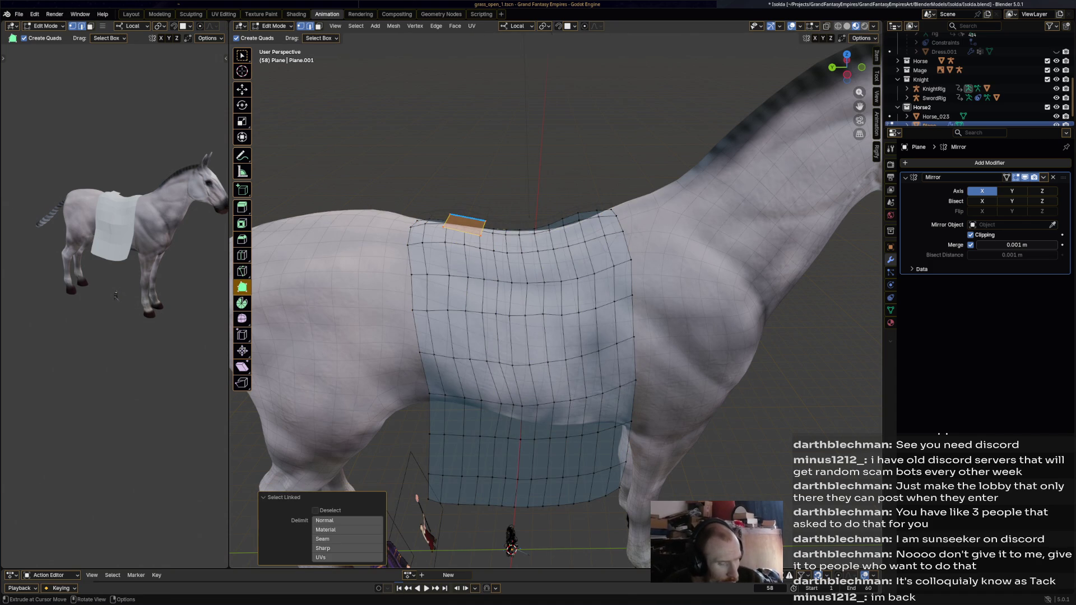
- Separate the selected pad into its own object and save the file
key(ctrl+p)
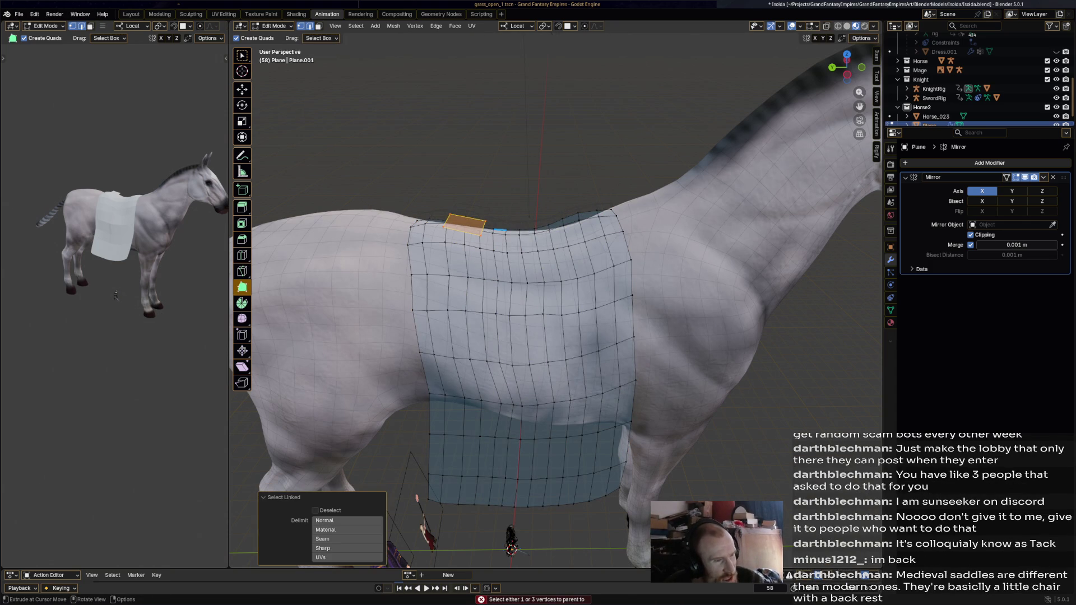
key(ctrl+p)
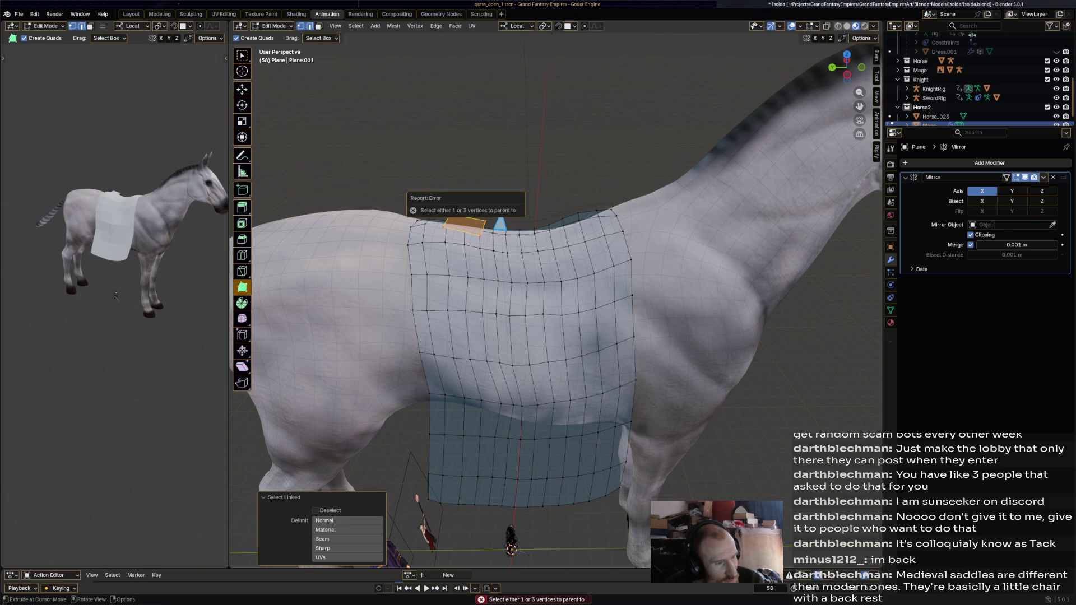
right_click(429, 221)
mouse_move(428, 470)
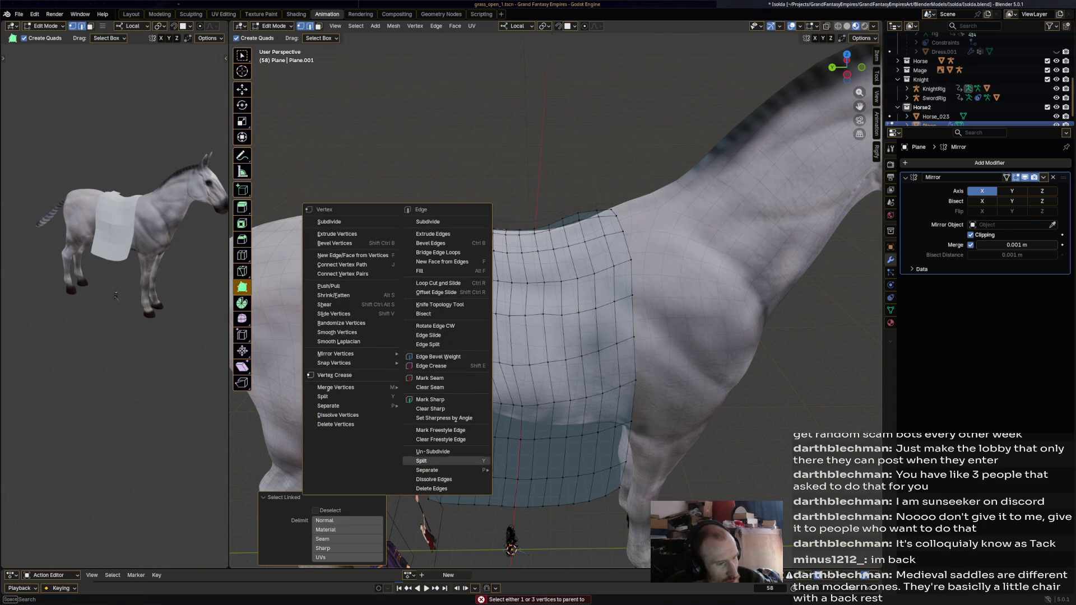
click(519, 469)
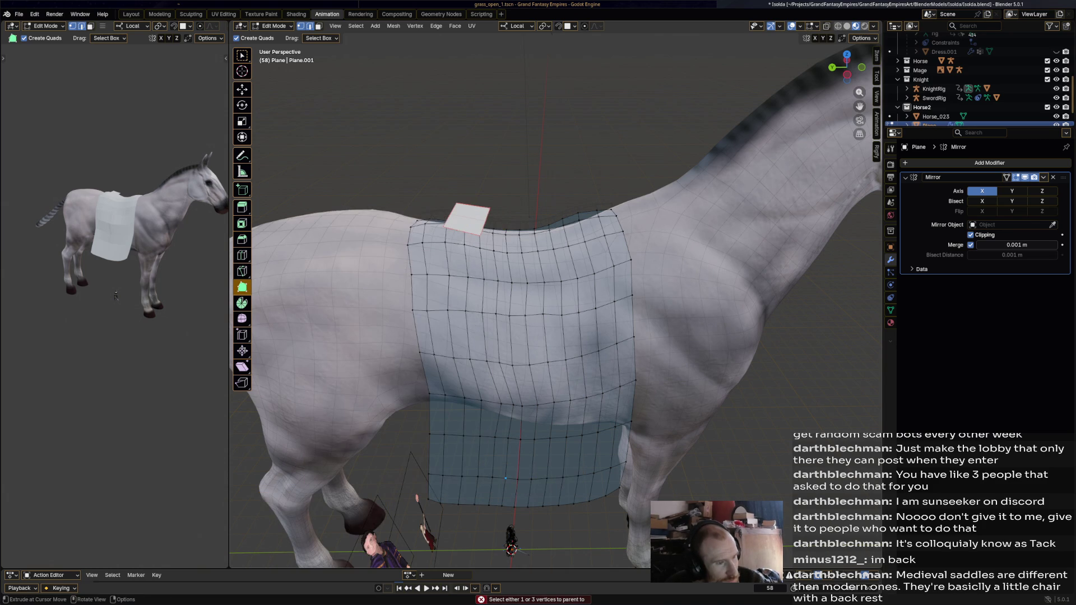
mouse_move(517, 469)
middle_down()
mouse_move(538, 395)
mouse_move(409, 530)
mouse_move(277, 127)
middle_up()
key(ctrl+s)
- Return to Object Mode and make the separated pad the active object
click(273, 25)
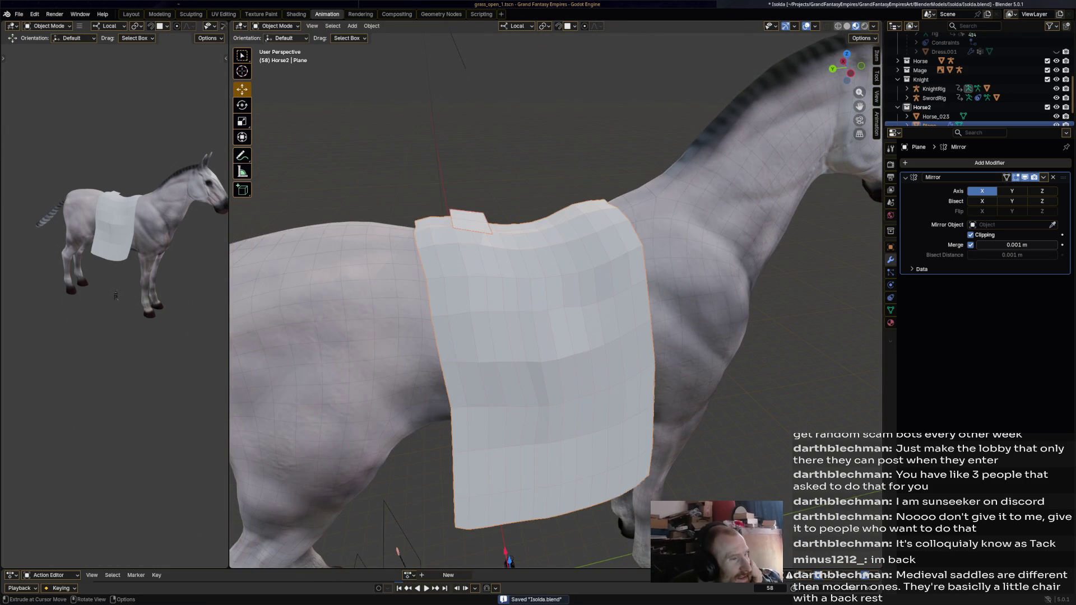
mouse_move(280, 36)
middle_down()
mouse_move(320, 334)
mouse_move(337, 320)
middle_up()
scroll(555, 303, down, 3)
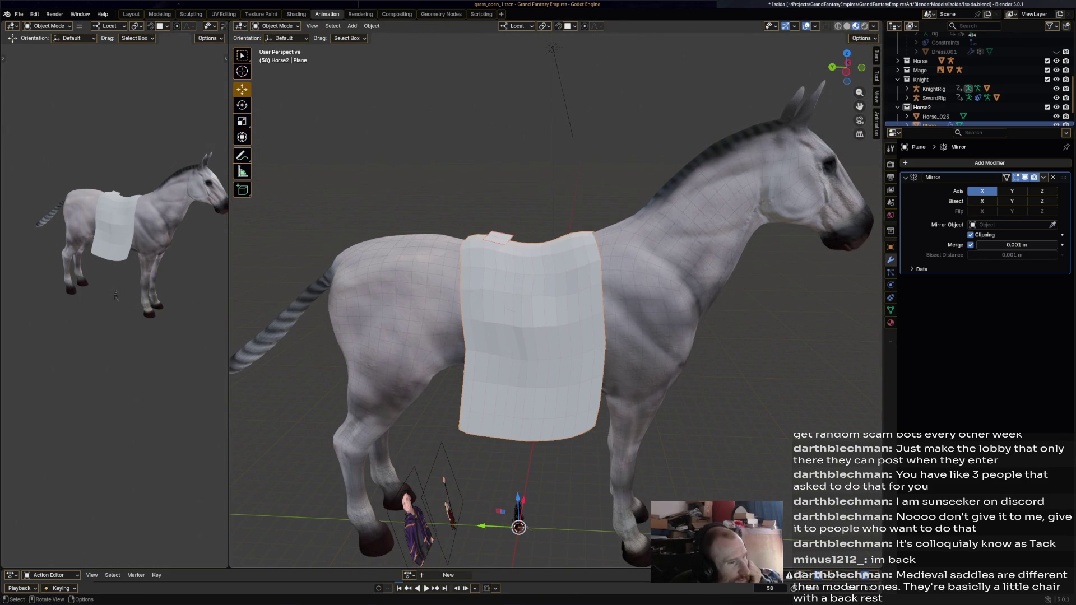
key(shift+d)
key(Escape)
mouse_move(556, 303)
middle_down()
mouse_move(590, 252)
mouse_move(640, 269)
middle_up()
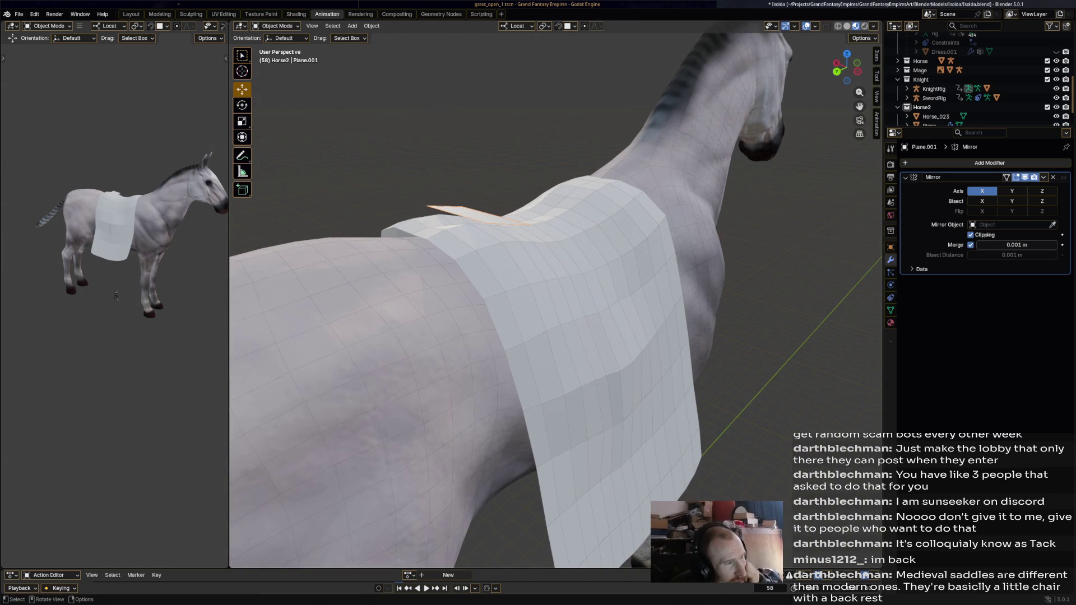
click(277, 25)
- Edit the separated pad Plane.001, dragging a corner with Poly Build, then switch to the Move tool
click(278, 47)
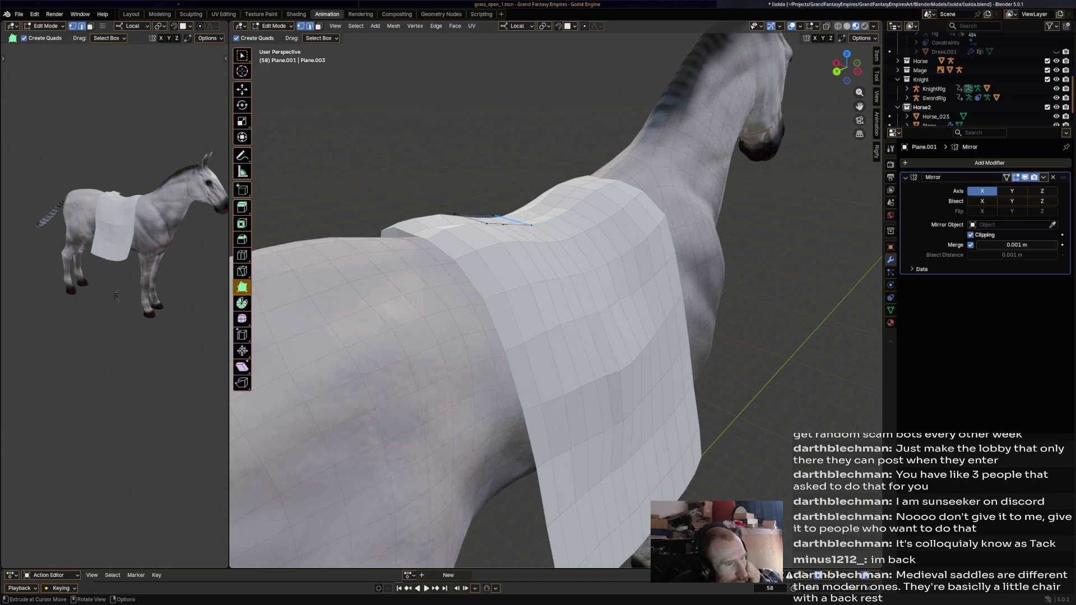
middle_drag(498, 227, 541, 411)
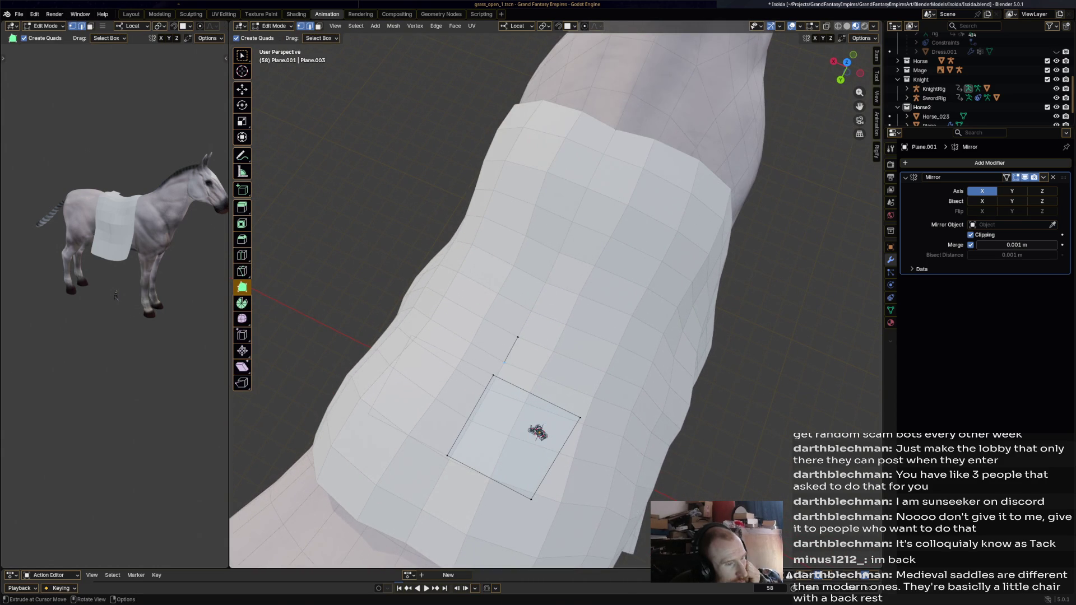
drag(536, 432, 537, 432)
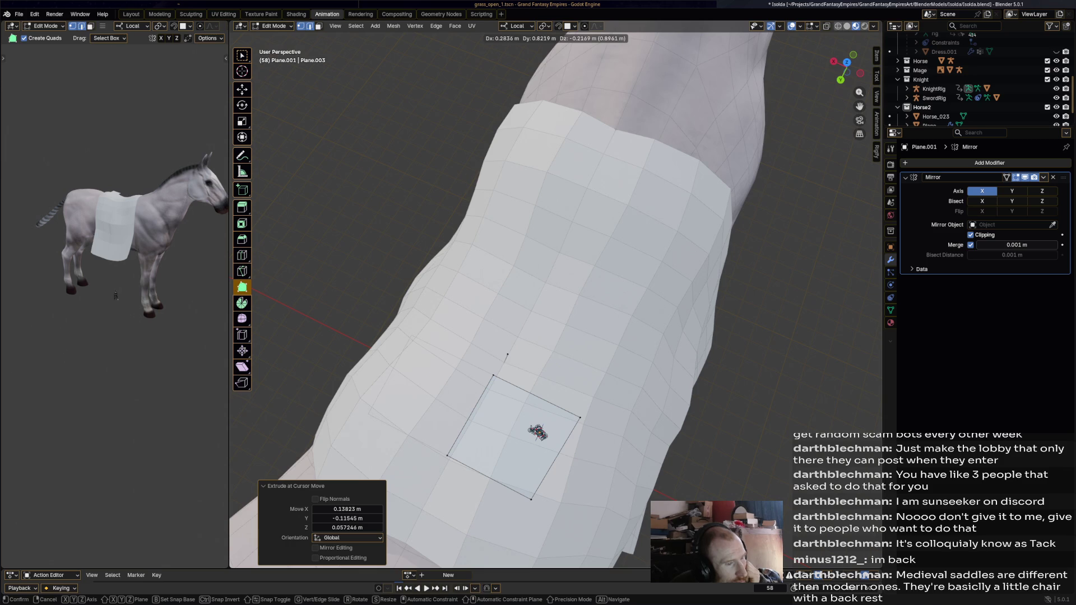
ctrl+right_click(538, 425)
middle_drag(539, 422, 527, 456)
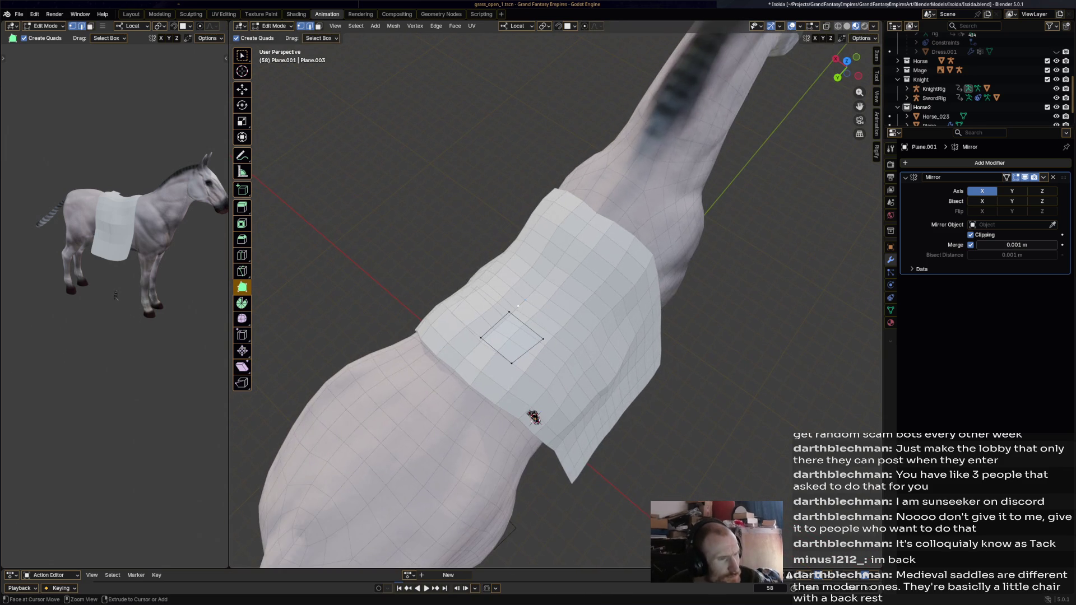
scroll(527, 456, up, 2)
key(shift)
key(ctrl)
key(shift+space)
key(g)
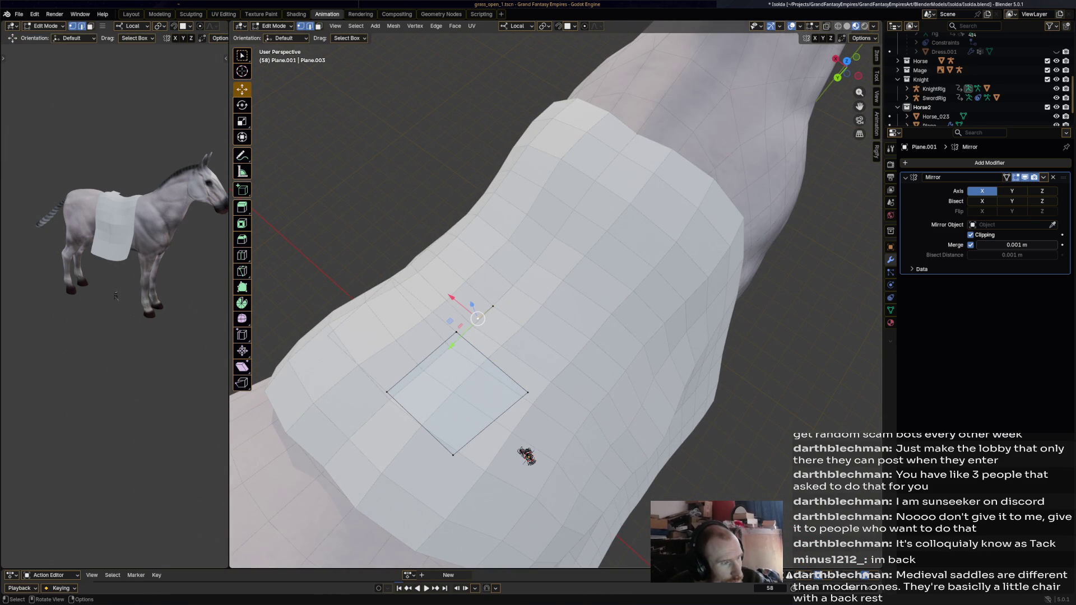
- Shift the pad's square face sideways along the horse's back on top of the blanket
right_click(526, 456)
key(Escape)
mouse_move(524, 463)
middle_down()
mouse_move(521, 555)
mouse_move(503, 559)
middle_up()
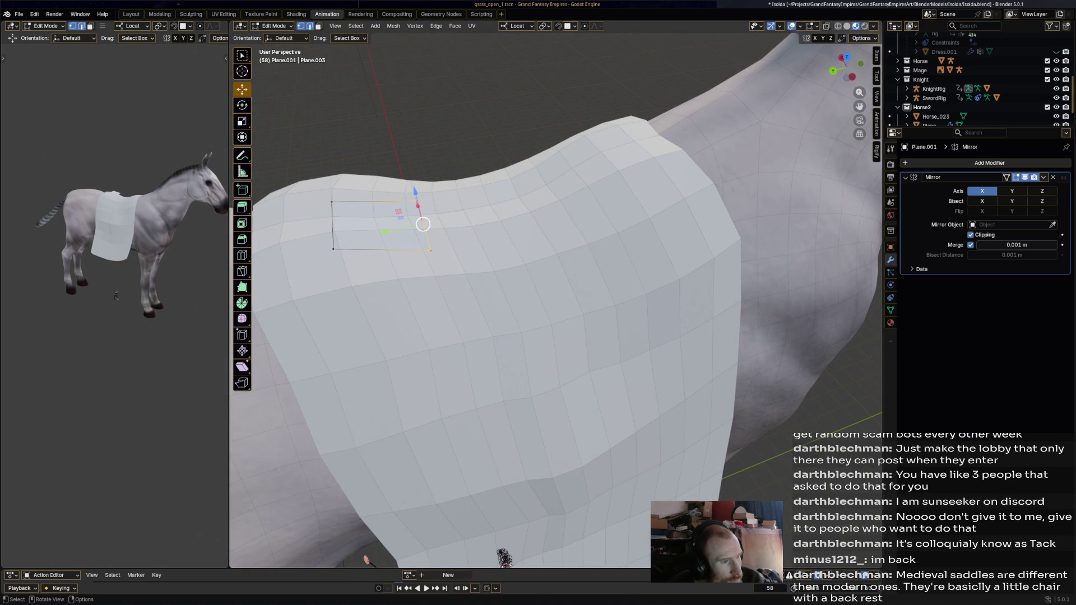
key(g)
click(349, 559)
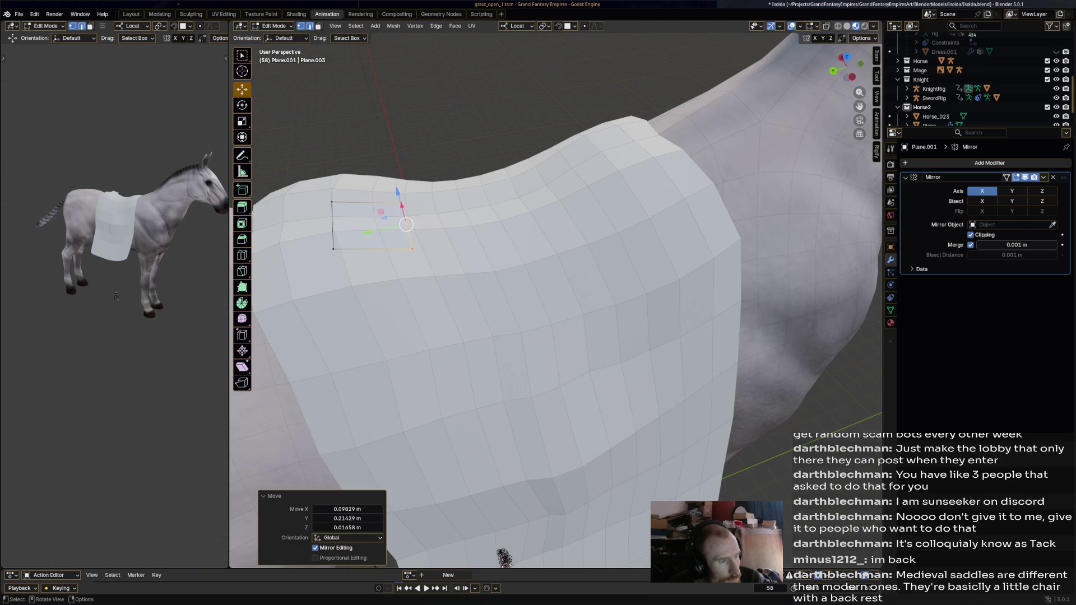
key(ctrl+z)
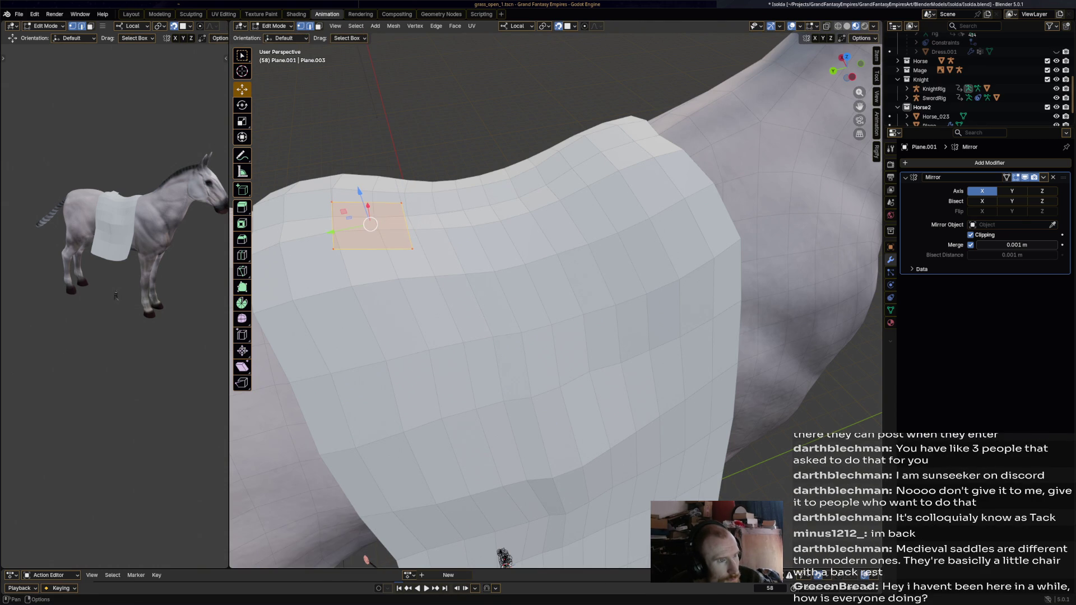
middle_drag(365, 559, 437, 538)
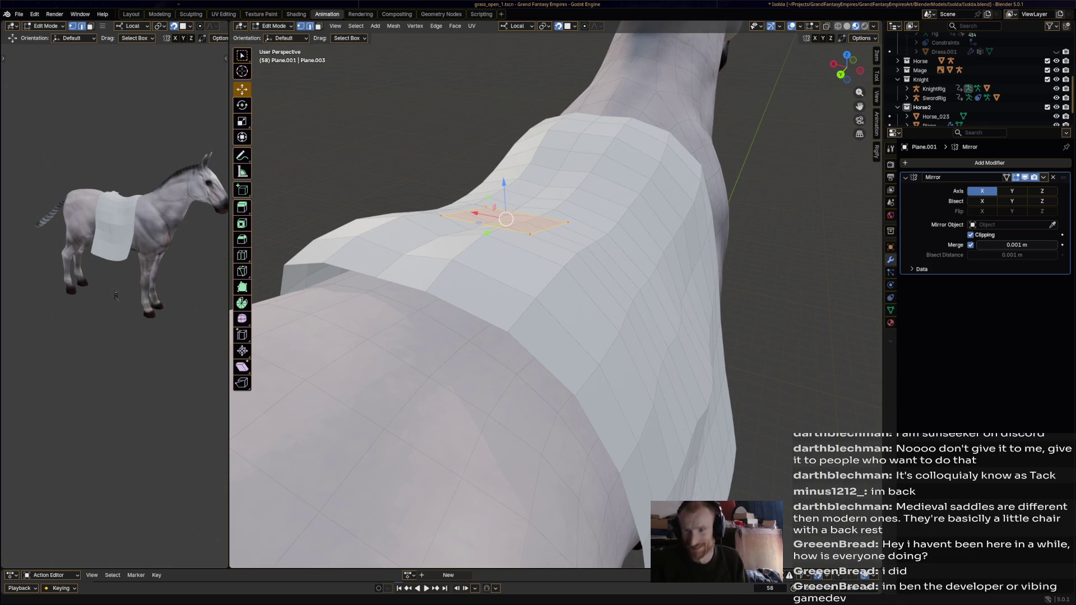
mouse_move(556, 303)
middle_down()
mouse_move(588, 253)
mouse_move(548, 558)
middle_up()
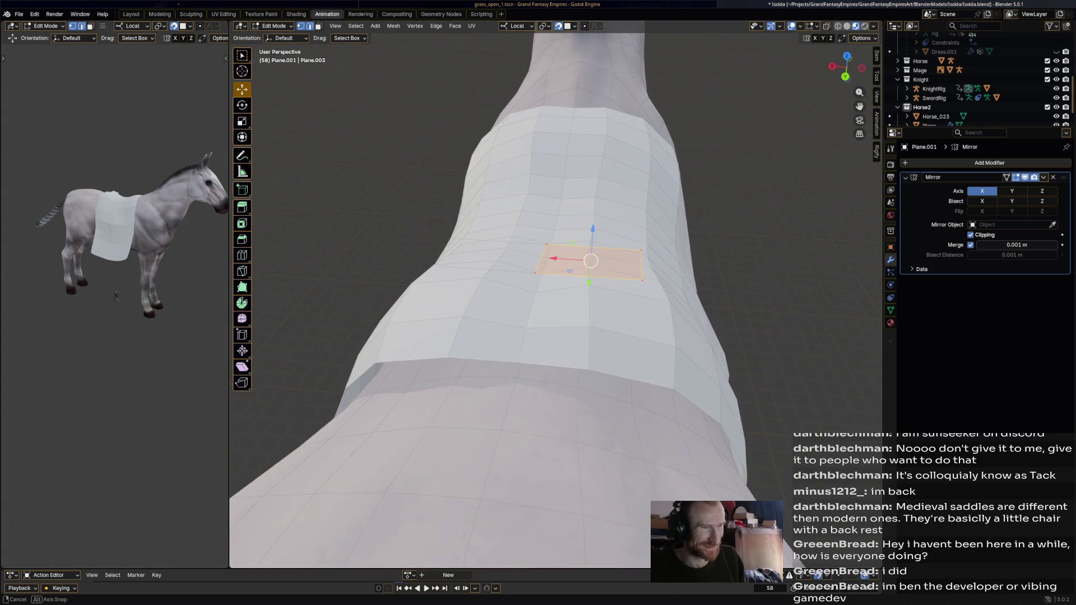
- With Poly Build, extrude three new quad faces from the pad rightward along the blanket's top
click(537, 280)
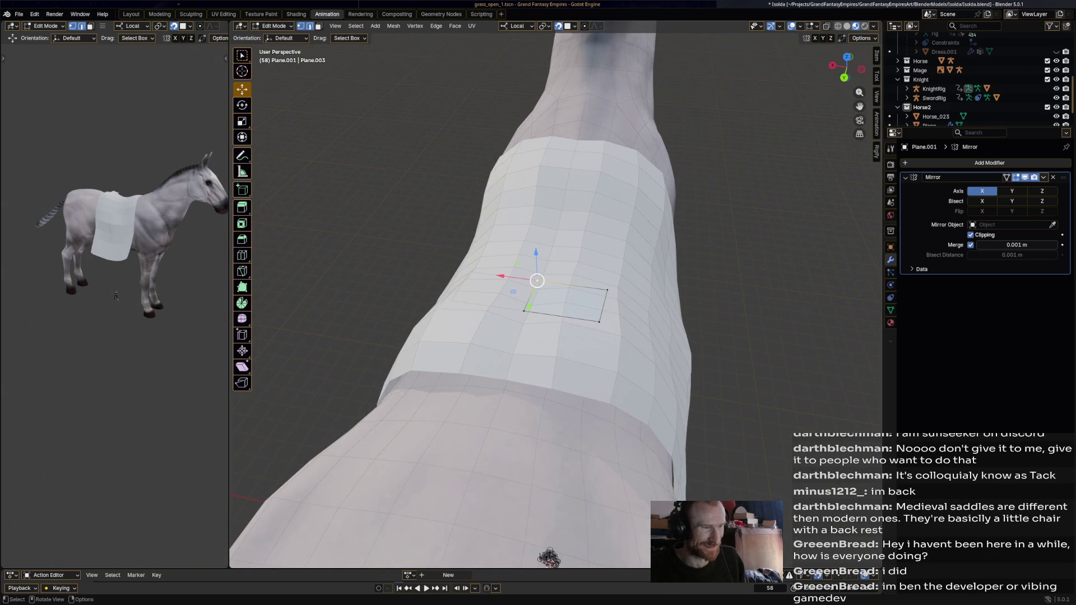
middle_drag(555, 303, 505, 277)
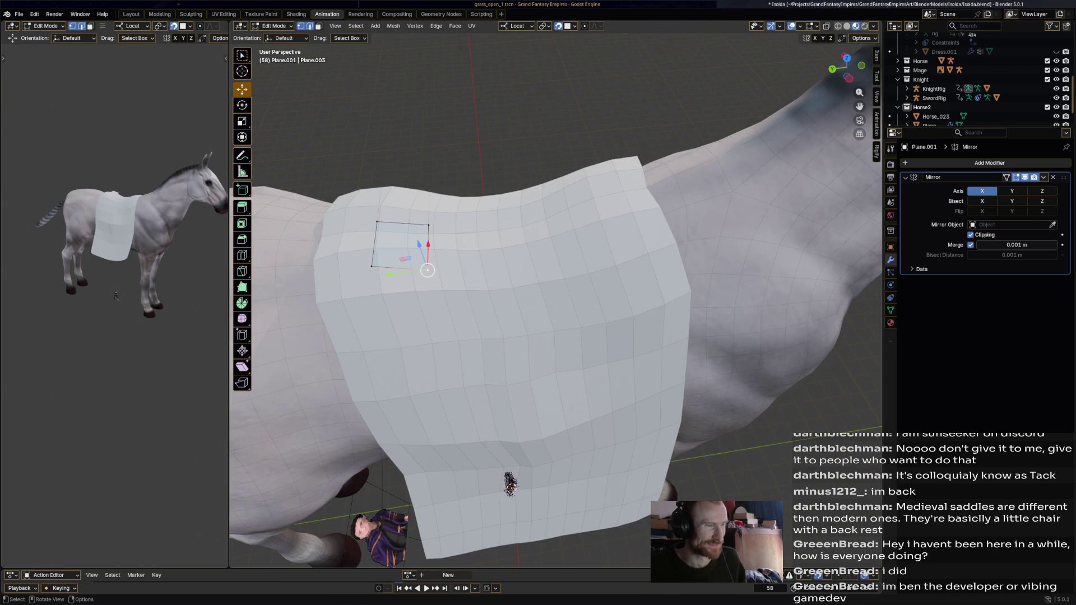
shift+middle_drag(428, 270, 428, 270)
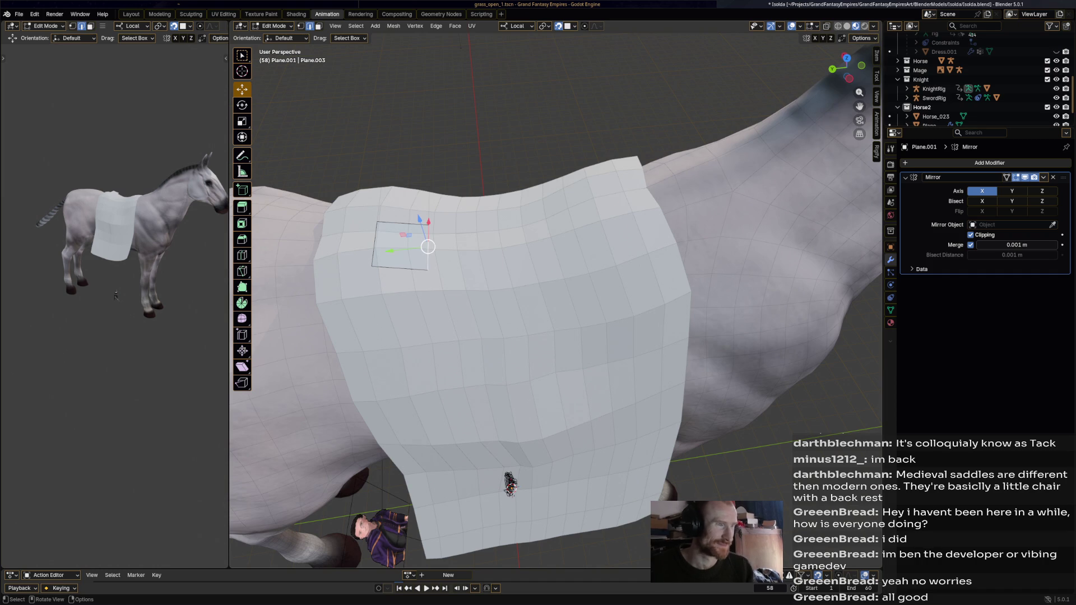
click(243, 287)
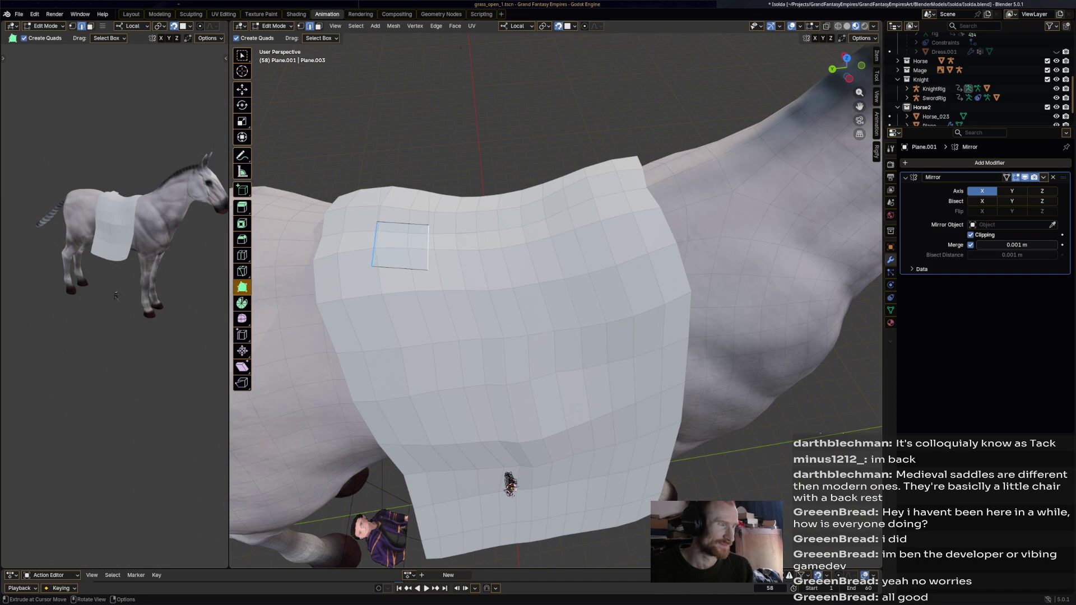
drag(428, 248, 486, 249)
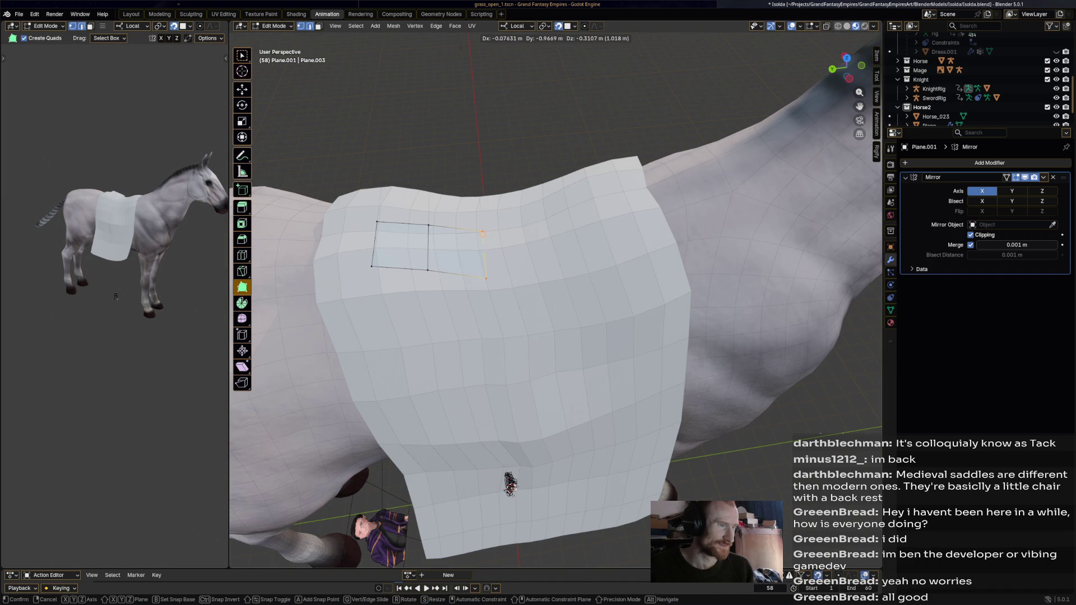
middle_drag(485, 249, 472, 286)
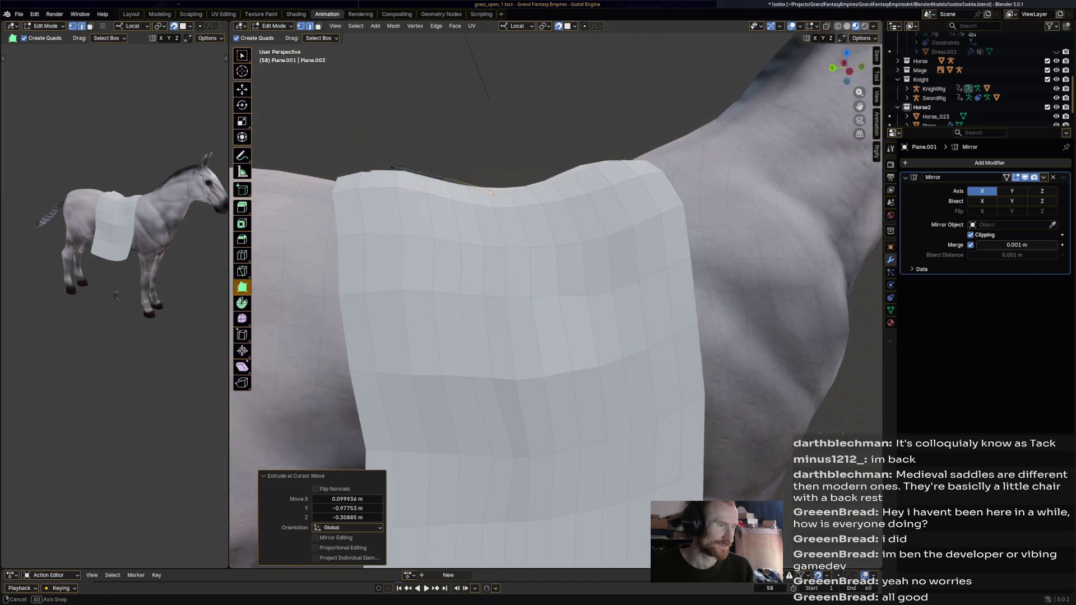
drag(475, 268, 539, 275)
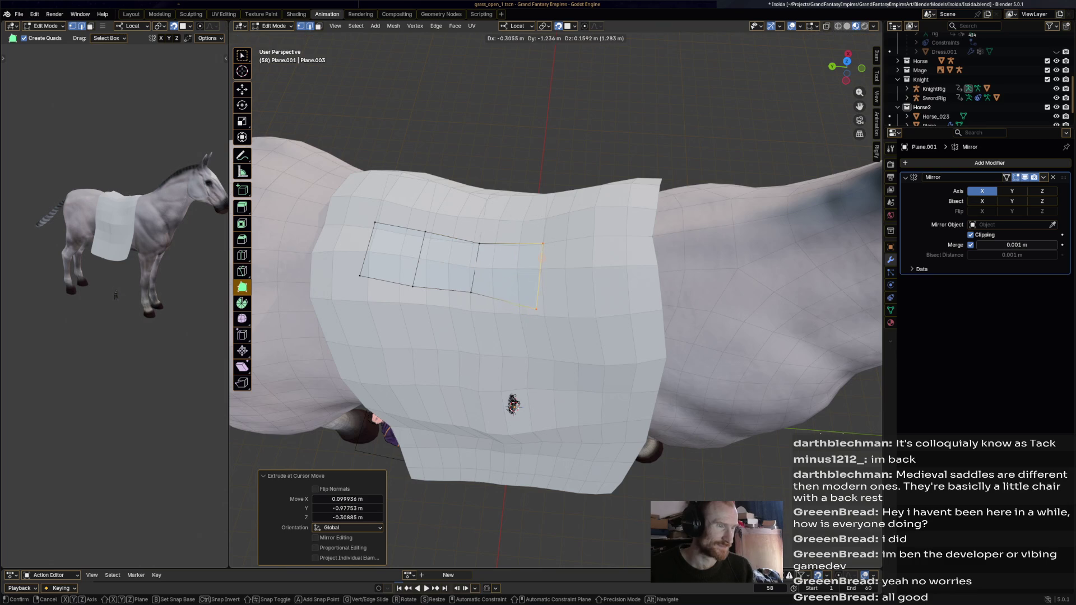
drag(545, 252, 612, 245)
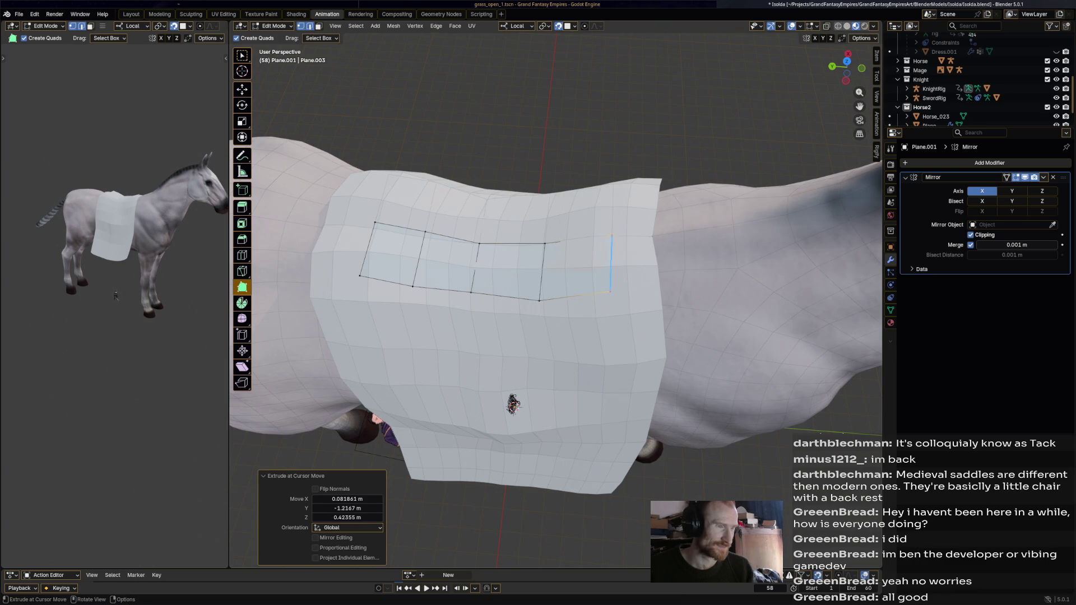
- Reposition the strip's end edge and extrude further vertices and a face along the saddle outline
middle_drag(512, 404, 539, 395)
key(g)
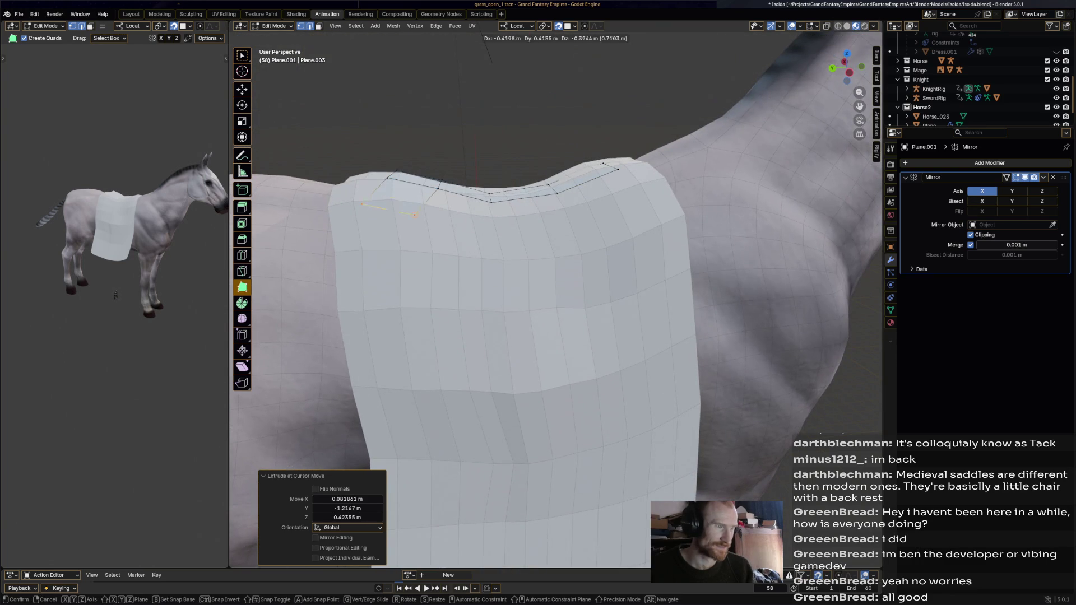
click(434, 242)
middle_drag(432, 243, 504, 267)
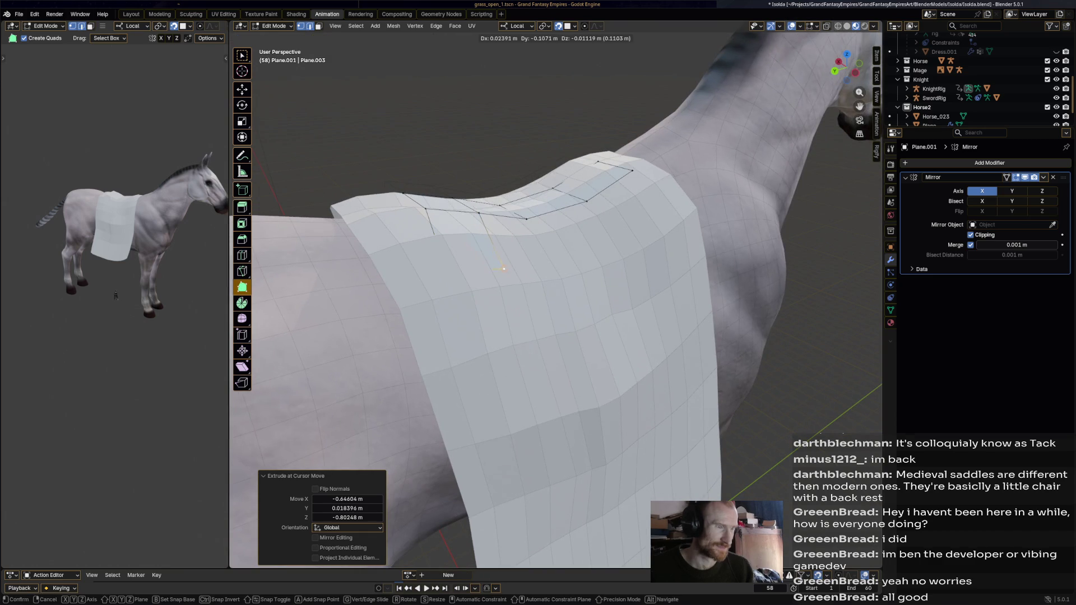
ctrl+right_click(460, 270)
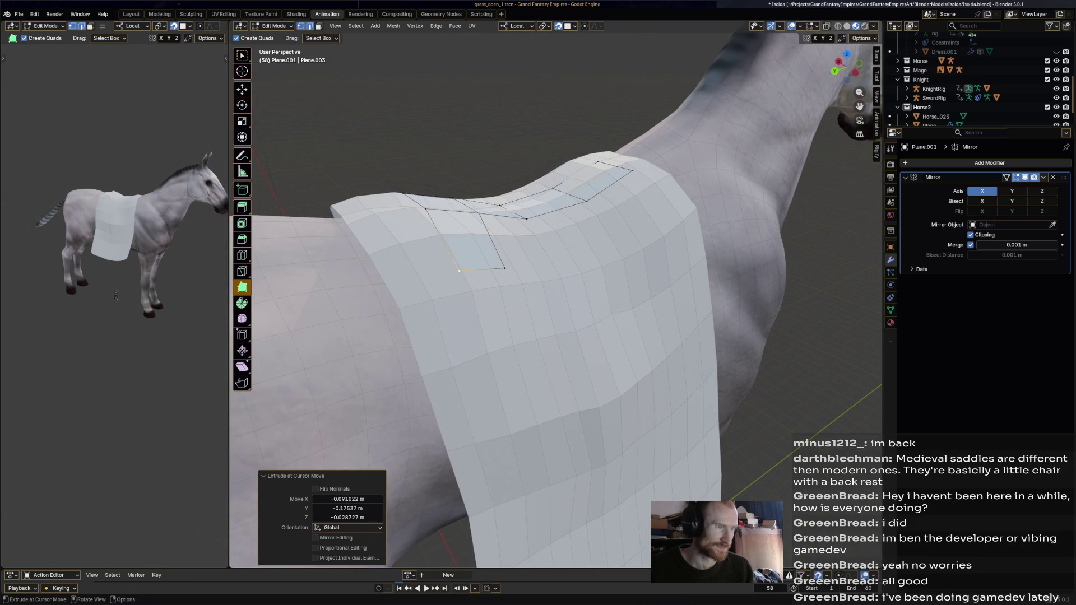
key(g)
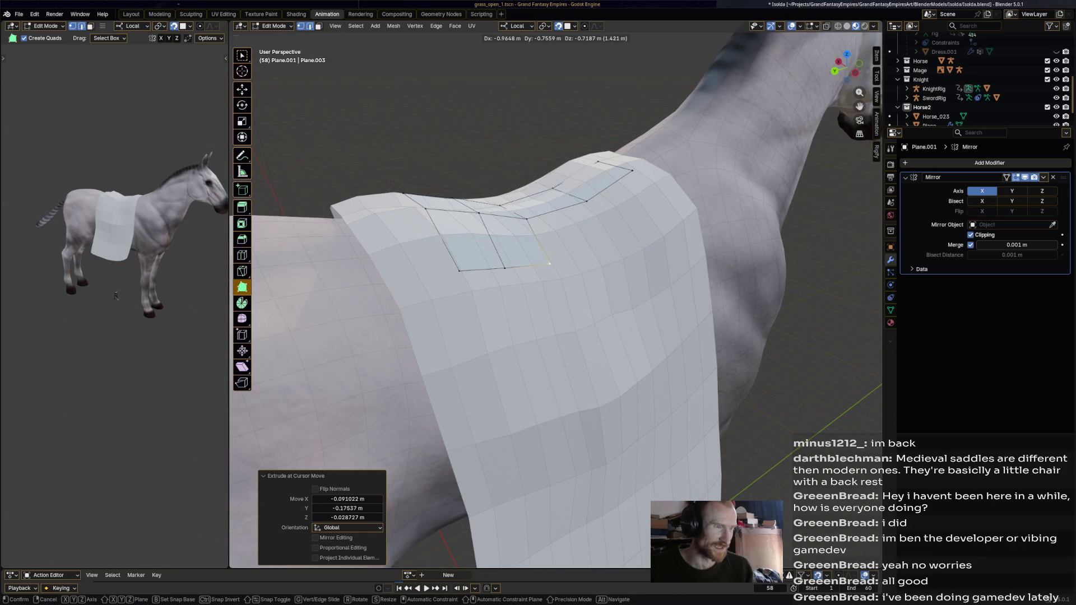
ctrl+right_click(554, 265)
key(g)
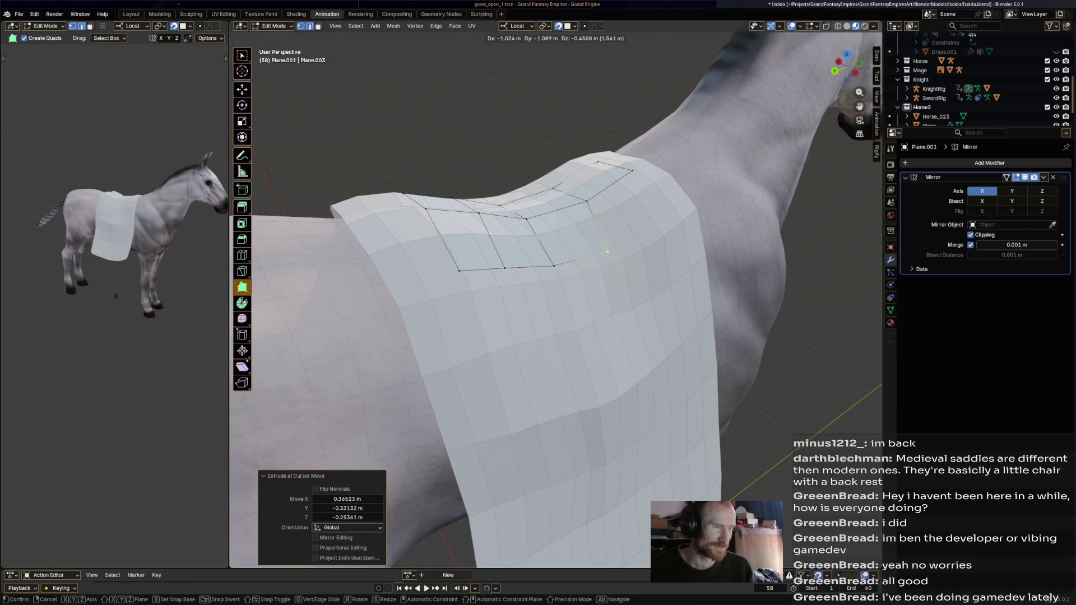
ctrl+right_click(614, 249)
key(g)
click(673, 221)
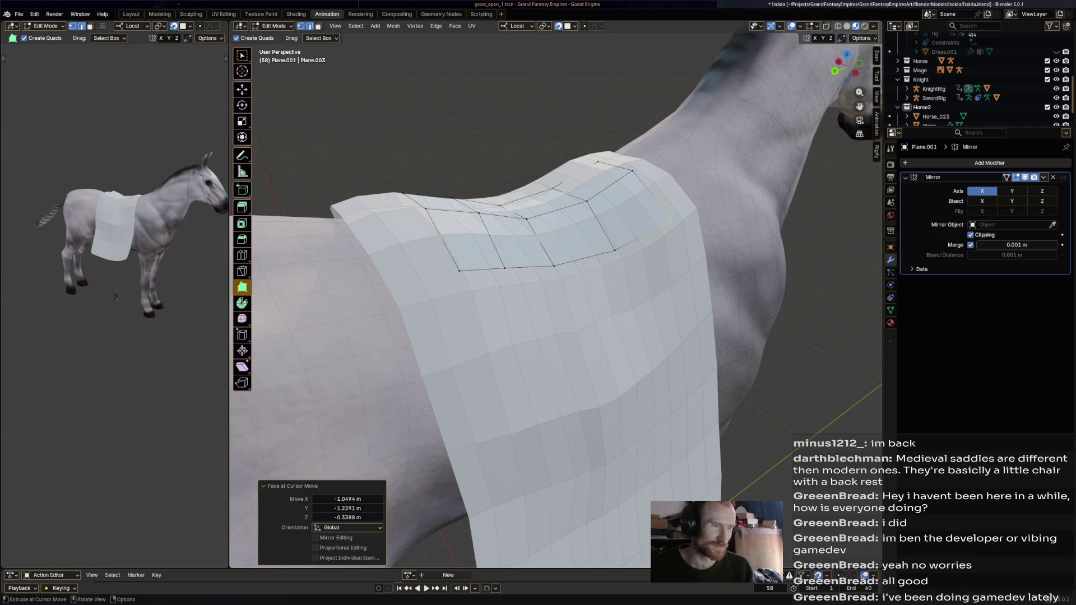
ctrl+right_click(671, 220)
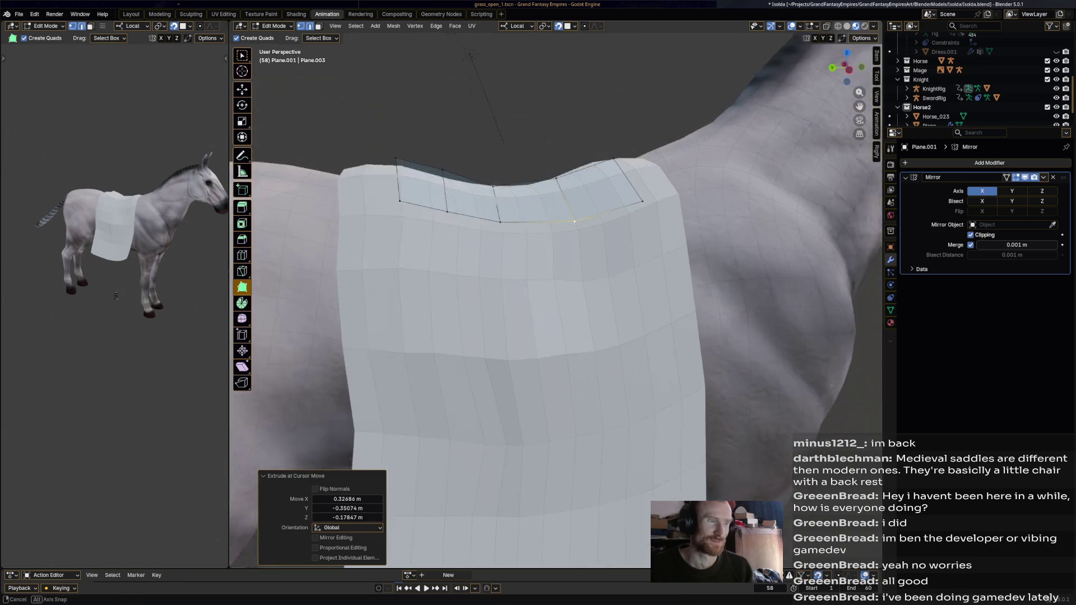
- Extrude new faces downward from the strip onto the horse's side and place their vertices
middle_drag(556, 337, 555, 269)
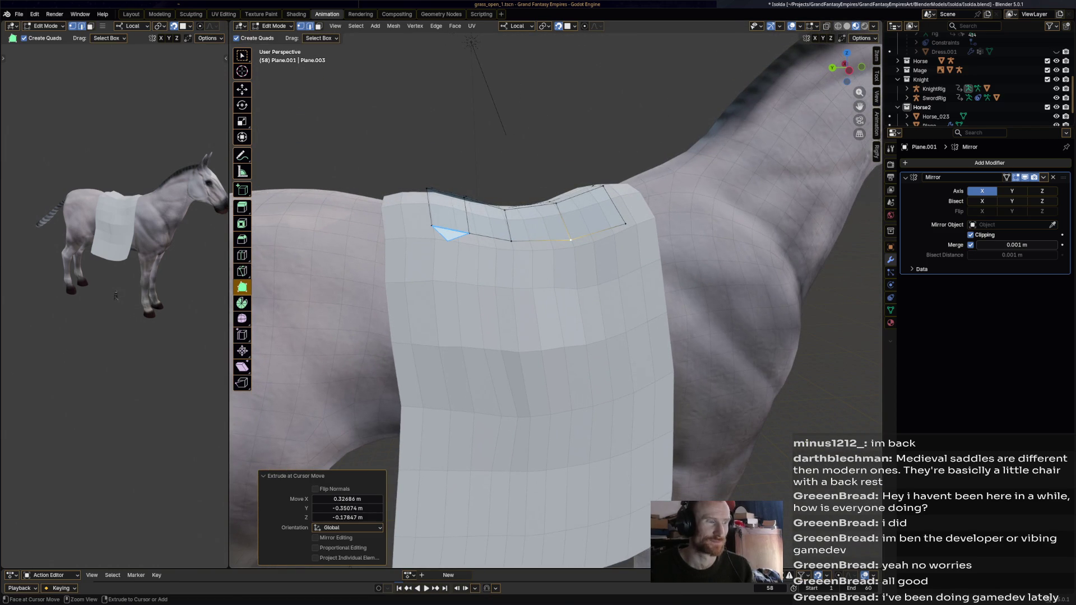
key(g)
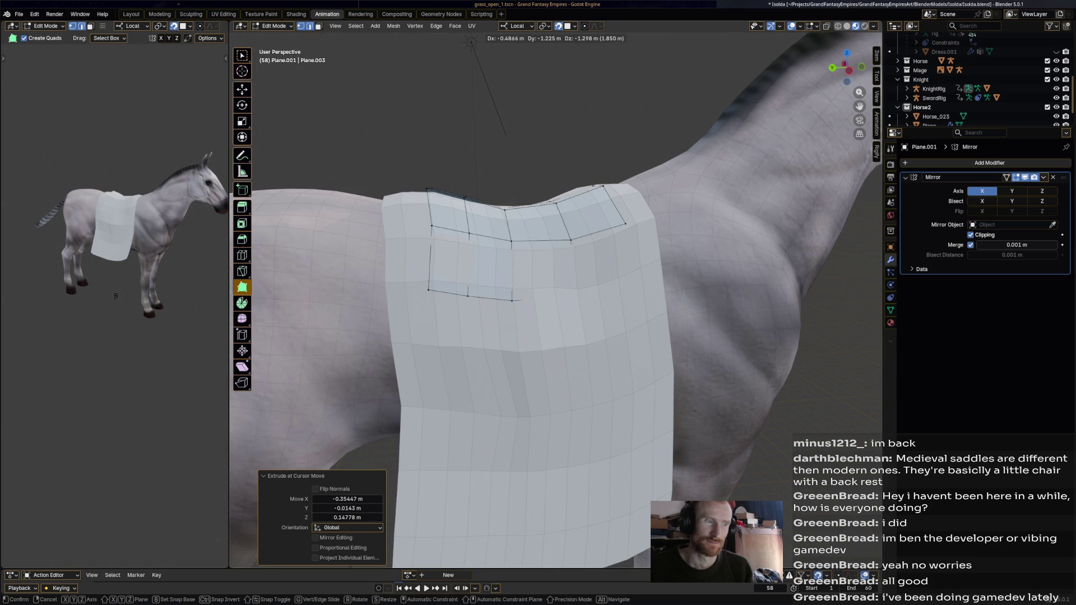
ctrl+click(574, 298)
click(572, 299)
ctrl+click(626, 289)
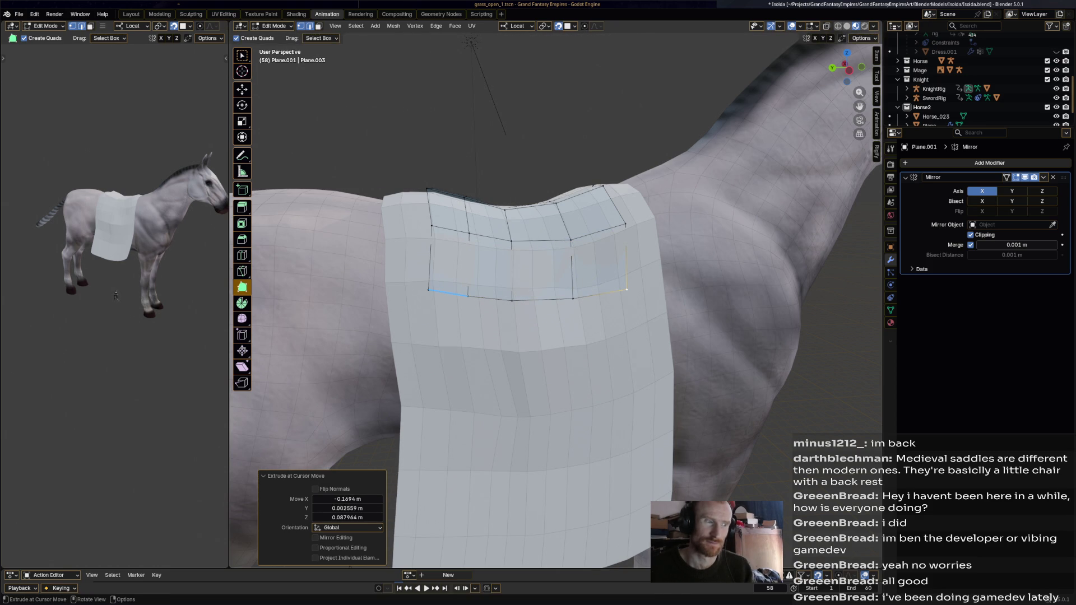
key(e)
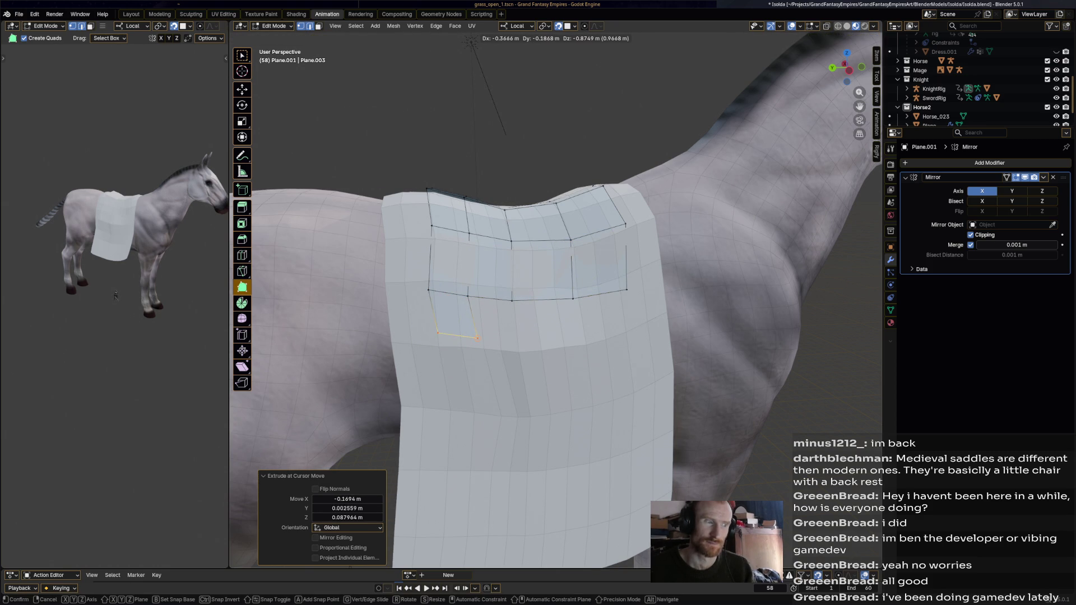
click(472, 342)
key(g)
click(517, 366)
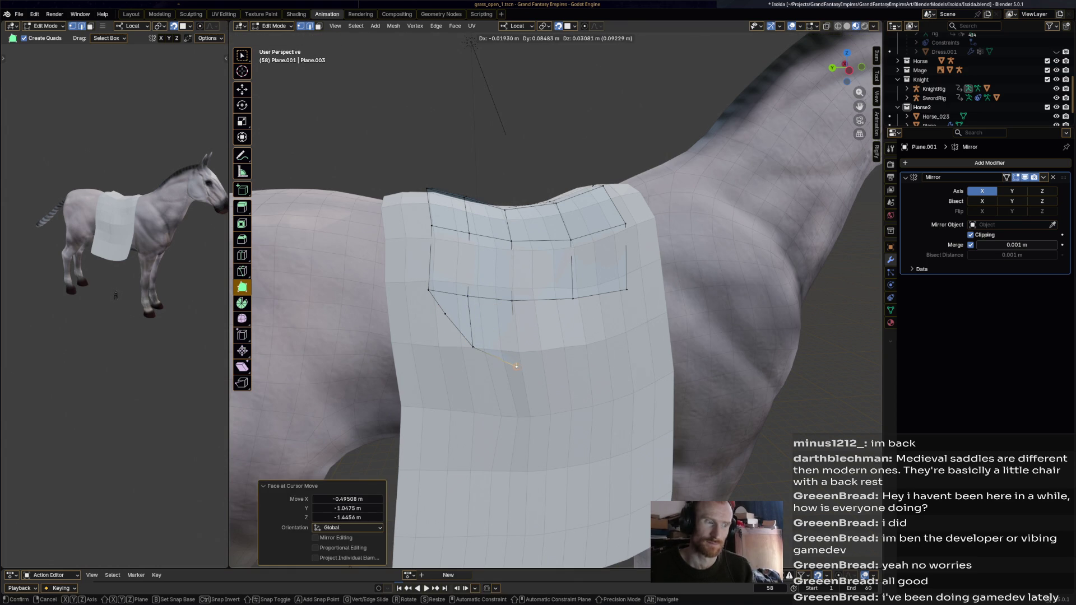
- Continue the saddle flap outline lower down the side, grabbing each new vertex into place
key(g)
click(572, 373)
click(619, 356)
key(g)
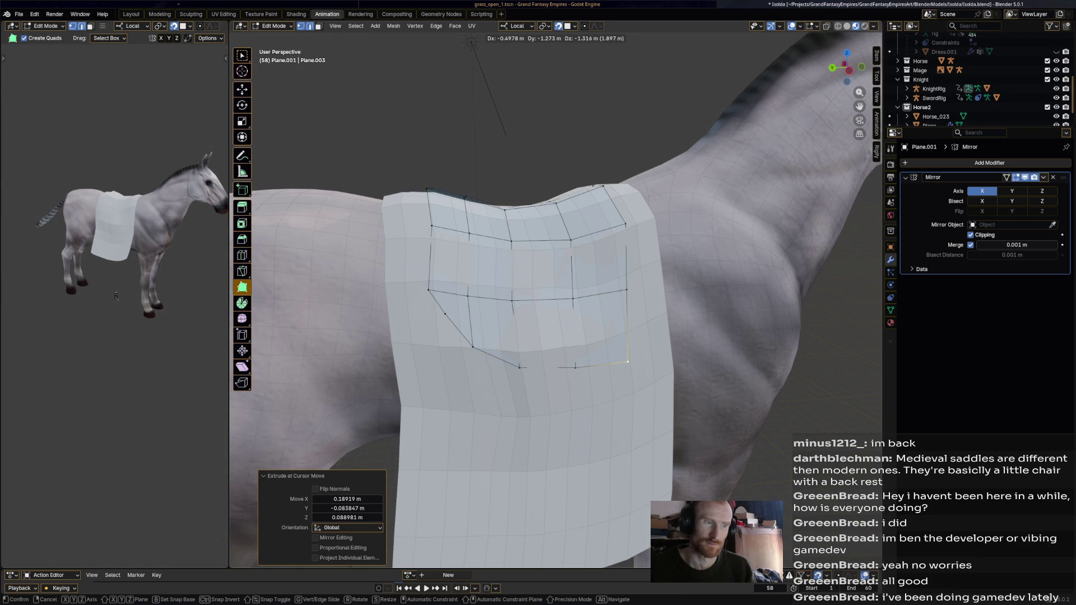
click(619, 338)
ctrl+click(595, 371)
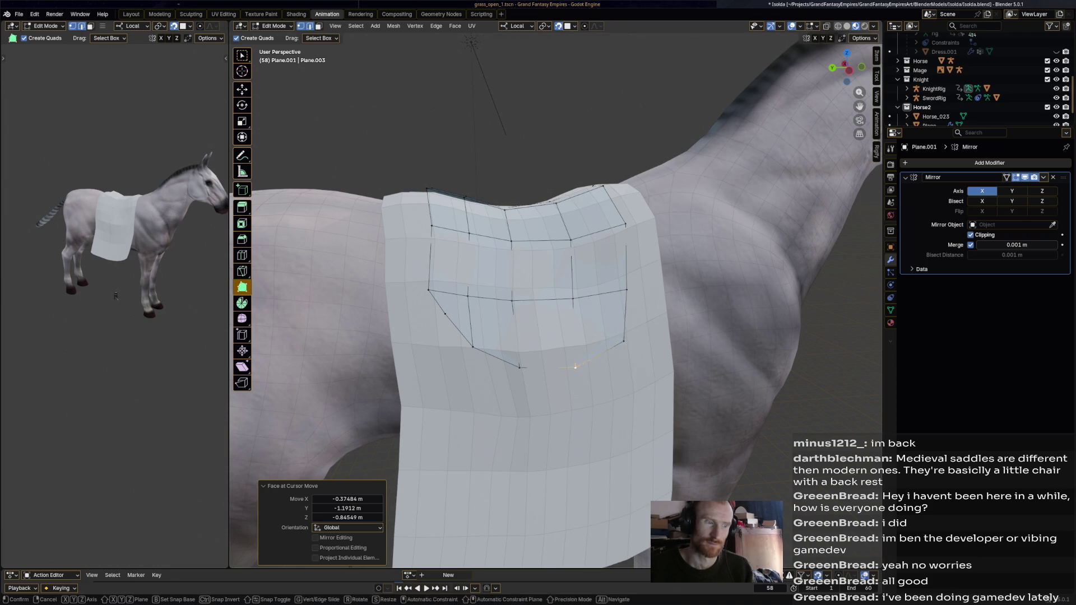
key(g)
click(547, 381)
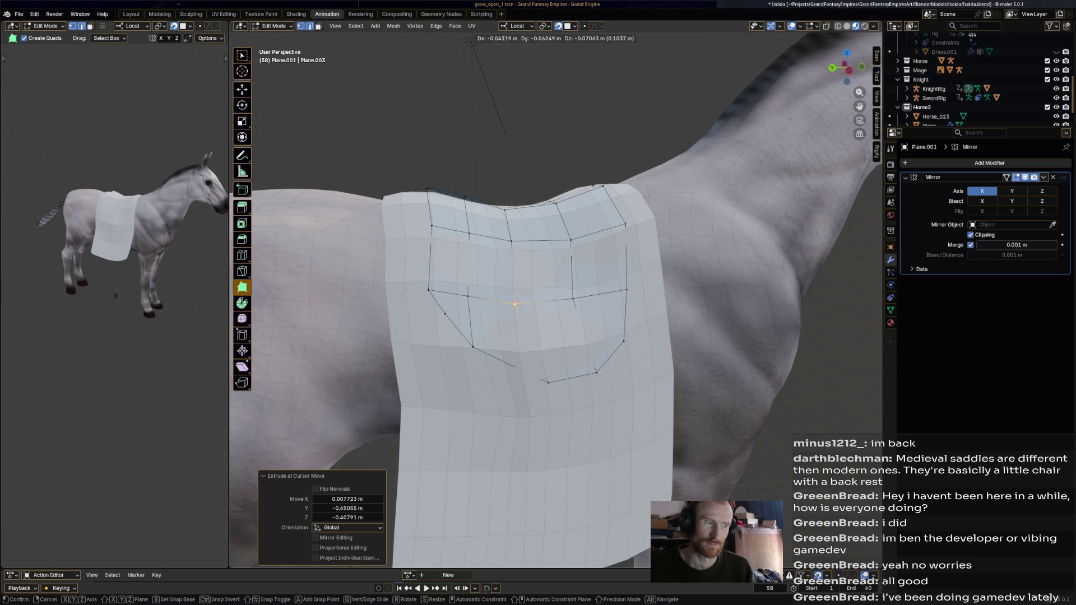
ctrl+click(524, 302)
key(g)
- Close the flap outline back upward to the strip and select the whole saddle patch
click(576, 301)
ctrl+click(518, 240)
key(g)
click(518, 240)
mouse_move(518, 239)
middle_down()
mouse_move(588, 252)
mouse_move(571, 264)
mouse_move(509, 254)
mouse_move(588, 270)
mouse_move(538, 252)
middle_up()
key(a)
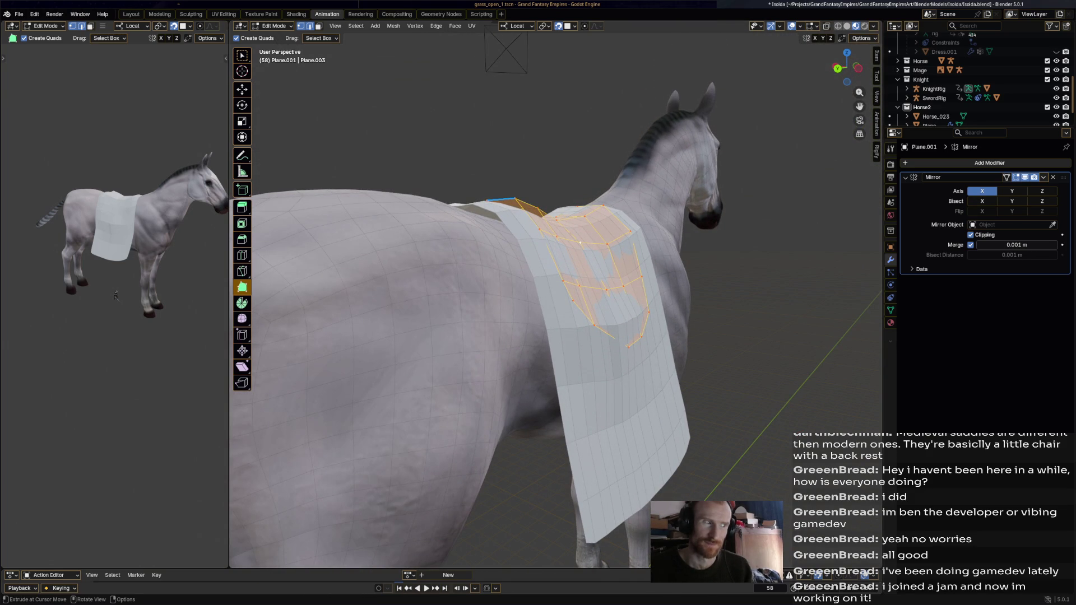
- Extrude the saddle patch faces along their normals so the panel stands proud of the blanket
click(242, 207)
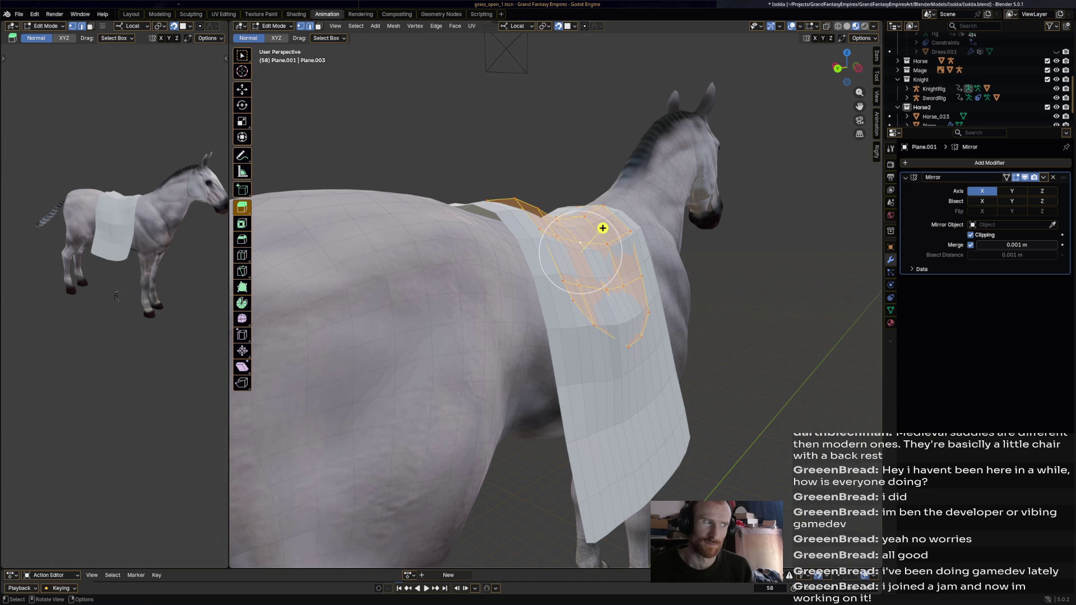
drag(242, 207, 277, 249)
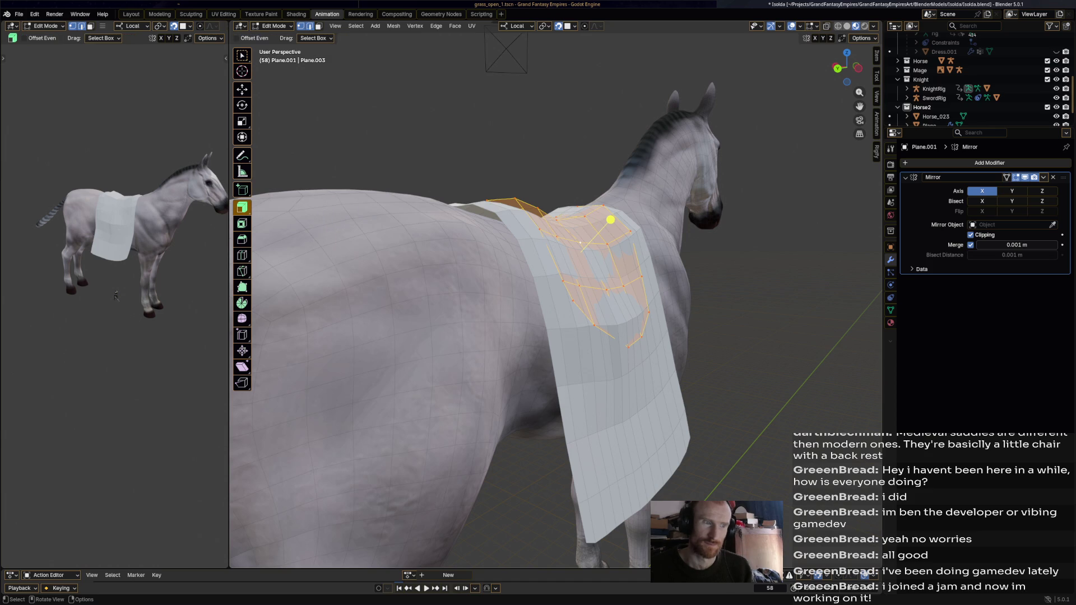
mouse_move(611, 220)
mouse_down()
mouse_move(631, 217)
mouse_move(608, 281)
mouse_up()
key(alt+a)
middle_drag(608, 281, 538, 353)
middle_drag(519, 423, 530, 471)
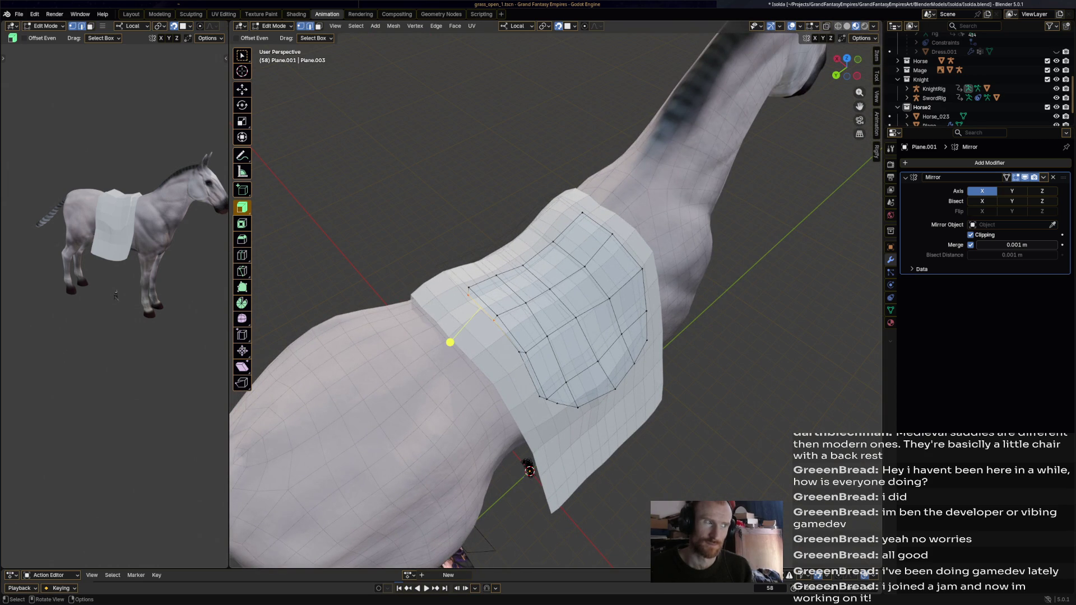
- Switch to the move tool in face select and pick the saddle's front-edge face
key(shift+space)
key(g)
key(3)
click(504, 301)
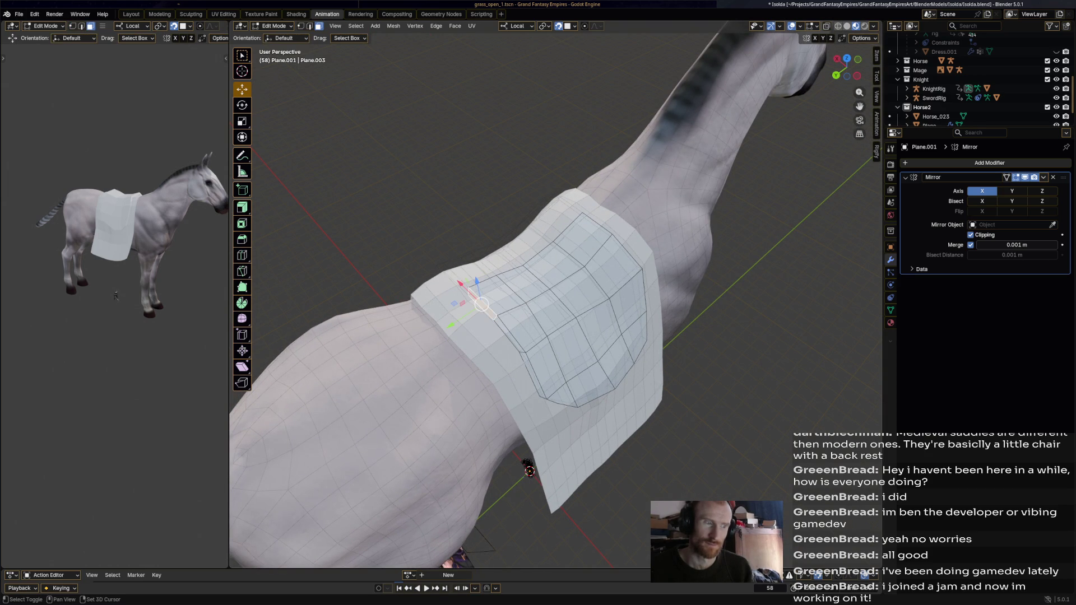
- Pull the saddle's front face outward along its normal to start the pommel
mouse_move(496, 296)
middle_down()
mouse_move(471, 252)
mouse_move(478, 268)
middle_up()
key(g)
key(z)
key(z)
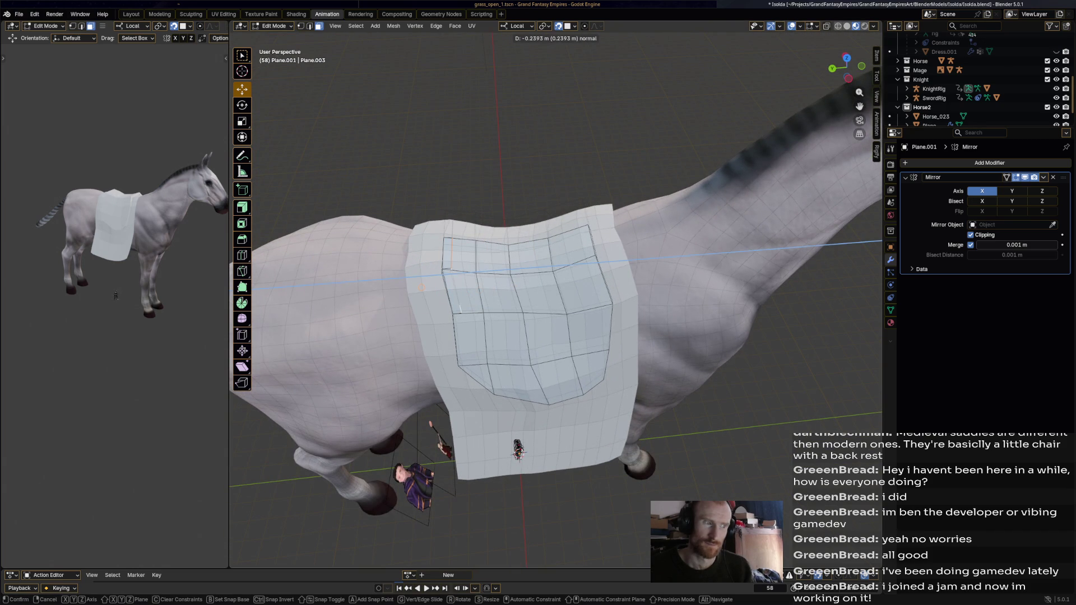
click(478, 267)
click(446, 274)
key(g)
key(z)
key(z)
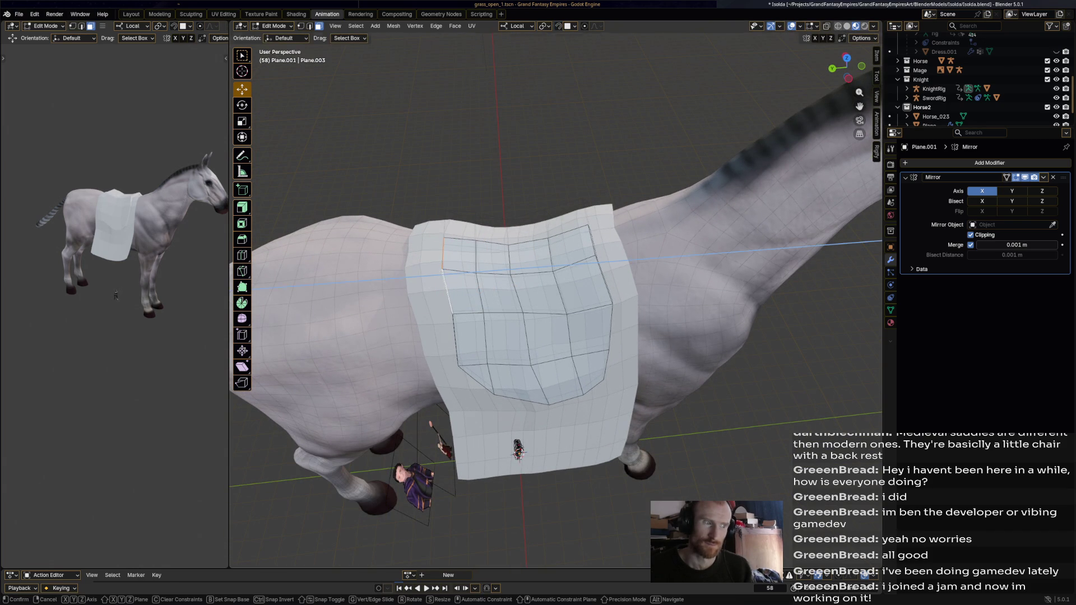
key(Return)
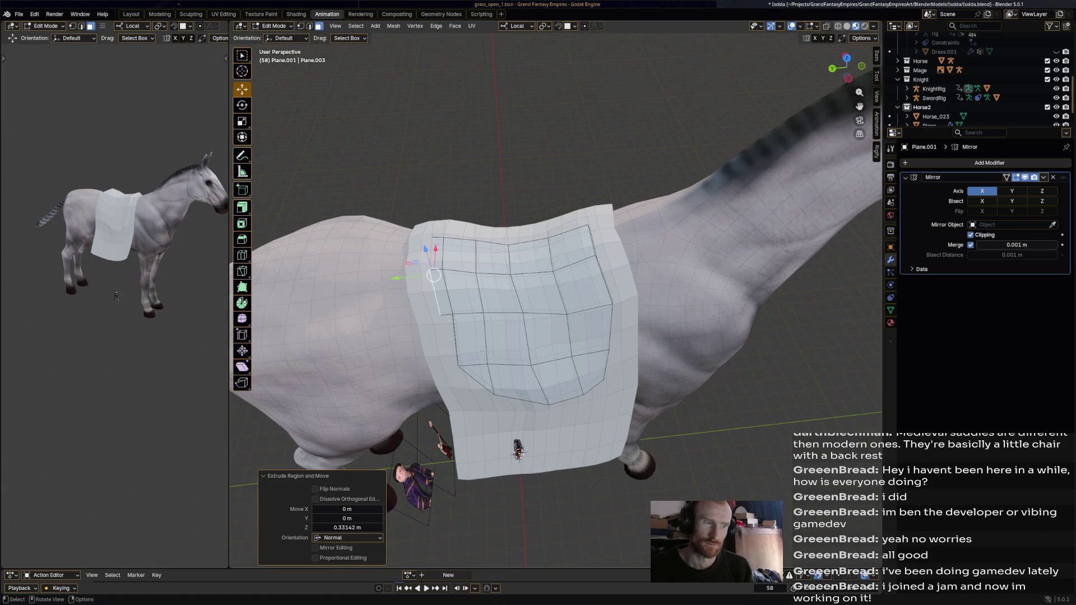
- Extrude the front face upward twice and reposition it as a raised pommel
middle_drag(555, 303, 589, 269)
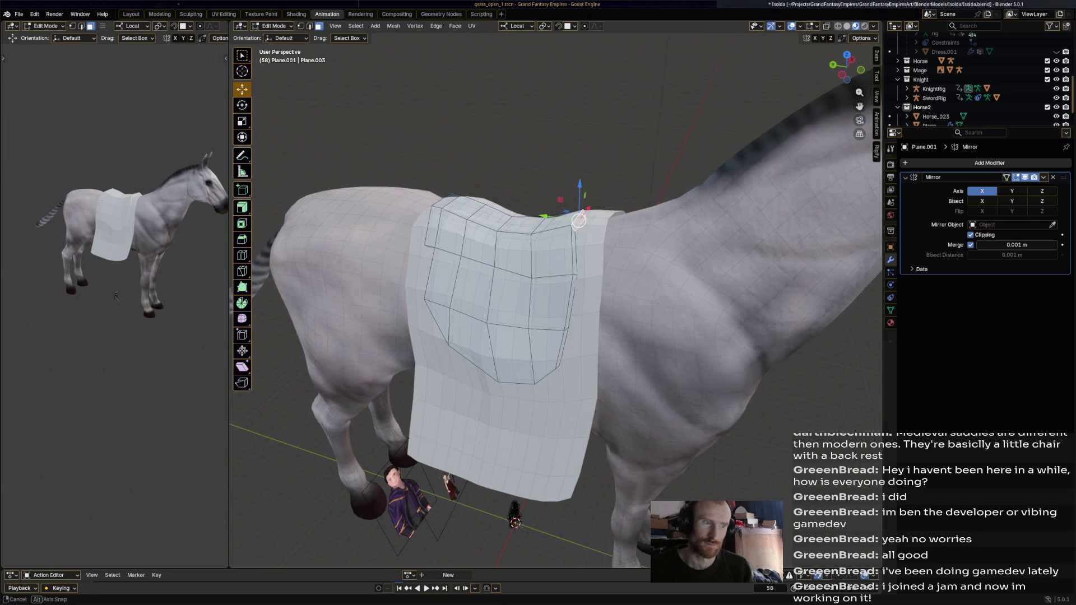
key(e)
key(z)
key(z)
click(593, 234)
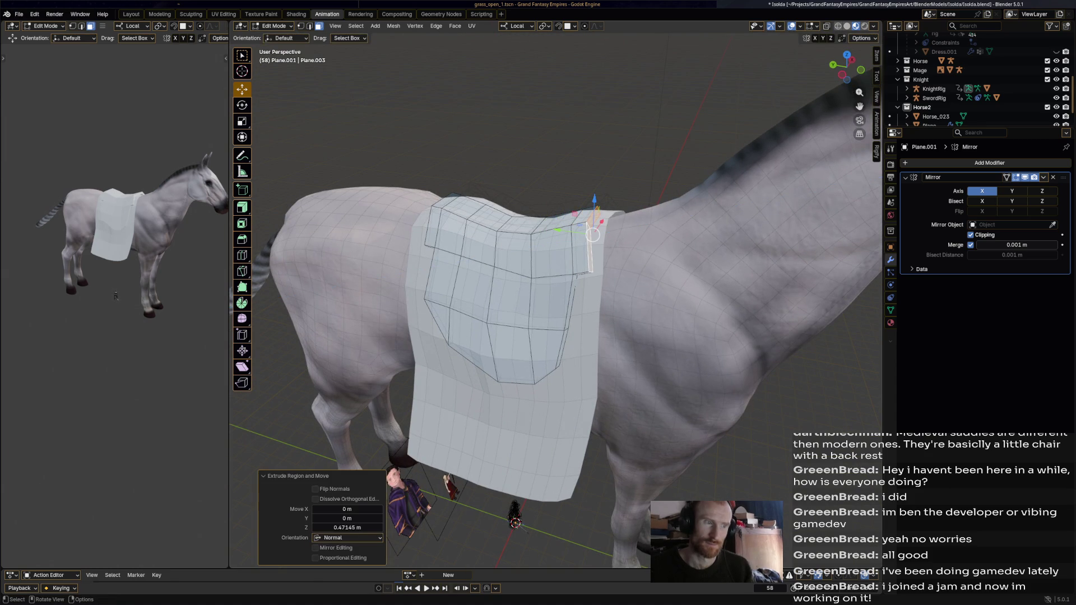
key(e)
middle_drag(589, 252, 605, 211)
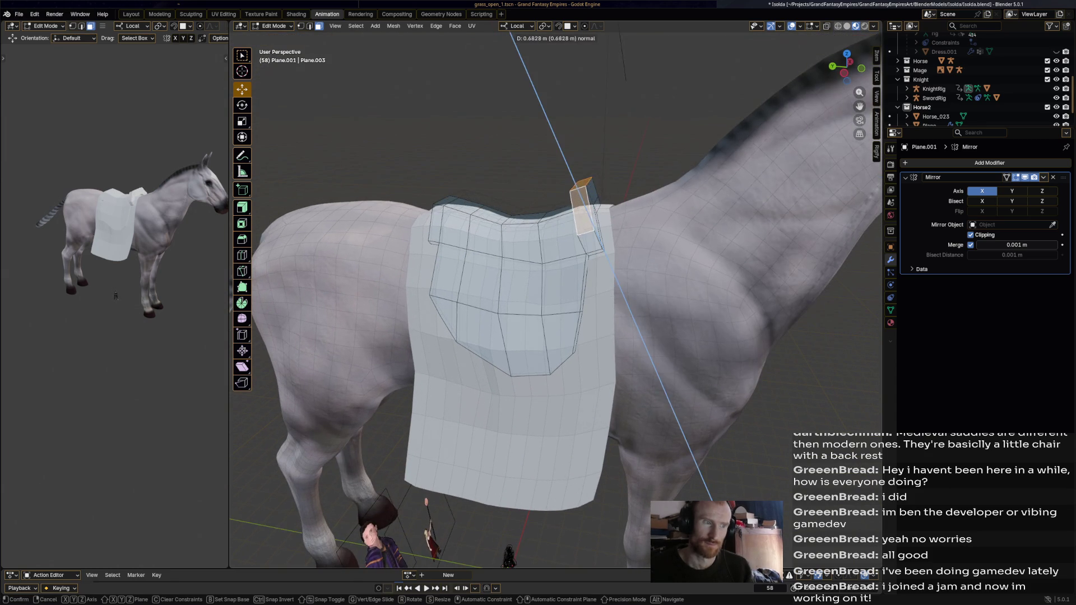
key(Return)
key(g)
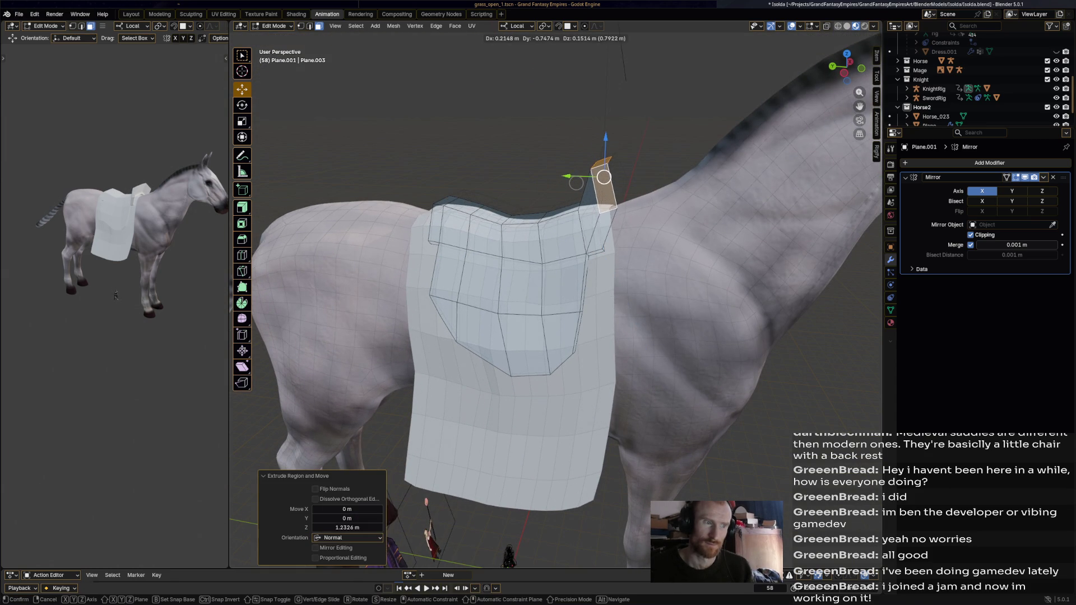
key(Return)
- Raise the saddle's rear end along its normal for the cantle and save the file
middle_drag(589, 252, 556, 252)
click(438, 211)
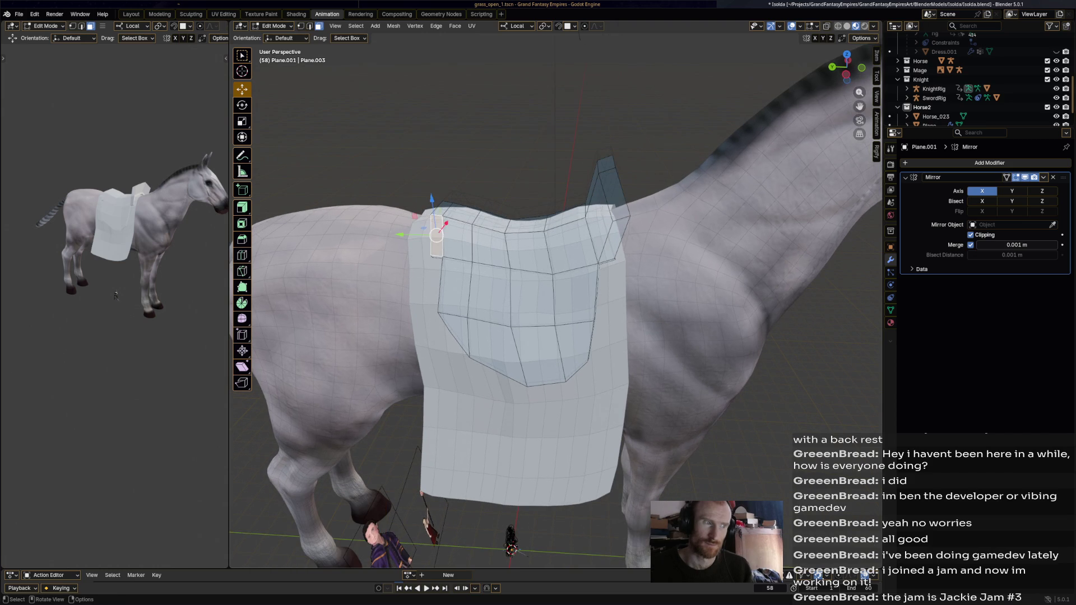
key(g)
key(z)
key(z)
key(Return)
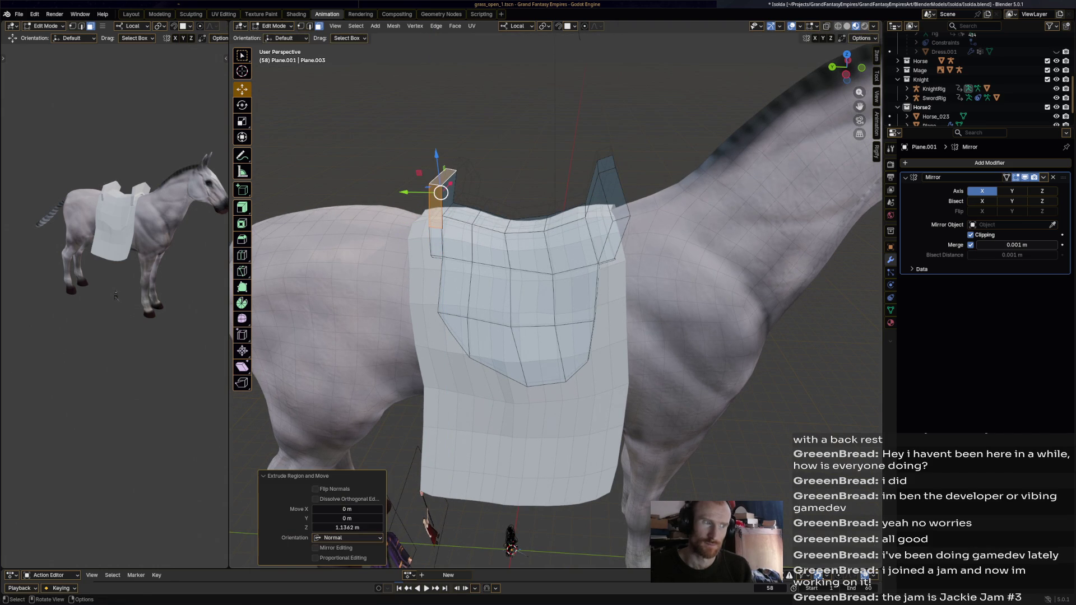
middle_drag(505, 336, 555, 328)
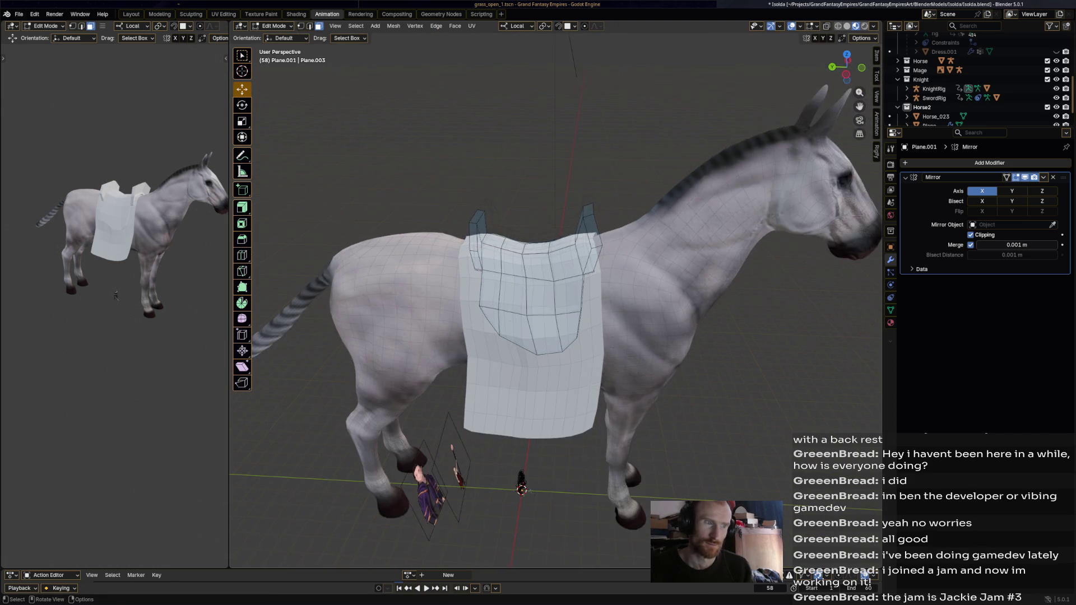
middle_drag(558, 540, 518, 538)
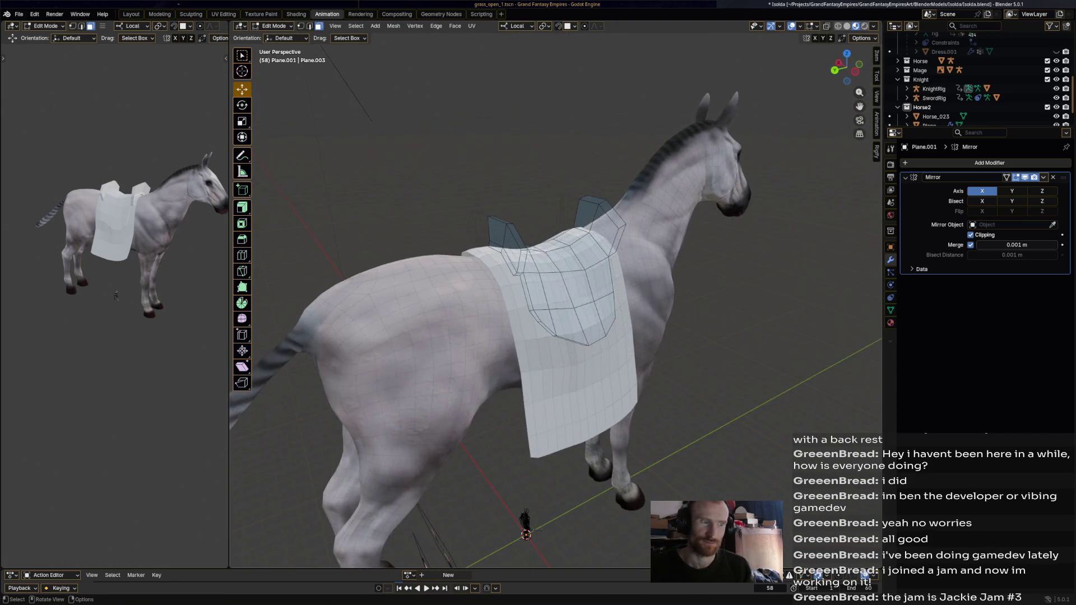
key(ctrl+s)
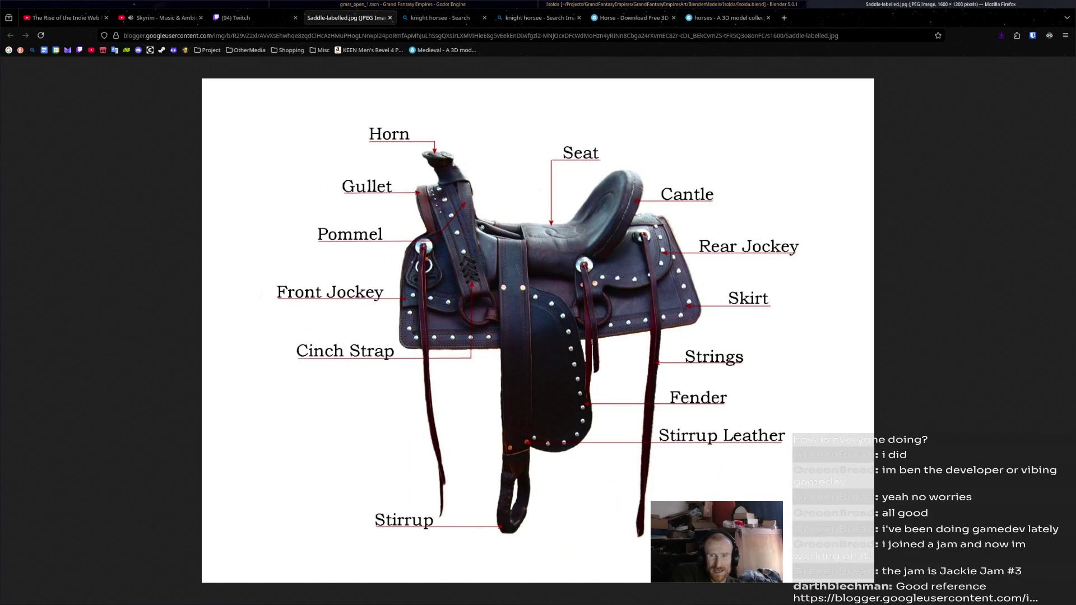
key(alt+Tab)
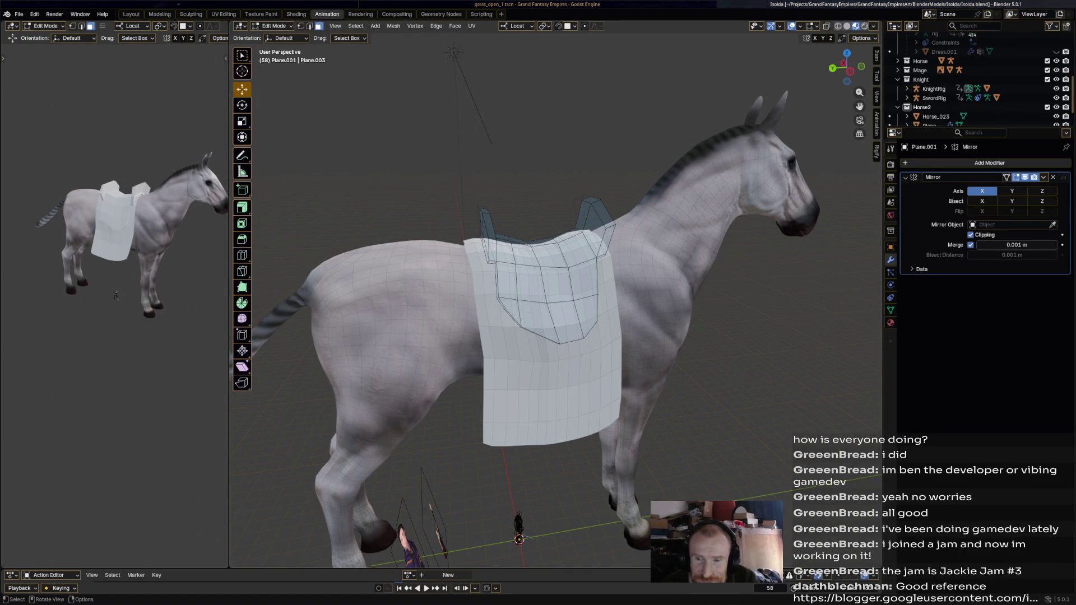
middle_drag(555, 303, 589, 295)
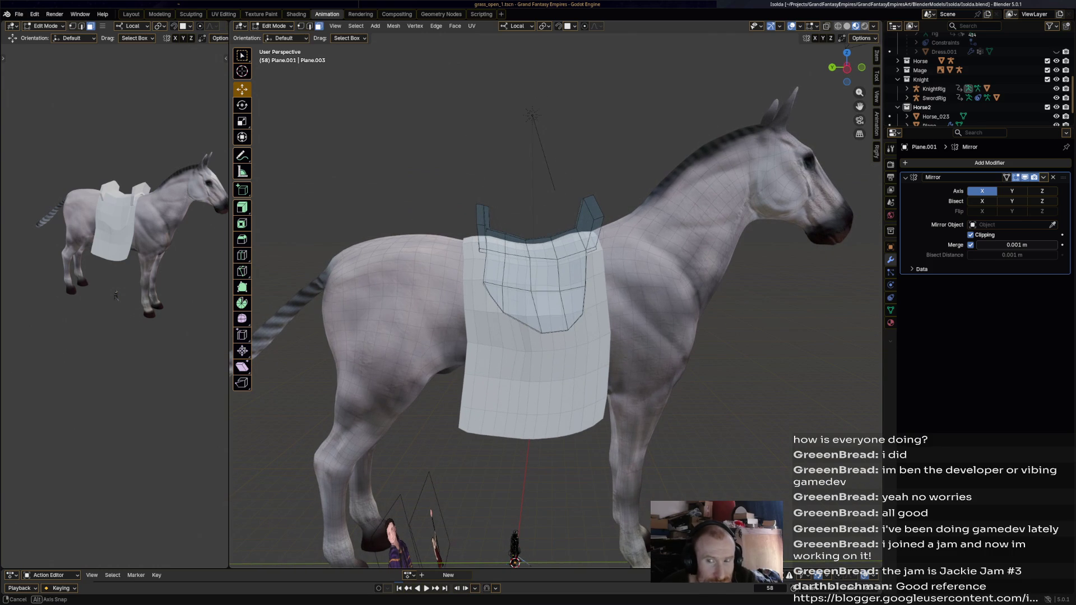
middle_drag(589, 295, 588, 295)
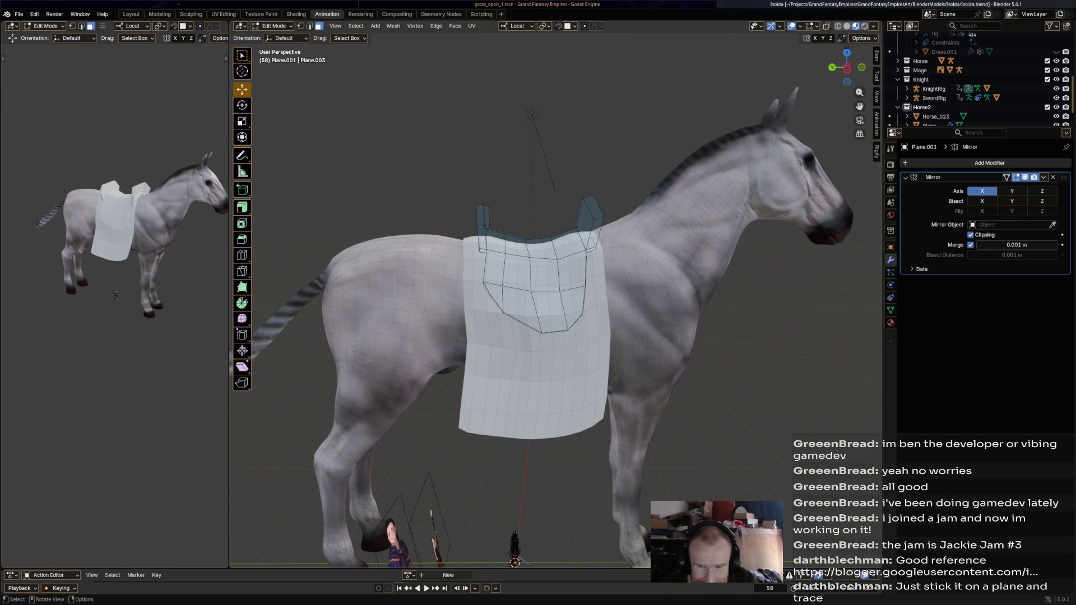
scroll(555, 303, up, 2)
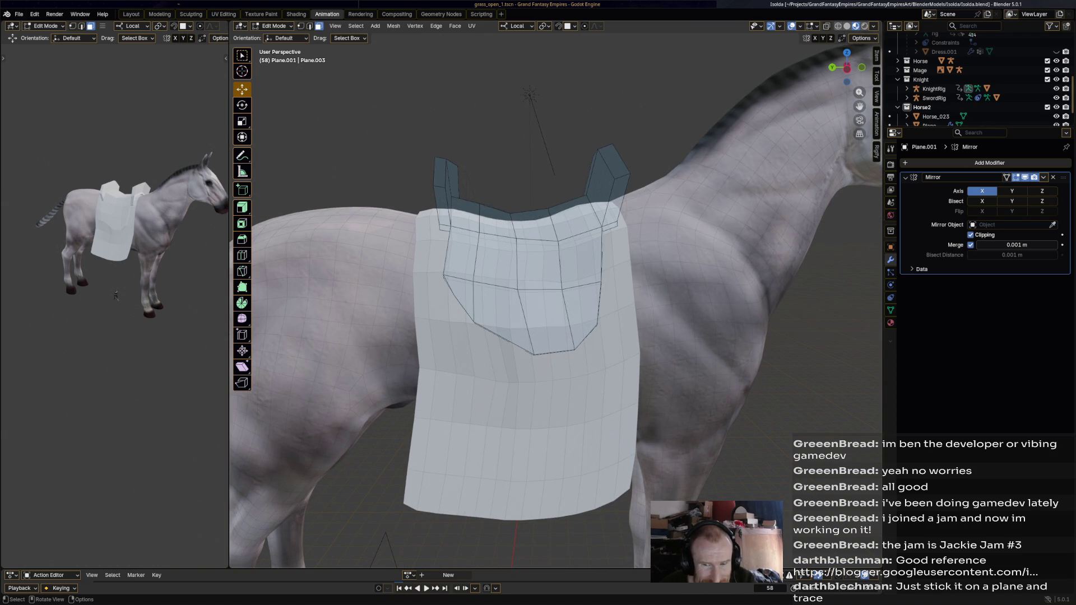
mouse_move(555, 304)
middle_down()
mouse_move(505, 312)
mouse_move(538, 307)
middle_up()
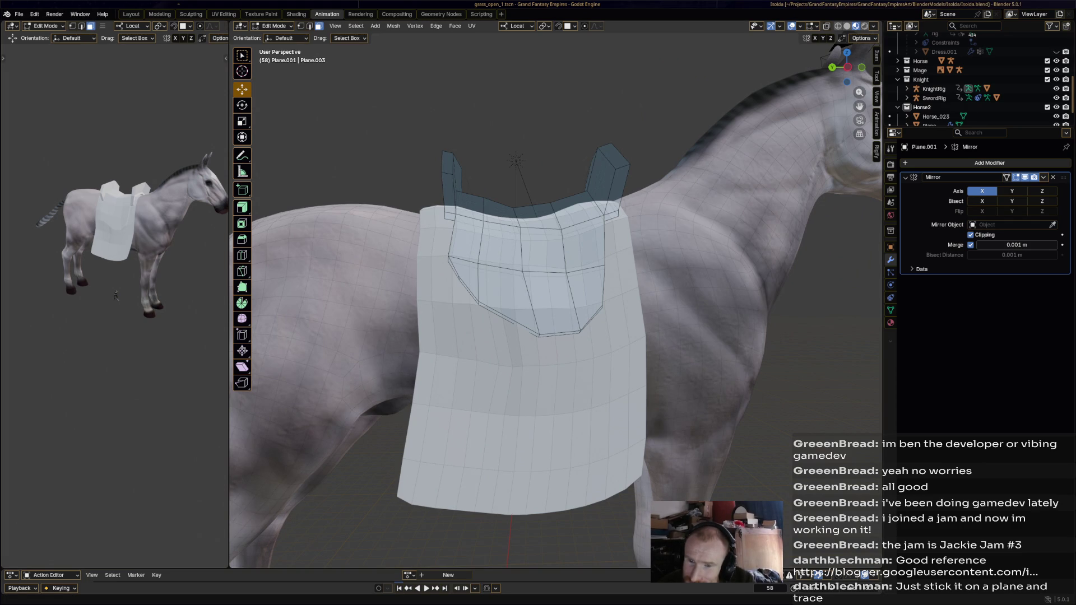
click(509, 318)
click(468, 290)
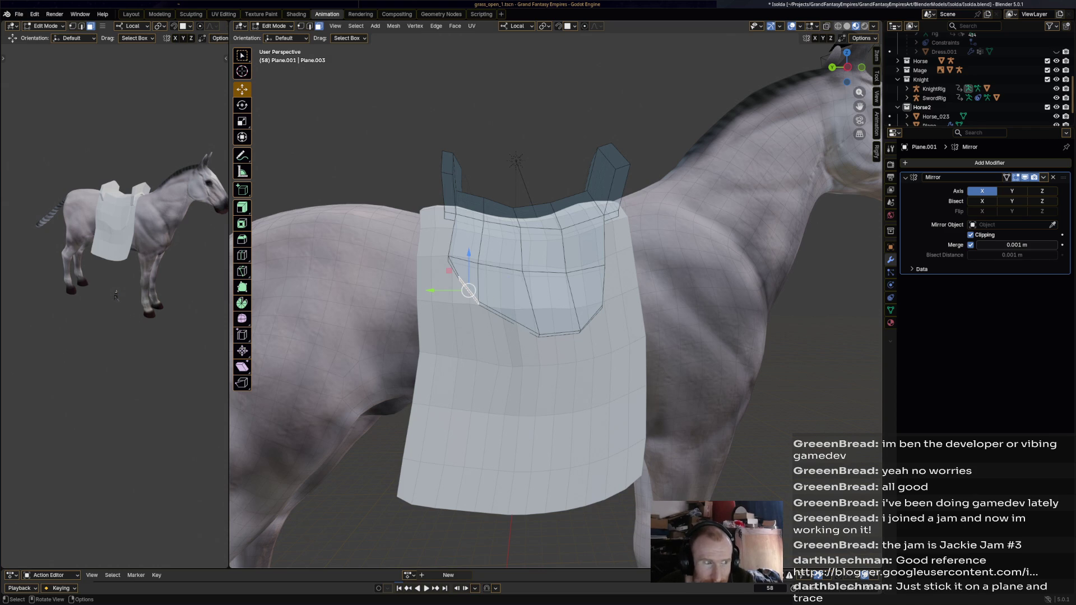
- Move and rotate the saddle's lower side face into a pointed flap shape
middle_drag(469, 290, 547, 287)
click(553, 285)
drag(551, 285, 561, 280)
middle_drag(561, 280, 517, 299)
key(r)
click(517, 299)
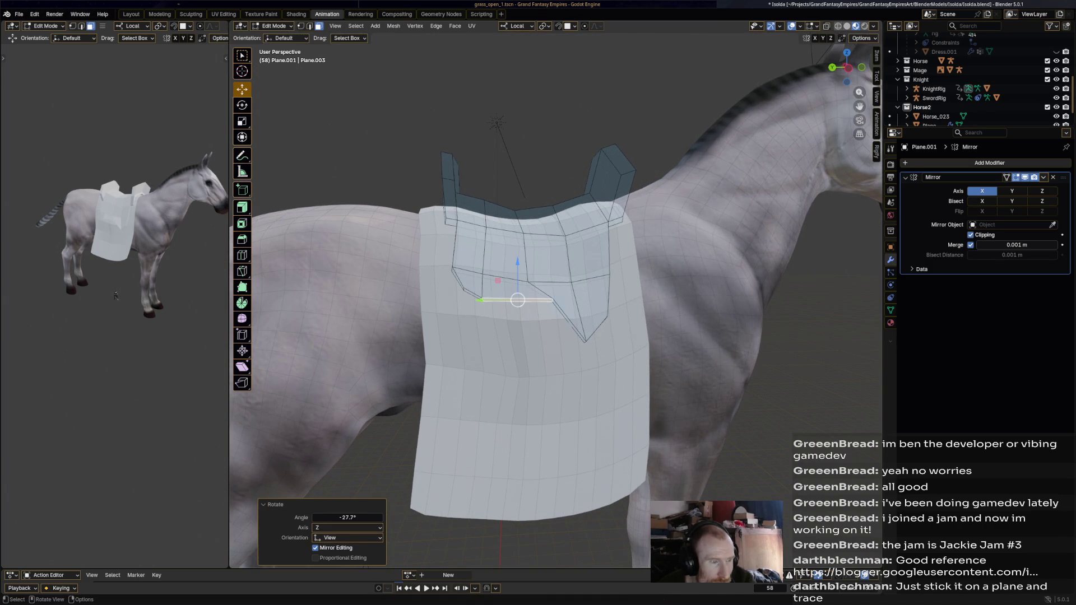
drag(517, 299, 515, 305)
middle_drag(515, 304, 618, 220)
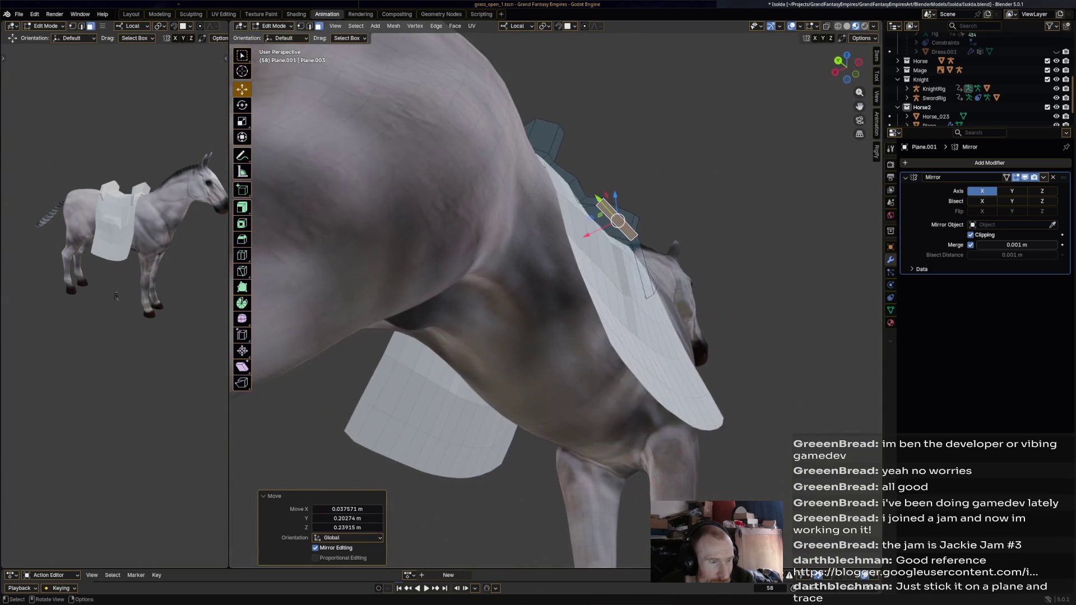
drag(618, 220, 612, 227)
mouse_move(612, 227)
middle_down()
mouse_move(507, 302)
mouse_move(486, 304)
middle_up()
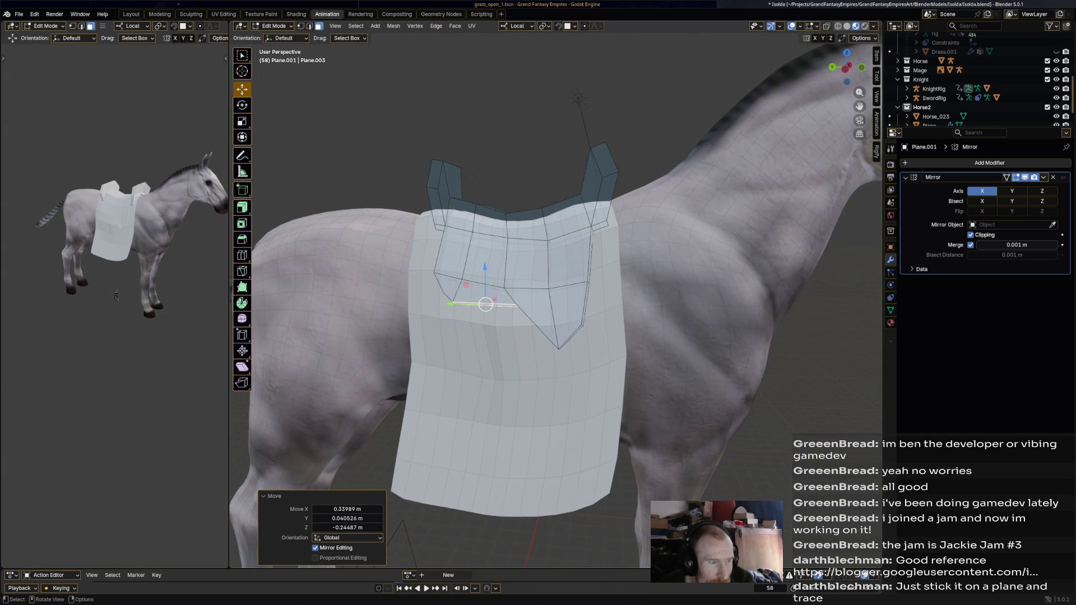
scroll(556, 303, down, 2)
scroll(555, 302, down, 1)
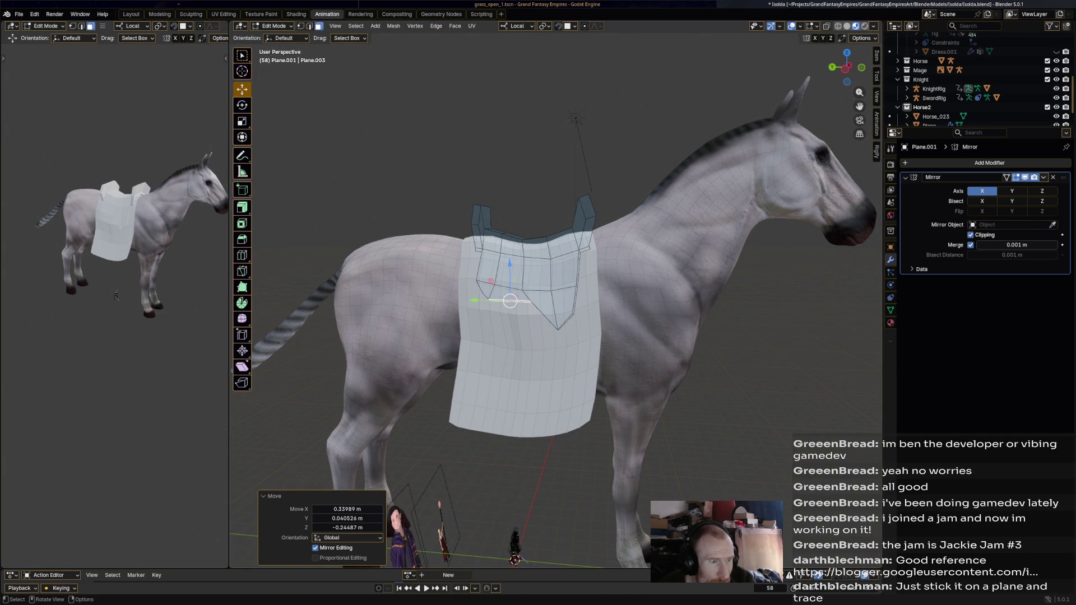
- Reselect the whole saddle mesh and save the file
key(alt+a)
key(a)
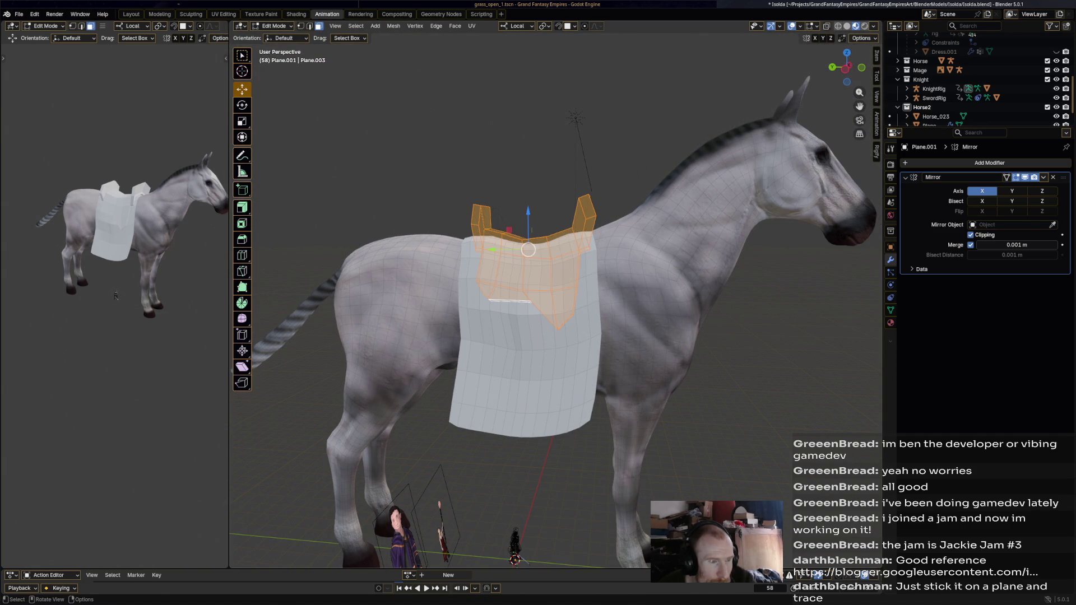
key(ctrl+s)
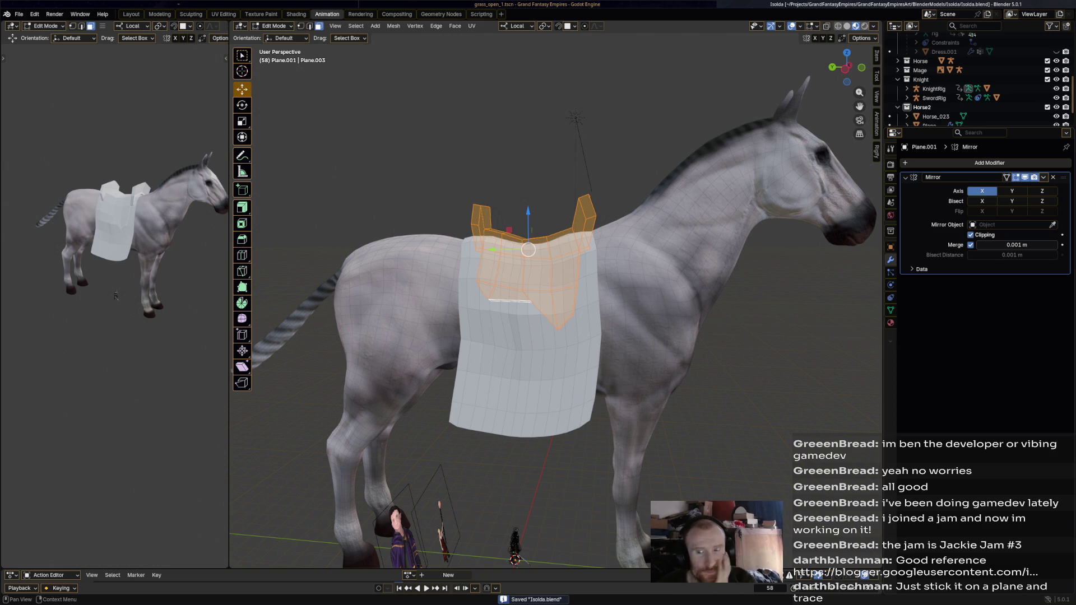
middle_drag(555, 336, 522, 328)
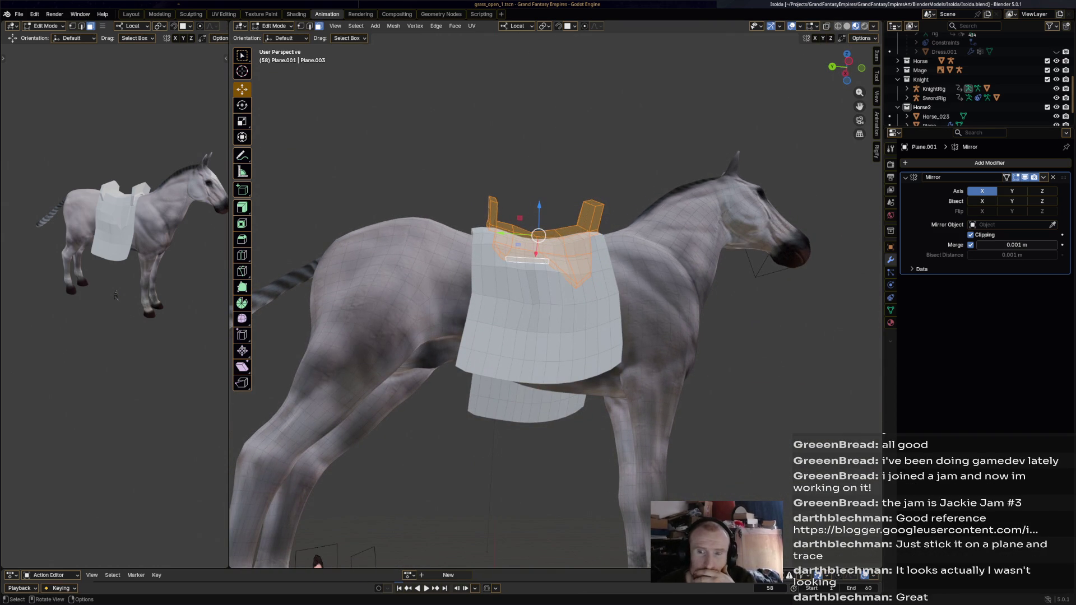
key(shift)
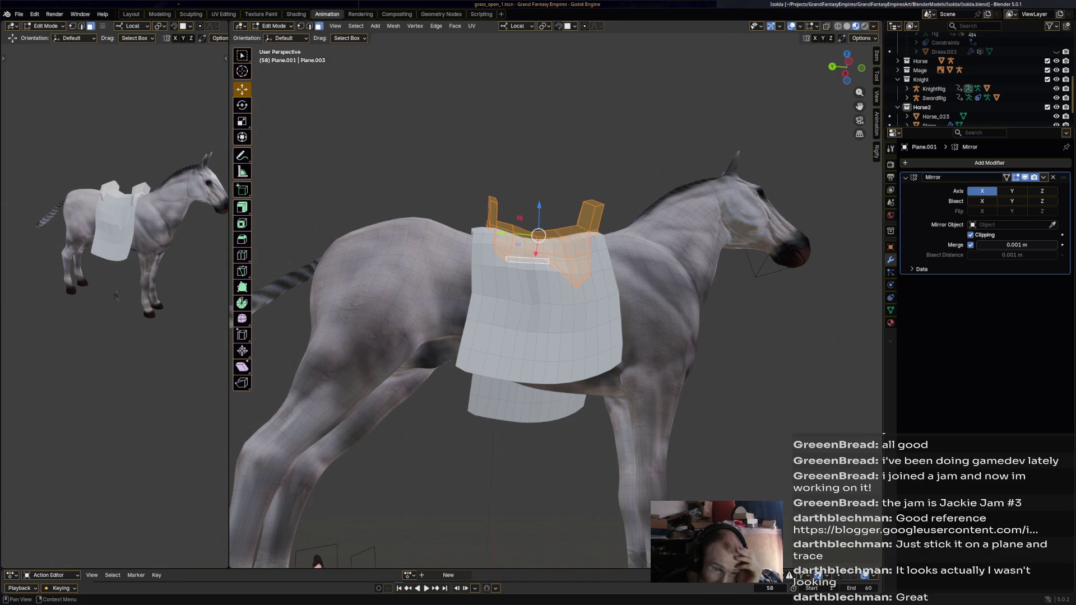
- Add a Subdivision Surface modifier to the saddle
click(989, 163)
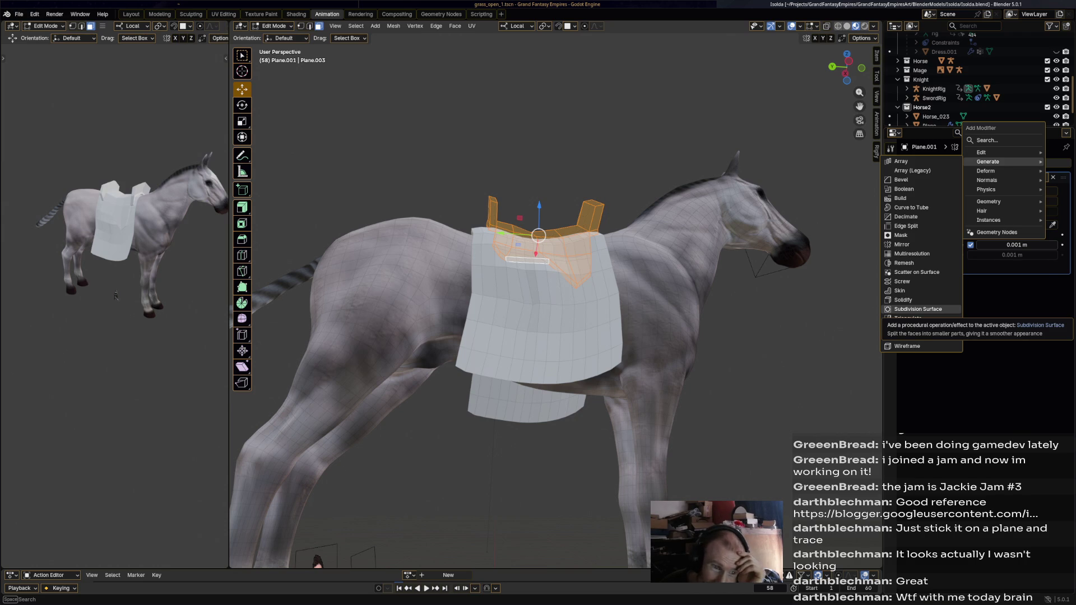
click(918, 310)
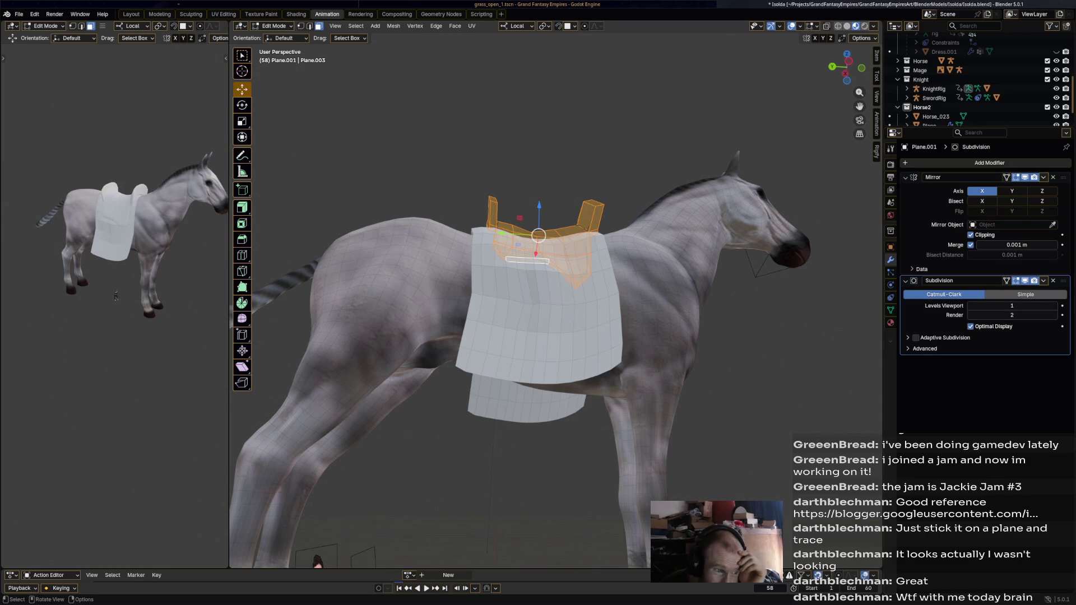
middle_drag(538, 336, 588, 328)
- Return to Object Mode and apply the subdivision permanently into the saddle mesh
click(275, 25)
middle_drag(555, 337, 504, 303)
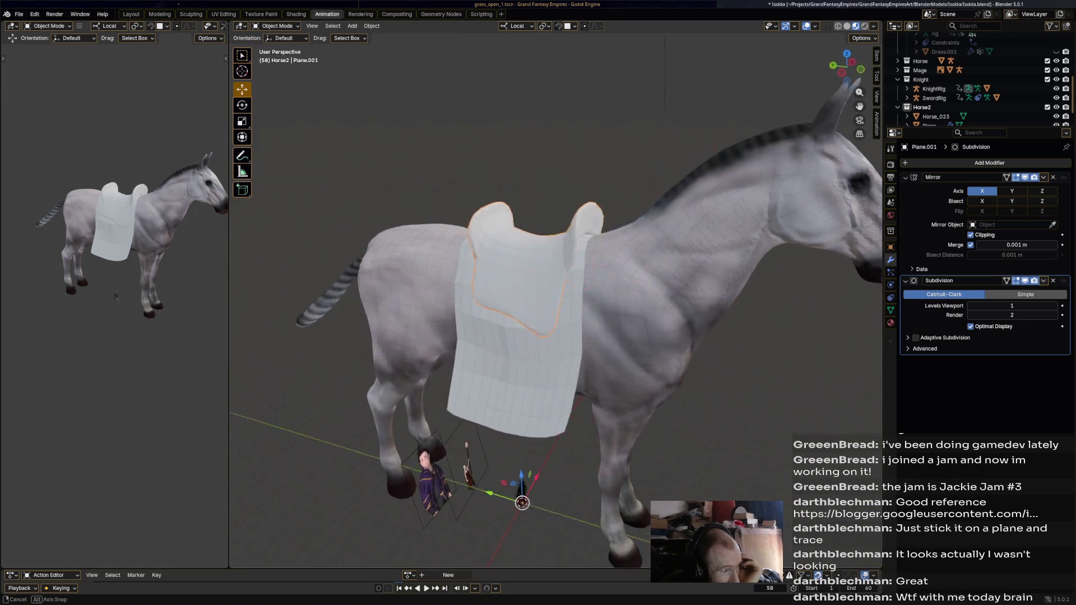
middle_drag(555, 303, 472, 302)
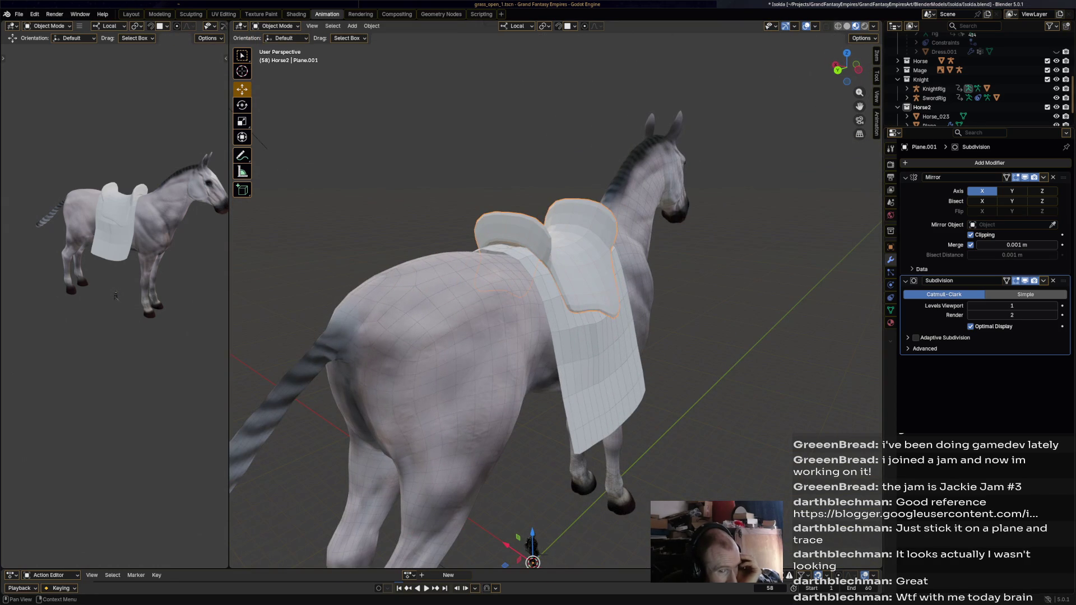
click(1043, 280)
click(1013, 292)
mouse_move(589, 336)
middle_down()
mouse_move(538, 337)
mouse_move(538, 302)
mouse_move(841, 114)
middle_up()
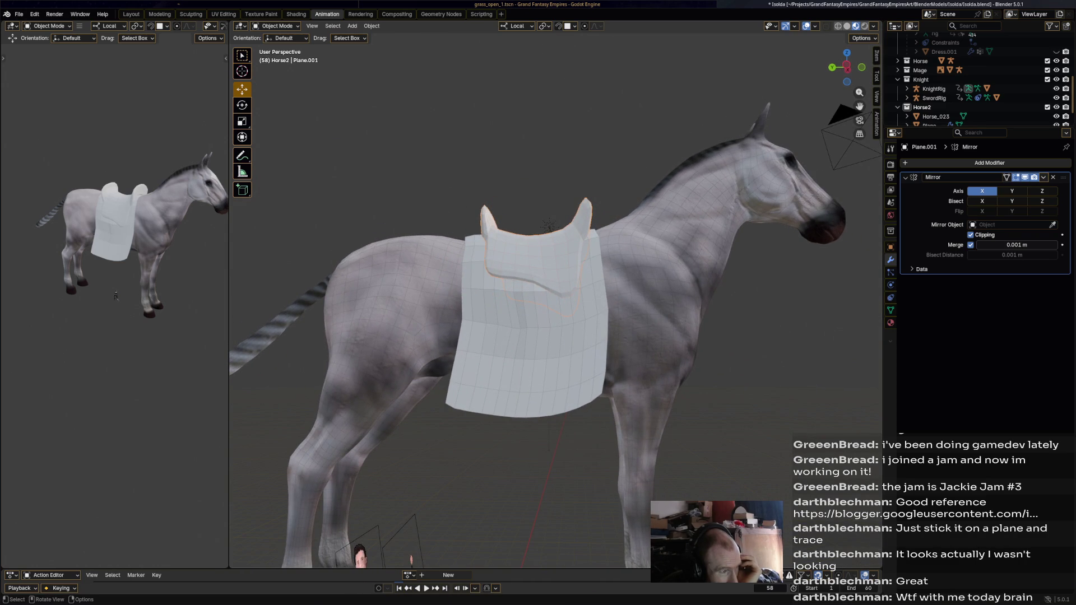
- Re-enter Edit Mode on the smoothed saddle, deselect everything and save the file
key(ctrl+Page_Up)
key(ctrl+Page_Down)
click(278, 26)
click(278, 47)
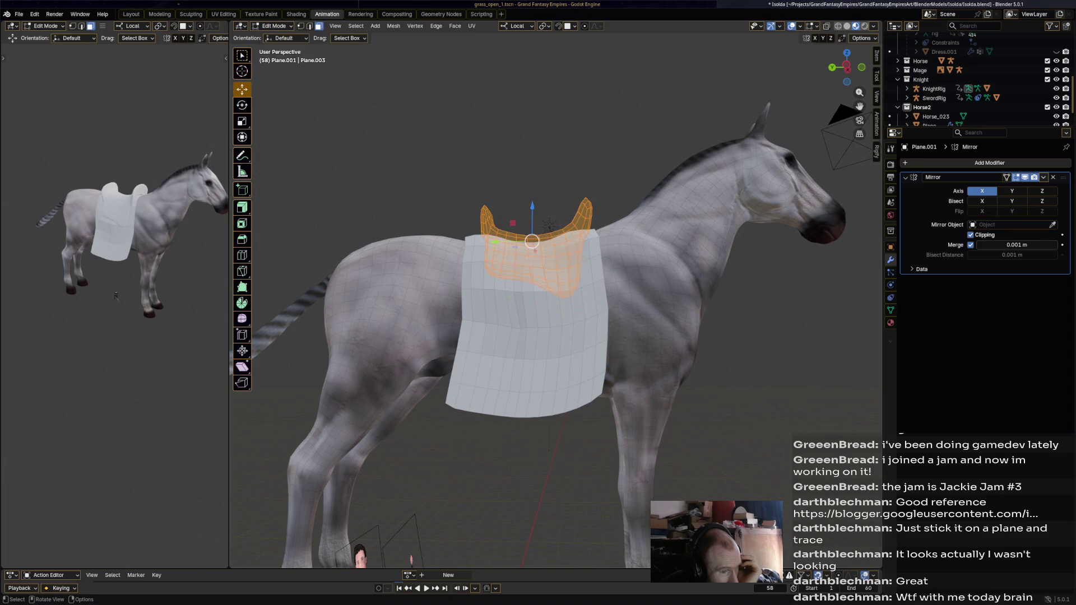
key(KP_Decimal)
key(alt+a)
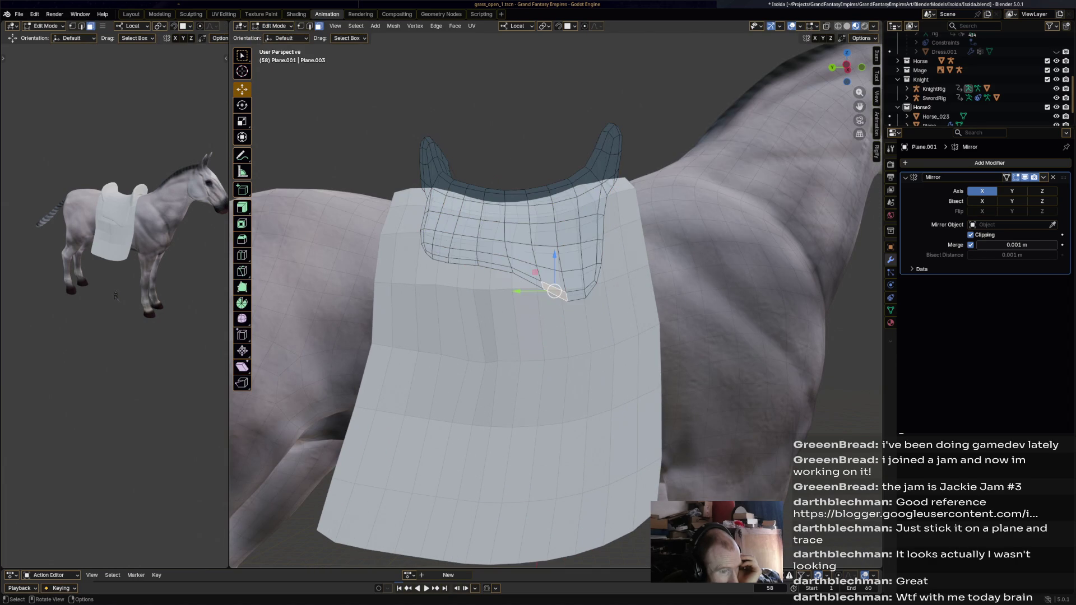
middle_drag(556, 291, 560, 216)
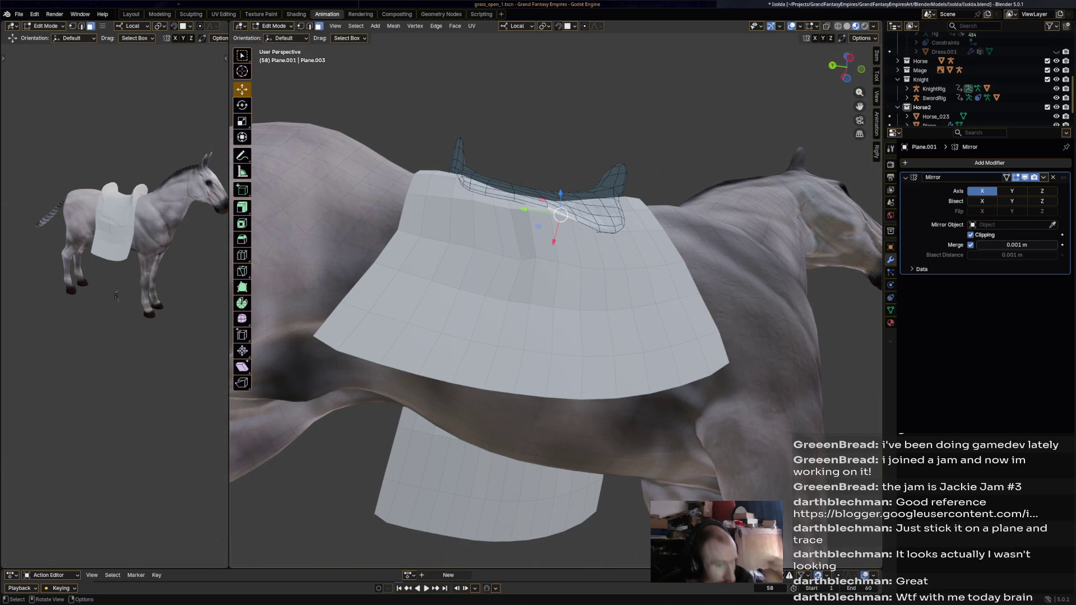
mouse_move(562, 216)
middle_down()
mouse_move(556, 177)
mouse_move(399, 206)
middle_up()
key(ctrl+s)
- Select a spot on the saddle's side and start pulling it out along its normal for a stirrup strap
middle_drag(538, 303, 488, 309)
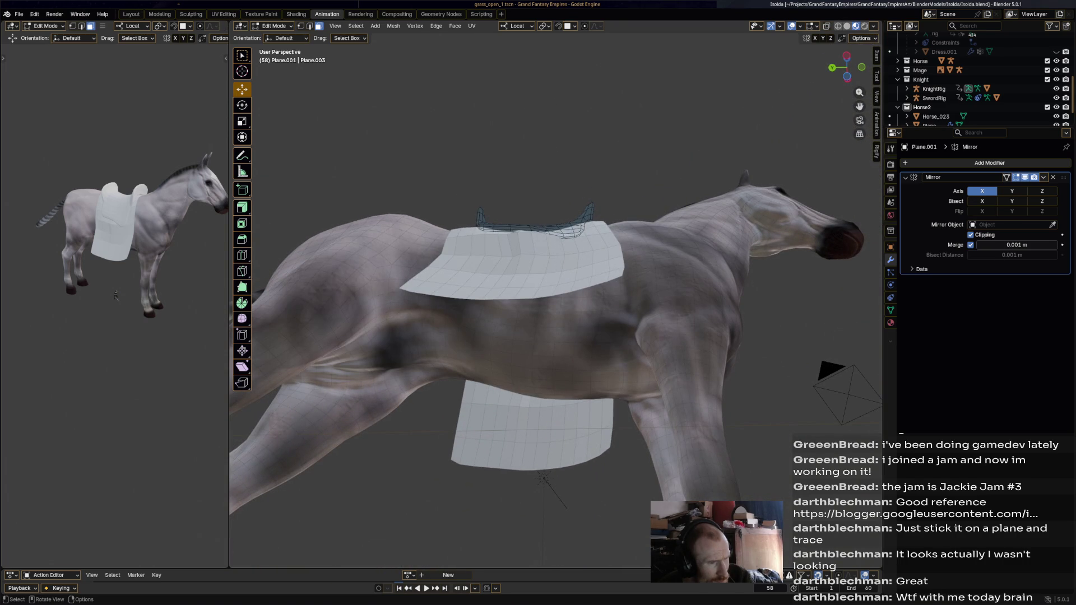
middle_drag(539, 231, 539, 284)
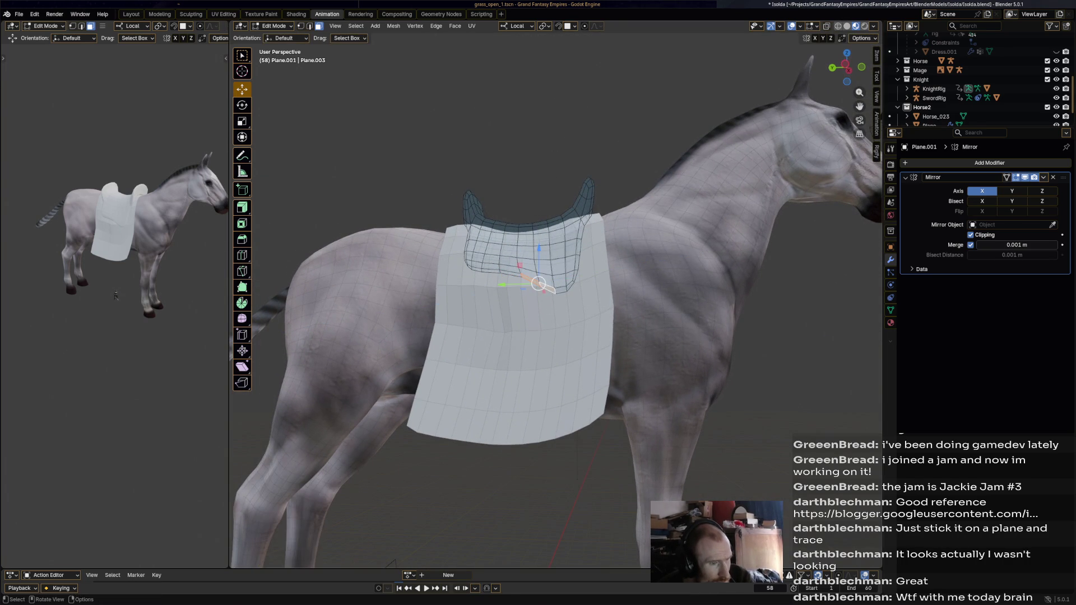
middle_drag(543, 286, 539, 324)
key(g)
key(z)
key(z)
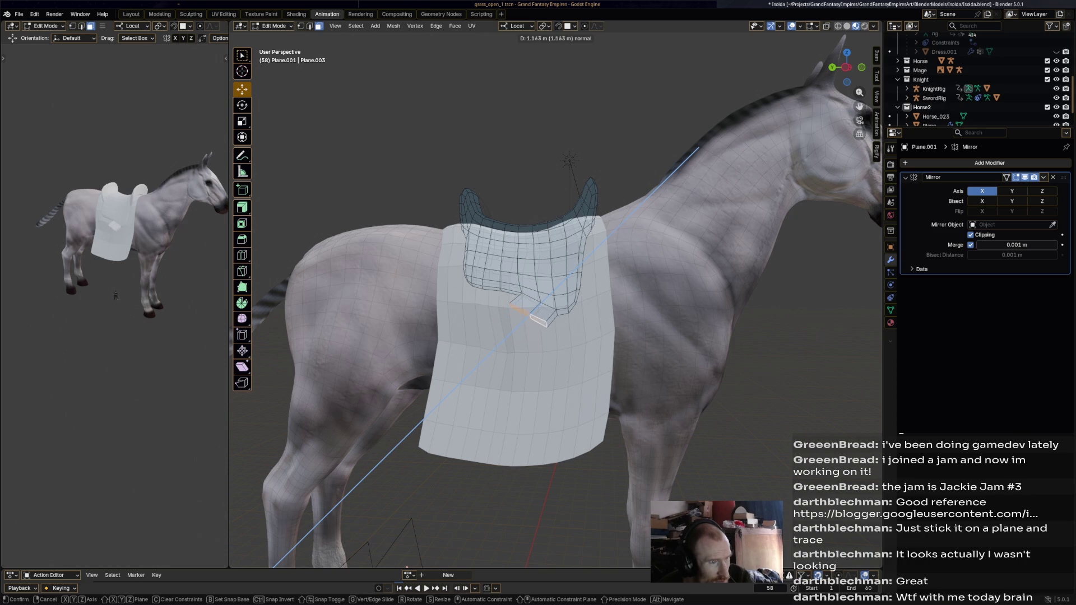
- Set transform orientation to Global and extrude a small region out from the saddle's side
click(535, 325)
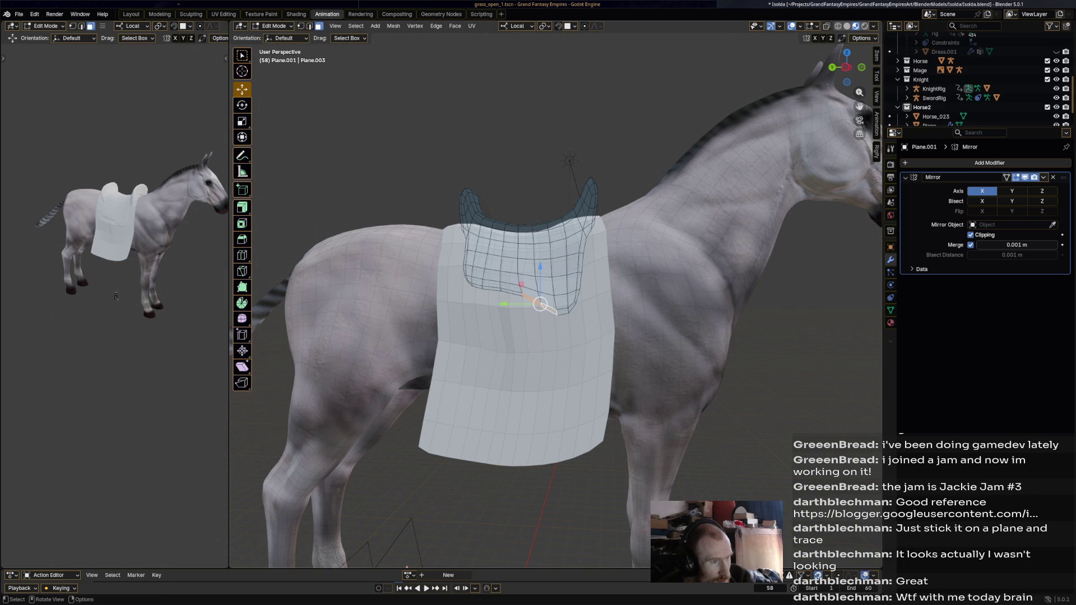
click(518, 26)
click(504, 55)
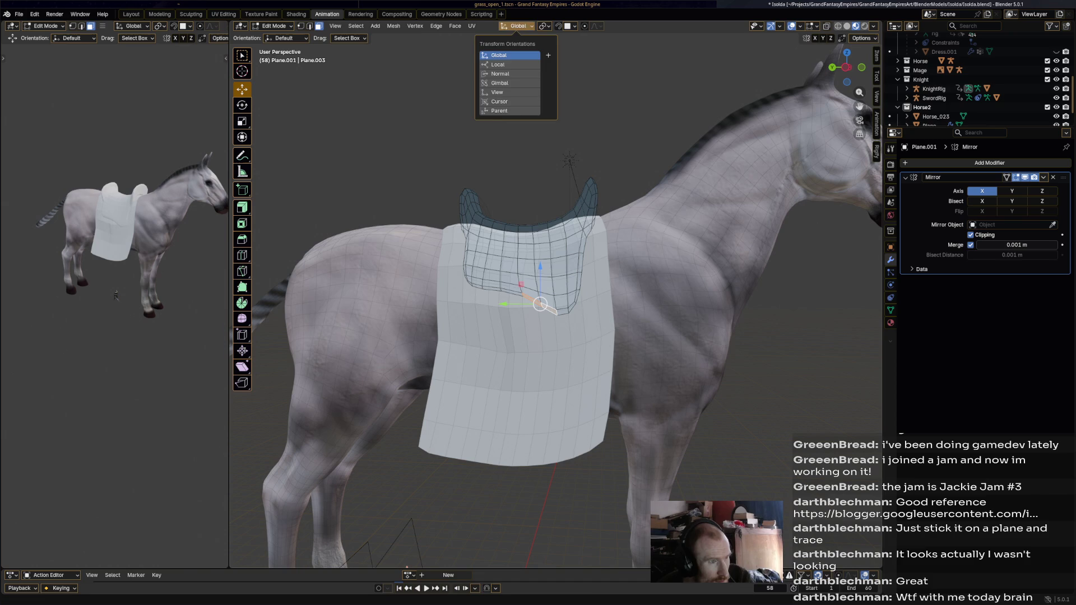
key(e)
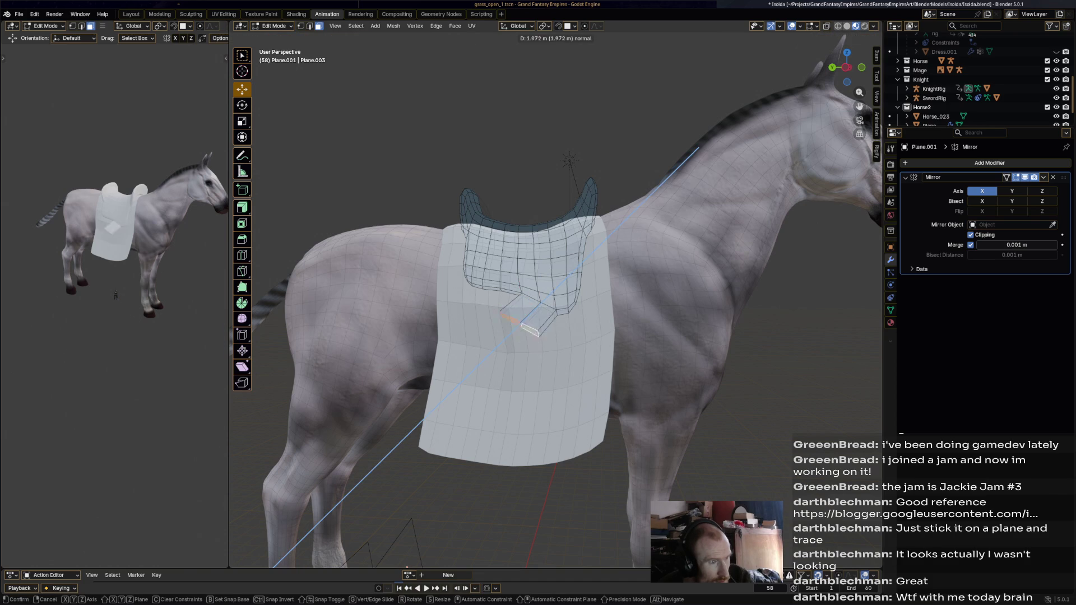
right_click(534, 319)
key(ctrl+z)
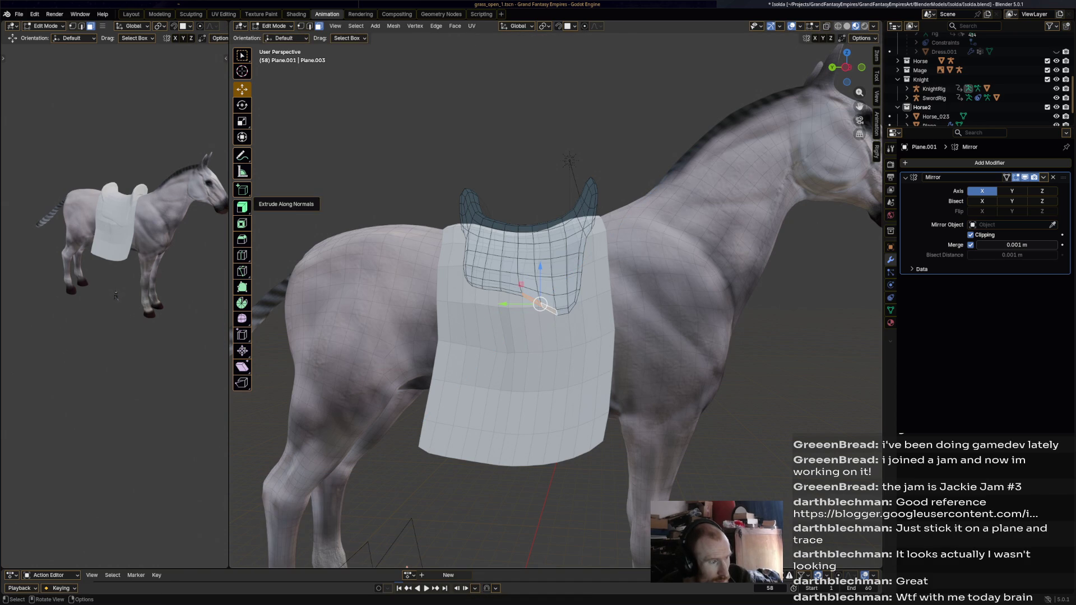
click(243, 207)
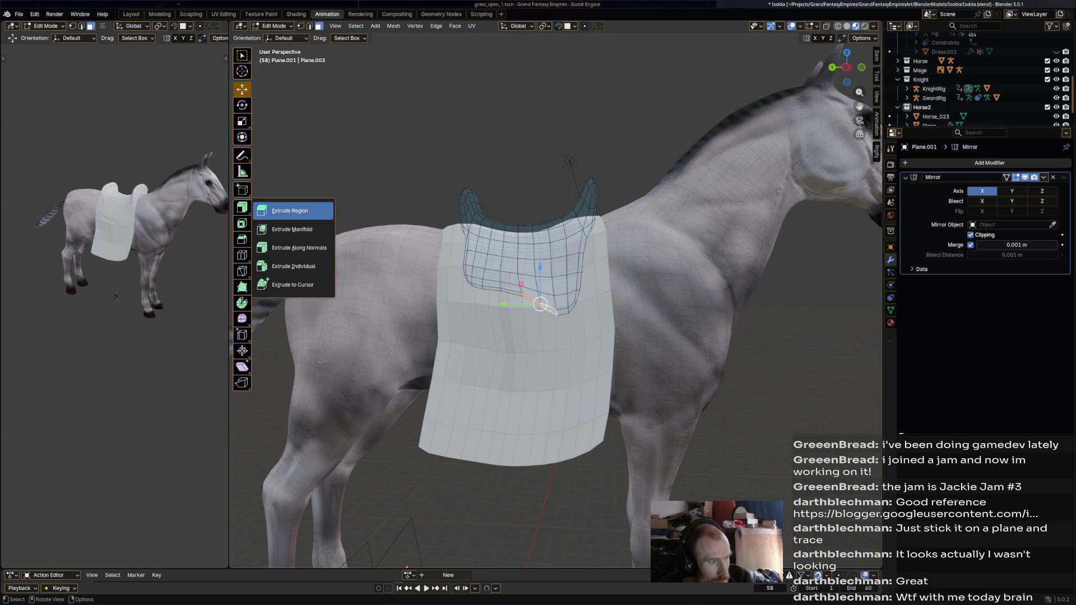
click(289, 211)
drag(527, 315, 523, 336)
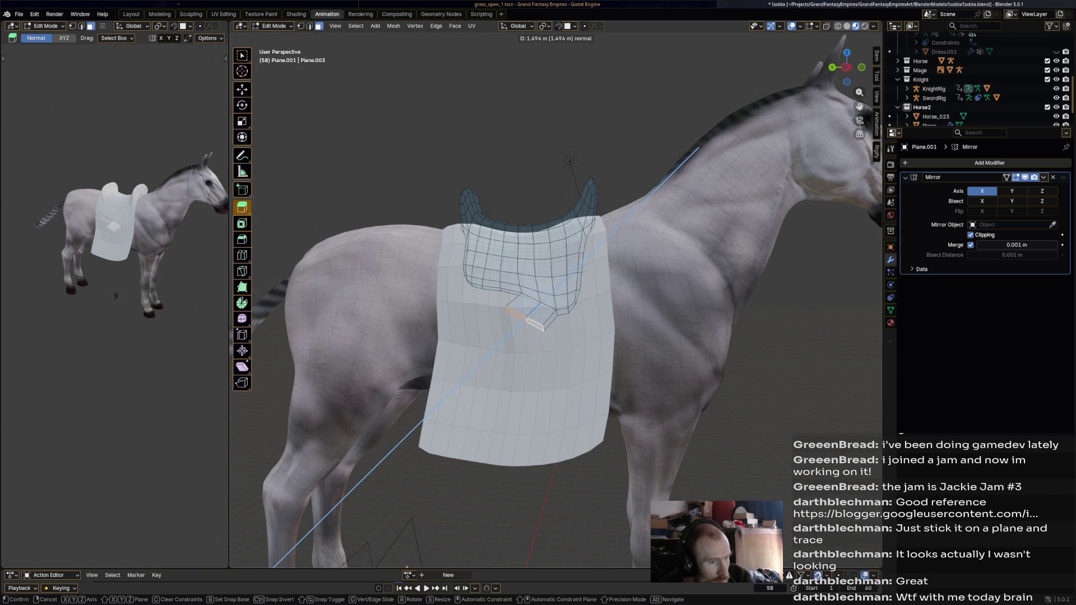
right_click(496, 351)
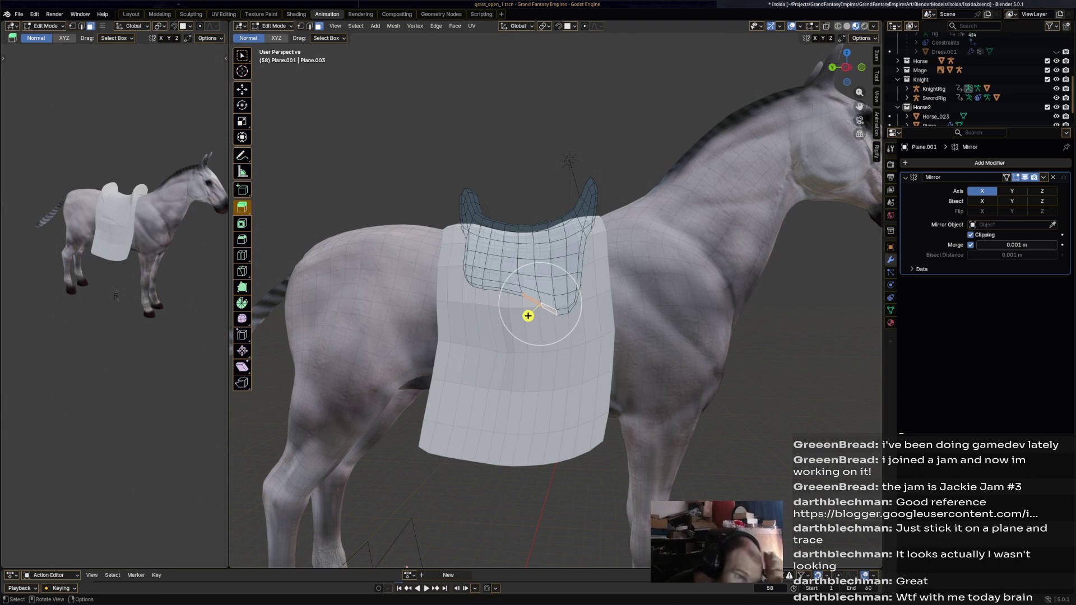
drag(528, 315, 531, 330)
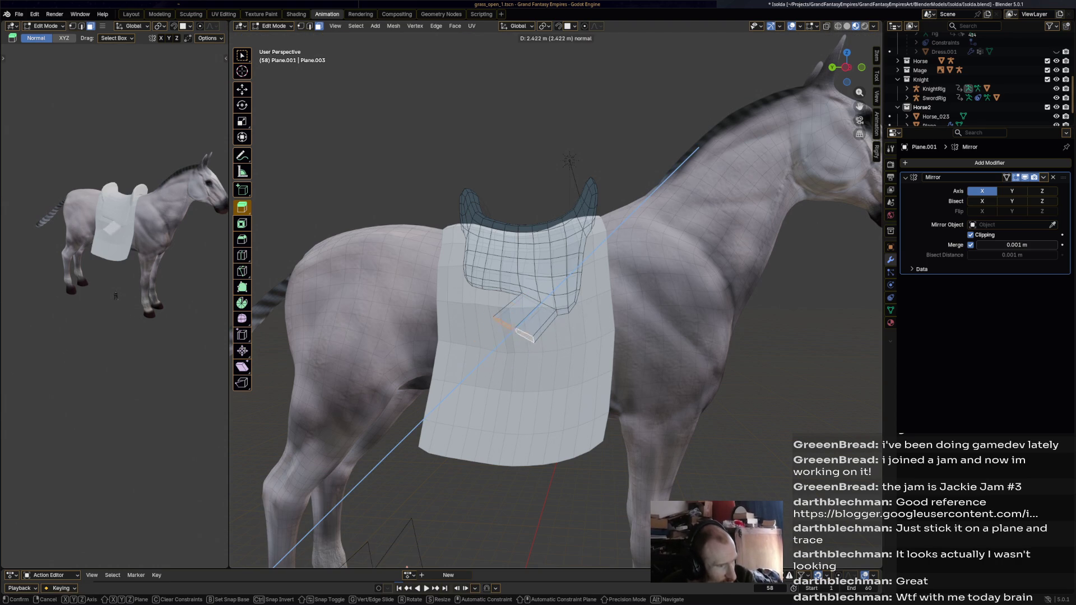
click(532, 330)
- Move, rotate and shrink the extruded piece into a narrow strap stub
middle_drag(513, 336, 484, 343)
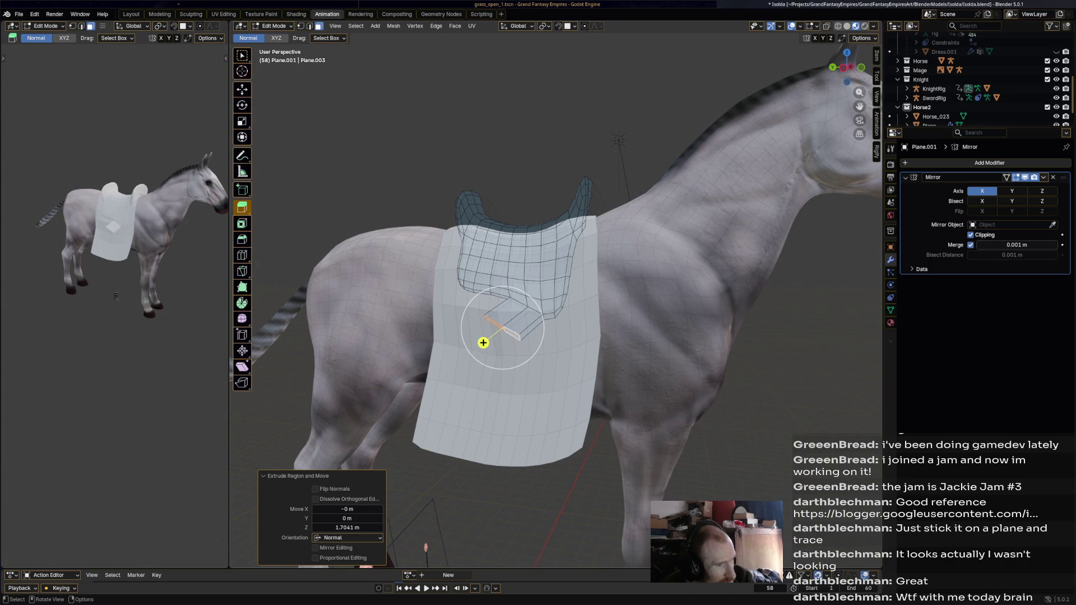
key(shift+space)
key(g)
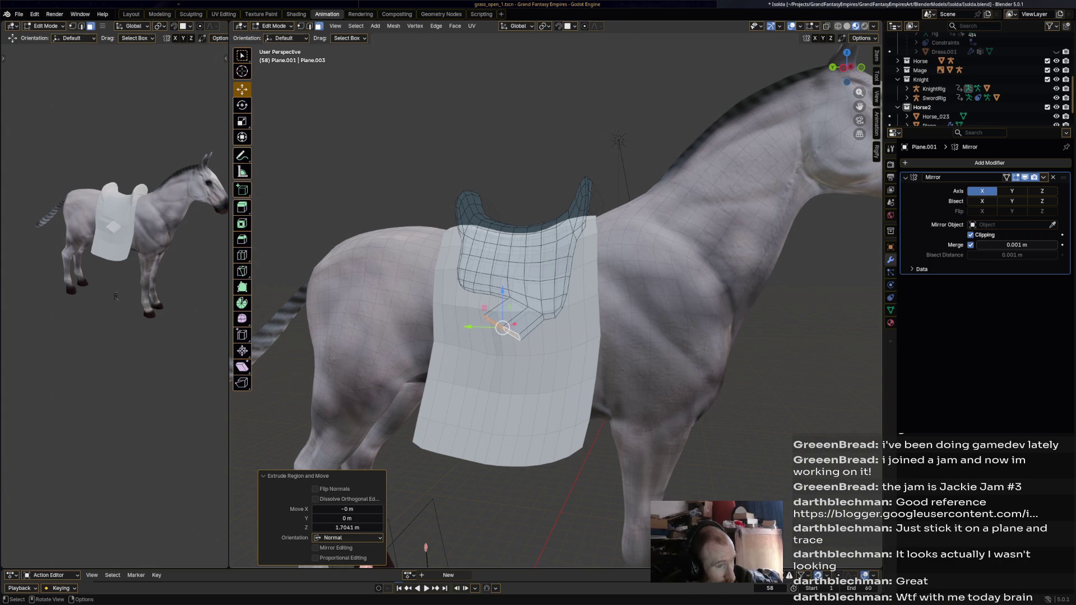
drag(502, 328, 526, 337)
key(r)
key(s)
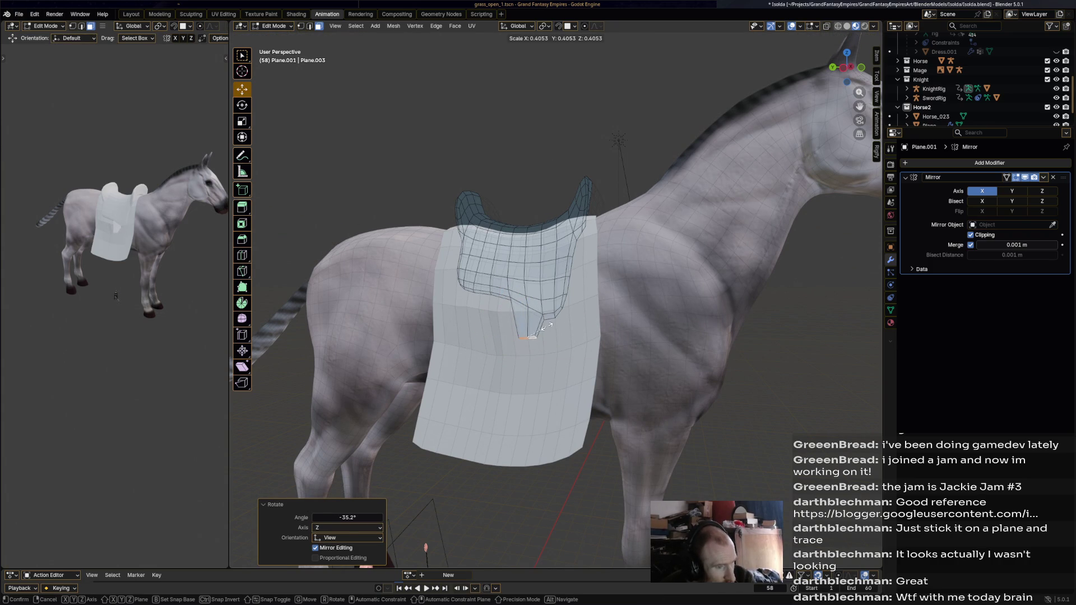
click(526, 337)
key(g)
click(528, 337)
- Shift the strap piece down over the blanket toward the horse's belly
mouse_move(527, 337)
middle_down()
mouse_move(605, 337)
mouse_move(640, 317)
mouse_move(556, 380)
middle_up()
key(g)
click(640, 316)
scroll(555, 298, up, 5)
middle_drag(555, 319, 471, 303)
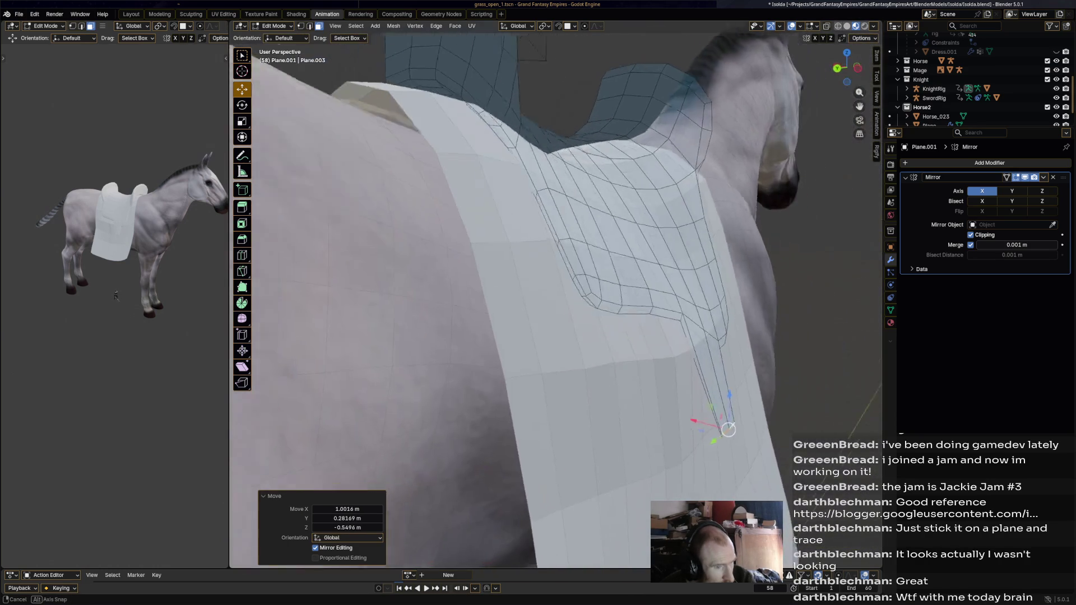
- Undo the overlong strap spike, clear the selection and pick three edges at the saddle's lower corner
key(ctrl+z)
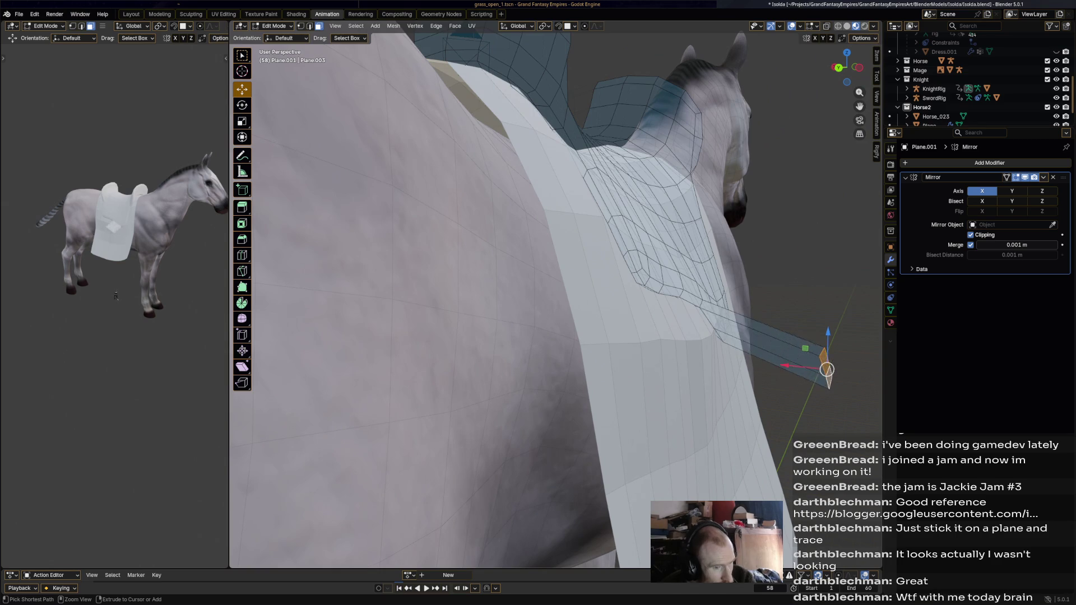
middle_drag(555, 320, 505, 302)
key(alt+a)
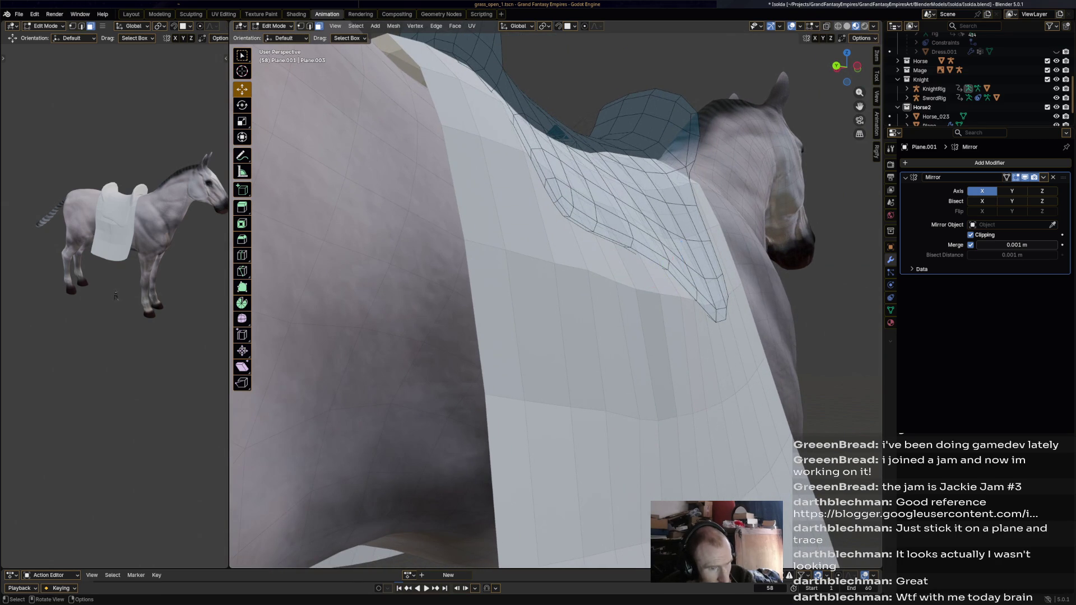
shift+click(679, 276)
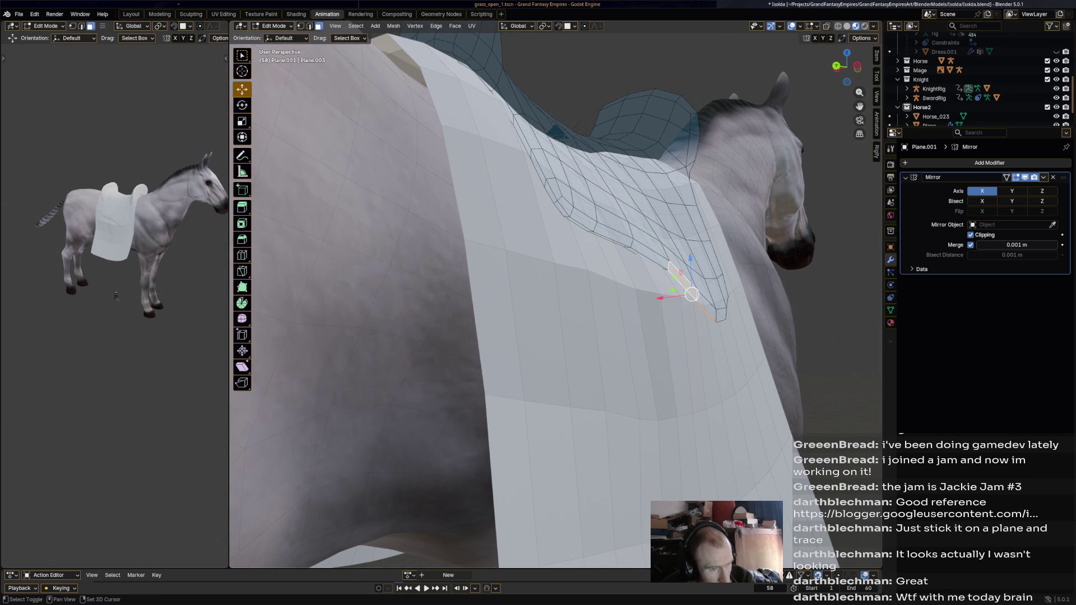
click(682, 288)
shift+click(706, 311)
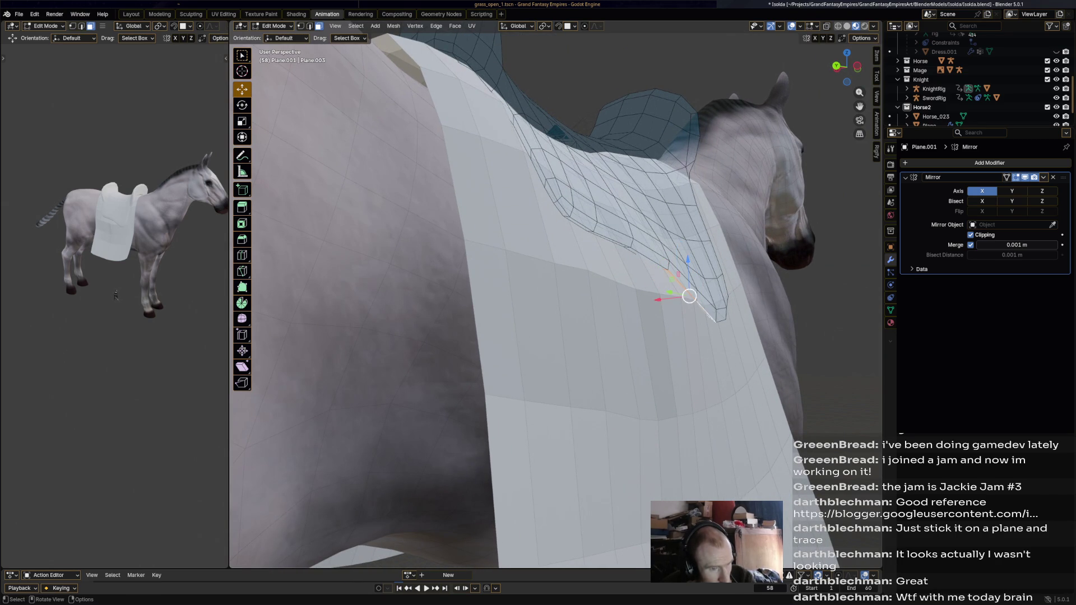
- Shift-select a vertical column of saddle faces to mark the strap strip
middle_drag(688, 296, 580, 379)
click(573, 257)
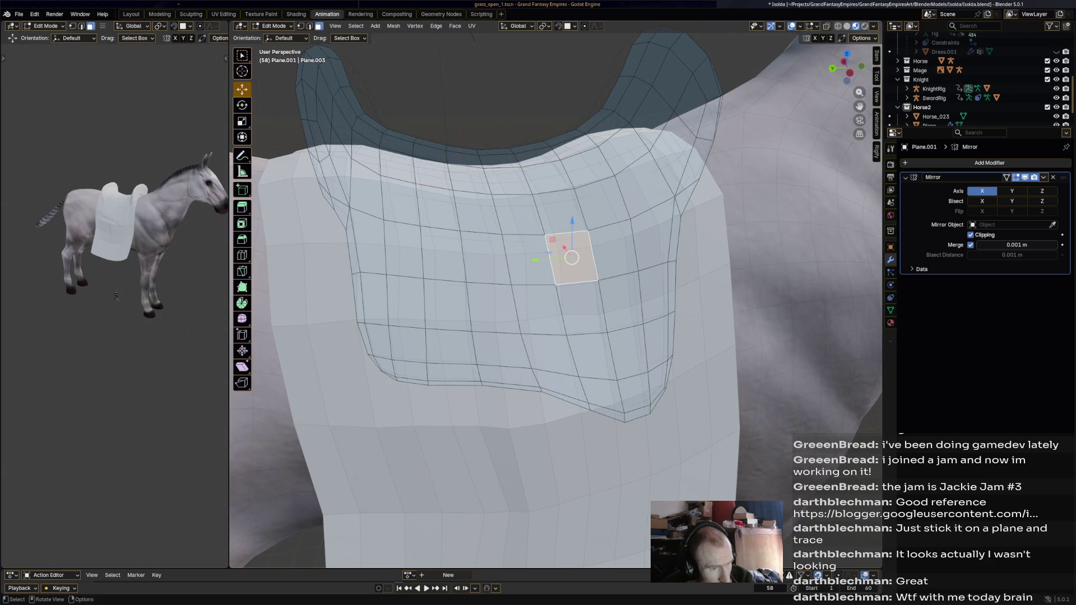
shift+click(620, 302)
shift+click(618, 256)
shift+click(572, 307)
shift+click(584, 353)
shift+click(627, 352)
shift+click(593, 391)
shift+click(635, 391)
middle_drag(635, 391, 538, 361)
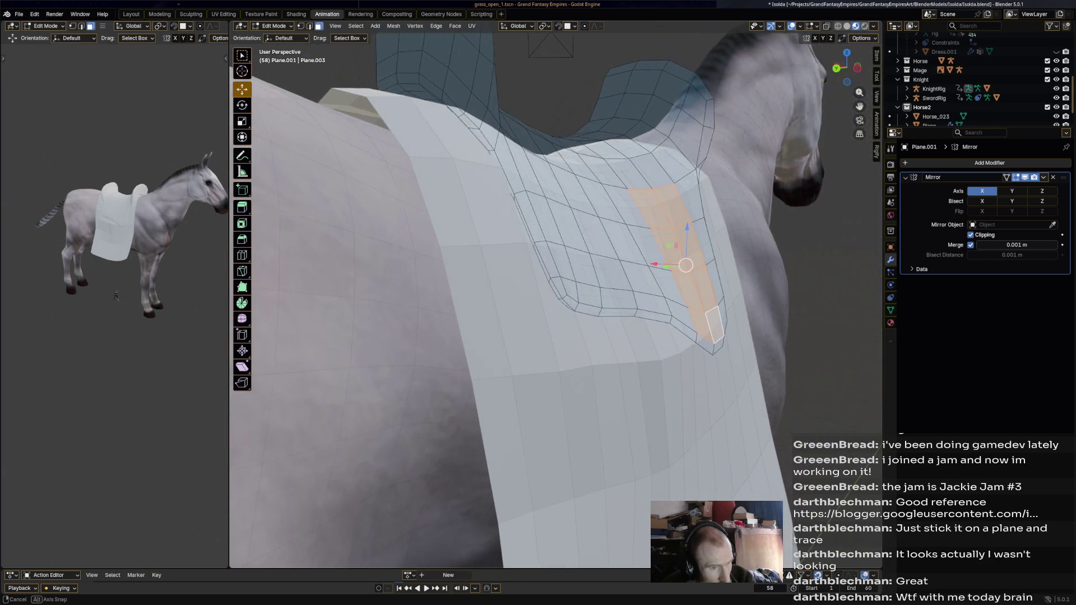
scroll(554, 294, down, 2)
scroll(555, 295, down, 1)
scroll(555, 294, down, 3)
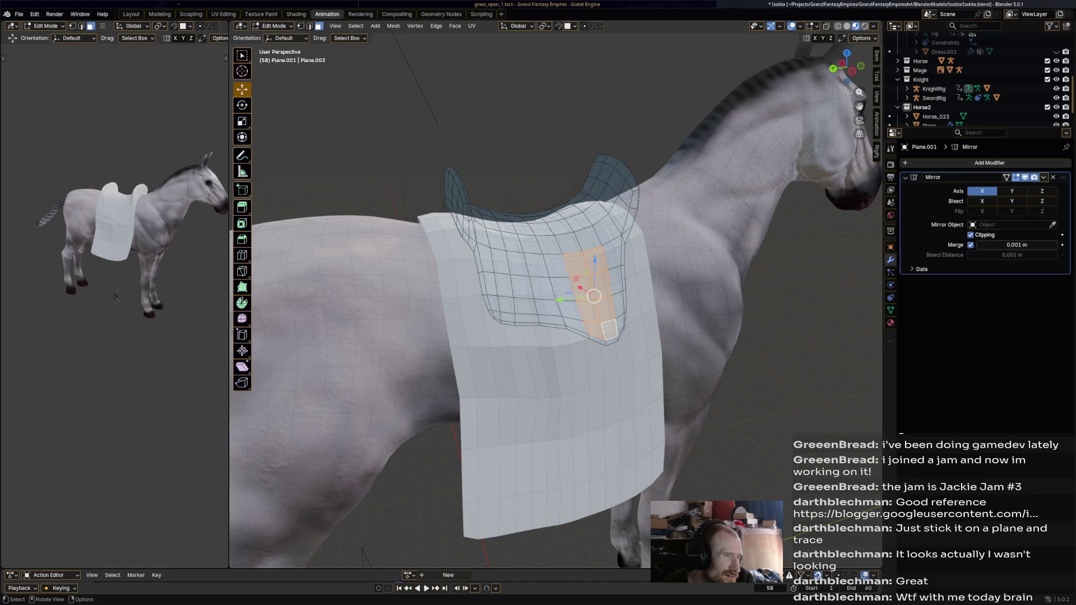
mouse_move(554, 294)
middle_down()
mouse_move(555, 269)
mouse_move(580, 268)
middle_up()
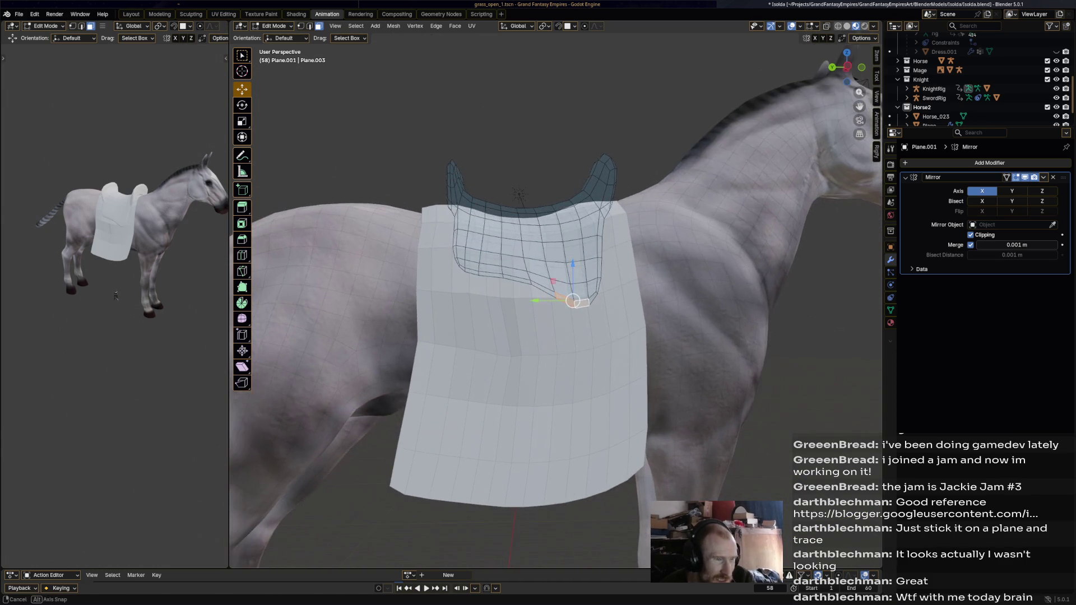
- Extrude the selected strip down from the saddle, then move and rotate it into a hanging strap
key(g)
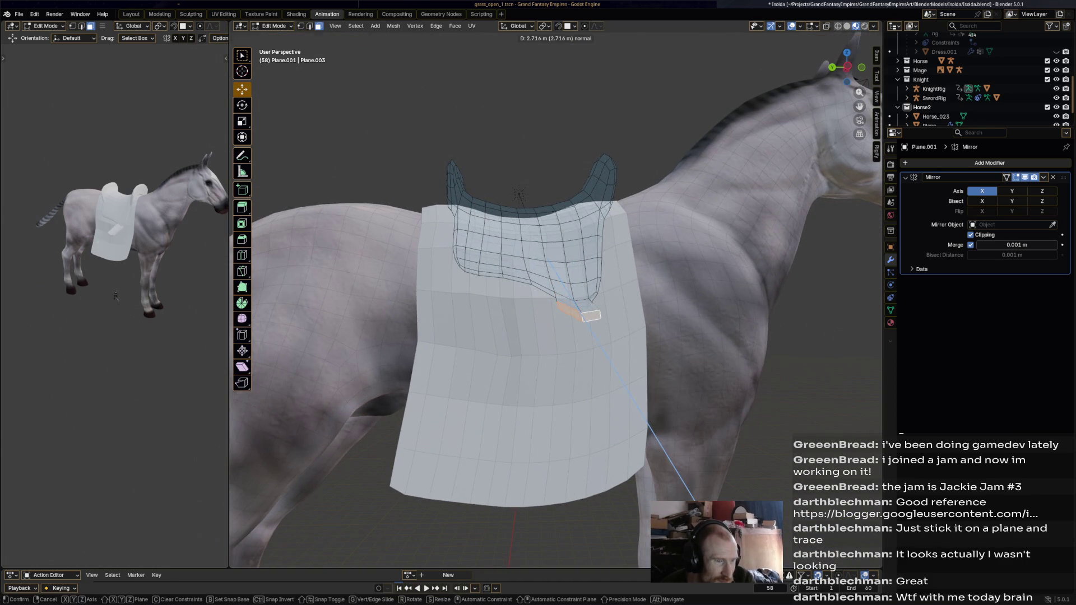
click(592, 316)
mouse_move(592, 315)
middle_down()
mouse_move(698, 314)
mouse_move(663, 341)
middle_up()
key(g)
click(731, 315)
key(g)
key(z)
key(z)
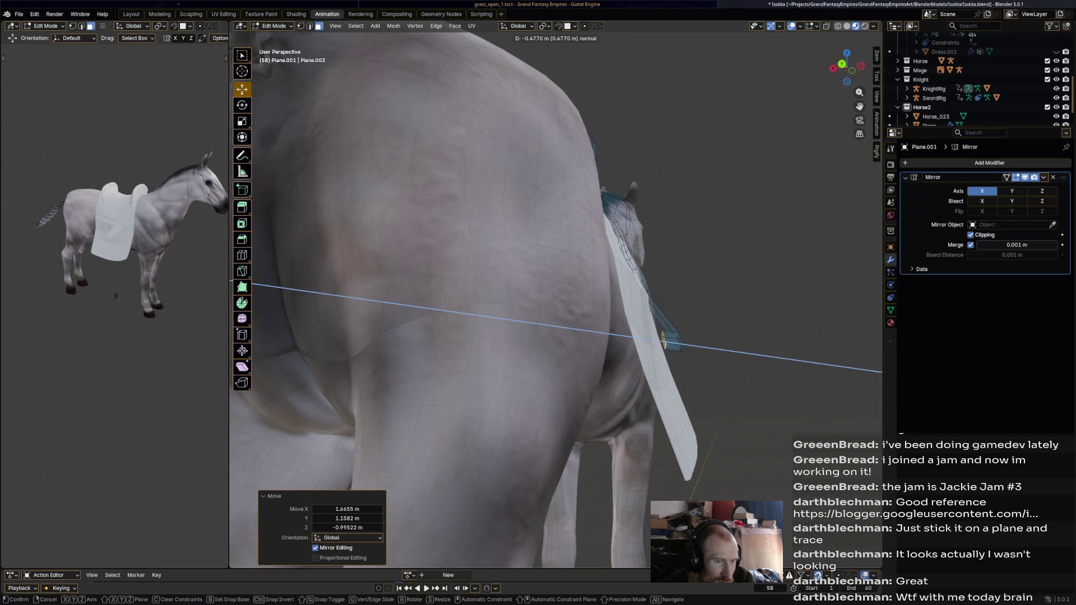
key(Escape)
key(r)
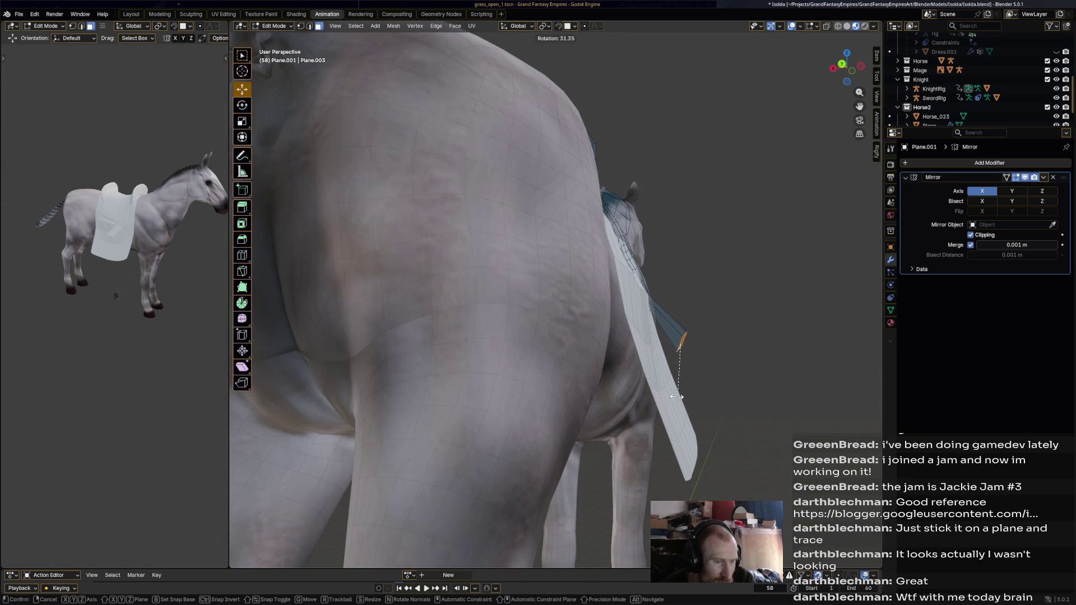
click(665, 395)
- Nudge and re-angle the strap so it runs down along the horse's side over the blanket
mouse_move(664, 396)
middle_down()
mouse_move(570, 374)
mouse_move(682, 348)
mouse_move(538, 364)
middle_up()
key(g)
click(570, 373)
key(g)
click(682, 348)
key(g)
click(546, 362)
key(r)
click(589, 350)
mouse_move(589, 349)
middle_down()
mouse_move(498, 298)
mouse_move(538, 319)
middle_up()
scroll(539, 319, up, 3)
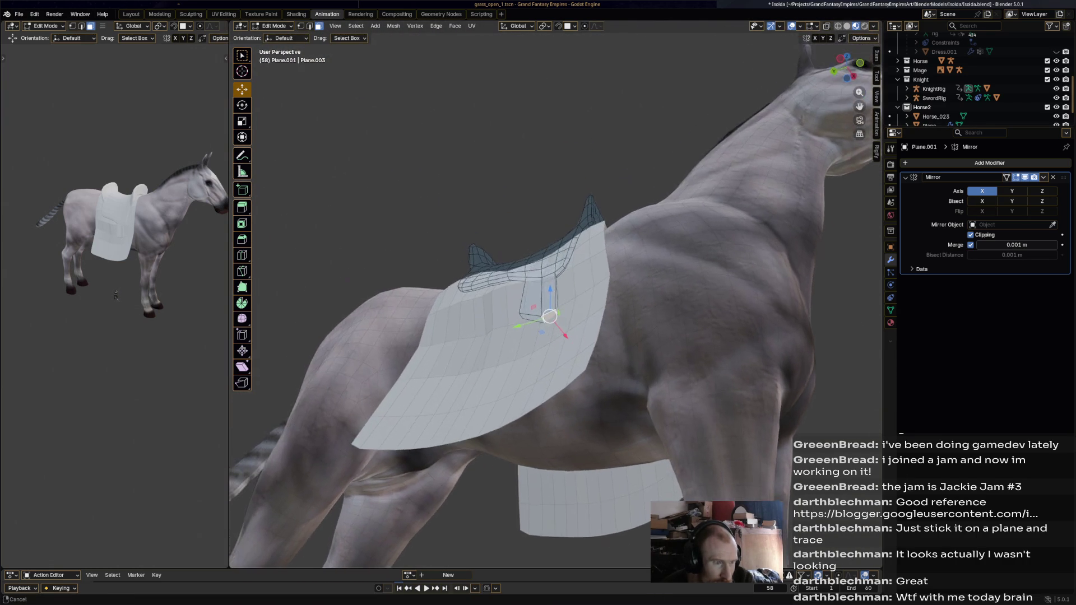
scroll(546, 333, up, 2)
- Align the strap's lower vertex and right edge into a straight line, then save Isolda.blend
mouse_move(546, 333)
mouse_down()
mouse_move(513, 334)
mouse_move(541, 321)
mouse_up()
click(552, 291)
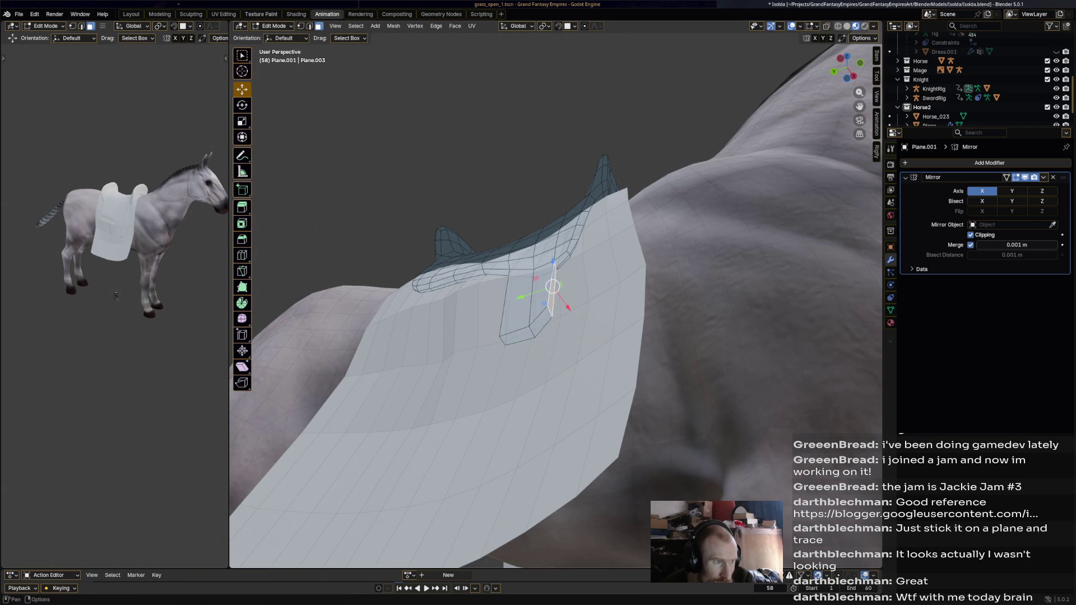
key(2)
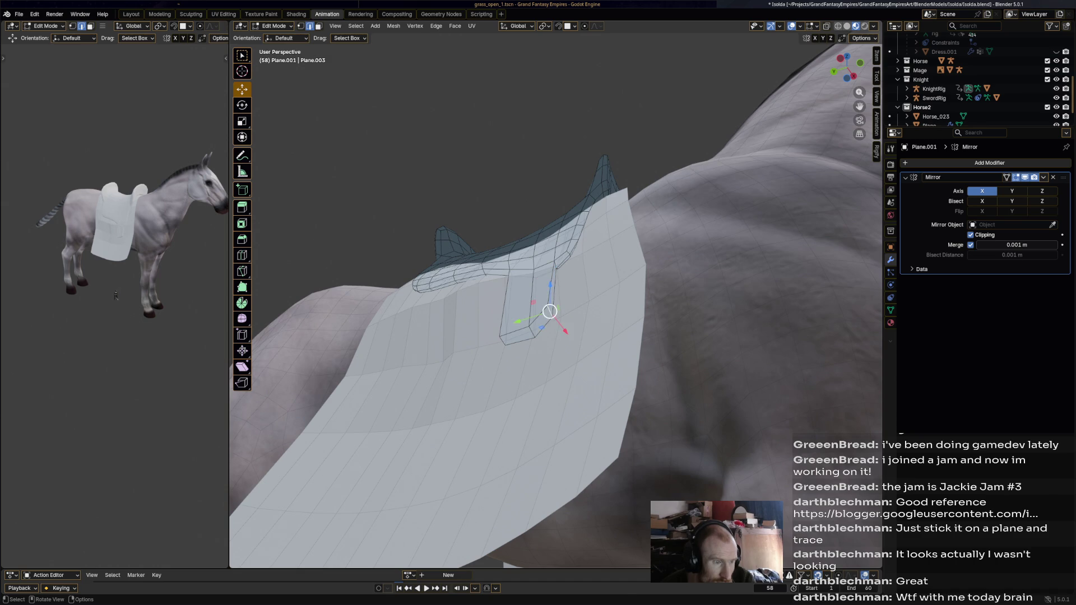
drag(550, 311, 551, 330)
middle_drag(550, 331, 601, 453)
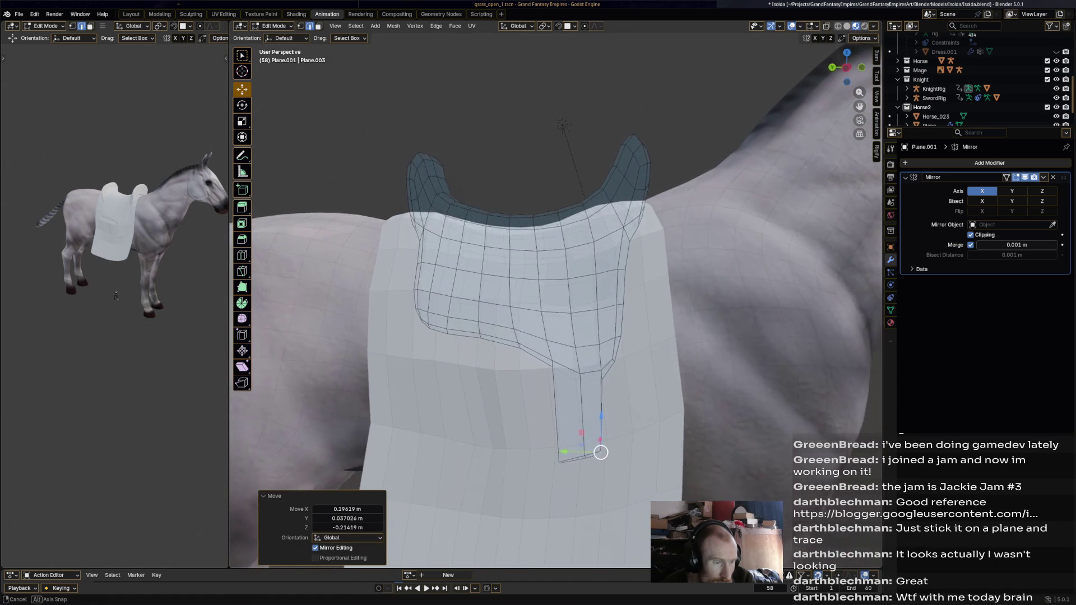
scroll(601, 452, down, 2)
scroll(588, 412, down, 2)
scroll(580, 378, down, 2)
scroll(570, 353, down, 1)
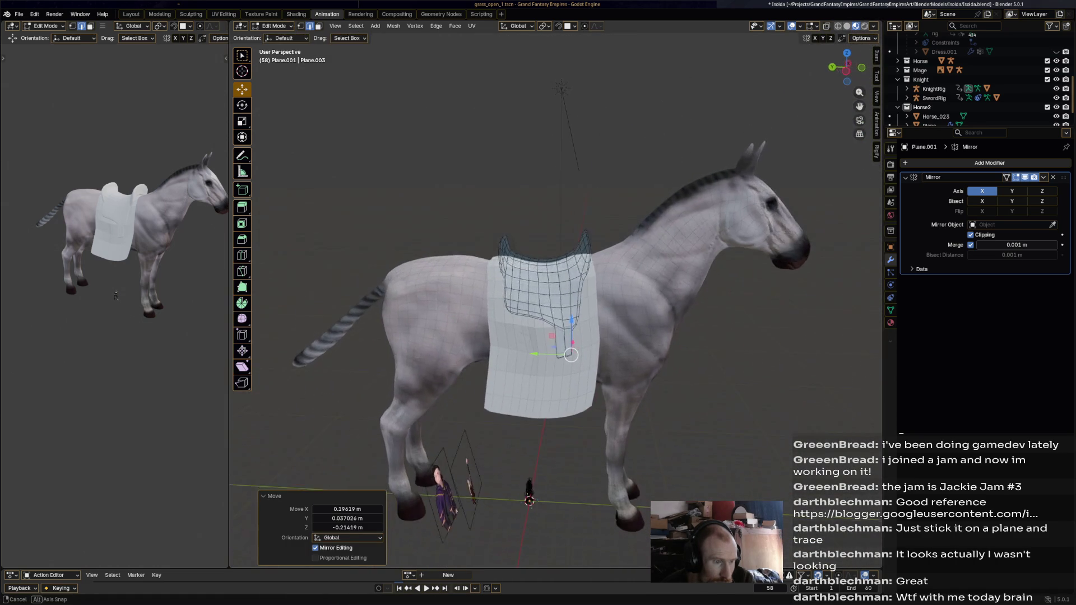
middle_drag(571, 353, 578, 350)
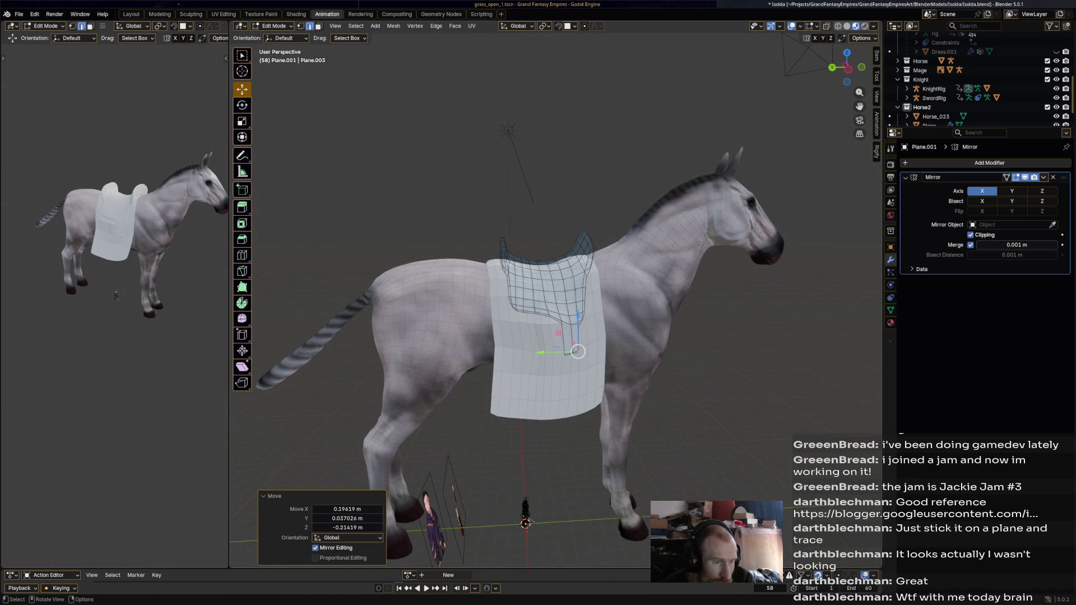
key(ctrl+s)
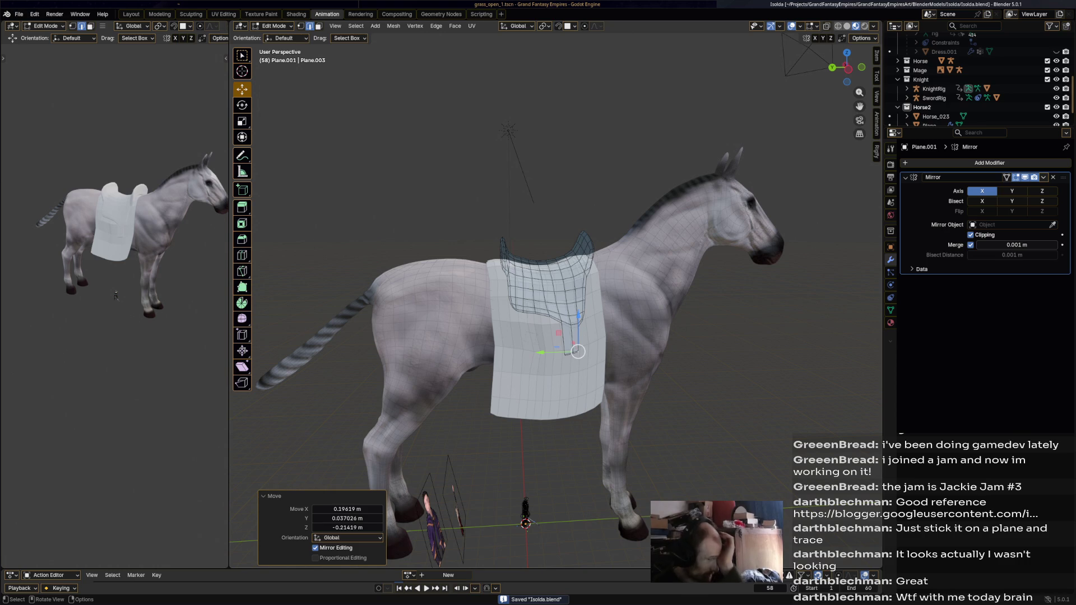
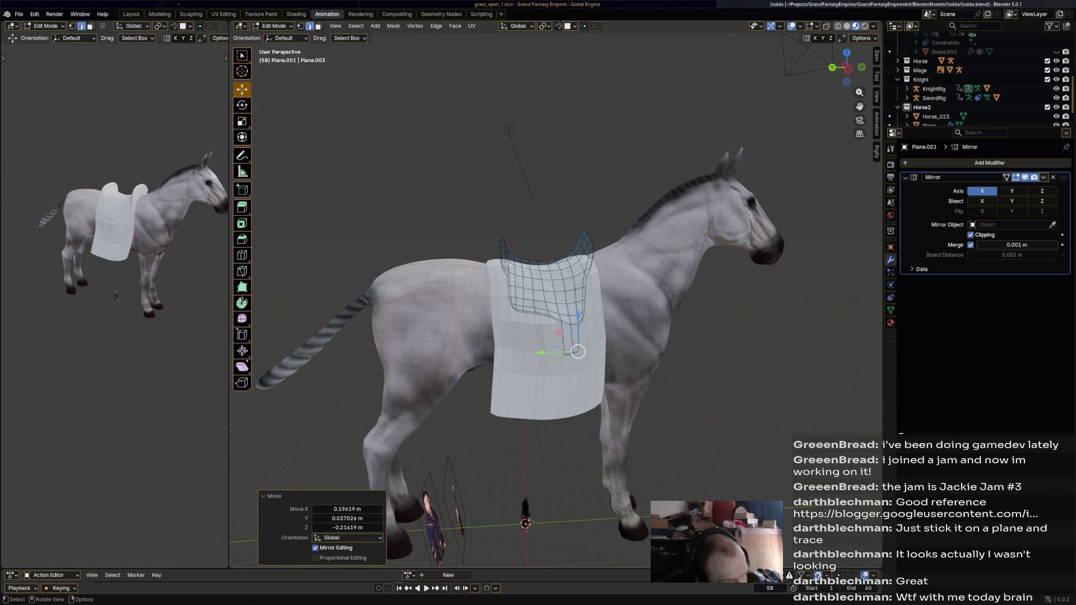
- Return to Object Mode with Horse_023, Plane and Plane.001 all selected in the Outliner
middle_drag(555, 336, 530, 332)
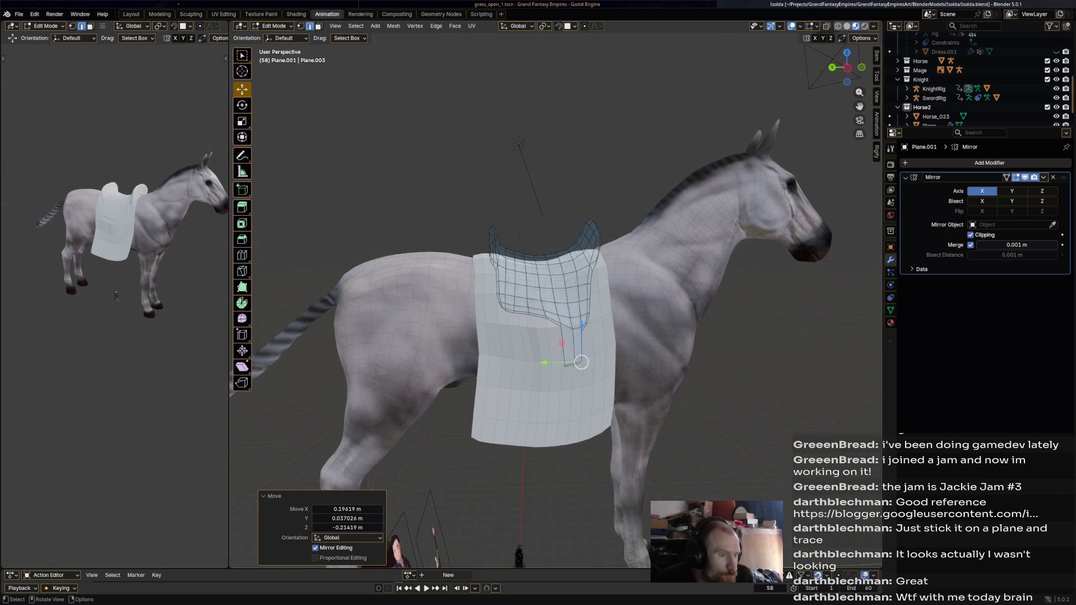
scroll(976, 84, down, 2)
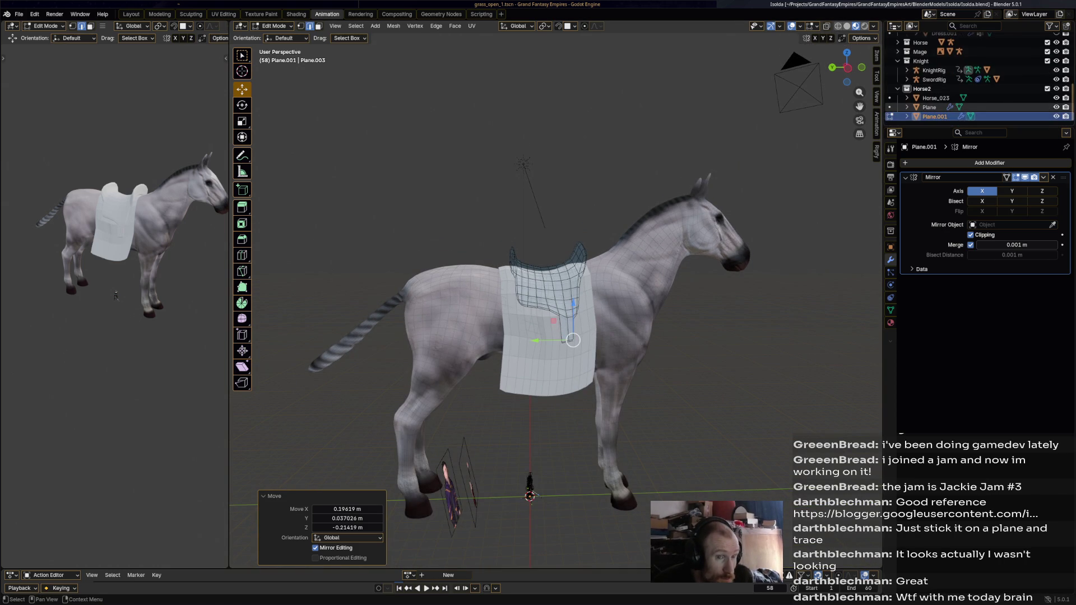
ctrl+click(935, 98)
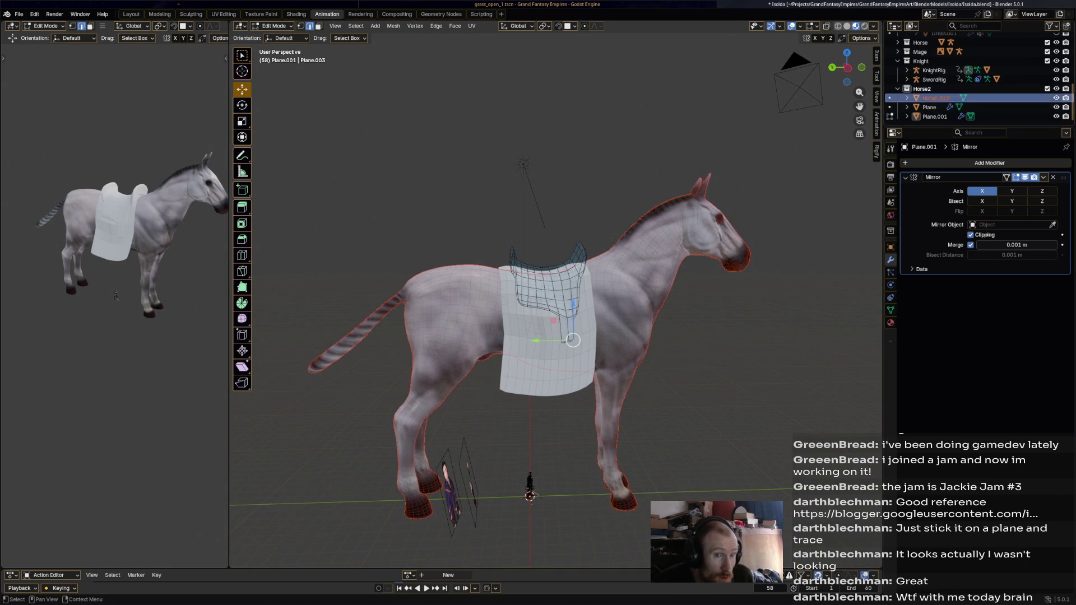
ctrl+click(890, 106)
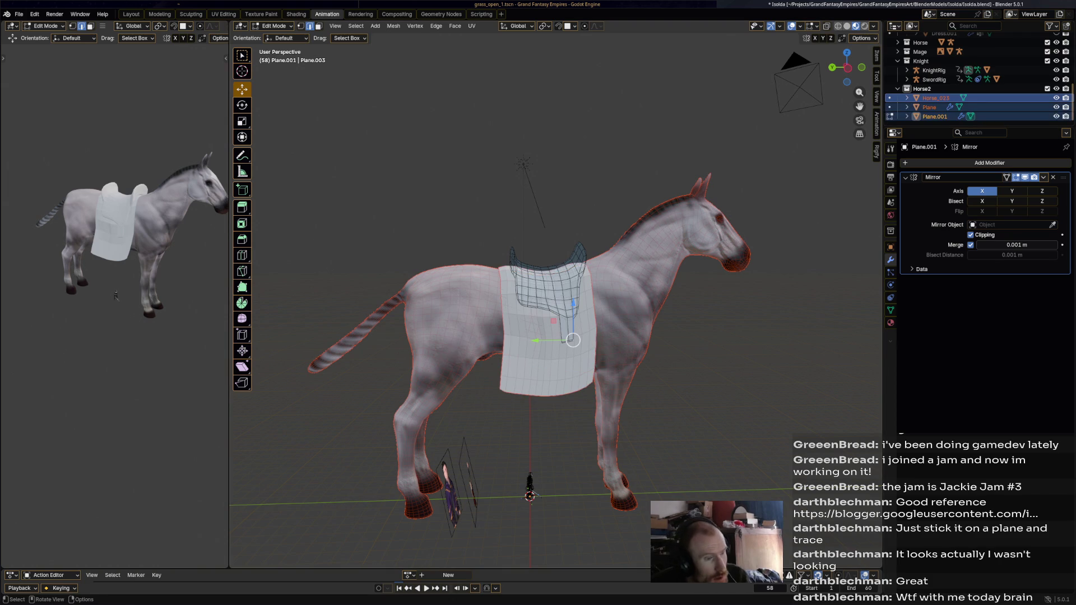
click(278, 25)
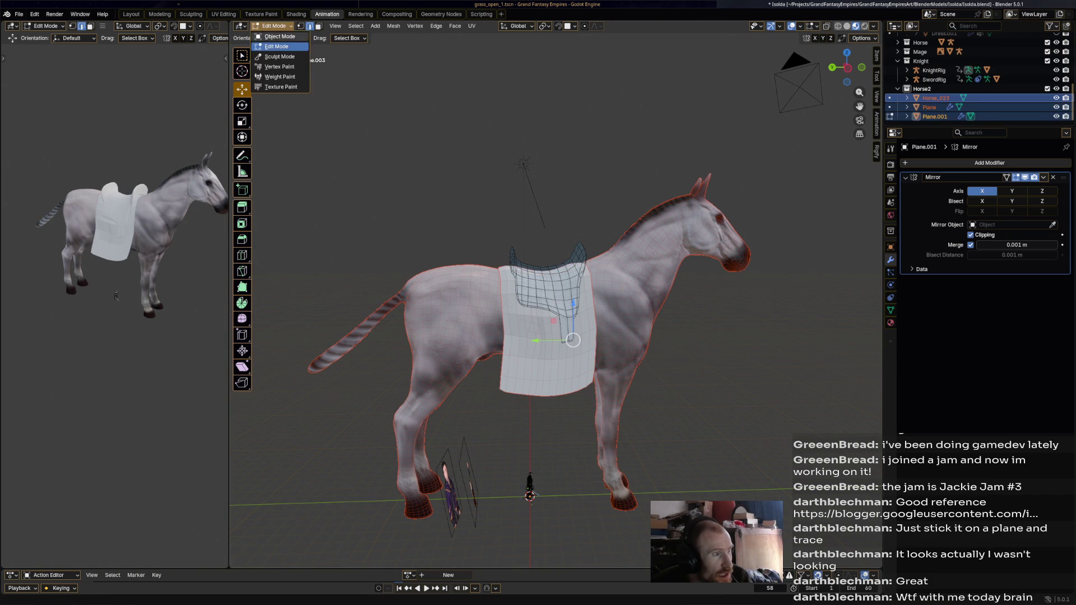
click(935, 97)
ctrl+click(935, 116)
ctrl+click(929, 107)
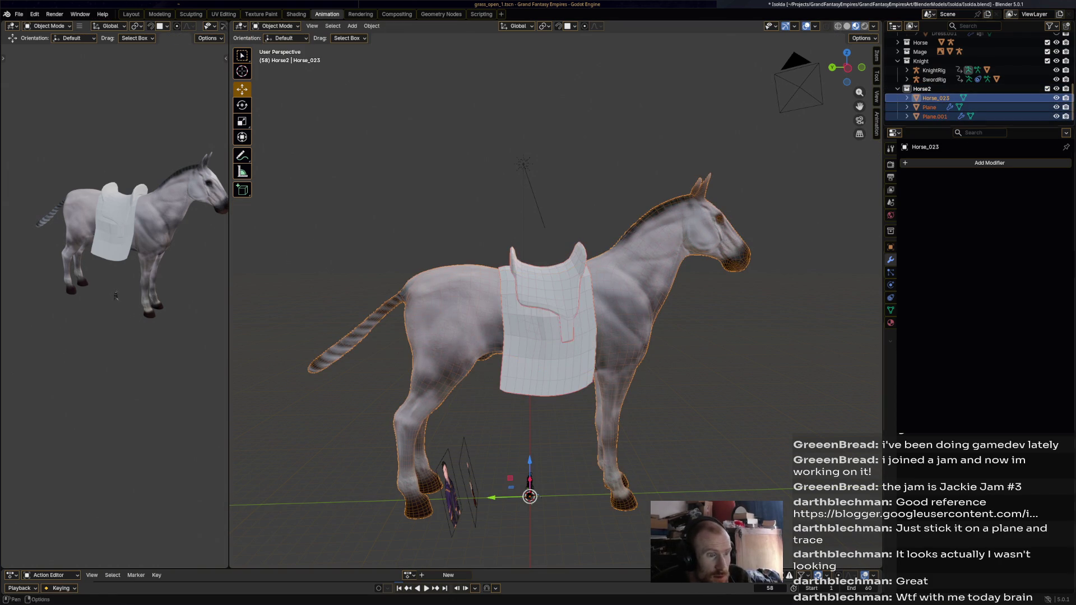
- Shrink the horse and saddle planes together by a factor of 0.130, undoing a first attempt
key(s)
key(Return)
key(ctrl+z)
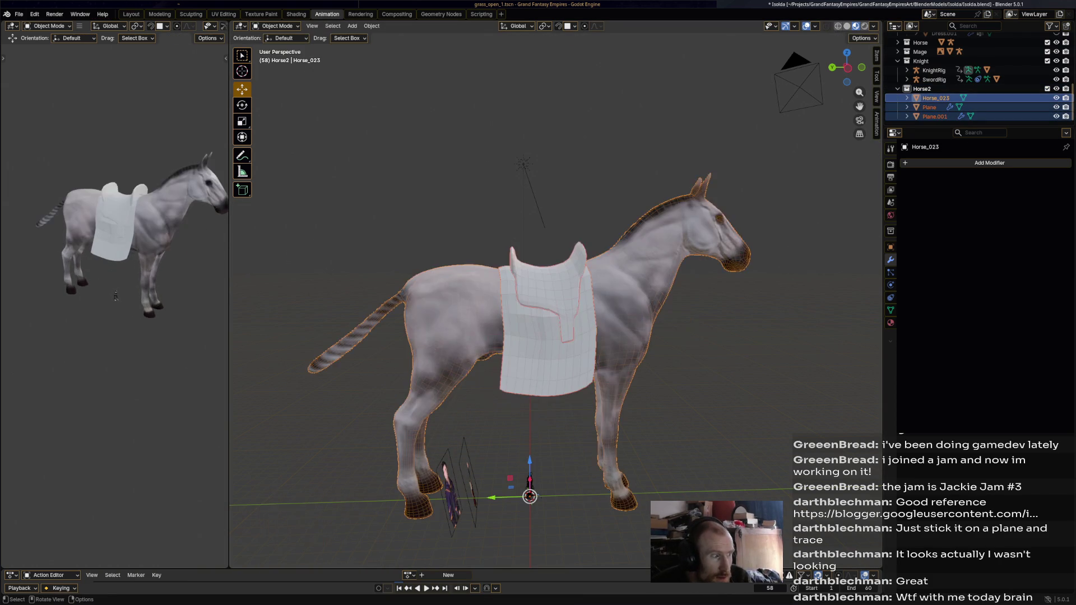
key(s)
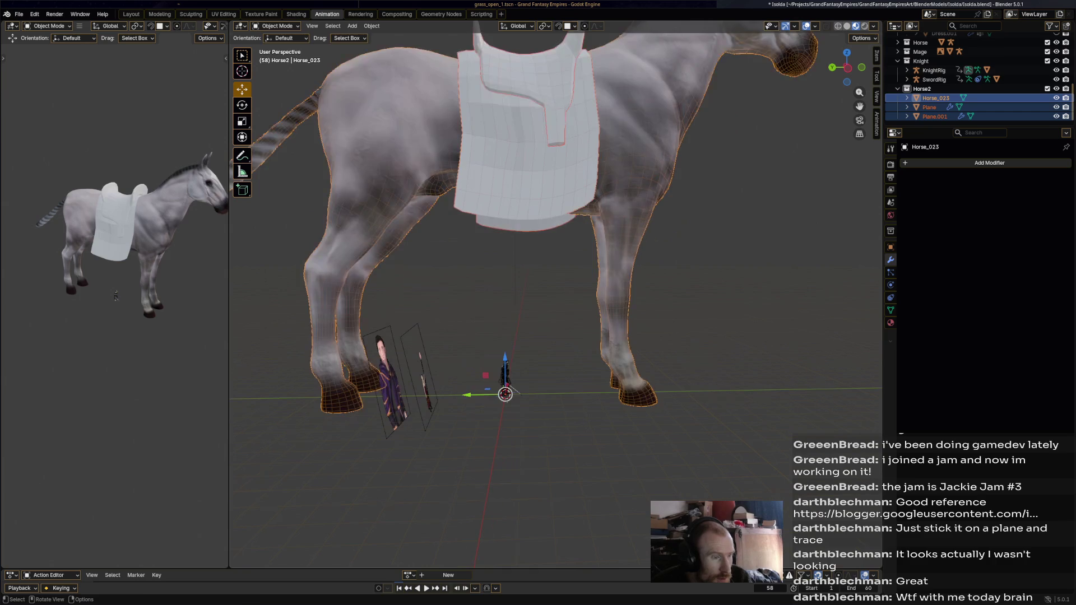
click(498, 347)
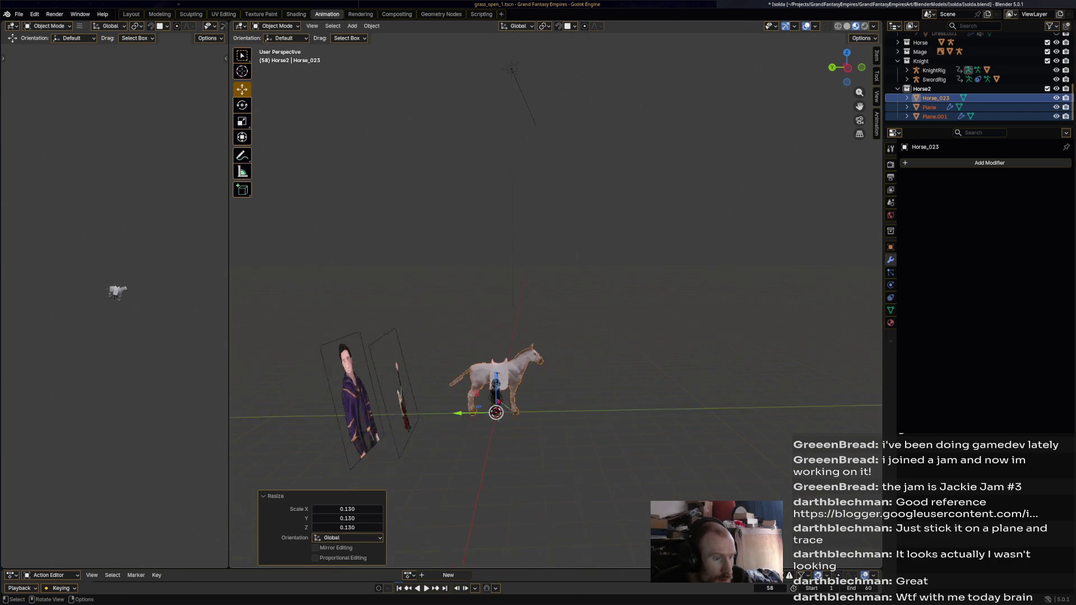
scroll(497, 348, up, 3)
scroll(556, 303, up, 1)
scroll(555, 303, up, 1)
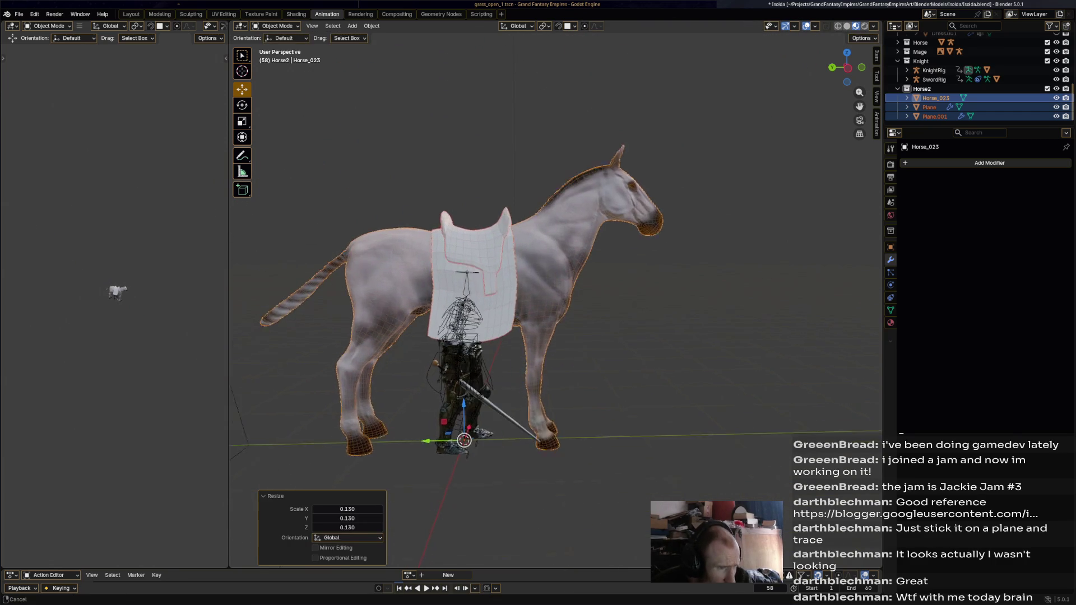
scroll(556, 303, up, 1)
- Rescale the horse and planes by about 0.714 to suit the knight and save the file
key(s)
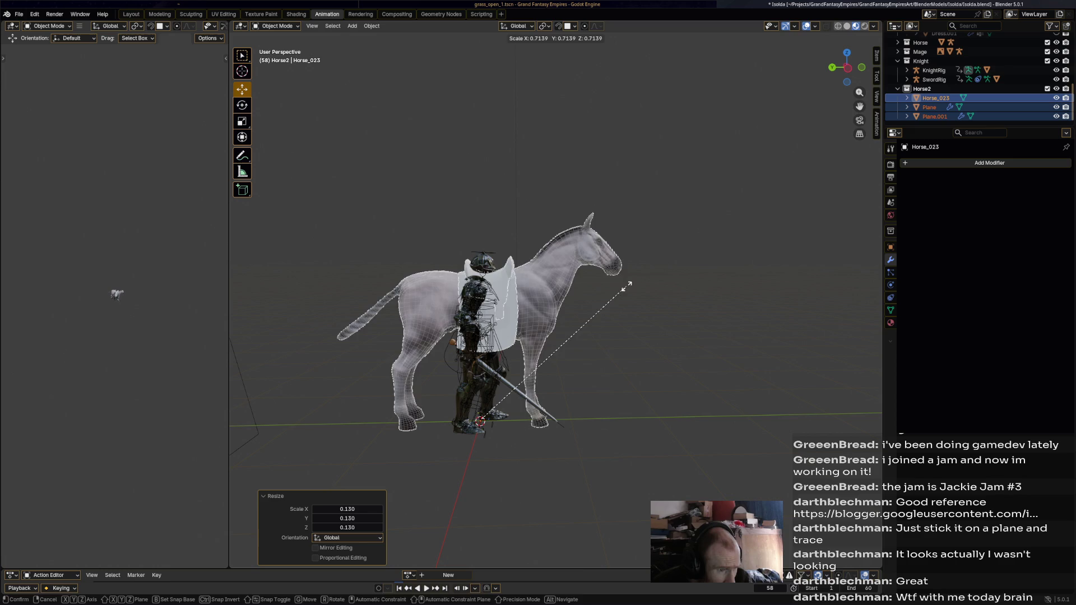
click(629, 284)
middle_drag(554, 304, 505, 328)
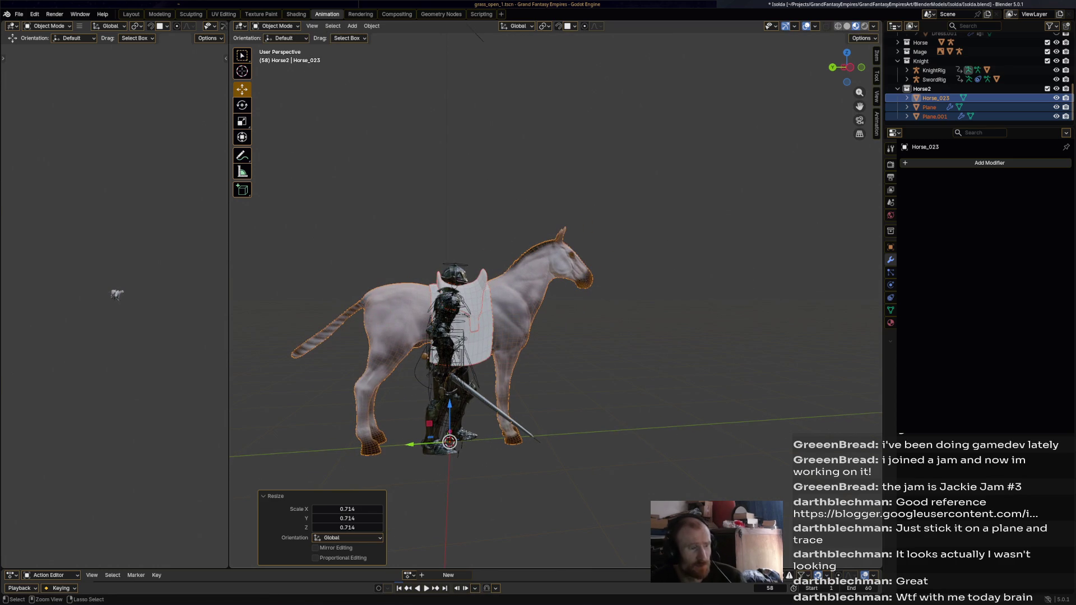
key(ctrl+s)
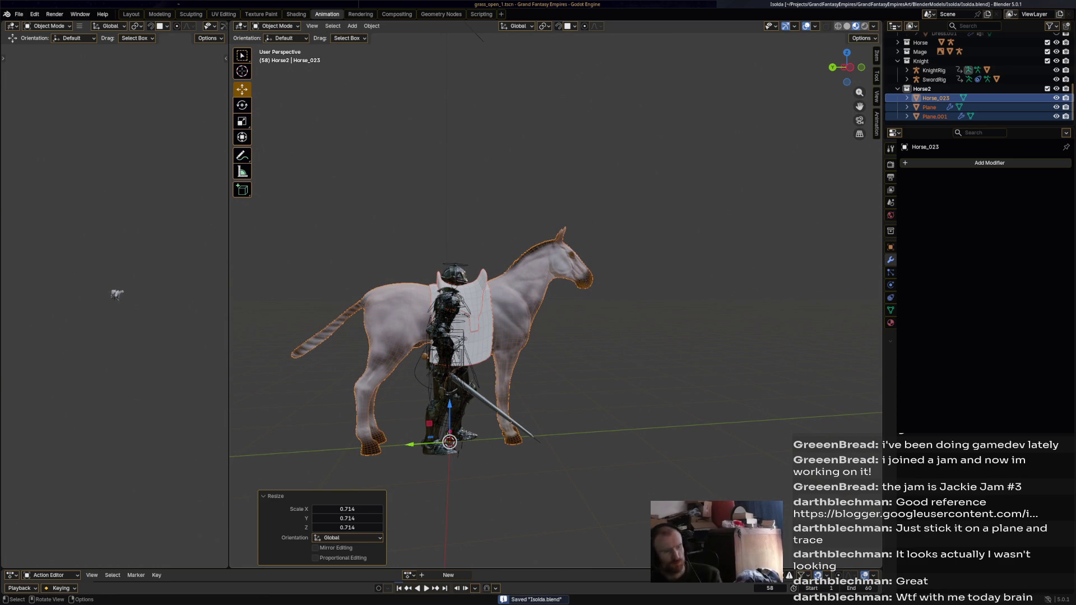
click(370, 26)
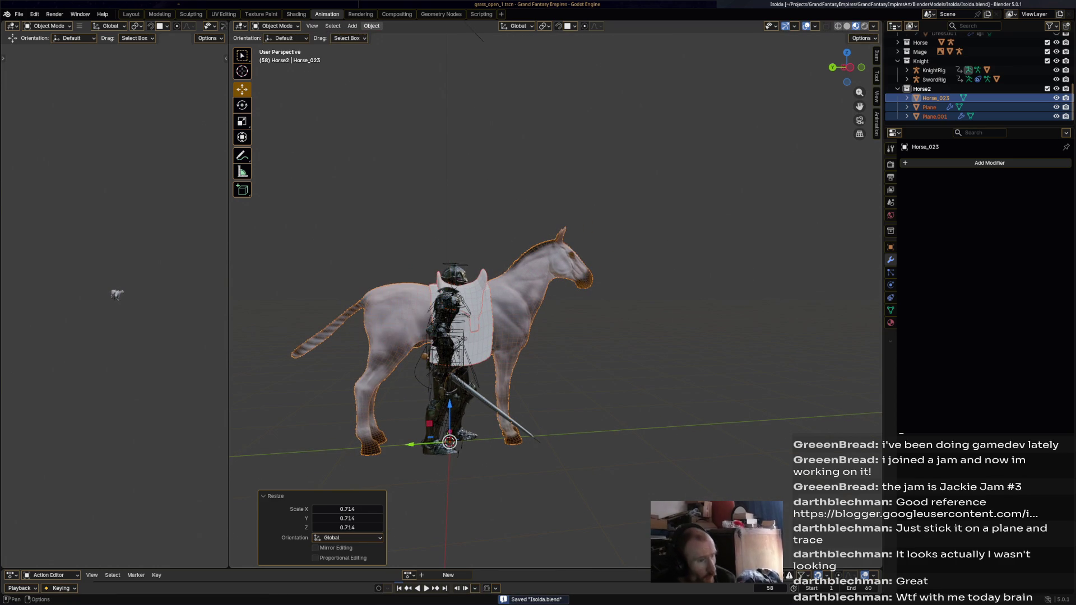
click(371, 26)
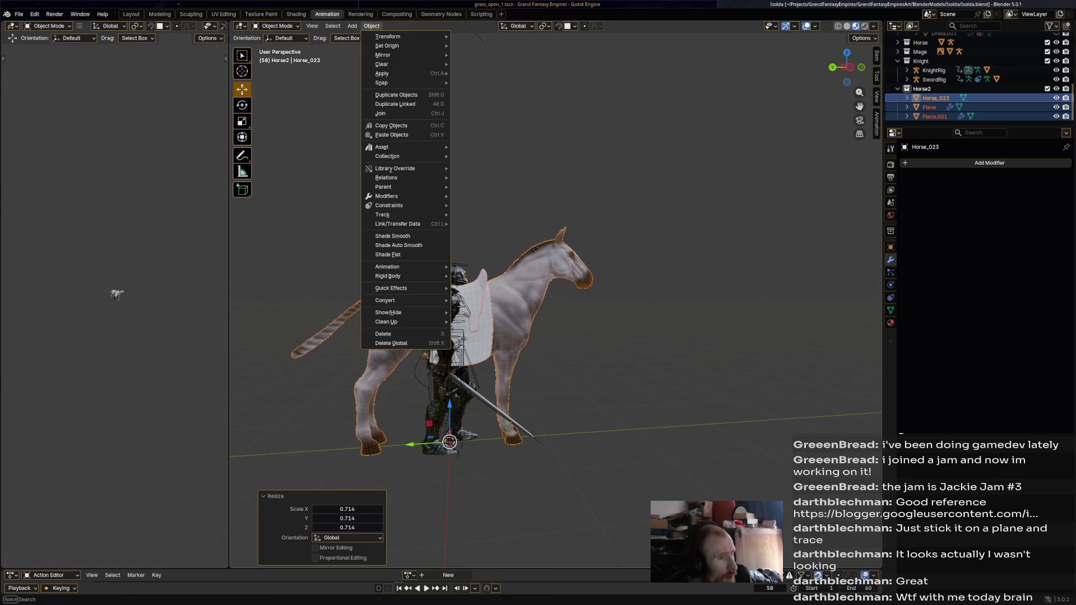
- Apply all transforms to the horse and saddle planes, then save the file
mouse_move(383, 73)
click(497, 102)
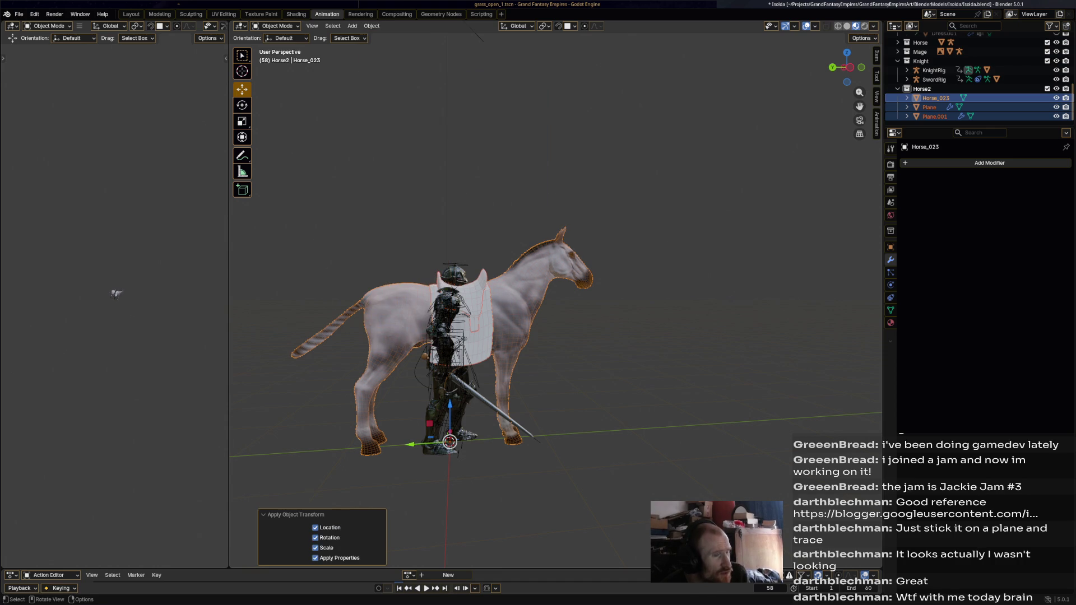
middle_drag(556, 320, 547, 321)
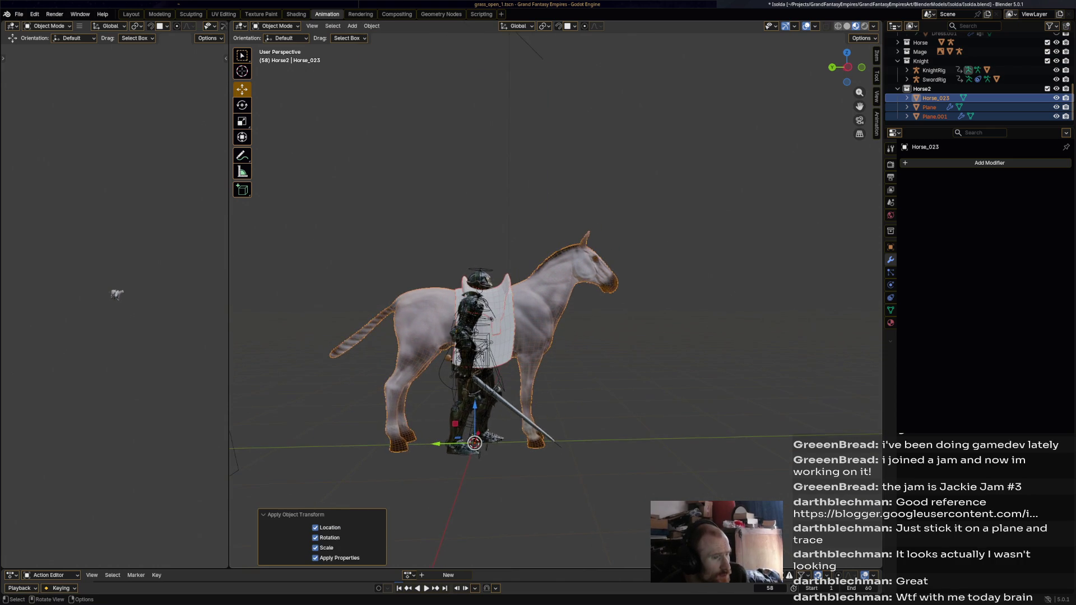
scroll(555, 319, up, 2)
scroll(555, 336, up, 1)
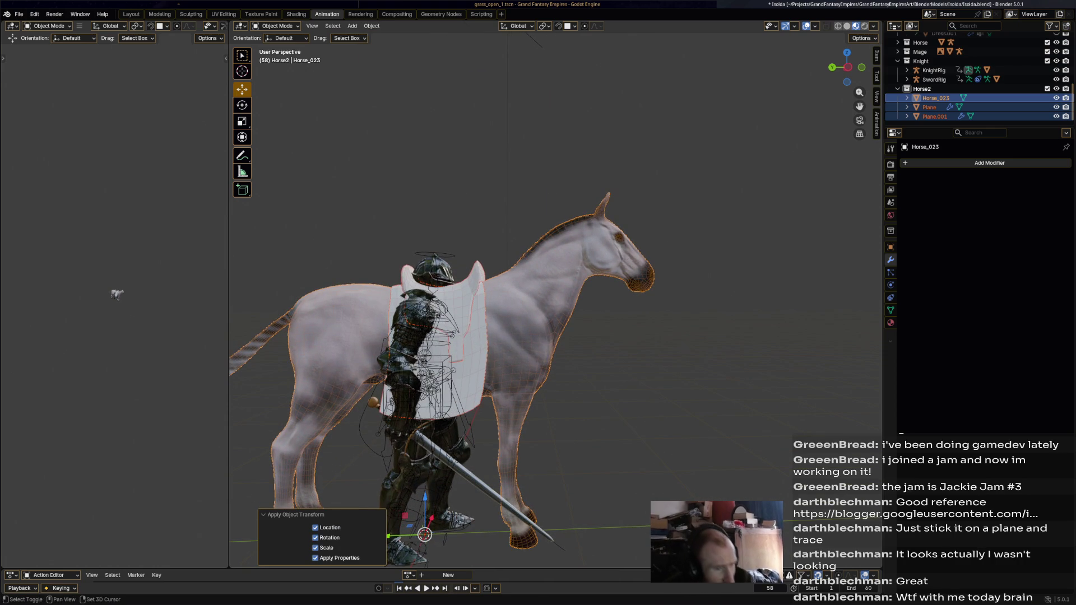
scroll(556, 337, up, 1)
middle_drag(555, 337, 569, 336)
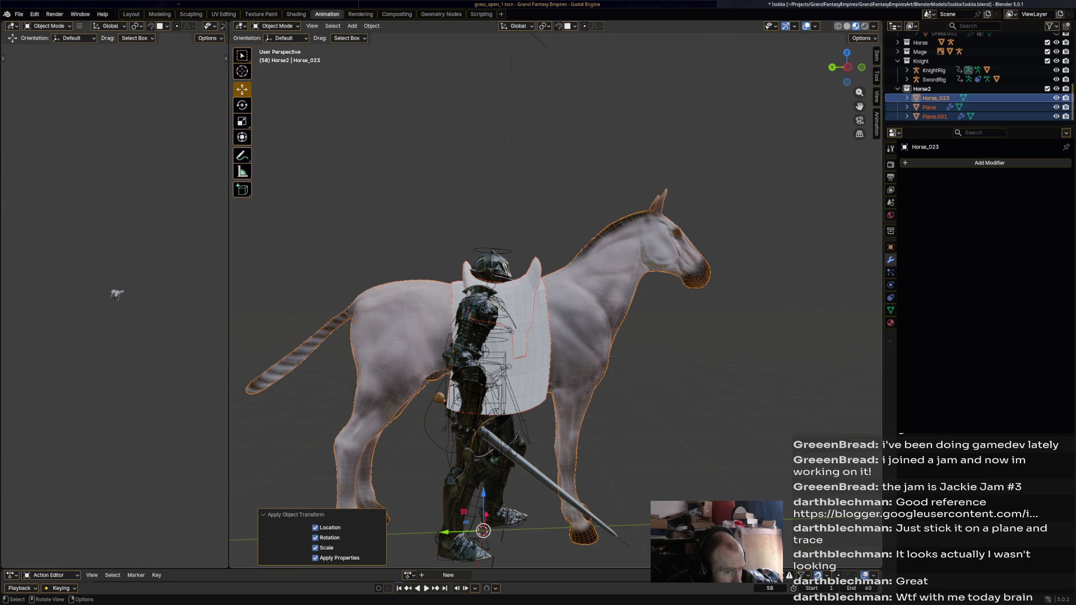
click(538, 40)
key(ctrl+s)
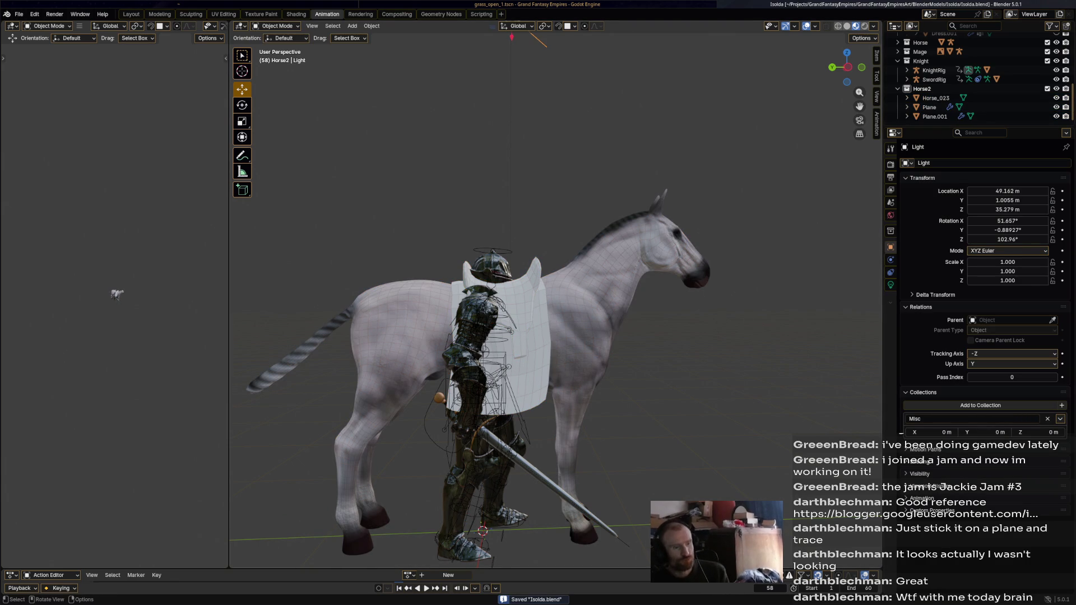
- Make KnightRig the active object and switch it into Pose Mode
click(488, 378)
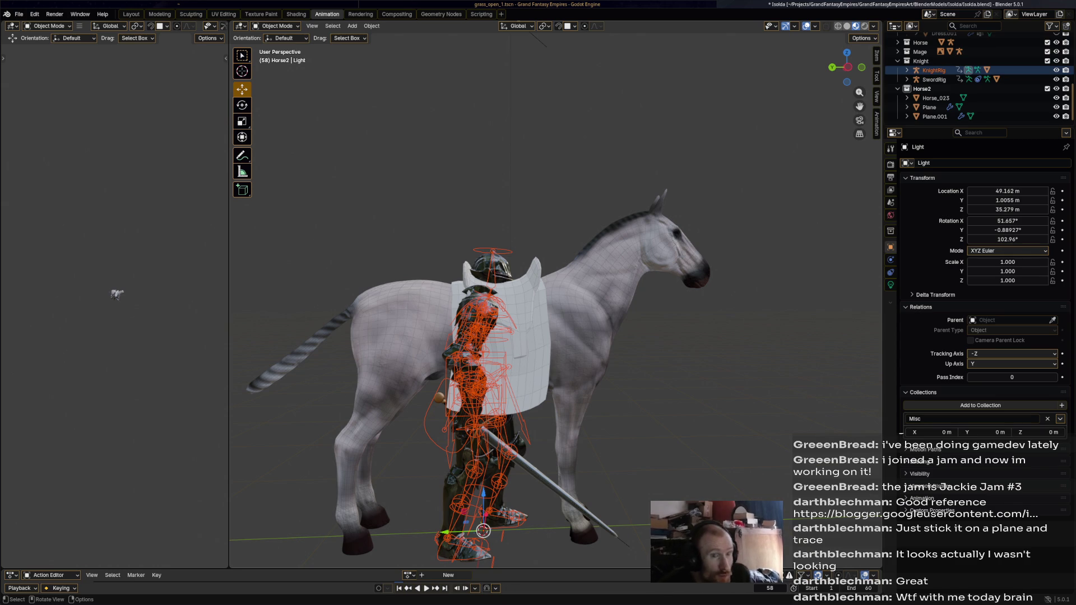
click(484, 379)
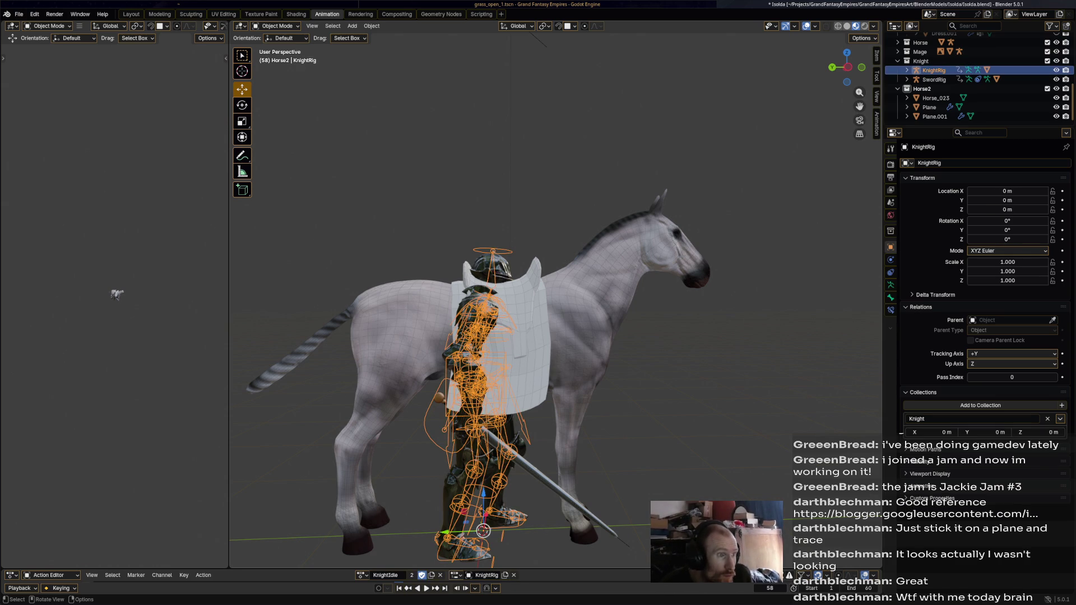
click(277, 26)
click(278, 56)
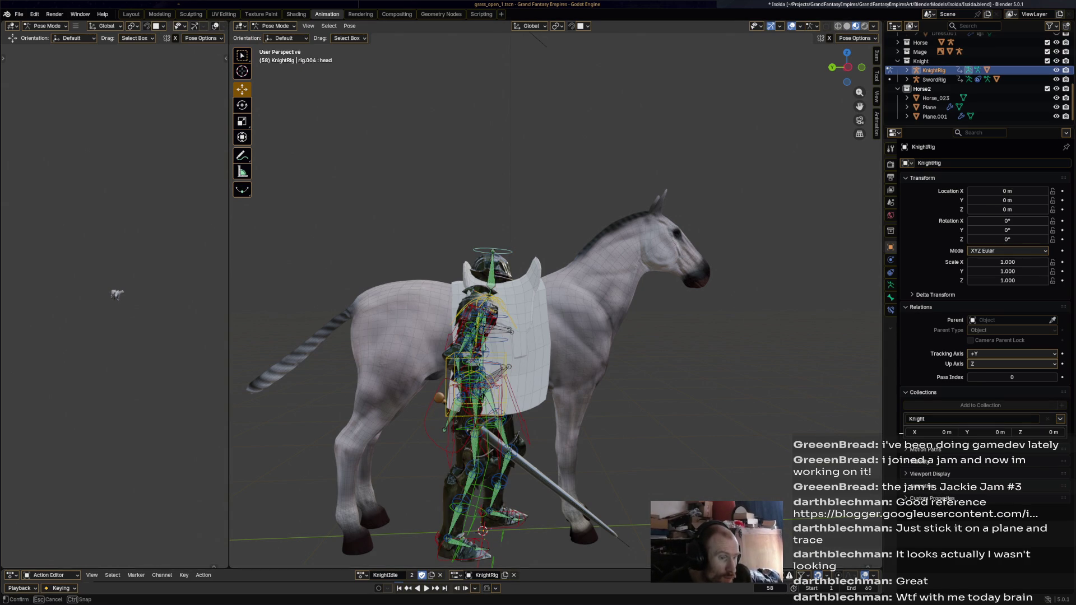
- Enlarge the Action Editor and play the knight's KnightIdle animation
drag(115, 569, 114, 480)
scroll(115, 253, up, 3)
scroll(115, 252, up, 6)
scroll(114, 252, down, 2)
middle_drag(114, 253, 135, 252)
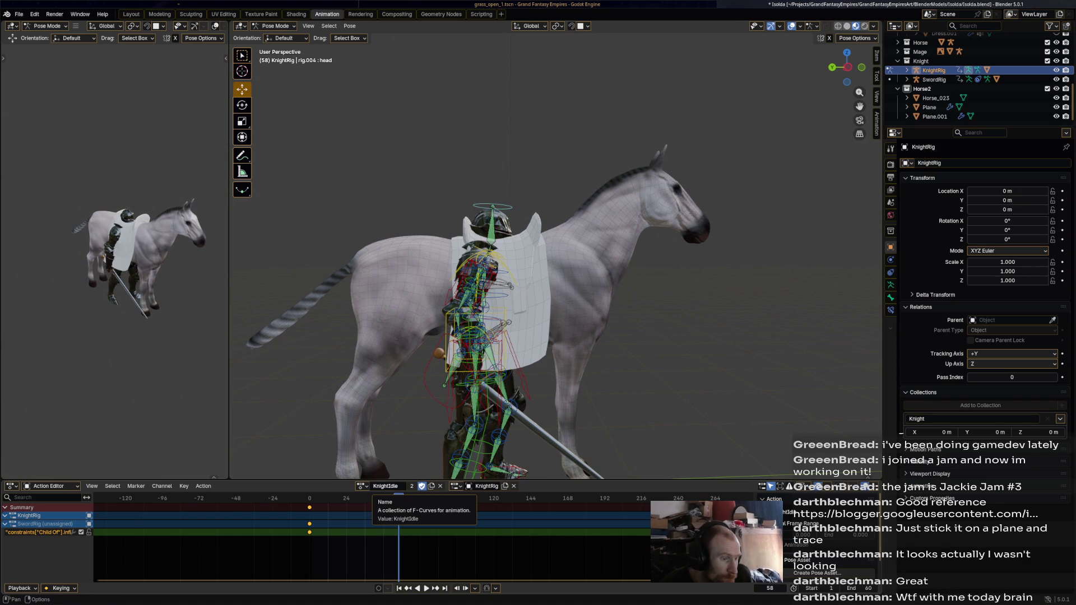
key(space)
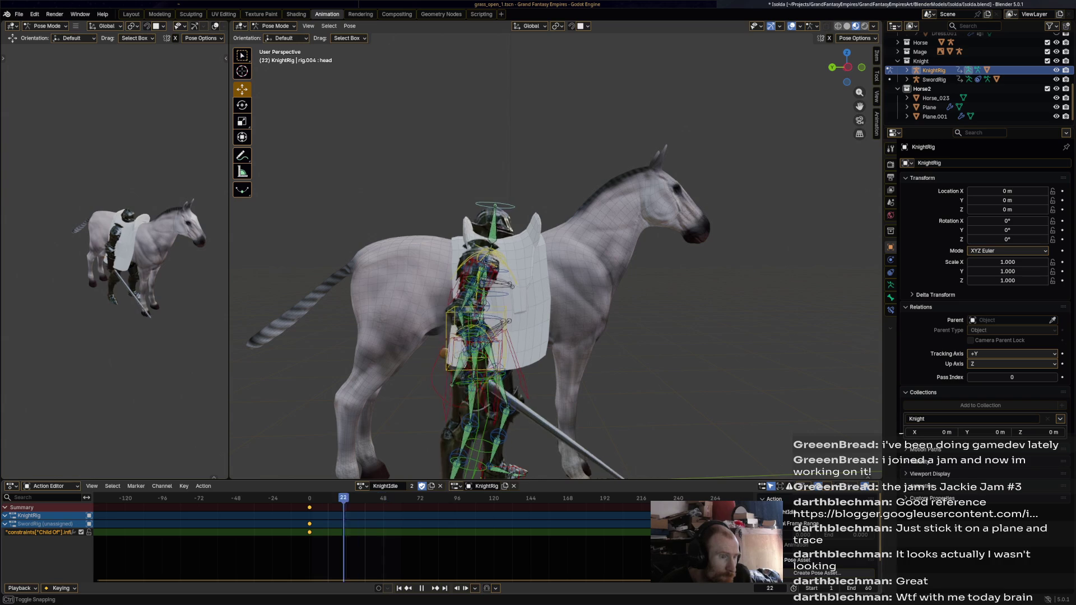
click(362, 486)
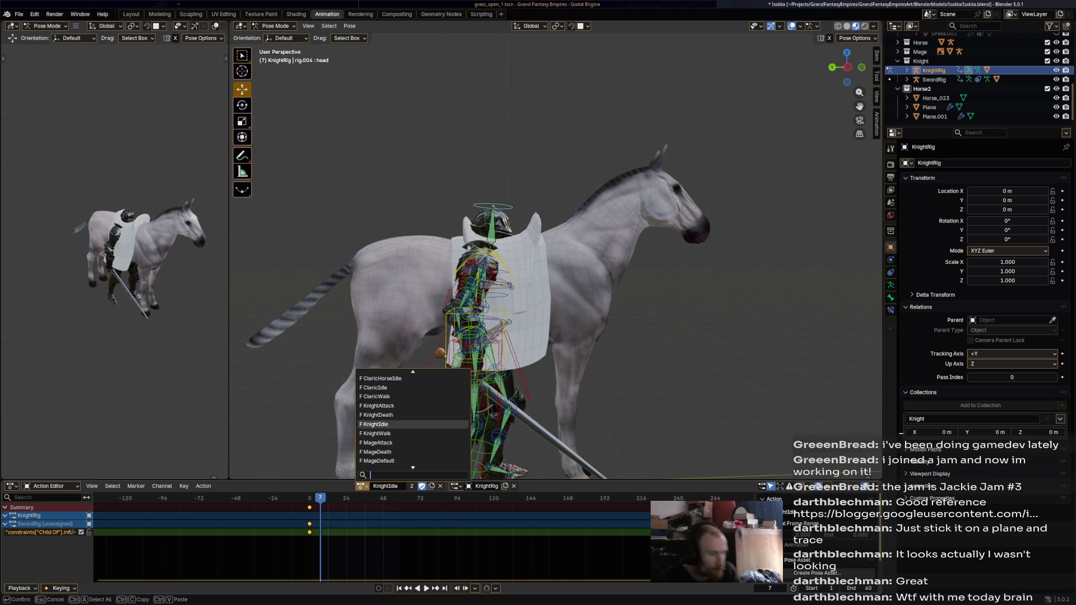
- Duplicate the KnightIdle action, rename the copy KnightHorseIdle, and save the file
key(Down)
key(Down)
key(Down)
key(Down)
key(Up)
key(Up)
key(Up)
key(Down)
key(Return)
click(429, 486)
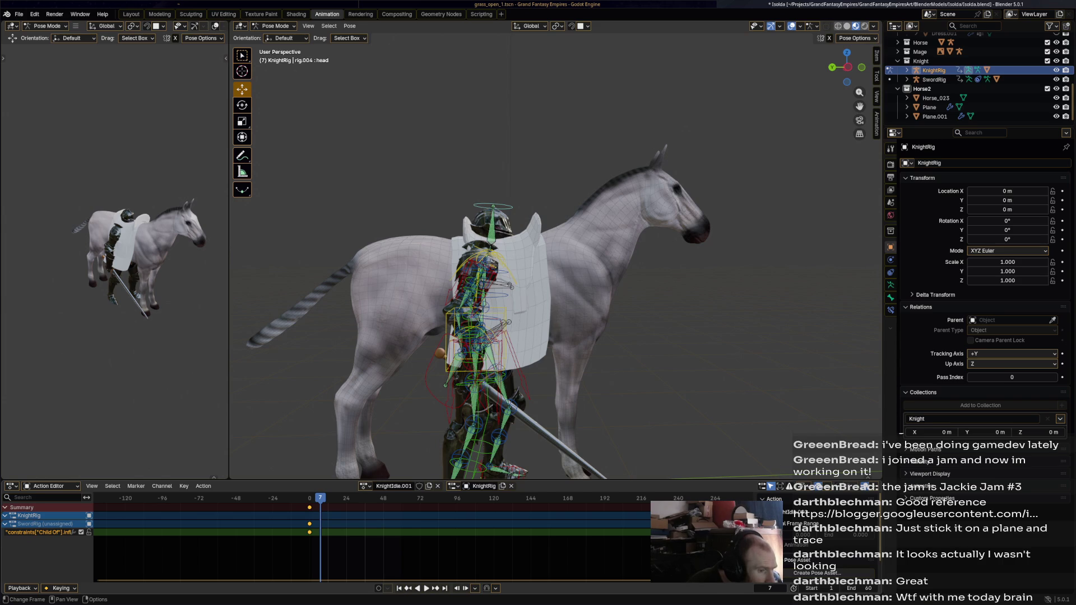
double_click(394, 486)
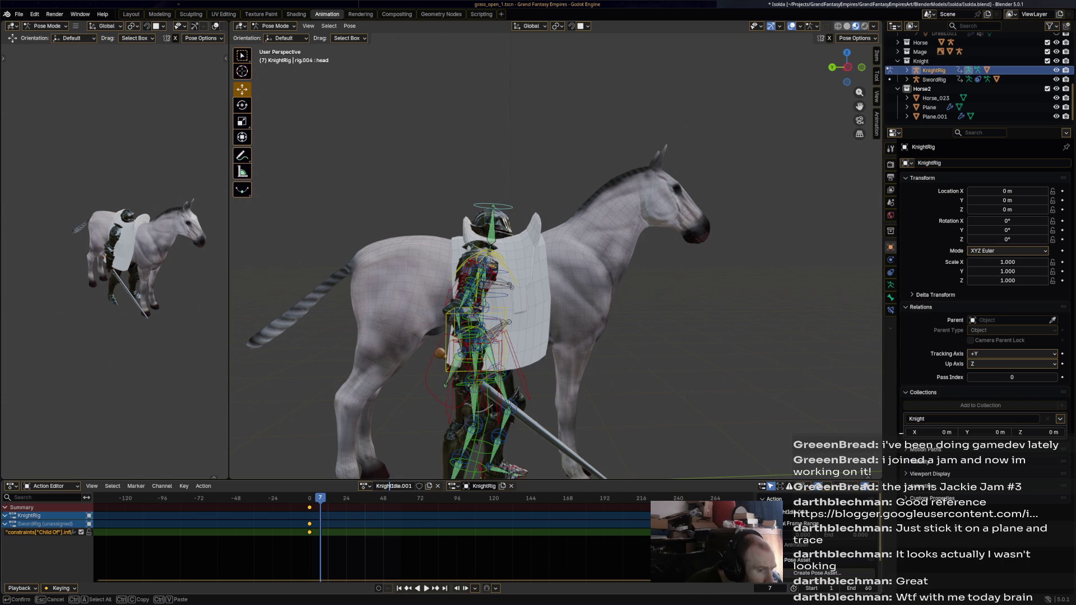
text(Knight)
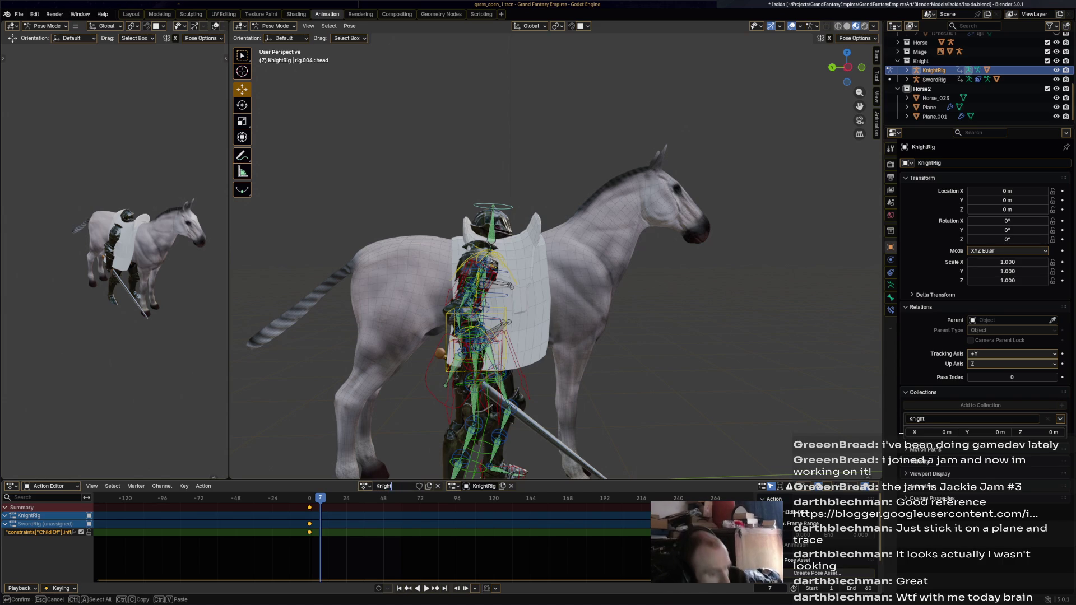
text(HorseIde)
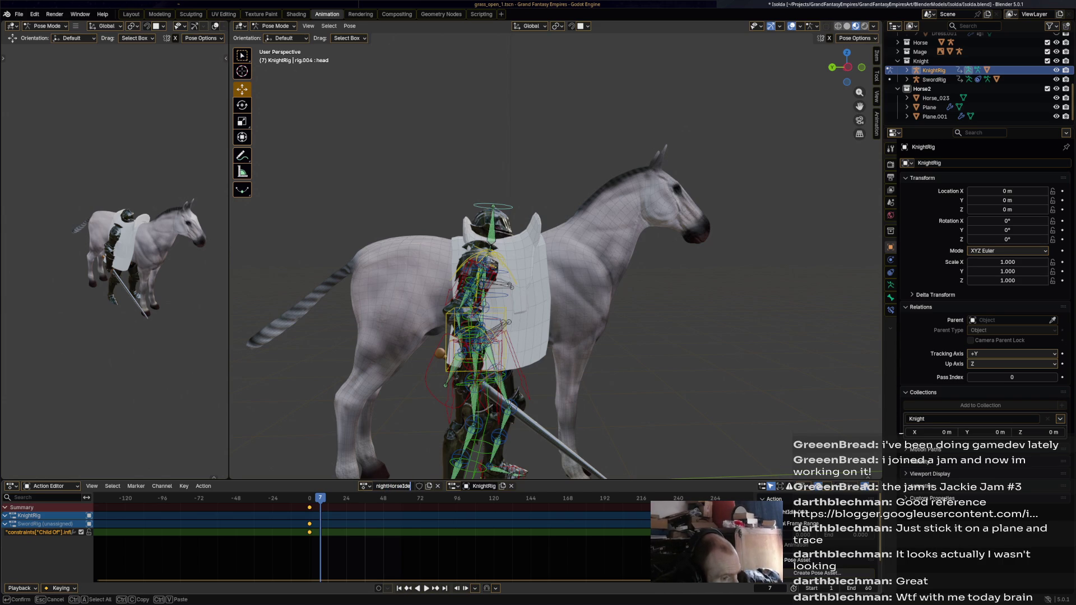
text(le)
key(Return)
key(ctrl+s)
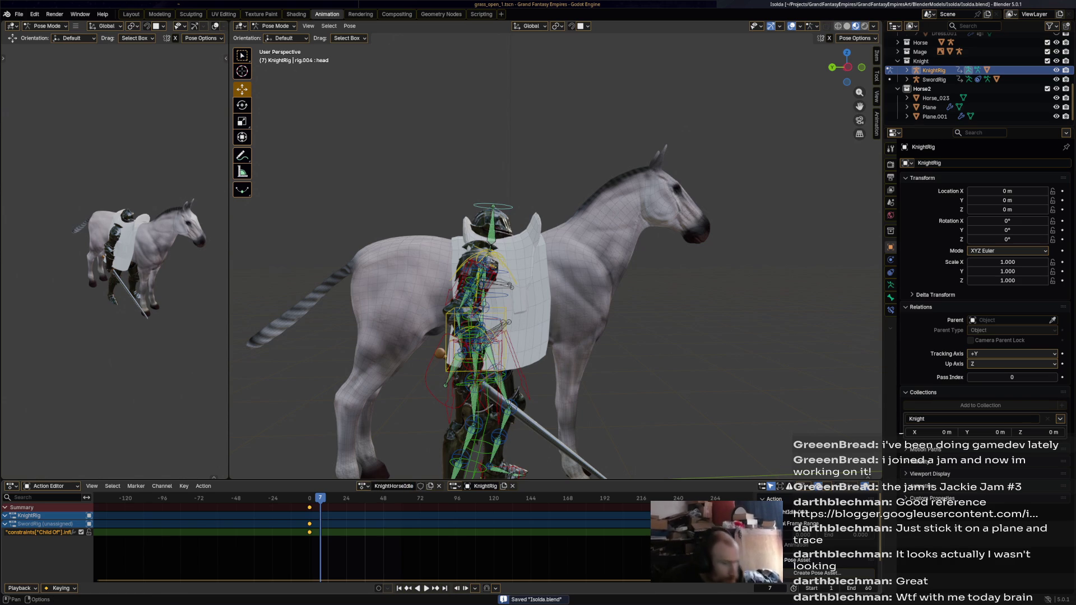
- Give KnightHorseIdle a fake user, return to Object Mode and deselect everything
click(420, 487)
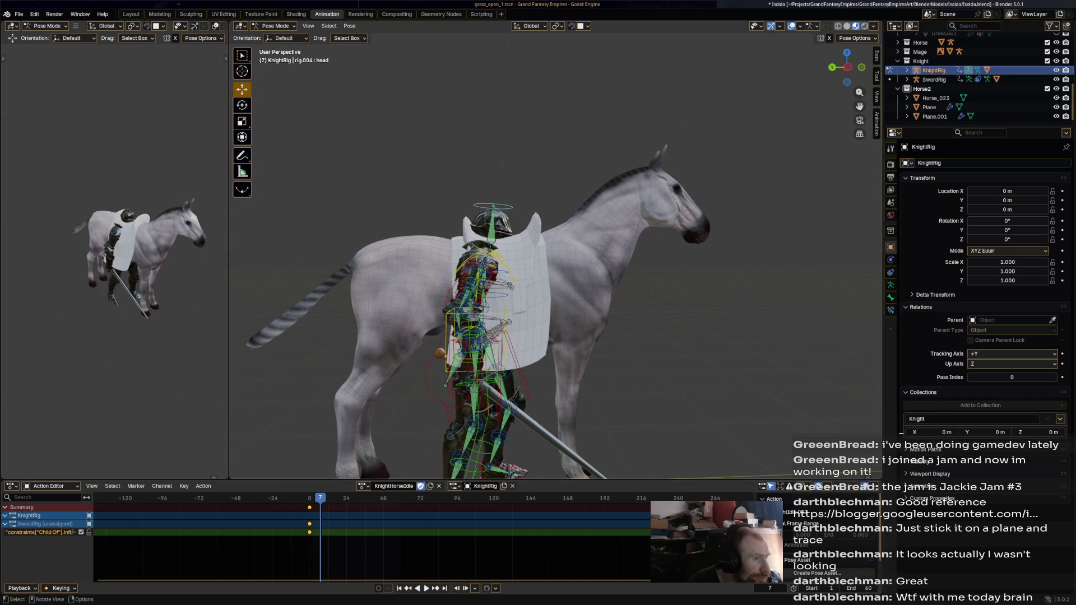
click(275, 26)
key(alt+a)
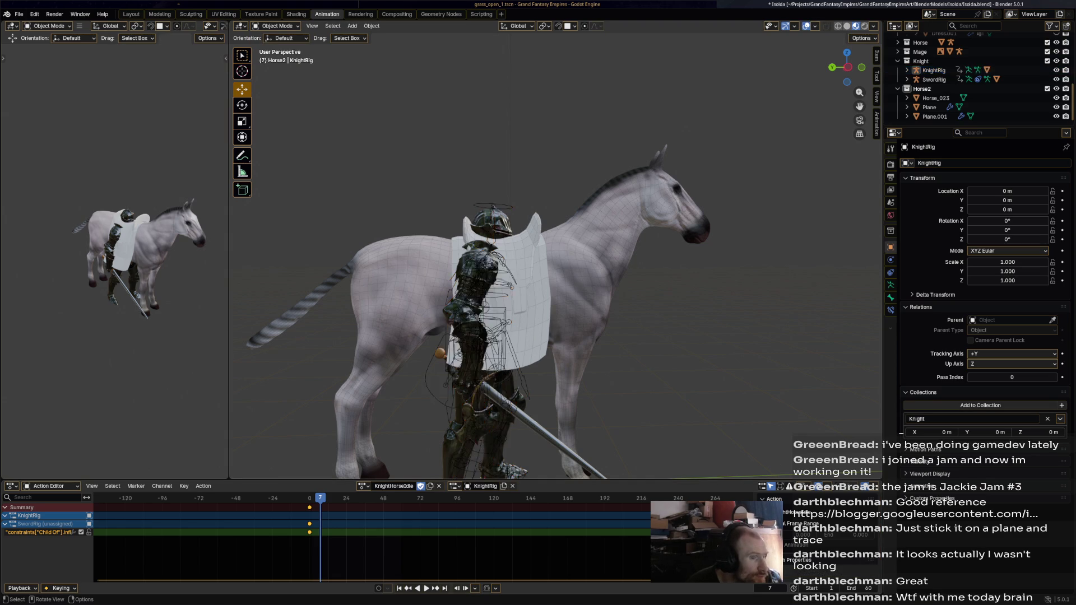
- Select KnightRig and add a trial Child Of constraint in its Object Constraints
key(ctrl+z)
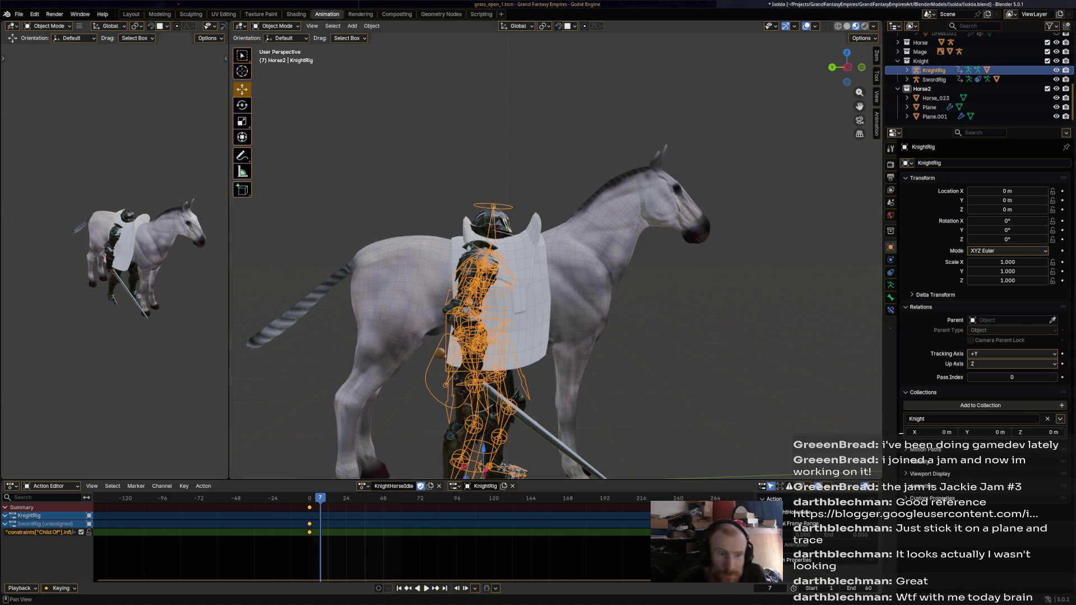
click(891, 272)
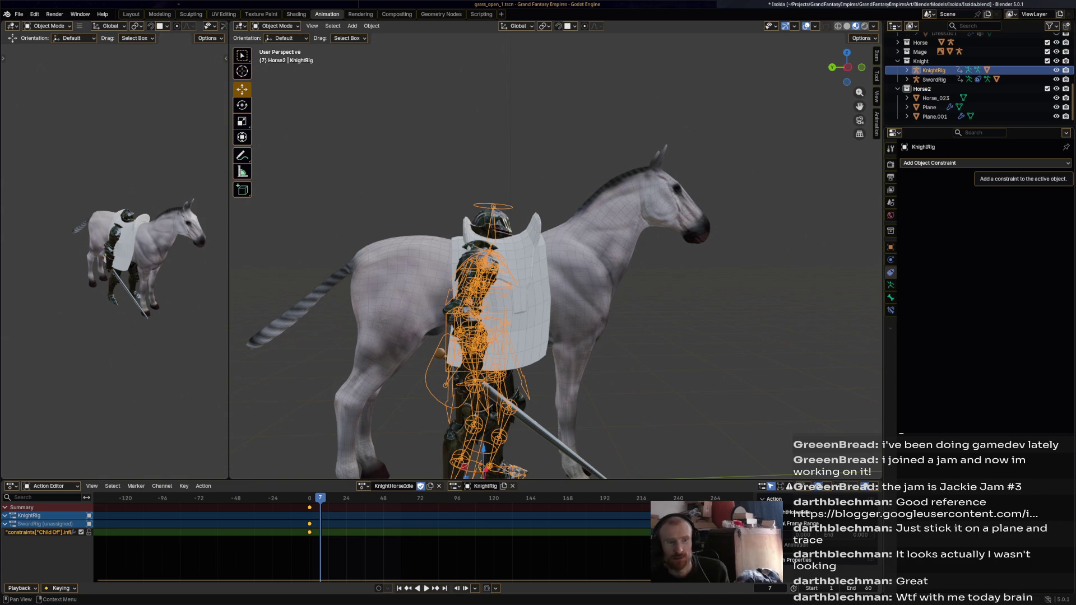
click(979, 162)
click(1034, 208)
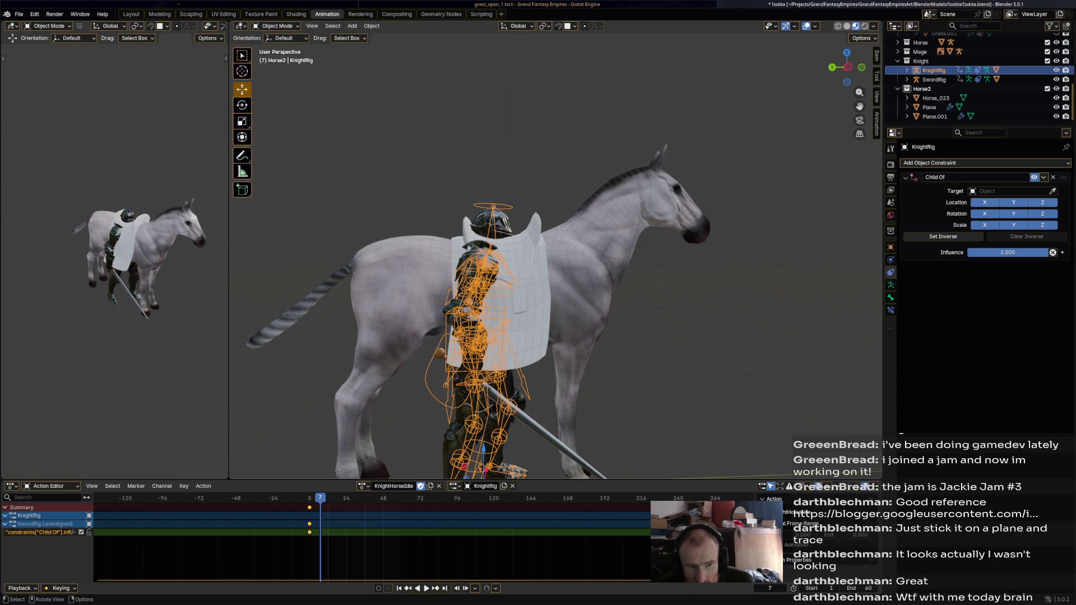
- Remove the Child Of constraint and switch the rig back into Pose Mode
click(1053, 177)
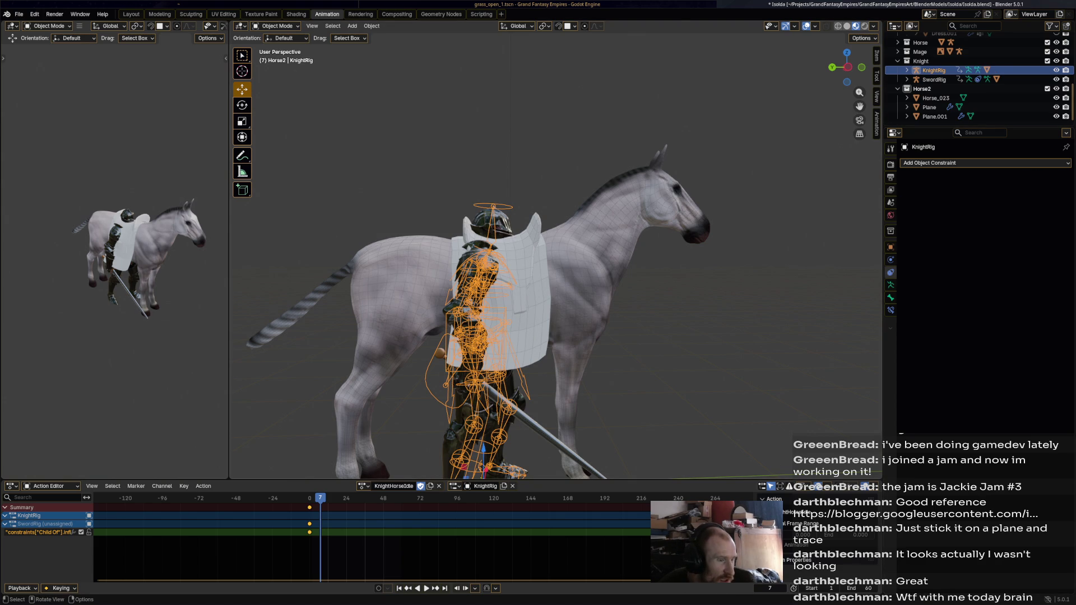
click(277, 25)
click(278, 56)
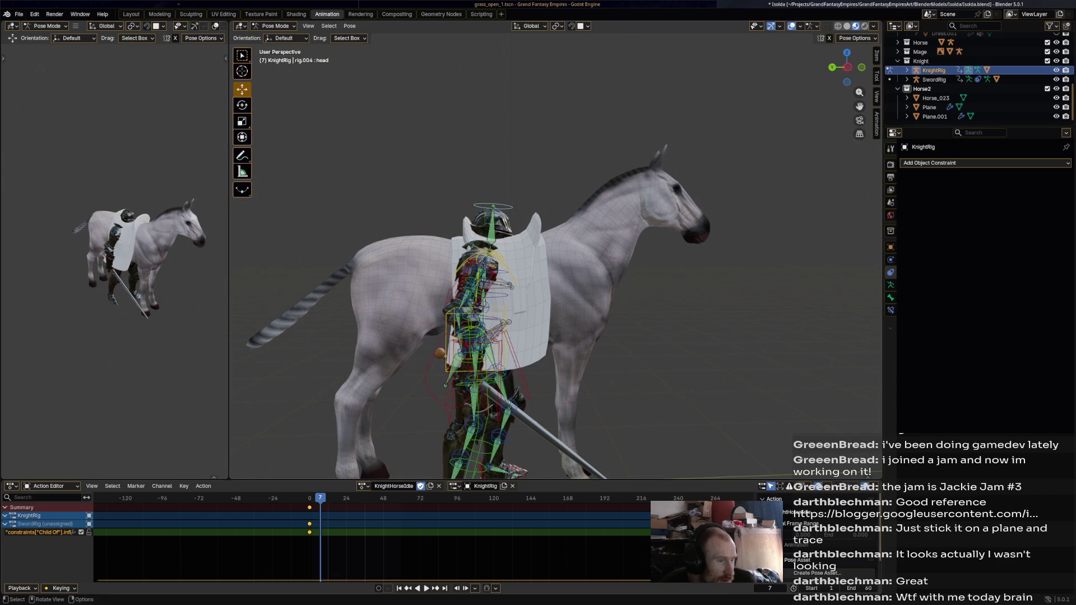
- Select all the rig's bones and delete their keyframes at frames 24 and 48
key(shift+Left)
key(space)
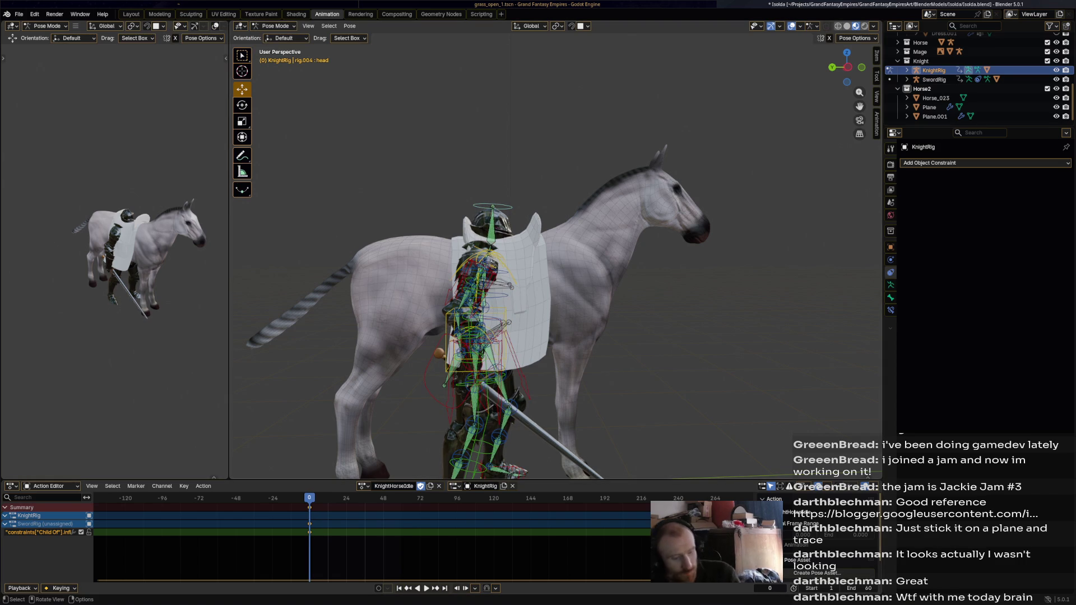
key(a)
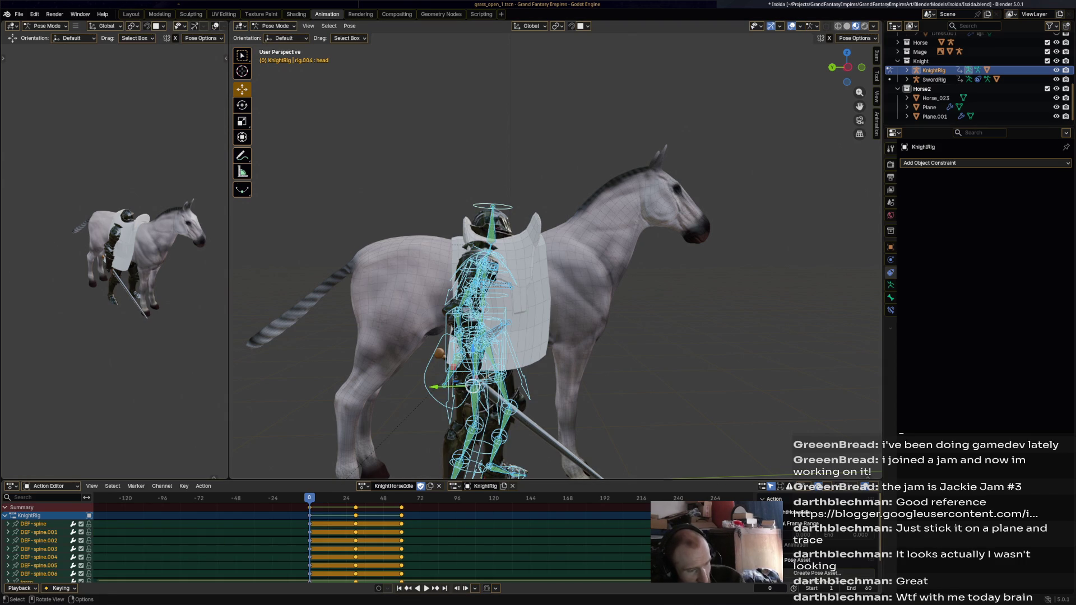
mouse_move(400, 530)
mouse_down()
mouse_move(425, 544)
mouse_move(336, 500)
mouse_up()
key(x)
key(Return)
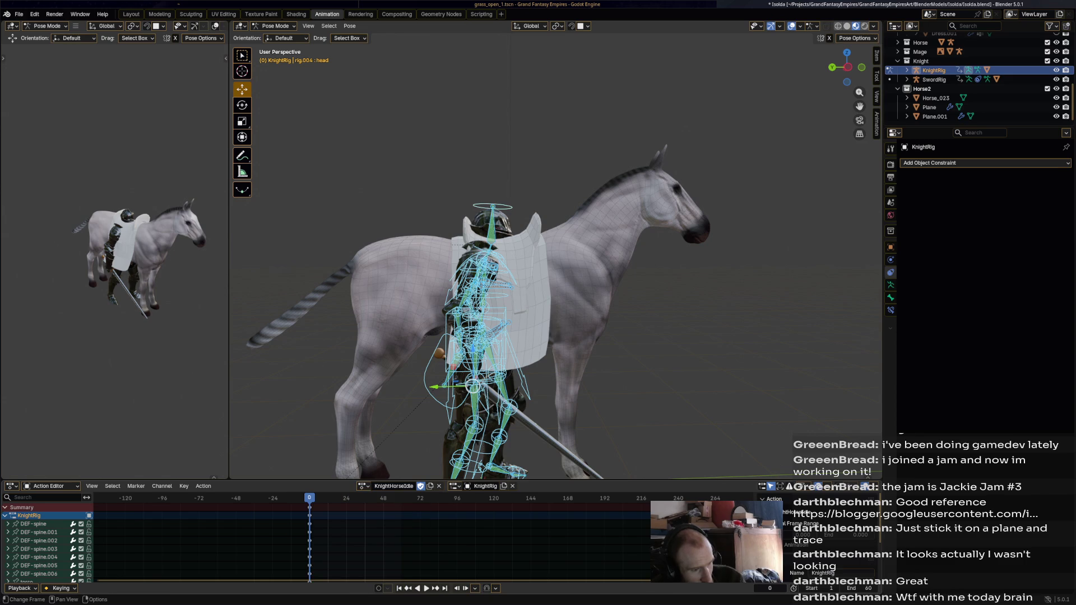
- Lift the whole rig onto the horse's back and rotate it to face along the horse
key(g)
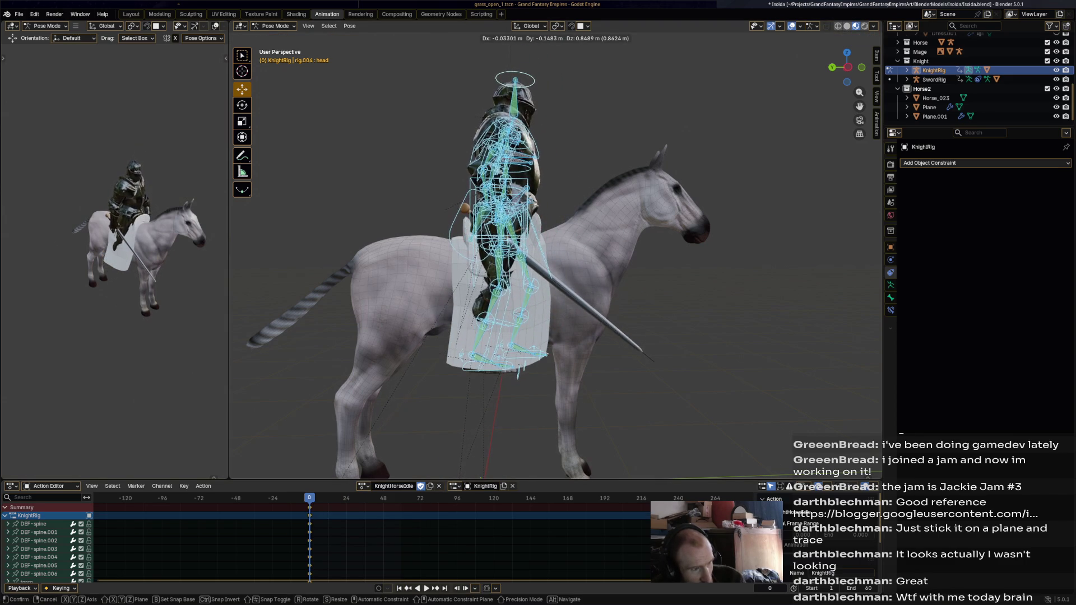
key(Return)
mouse_move(555, 253)
middle_down()
mouse_move(437, 252)
mouse_move(555, 243)
middle_up()
key(r)
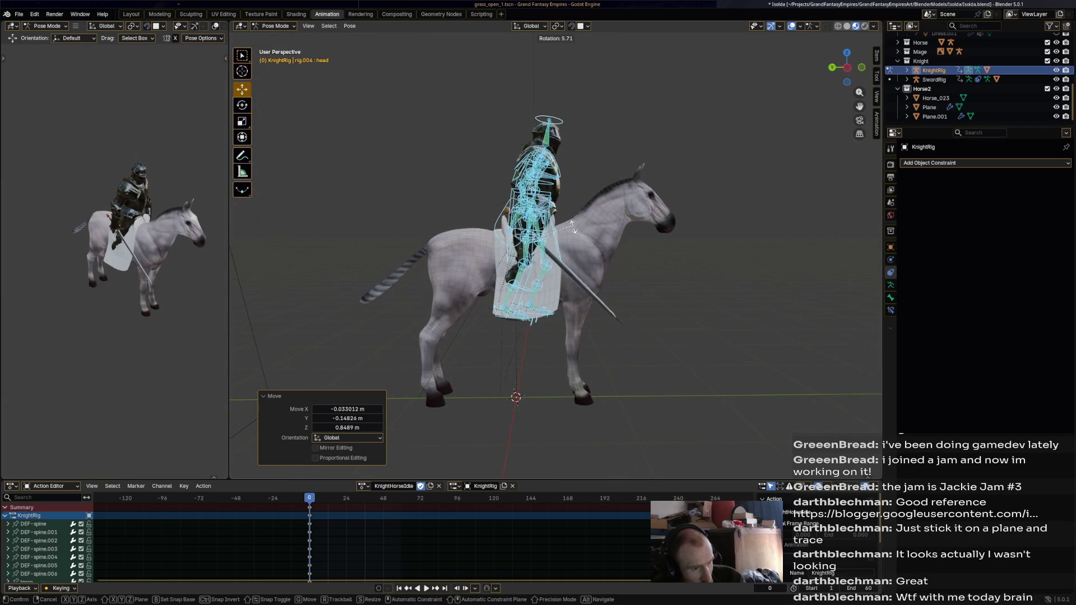
click(569, 234)
scroll(539, 235, up, 2)
scroll(505, 239, up, 2)
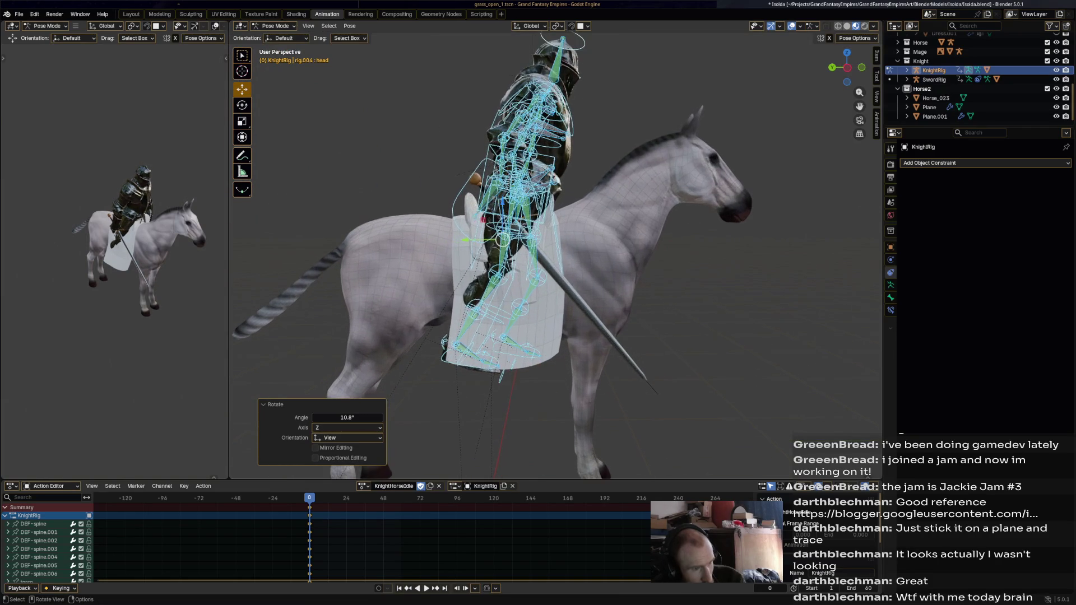
- Fine-tune the rig's position and rotation astride the horse, then pick the right foot IK bone
key(g)
click(498, 240)
key(r)
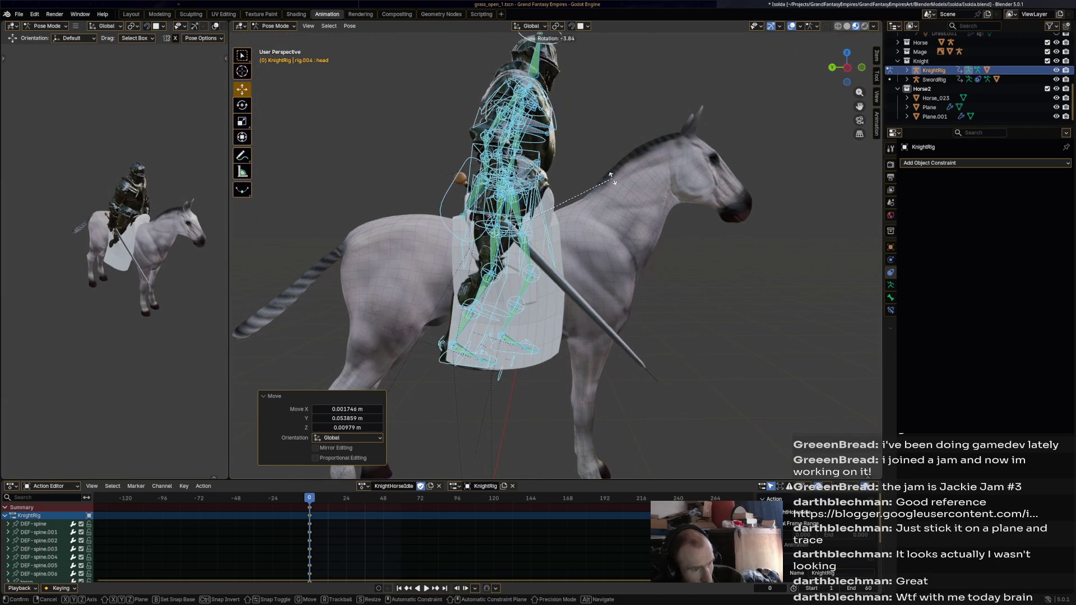
click(494, 238)
mouse_move(505, 253)
middle_down()
mouse_move(421, 252)
mouse_move(505, 252)
middle_up()
click(421, 352)
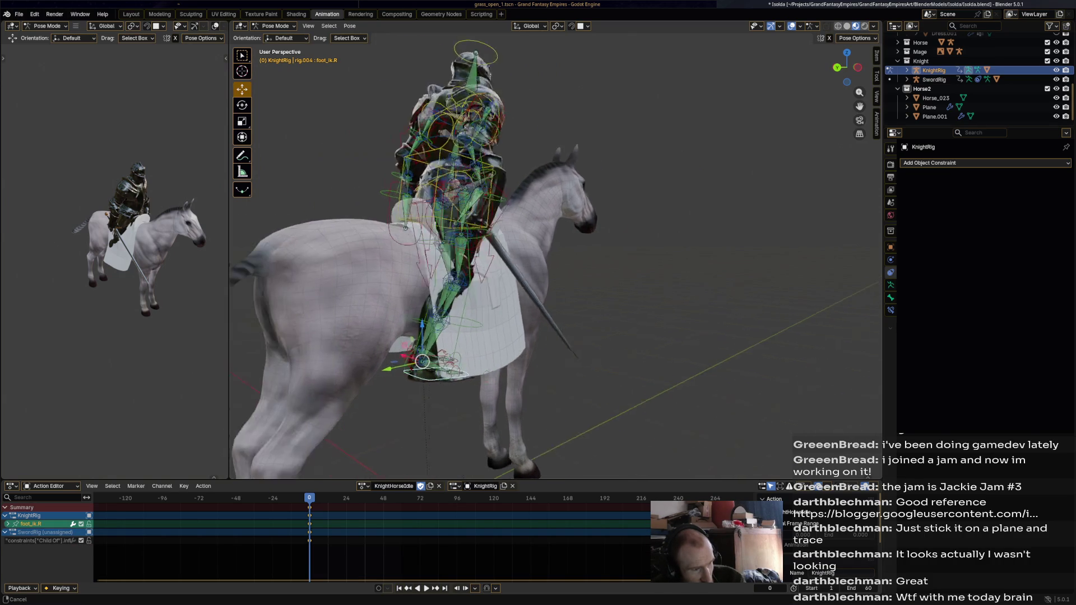
- Move the knight's right foot down beside the horse and bring it closer to the flank
drag(495, 363, 471, 375)
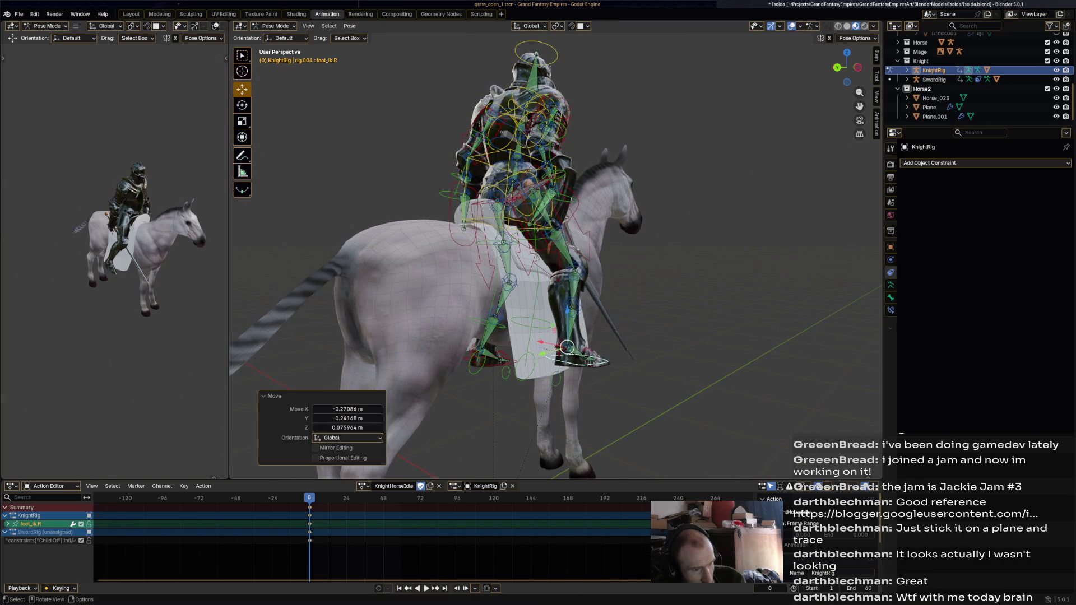
scroll(555, 252, up, 6)
middle_drag(555, 253, 471, 277)
click(516, 356)
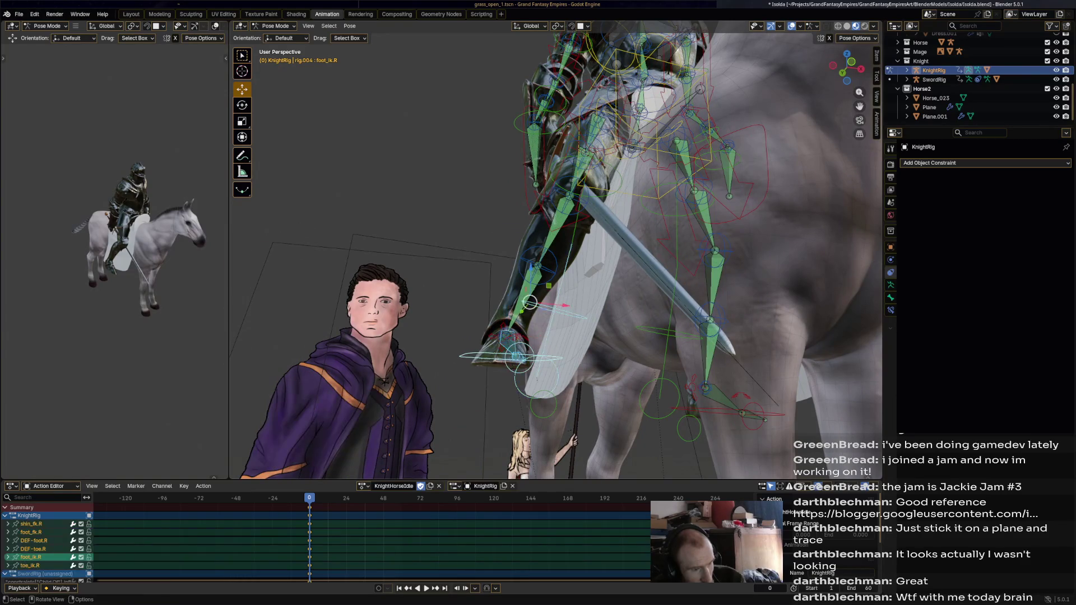
drag(506, 336, 517, 344)
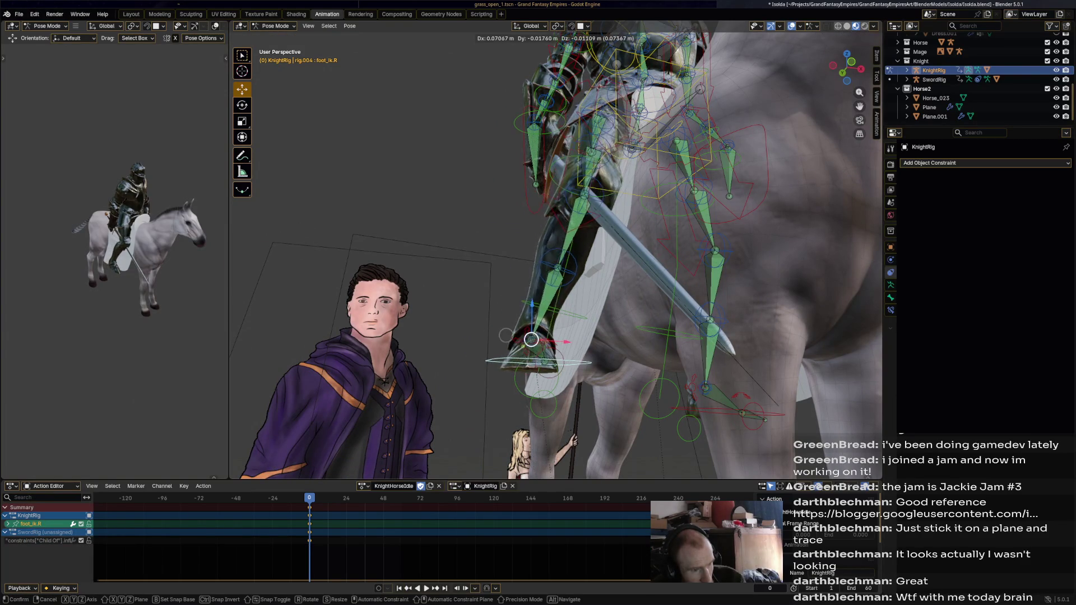
- Adjust the right foot once more from a side view so the leg hangs along the horse
mouse_move(518, 345)
middle_down()
mouse_move(576, 337)
mouse_move(569, 314)
middle_up()
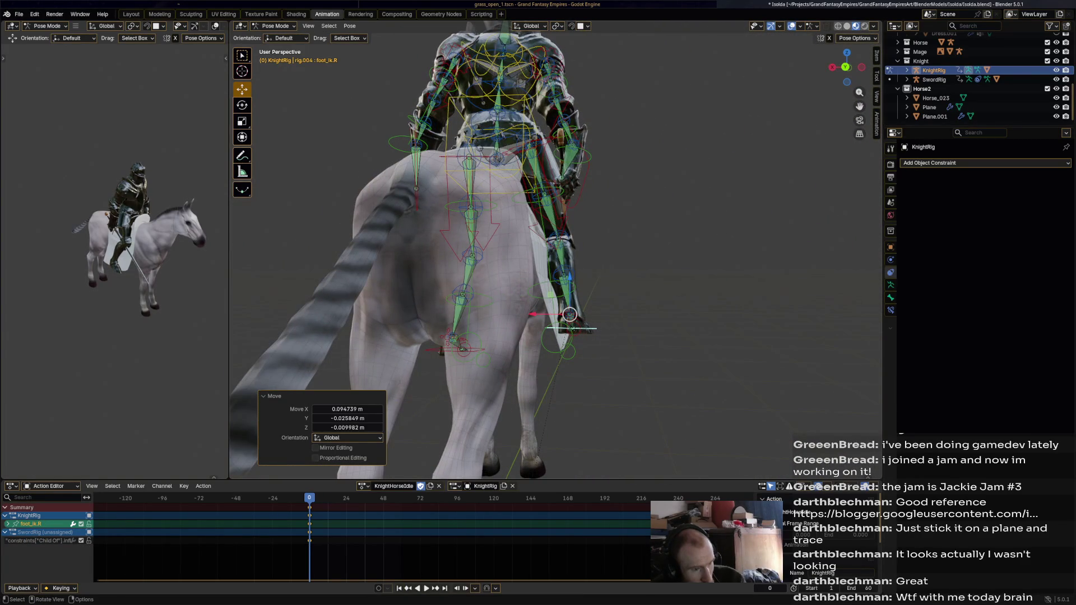
drag(569, 315, 572, 320)
mouse_move(572, 319)
middle_down()
mouse_move(551, 315)
mouse_move(585, 210)
mouse_move(589, 223)
middle_up()
click(584, 210)
- Nudge the torso, then move and rotate foot_ik.L against the horse's flank
click(573, 217)
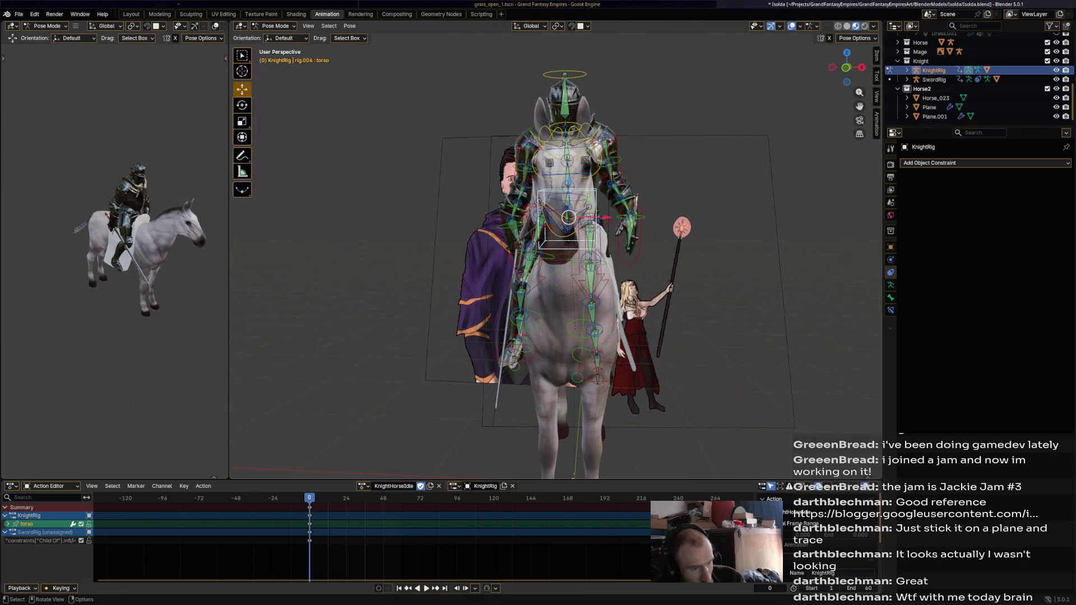
key(g)
click(573, 217)
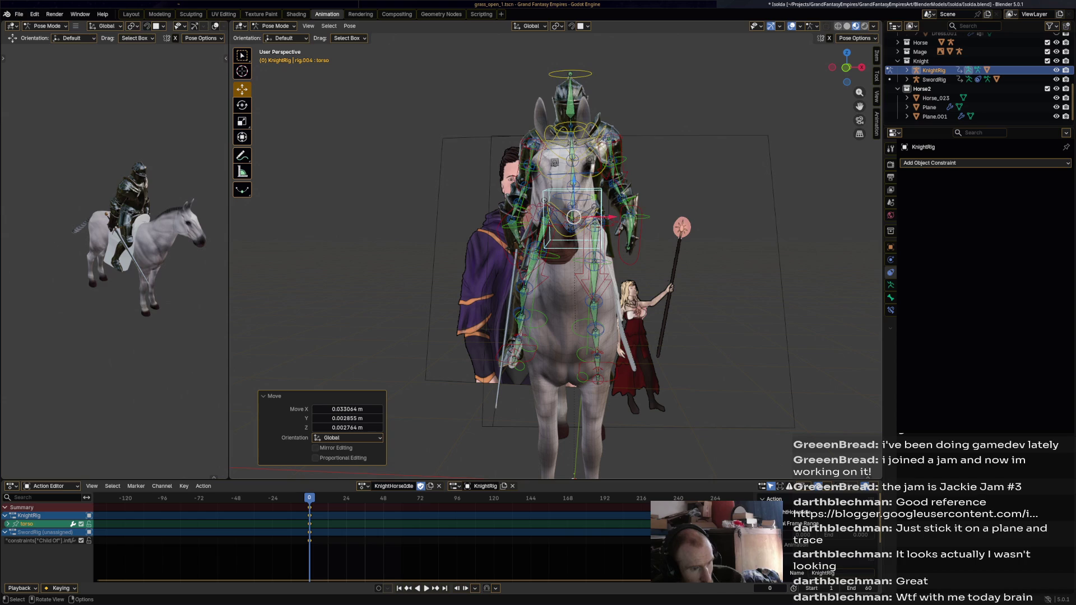
click(633, 349)
key(g)
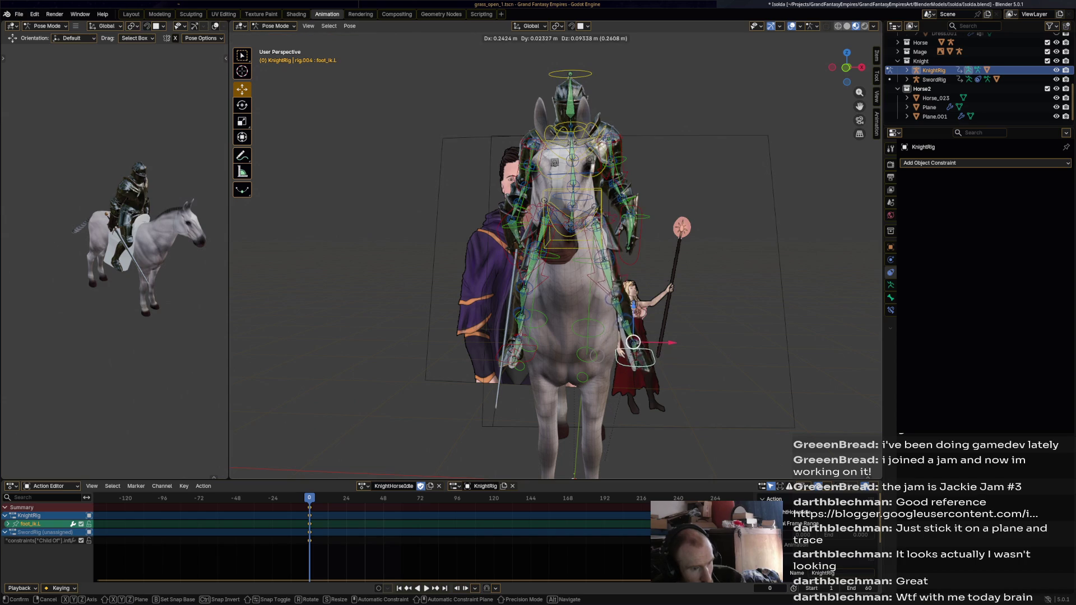
click(632, 343)
key(r)
click(632, 345)
- Finalise the left foot position, save the file, and select Horse_023 for texture painting
middle_drag(633, 344, 545, 350)
key(g)
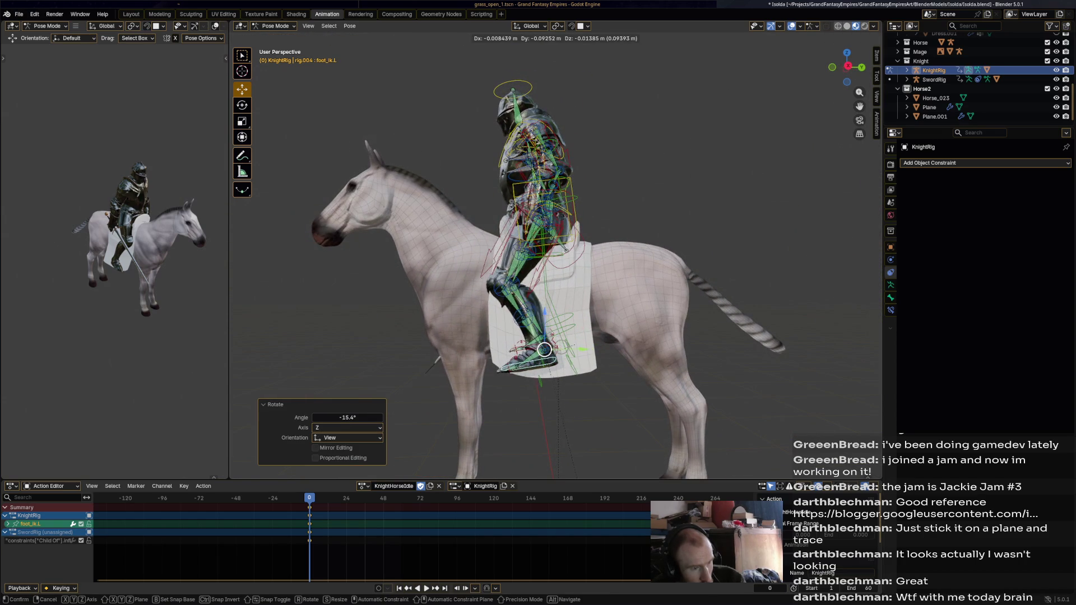
click(547, 349)
key(ctrl+s)
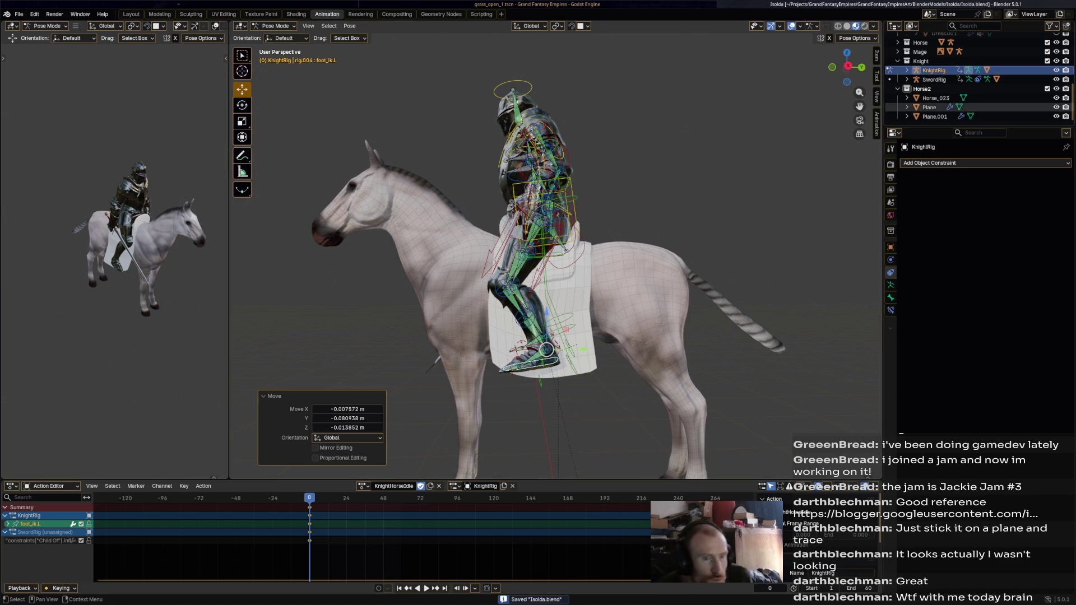
click(936, 99)
click(260, 14)
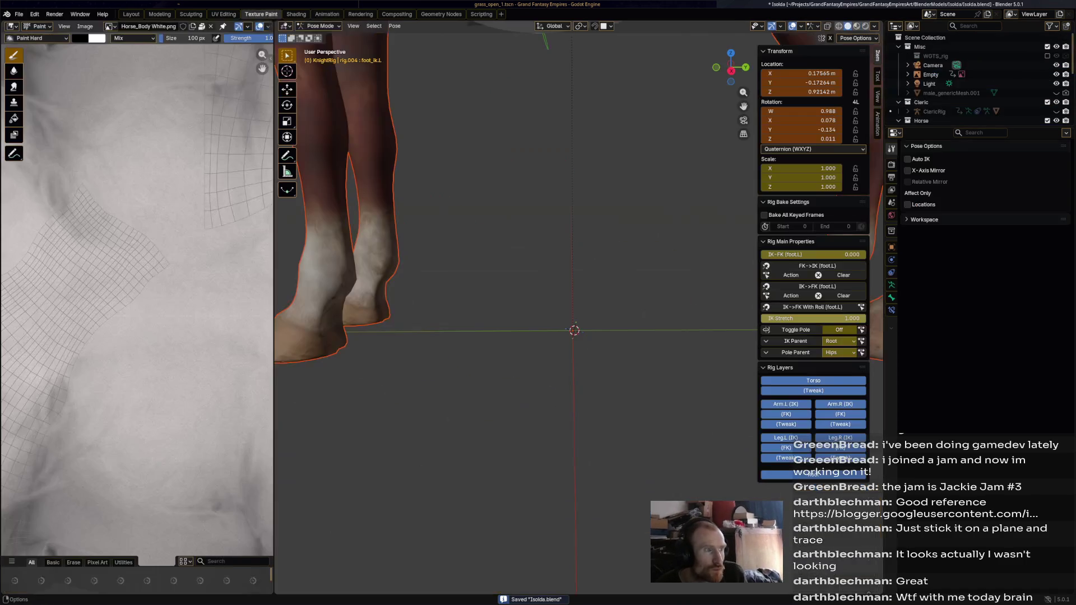
- Orbit around the mounted knight, then switch to the Animation workspace
right_click(252, 21)
scroll(516, 193, down, 4)
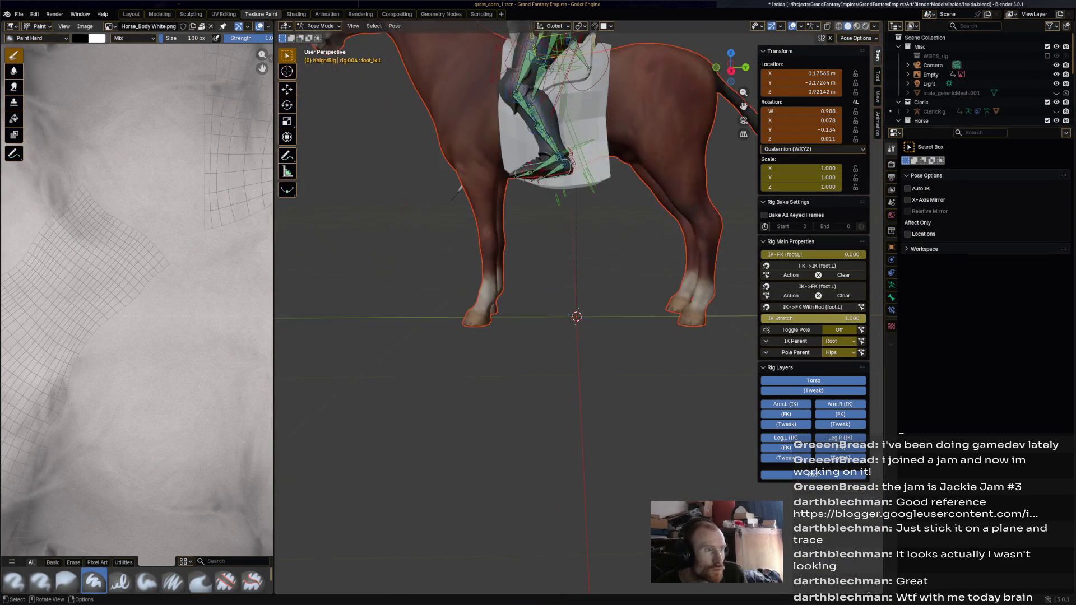
scroll(517, 194, down, 3)
mouse_move(517, 194)
middle_down()
mouse_move(639, 195)
mouse_move(622, 195)
middle_up()
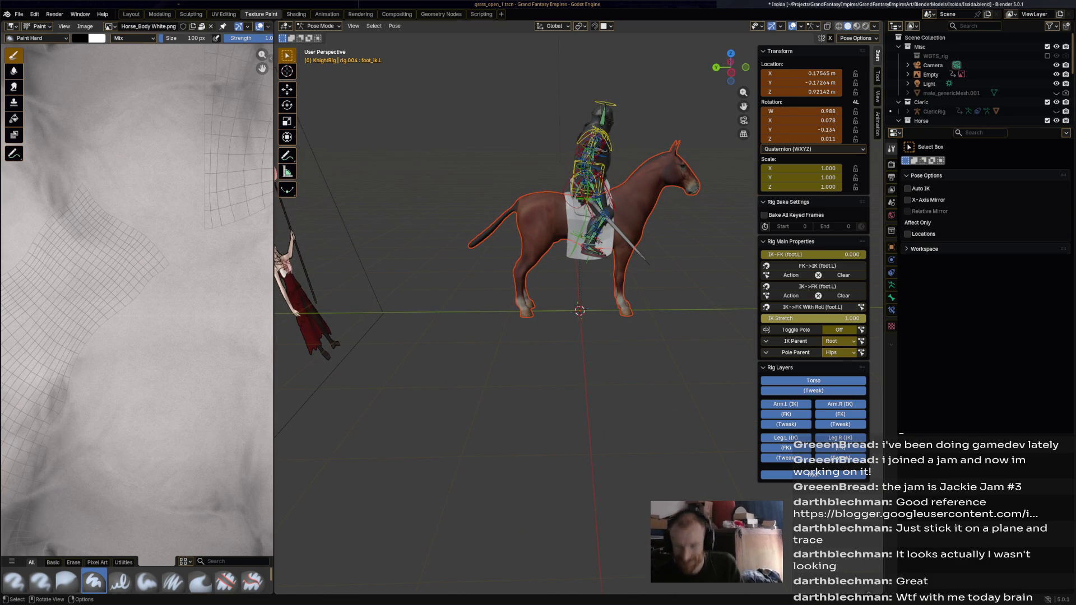
middle_drag(517, 252, 656, 252)
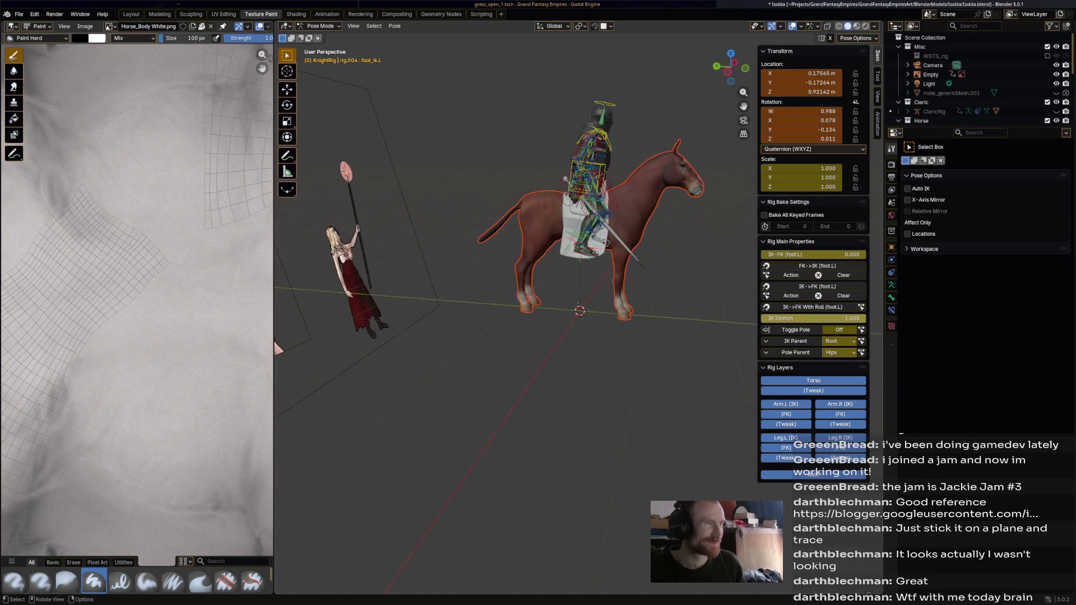
click(327, 14)
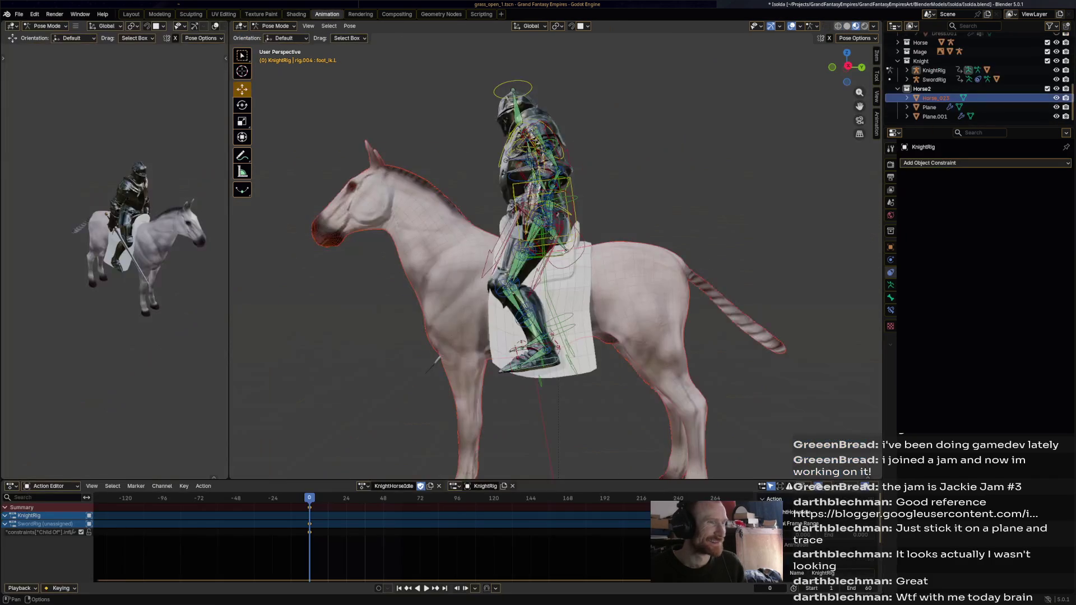
- Scale Horse_023 with Plane and Plane.001 up to about 1.15 in Object Mode
middle_drag(656, 252, 757, 252)
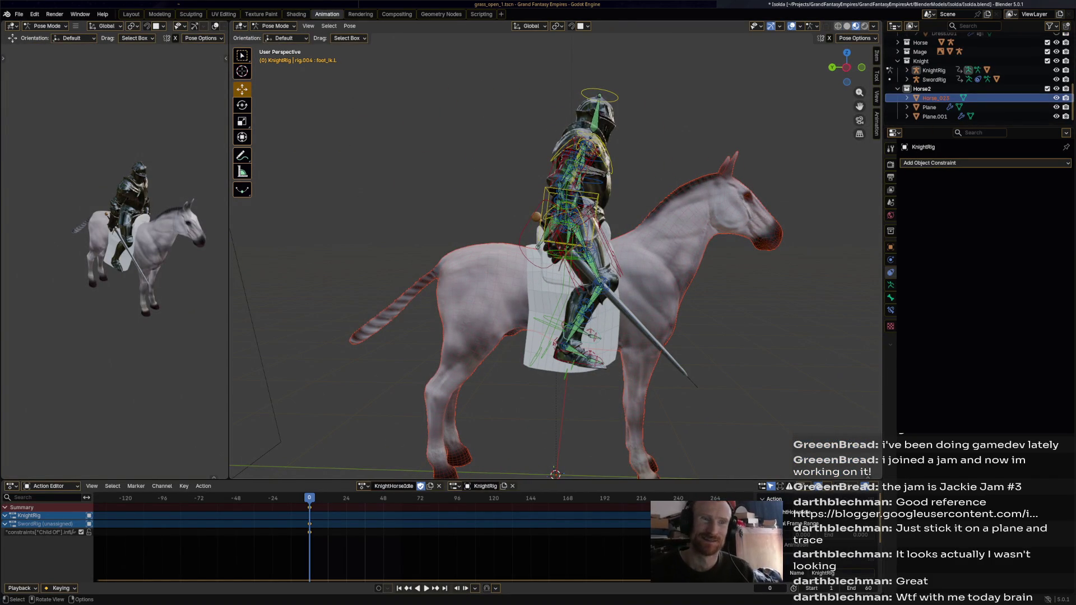
click(276, 26)
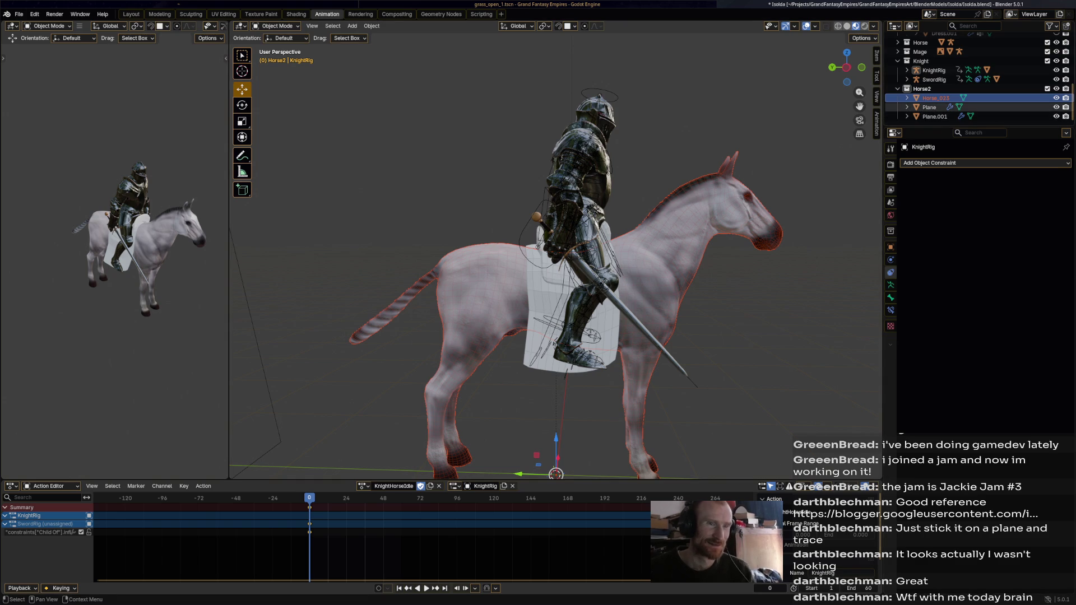
click(935, 98)
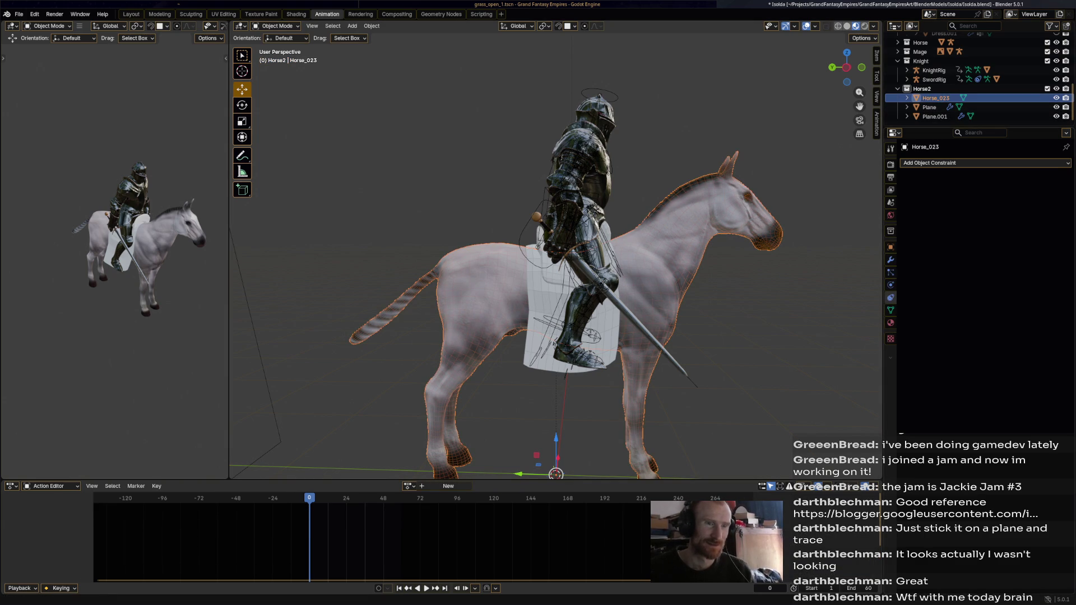
shift+click(935, 117)
scroll(556, 257, down, 3)
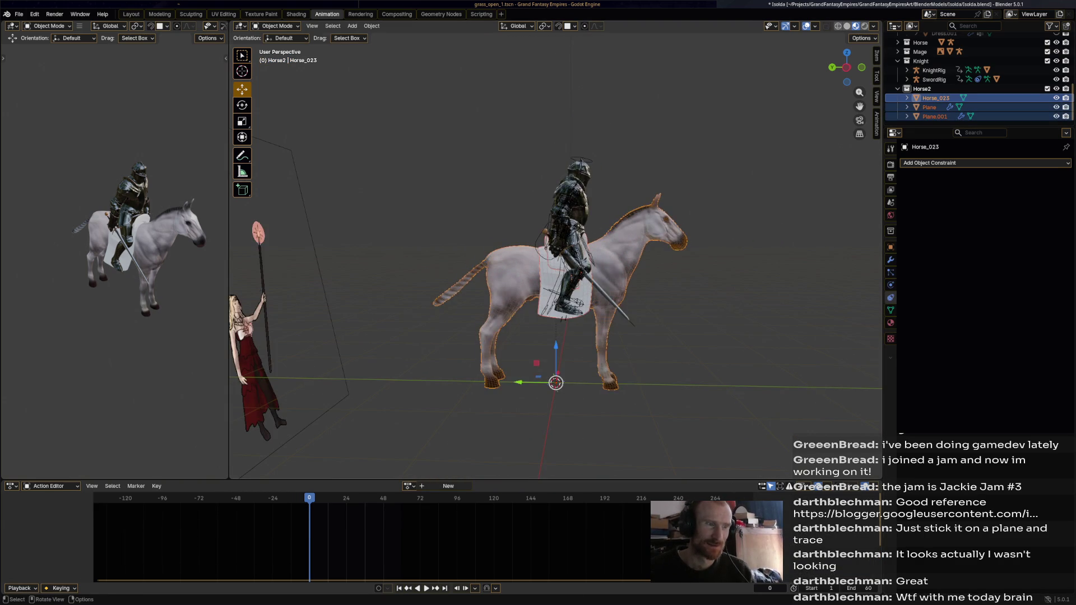
key(s)
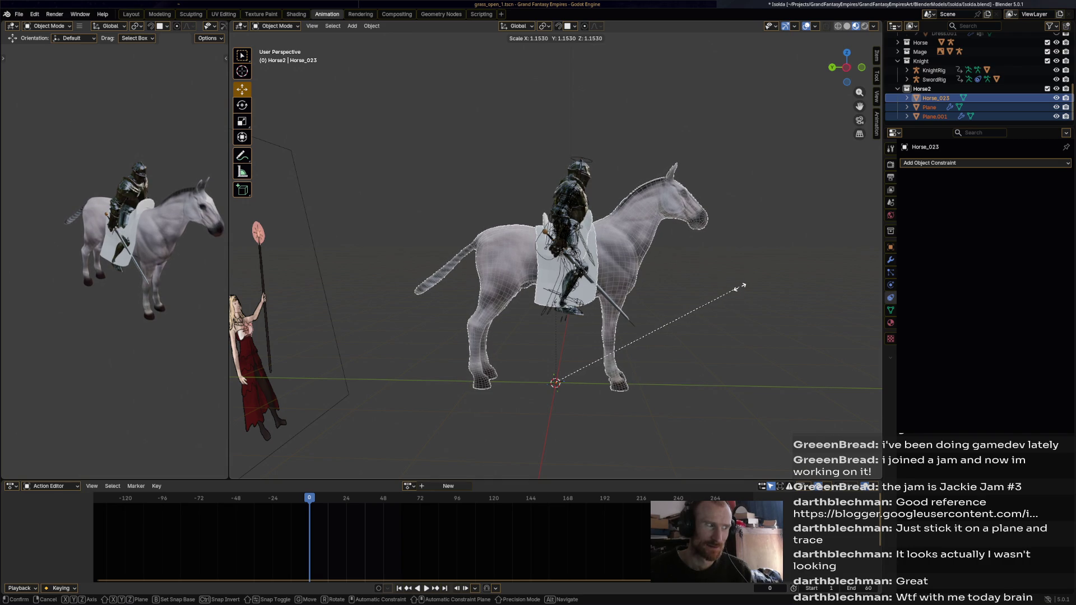
click(736, 289)
- Save the blend file, briefly check the horse mesh, then select the KnightRig armature
key(alt+a)
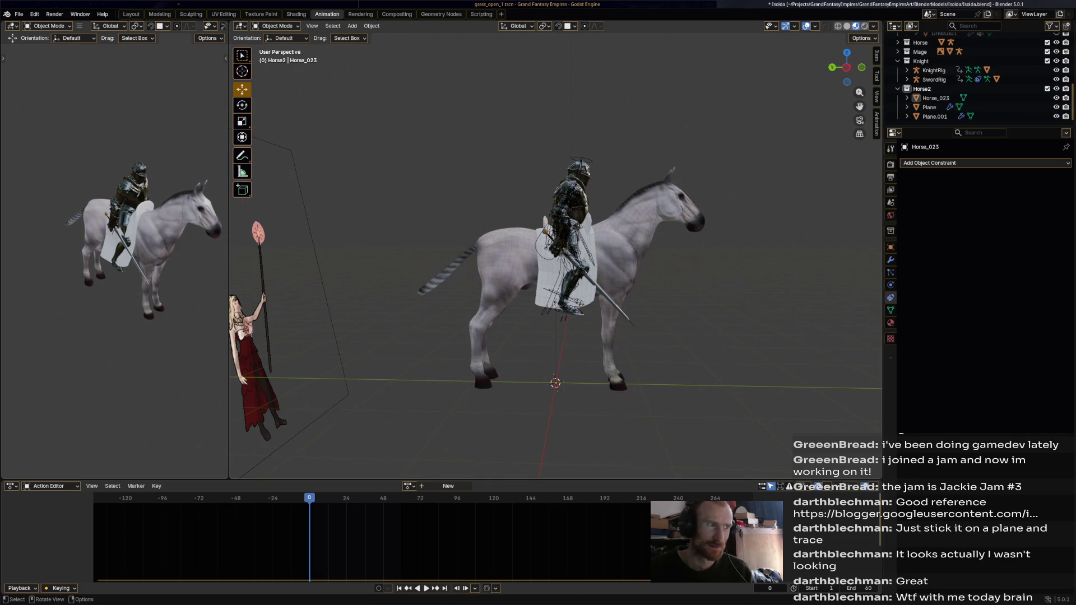
key(ctrl+s)
click(278, 25)
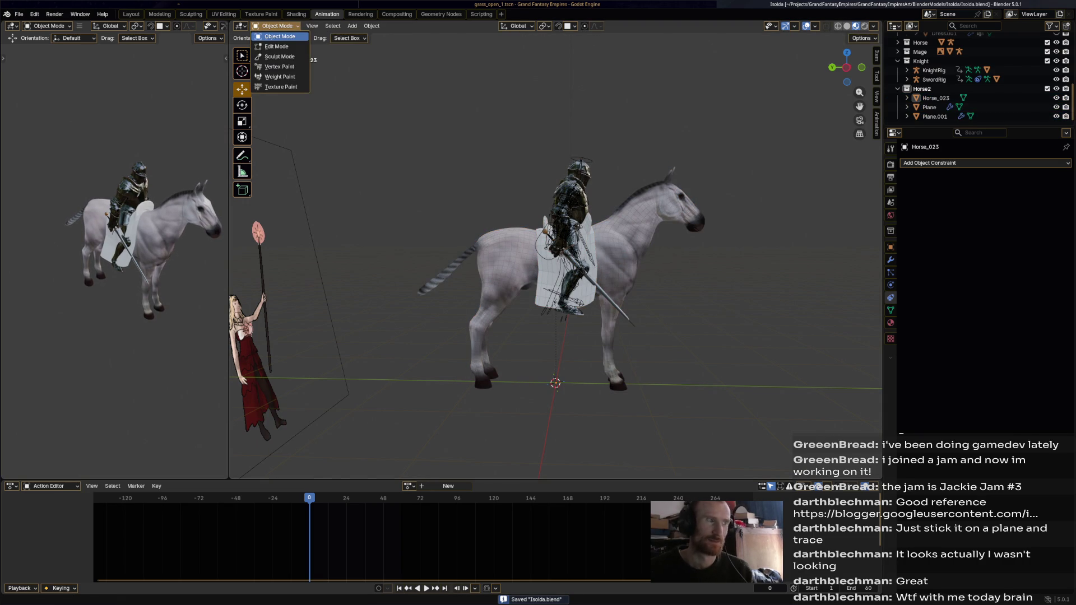
click(277, 46)
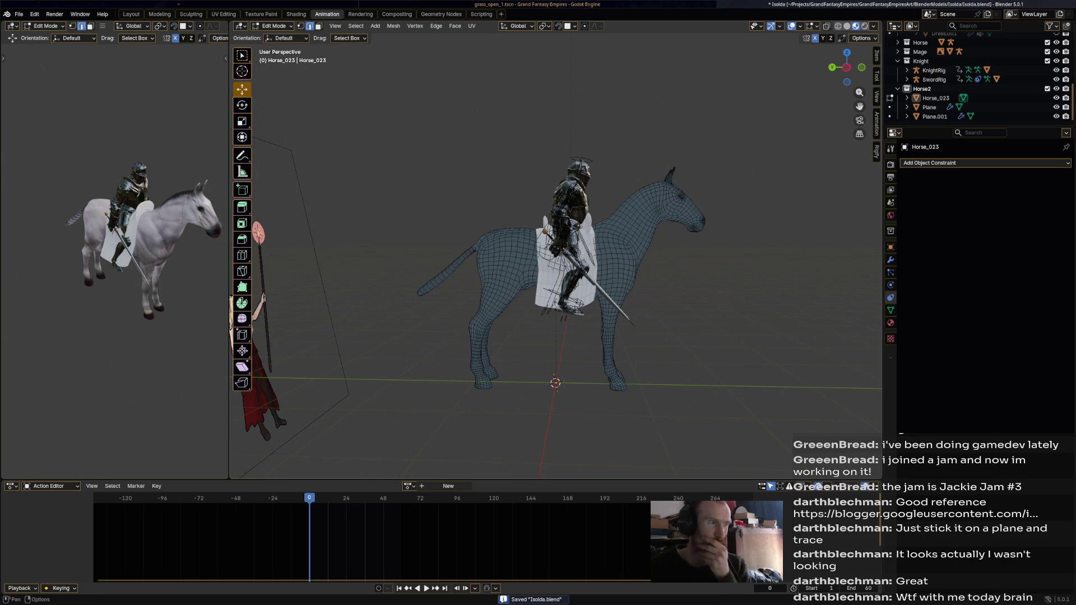
click(278, 26)
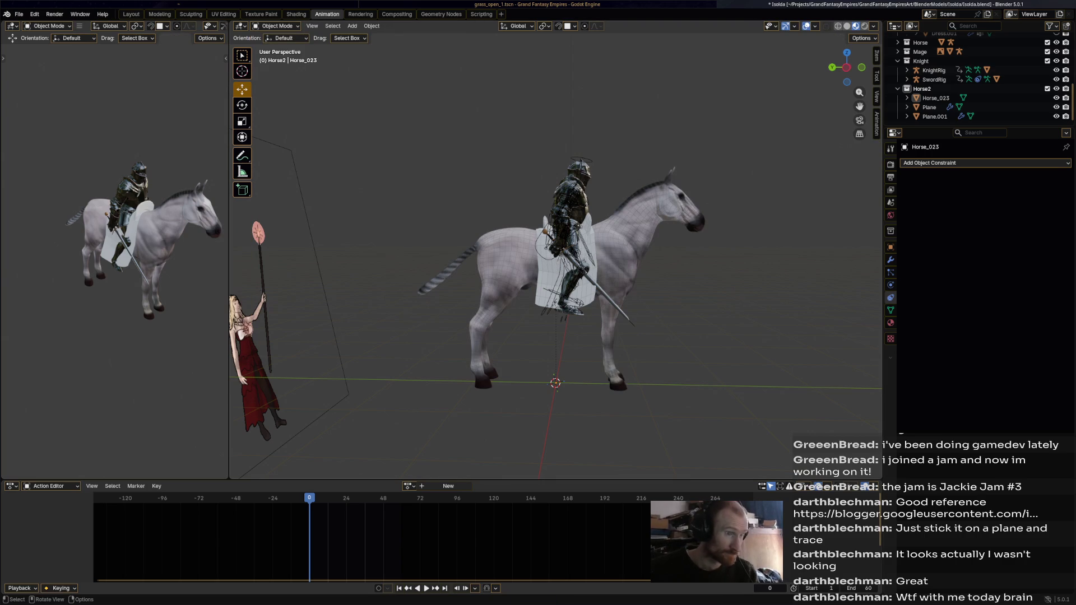
click(568, 236)
click(278, 26)
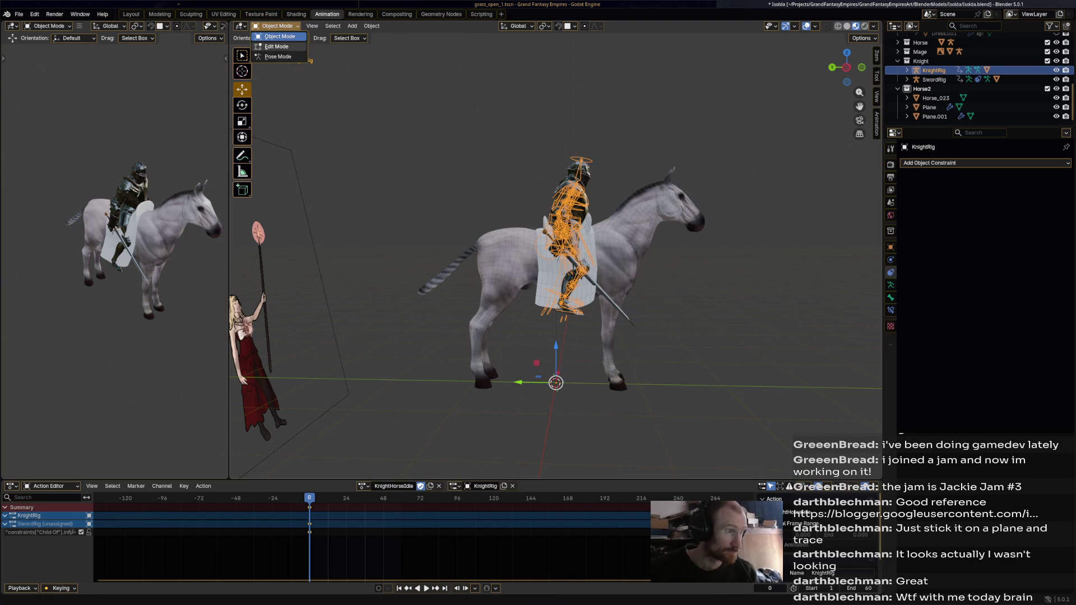
- Move all of the knight's bones up along Z about 0.237 m in Pose Mode
click(278, 55)
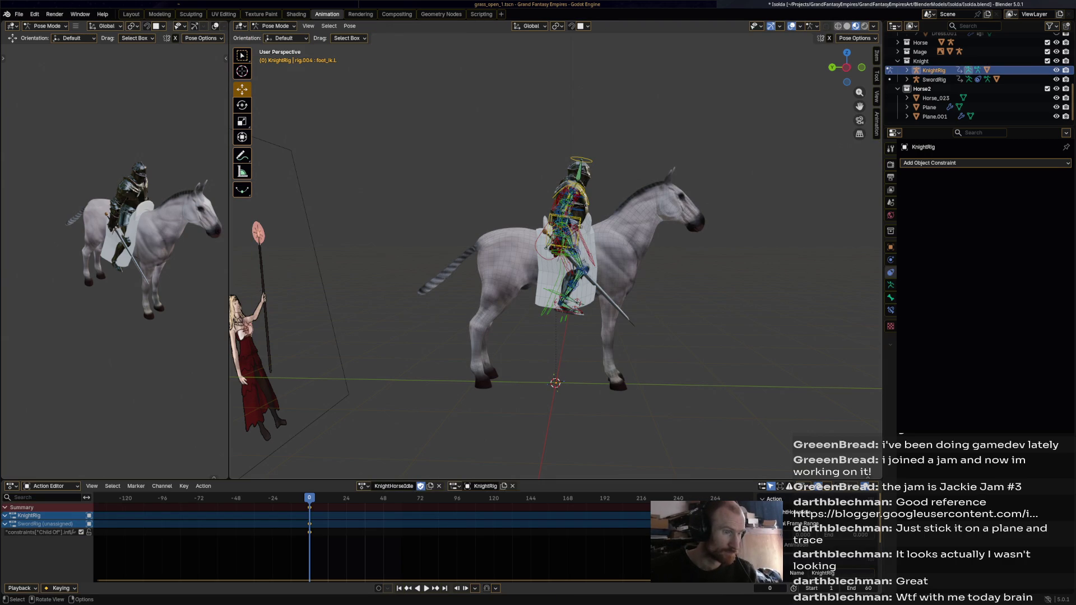
key(a)
key(g)
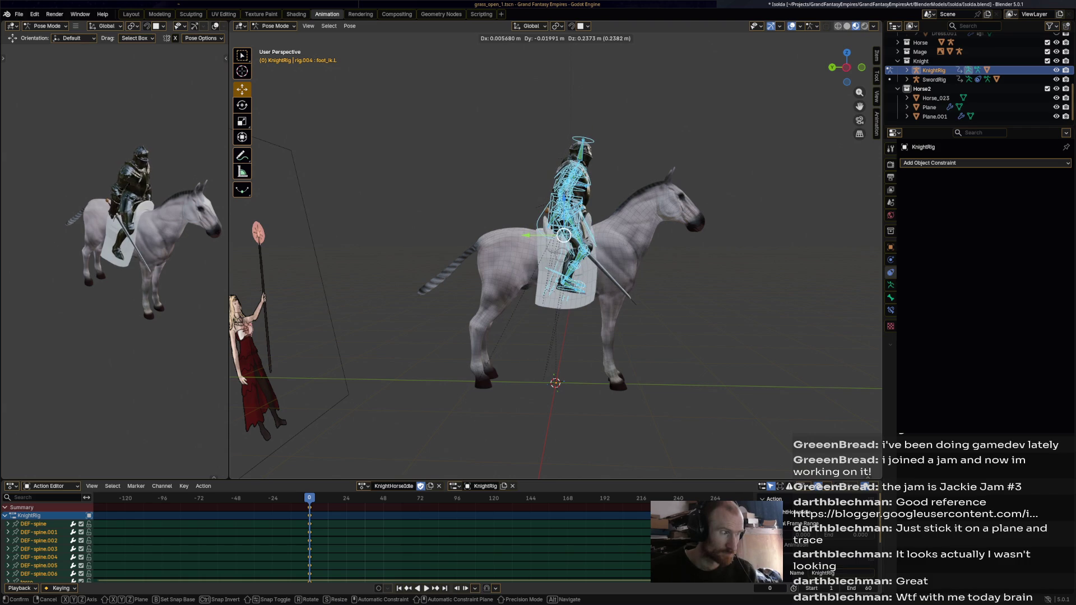
click(564, 235)
- Orbit around the horse and rider from both sides to check how the knight sits
middle_drag(564, 235, 438, 252)
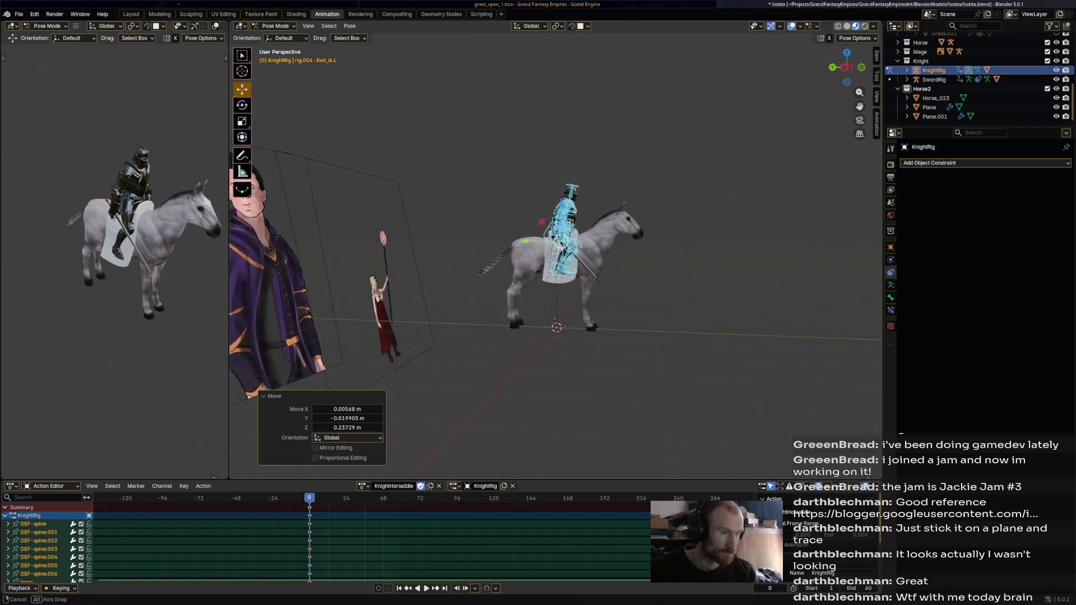
middle_drag(556, 253, 471, 253)
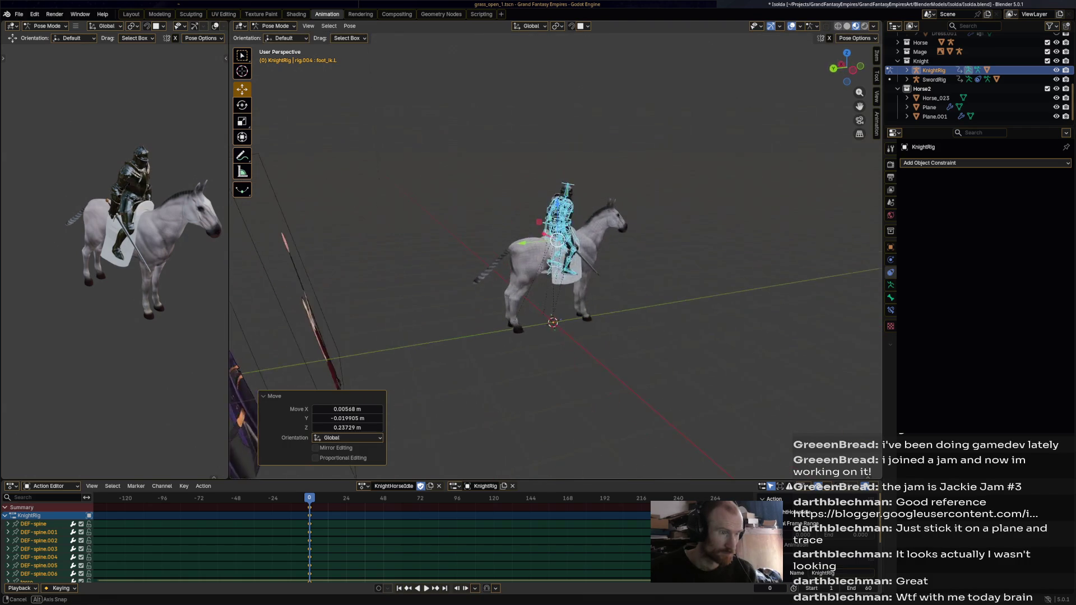
scroll(555, 253, up, 5)
scroll(551, 240, down, 5)
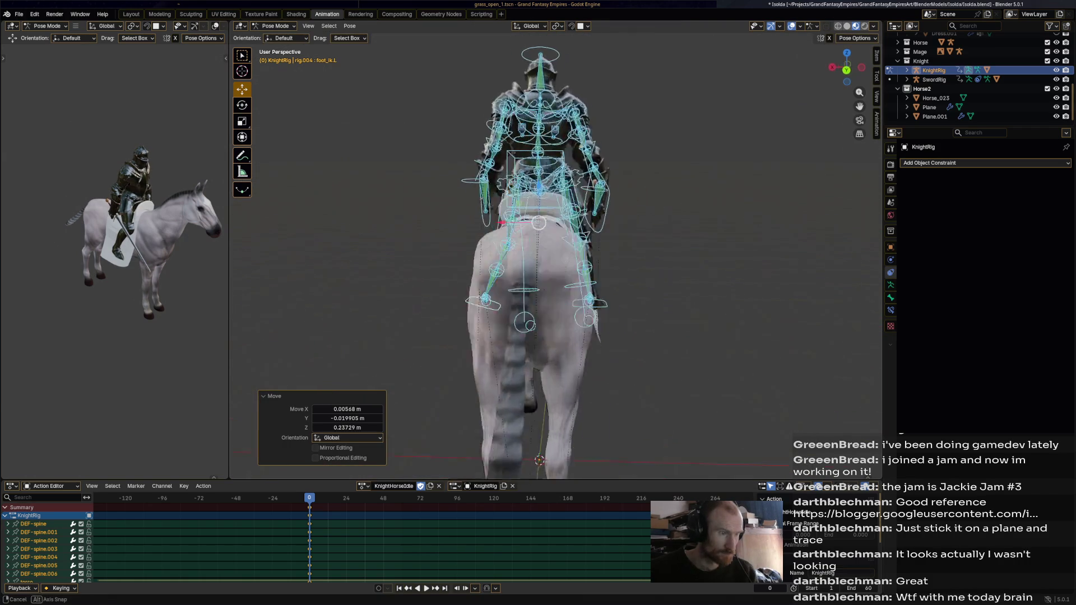
middle_drag(551, 241, 471, 252)
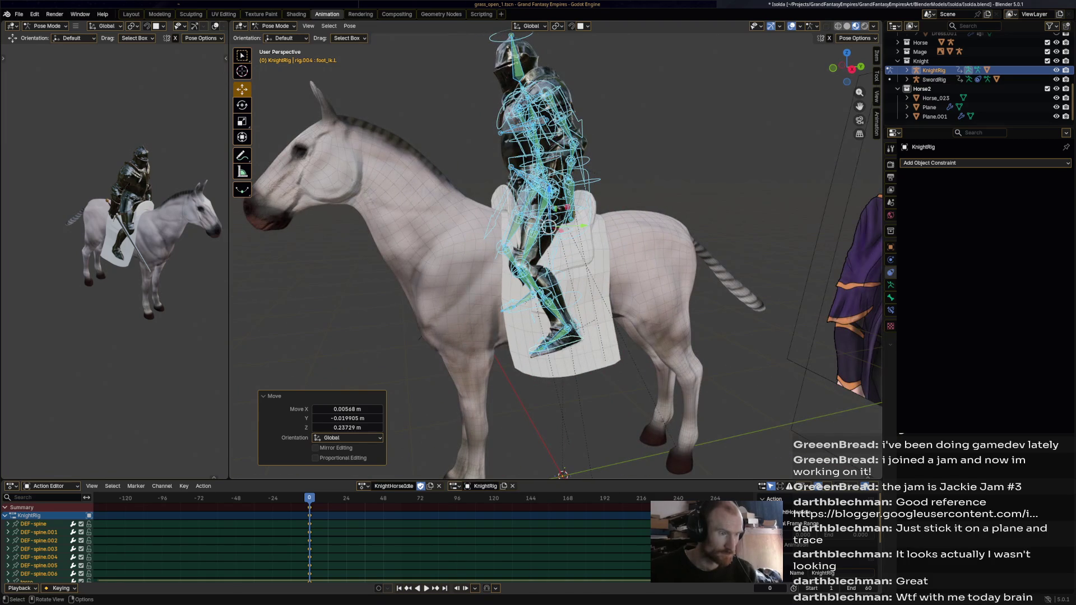
middle_drag(556, 252, 437, 252)
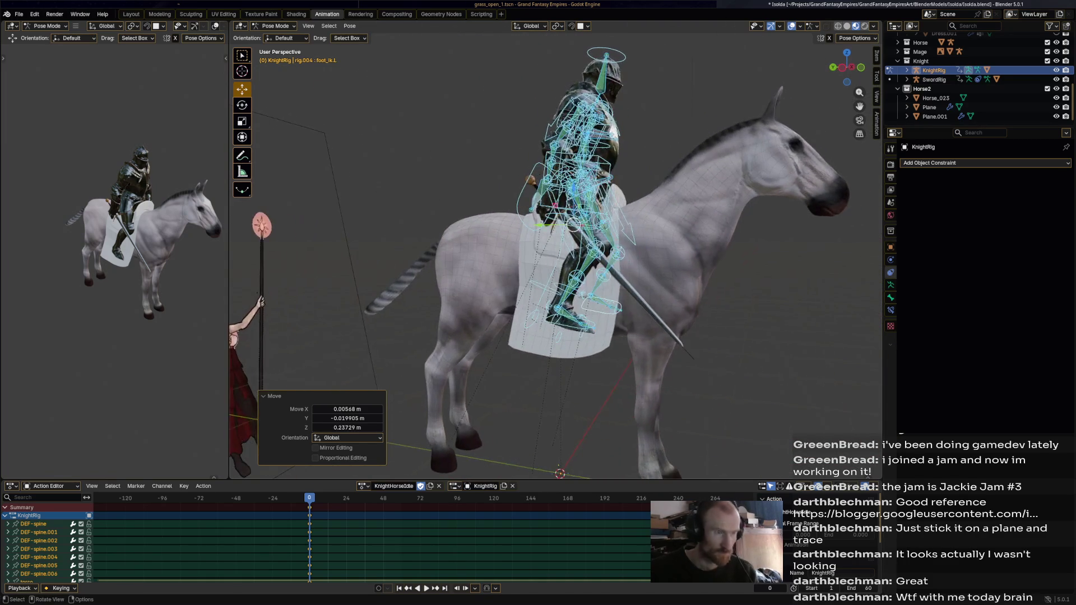
middle_drag(438, 253, 231, 418)
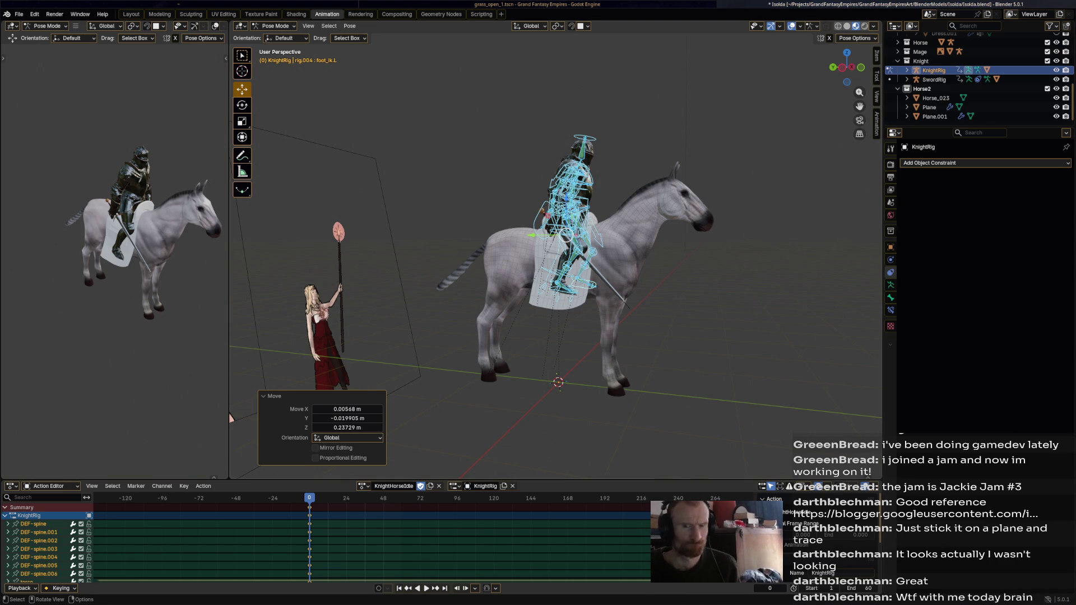
middle_drag(231, 418, 278, 412)
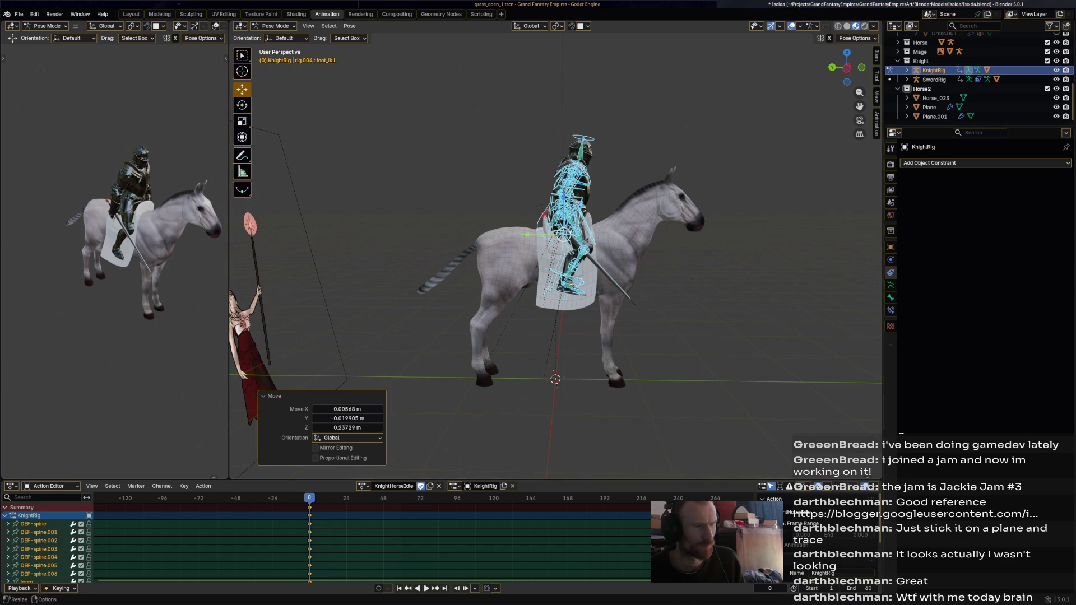
middle_drag(555, 252, 833, 252)
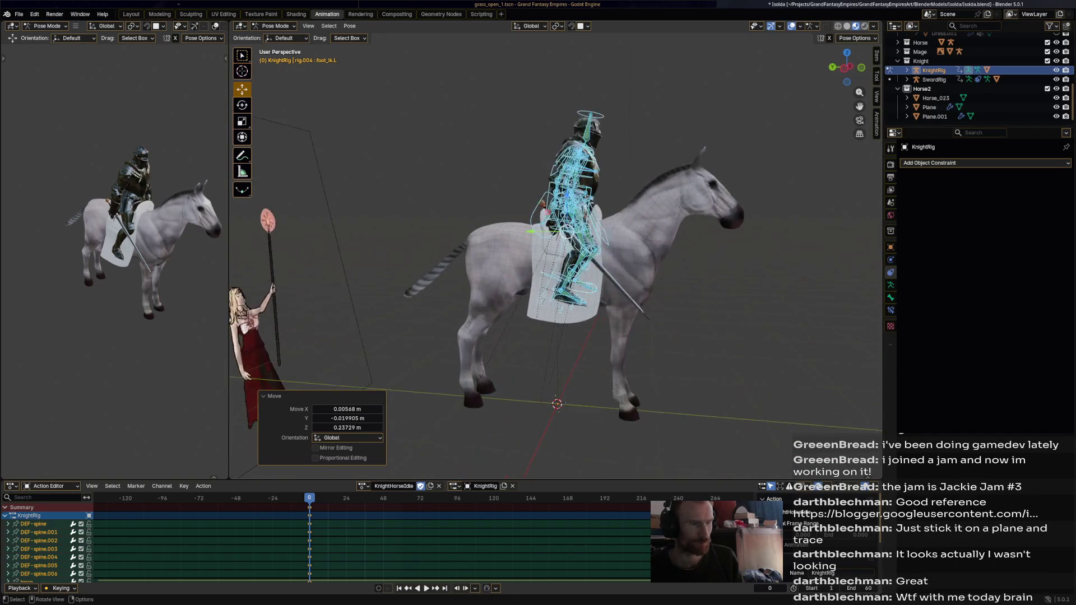
middle_drag(832, 253, 874, 252)
key(alt+a)
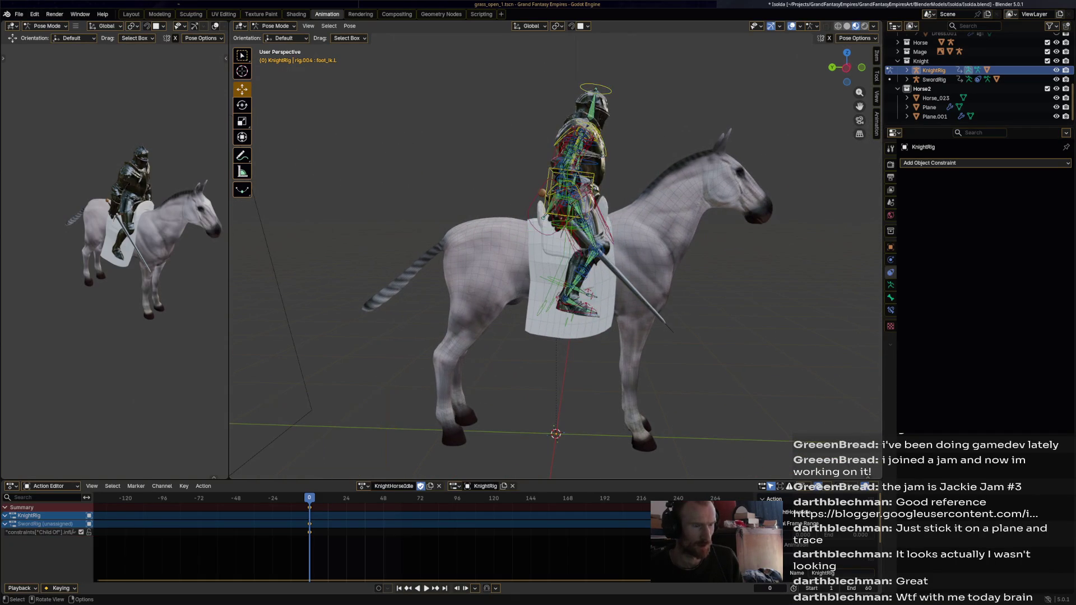
- Return to Object Mode, then select all of the KnightRig's bones in Pose Mode
click(936, 98)
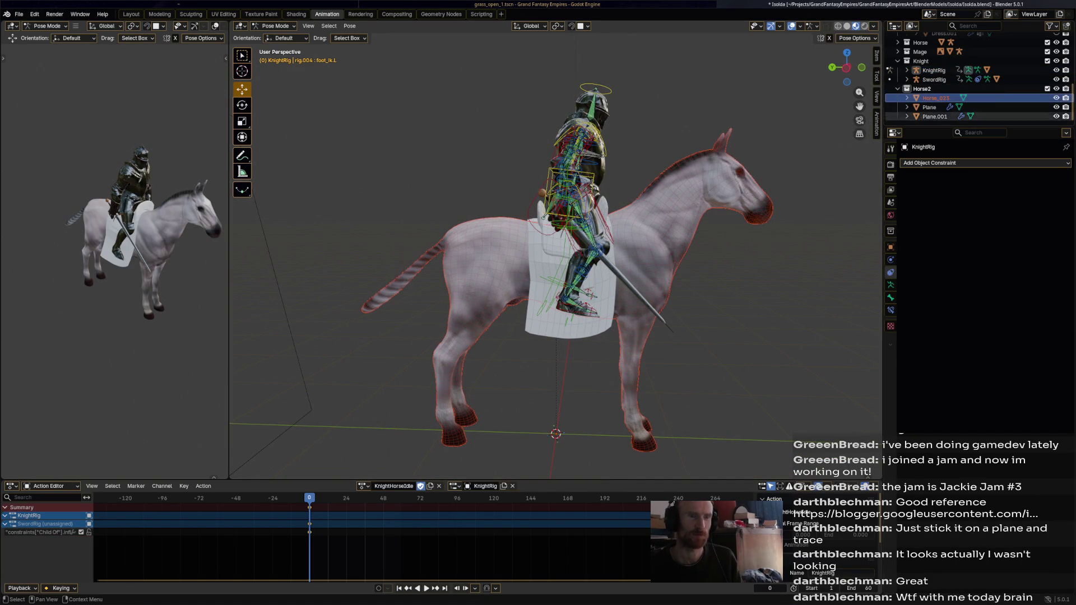
click(275, 25)
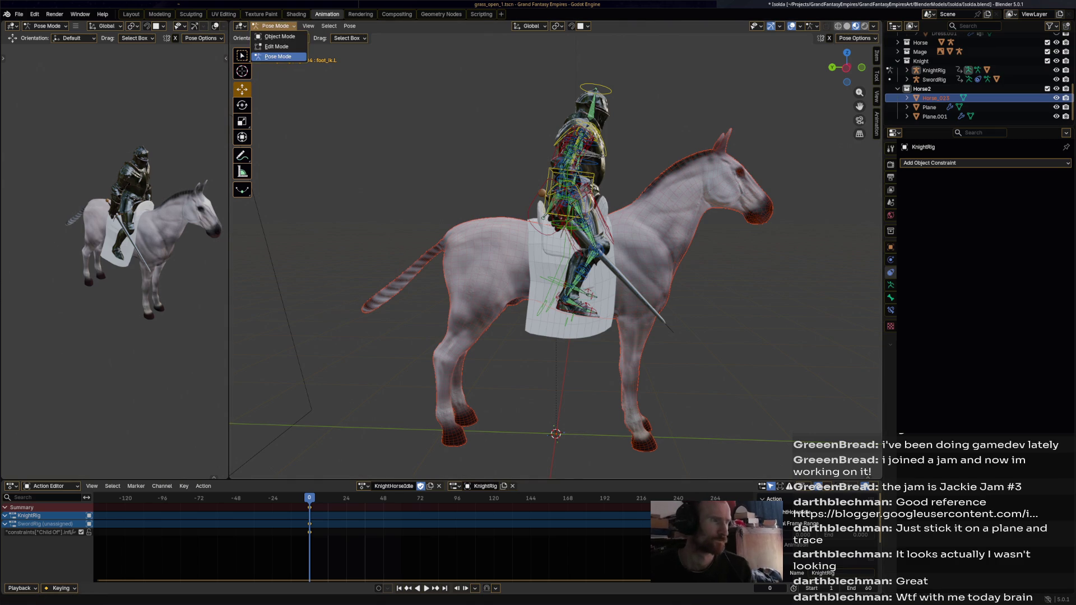
click(279, 36)
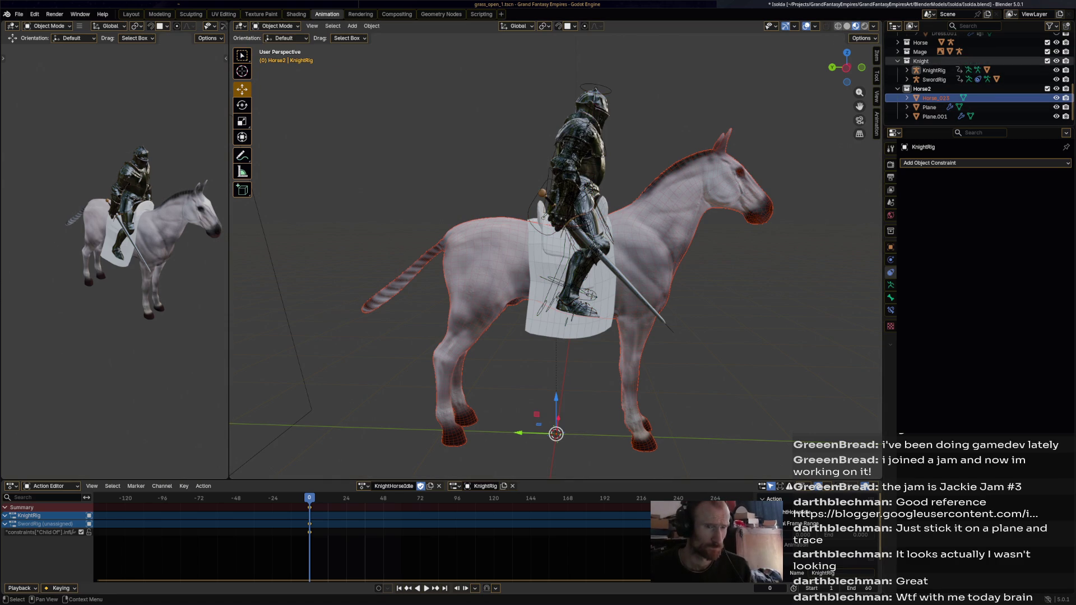
click(580, 210)
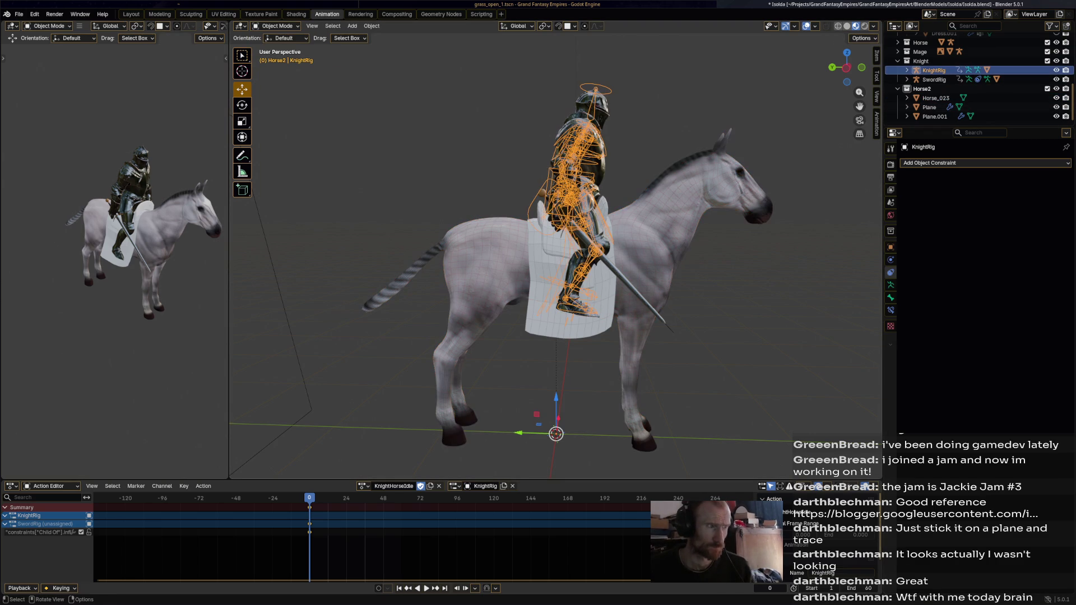
click(275, 26)
click(278, 57)
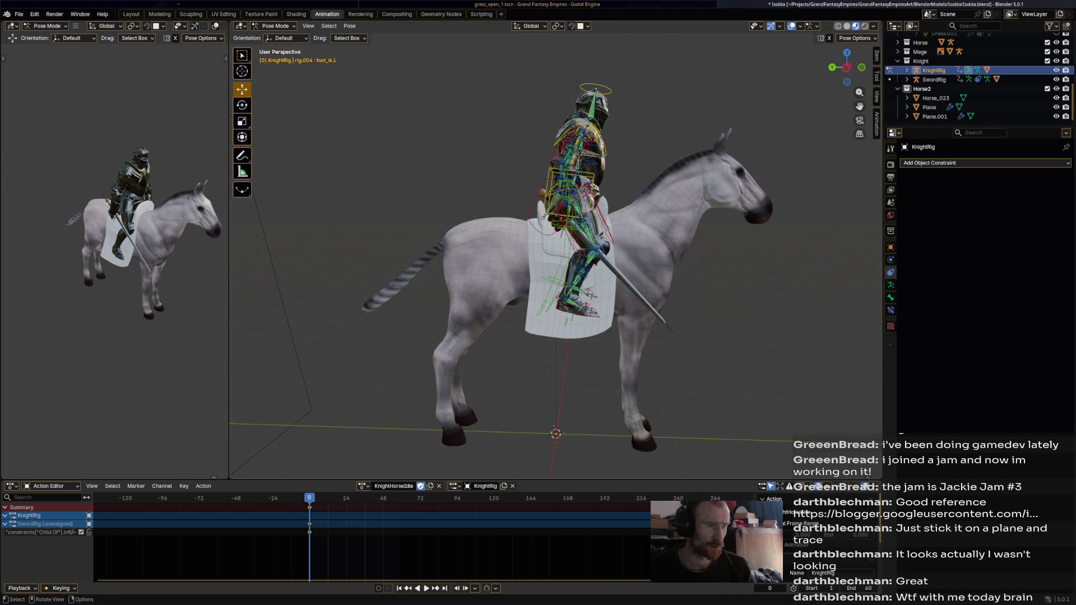
key(a)
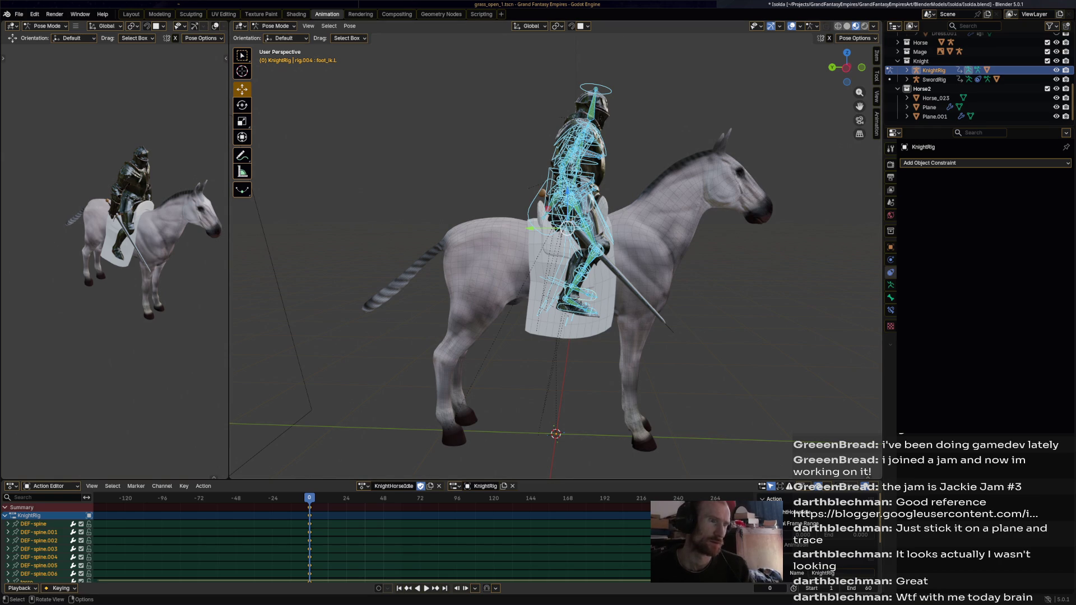
- Scale the horse with Plane and Plane.001 down to 0.979, cancelling a second scale attempt
click(275, 25)
click(279, 37)
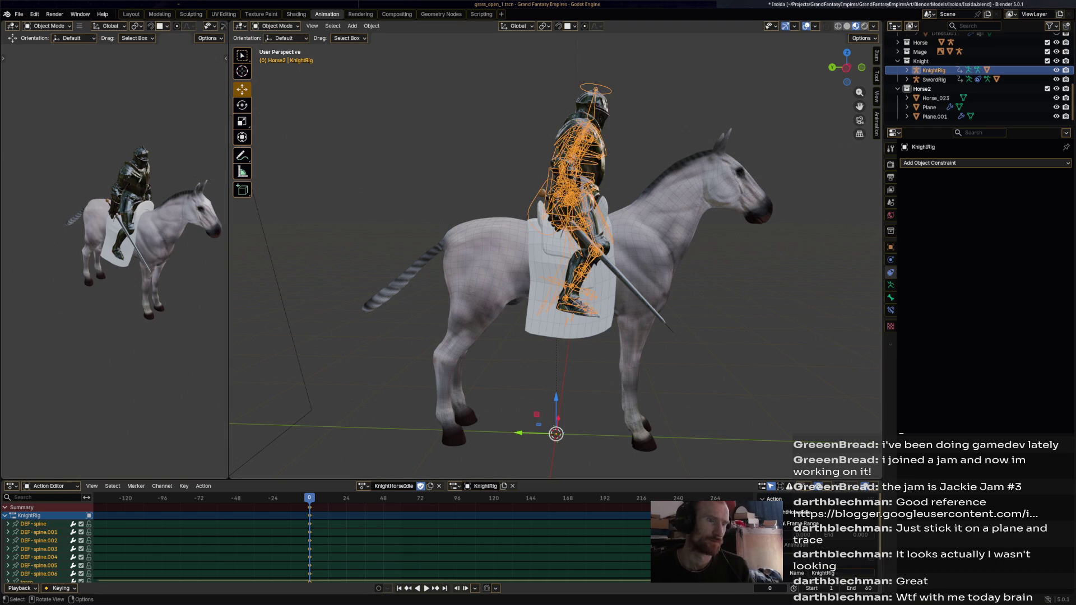
click(673, 219)
shift+click(933, 116)
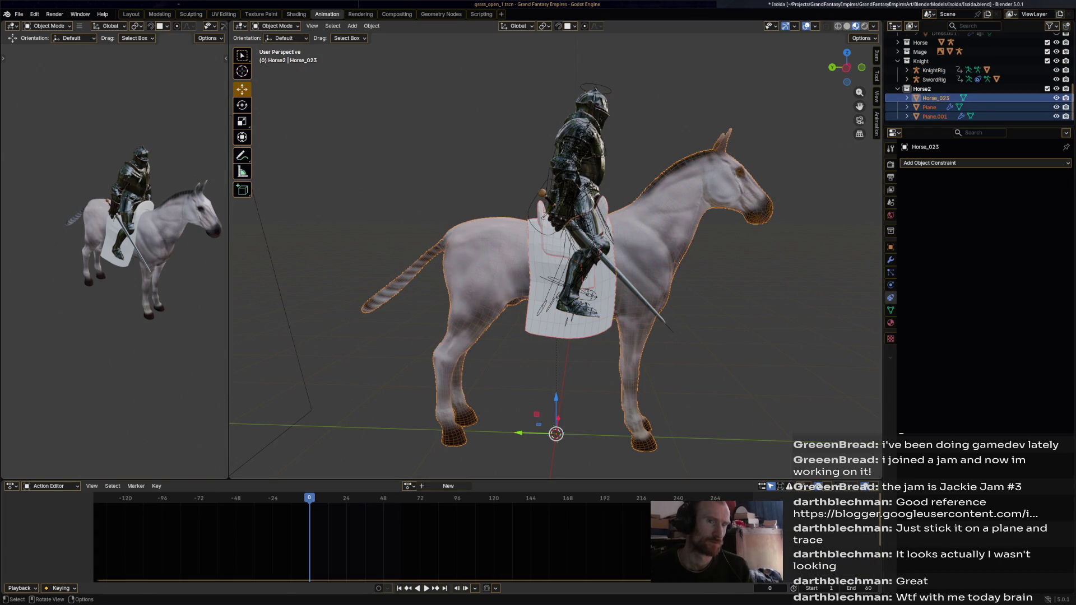
key(s)
click(785, 170)
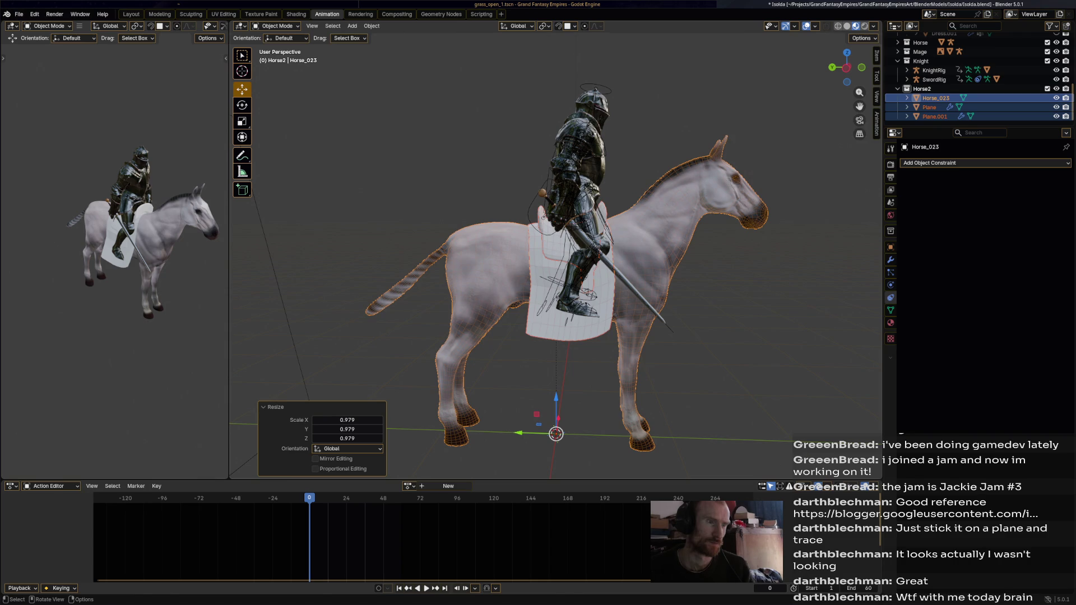
key(s)
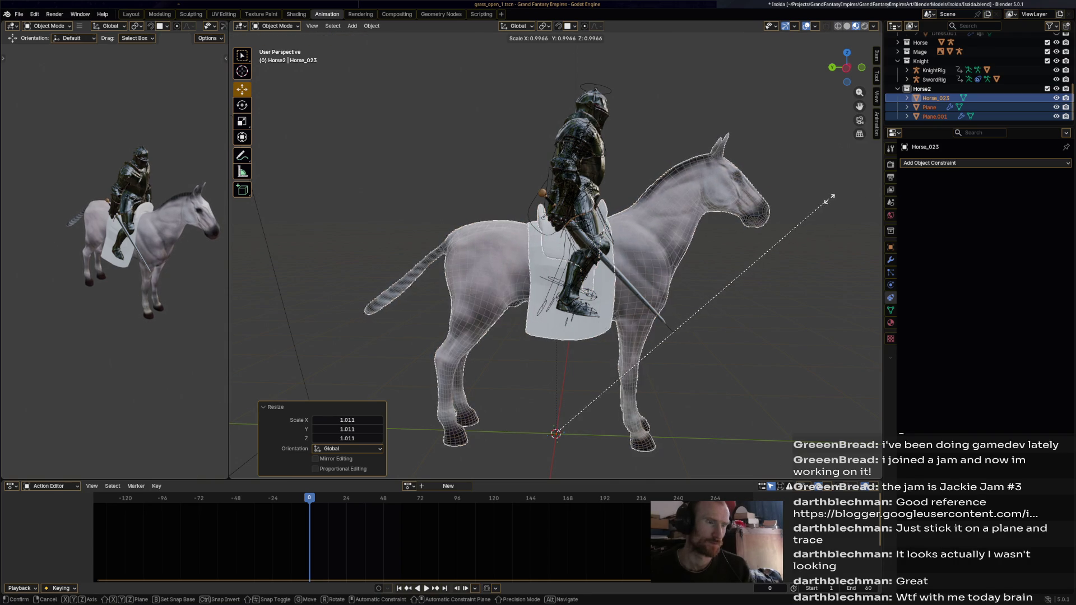
key(Escape)
- Select the KnightRig armature and switch it back to Pose Mode
click(278, 25)
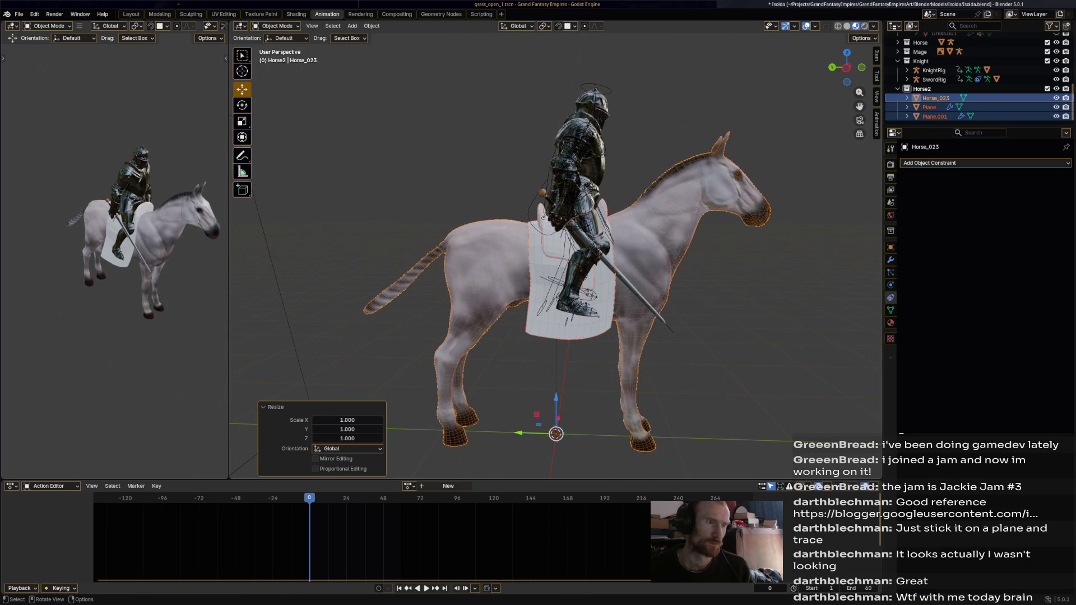
click(581, 168)
click(278, 25)
click(277, 52)
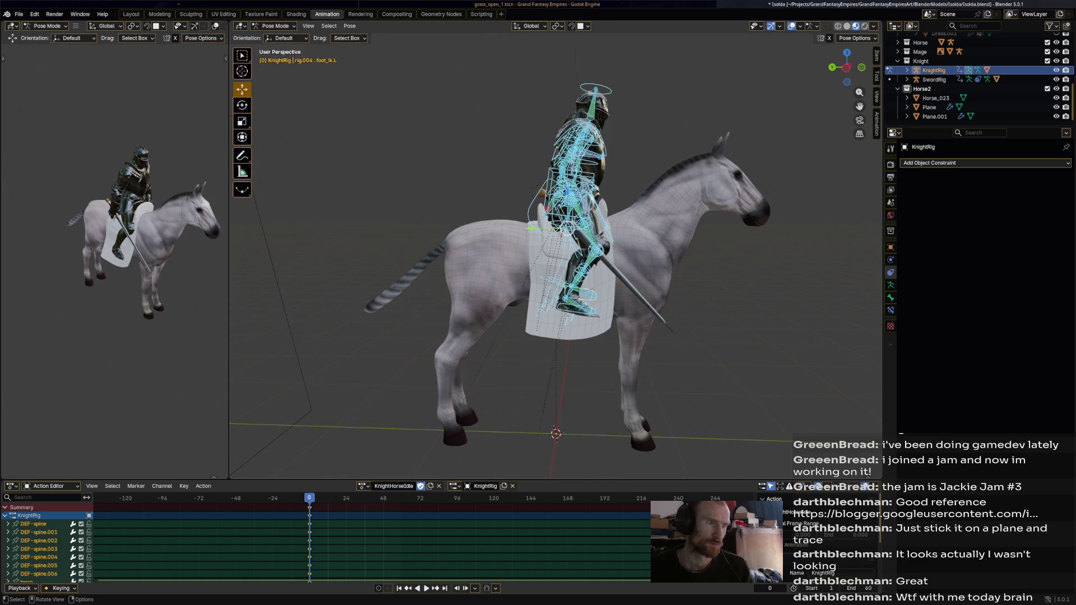
- Nudge the foot_ik.L control into place and confirm the move
key(g)
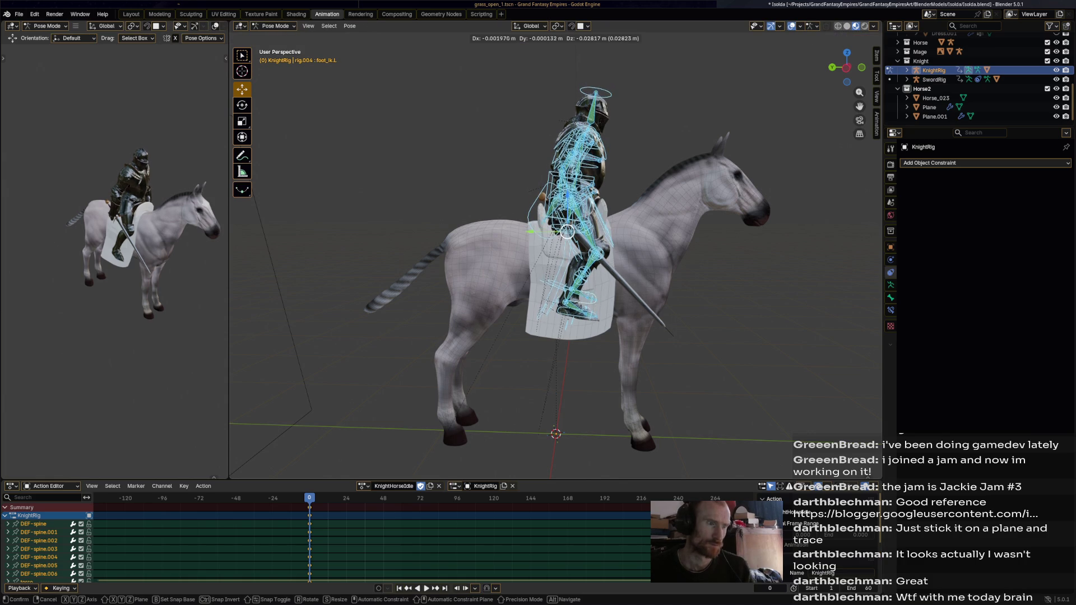
key(Return)
middle_drag(567, 237, 655, 236)
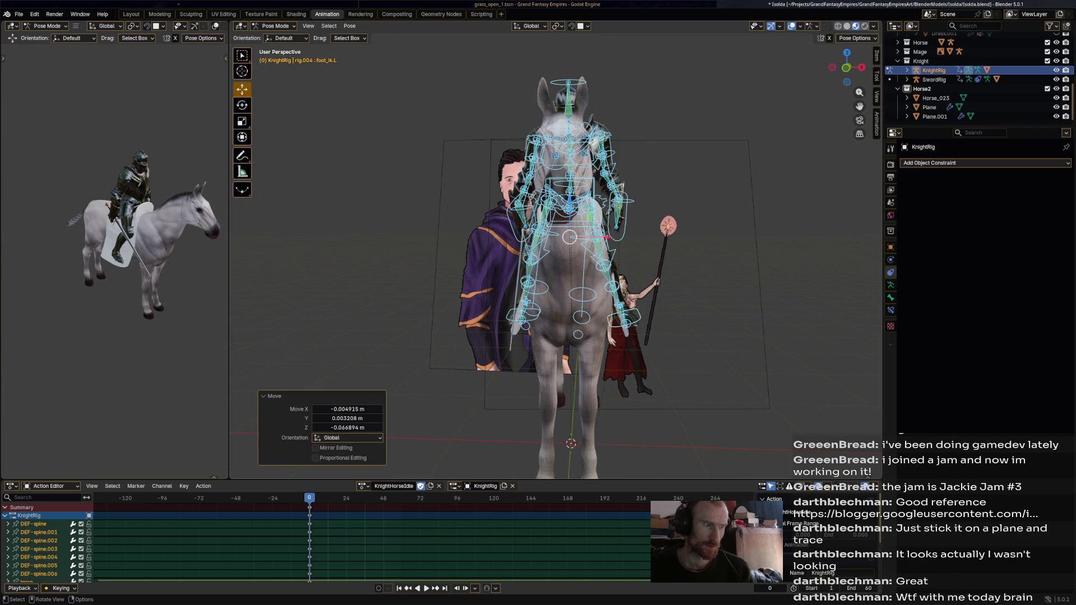
key(i)
middle_drag(572, 252, 487, 252)
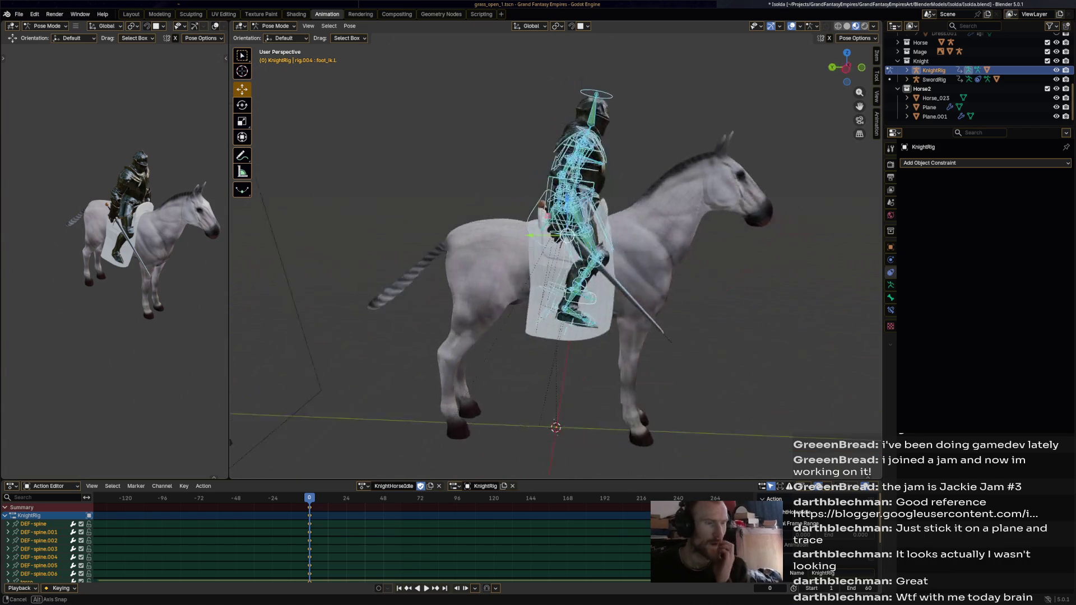
- Keyframe the seated pose on All Channels at frame 0 and save Isolda.blend
key(i)
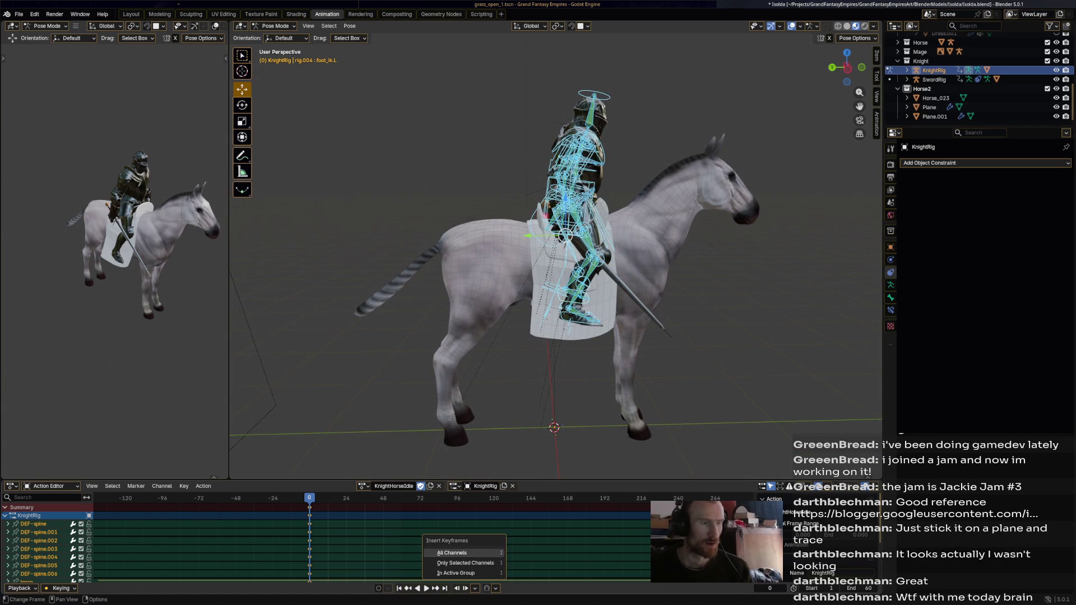
click(463, 546)
scroll(555, 253, down, 2)
key(alt+a)
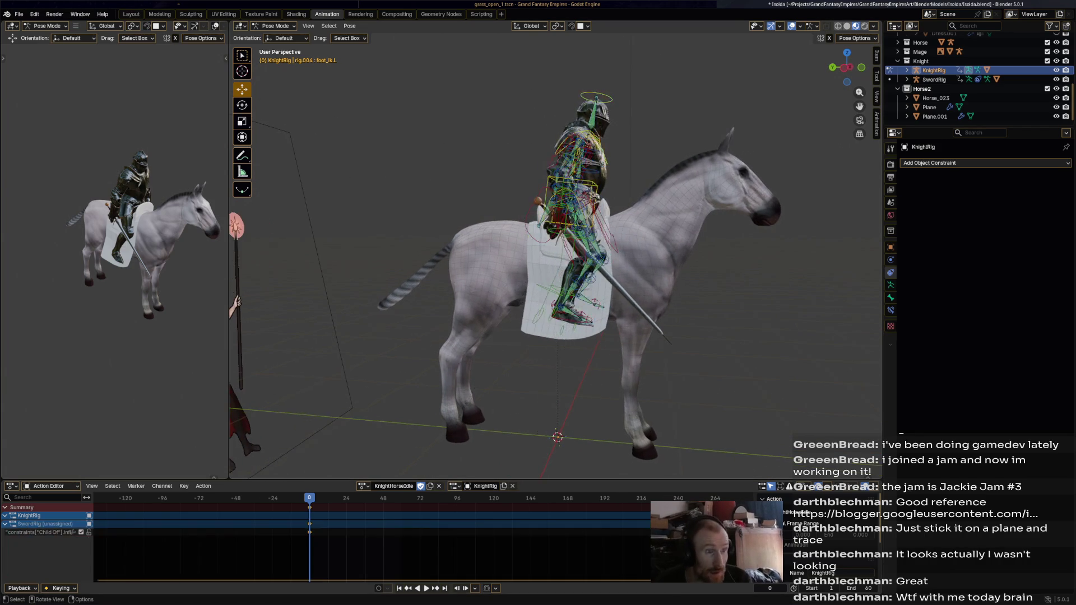
scroll(556, 252, down, 2)
key(ctrl+s)
middle_drag(555, 252, 388, 252)
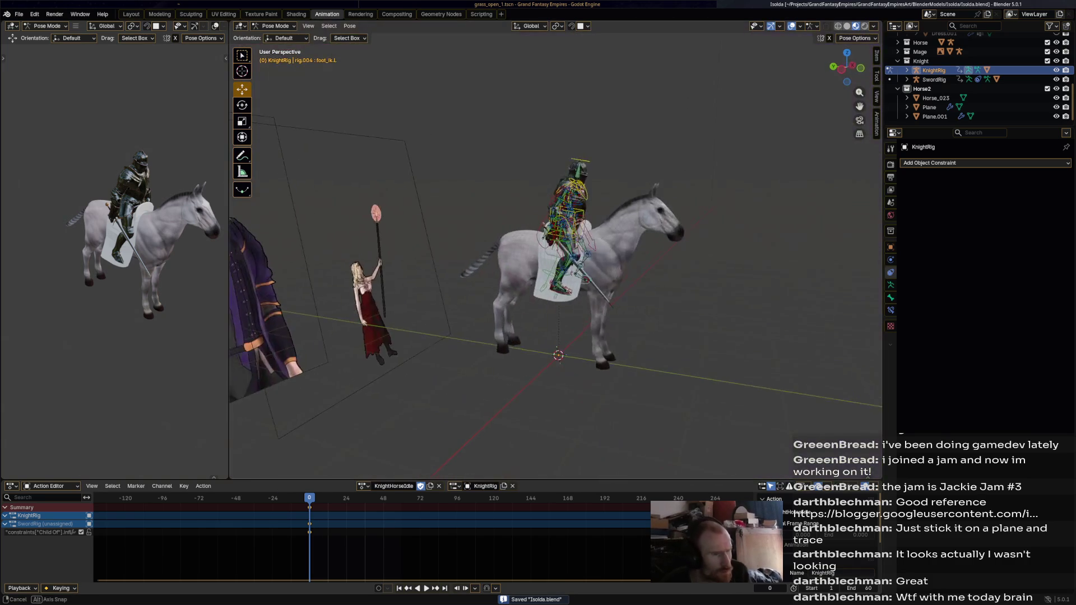
scroll(556, 252, up, 4)
click(278, 25)
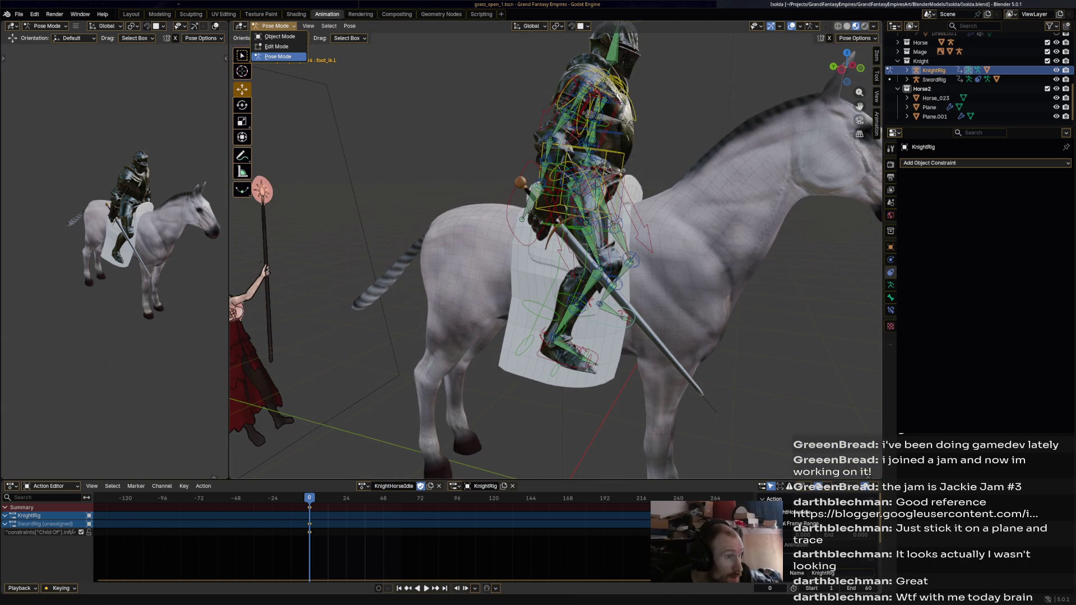
- Switch back to Object Mode with the horse selected and save the file
click(278, 36)
click(472, 252)
scroll(556, 253, down, 5)
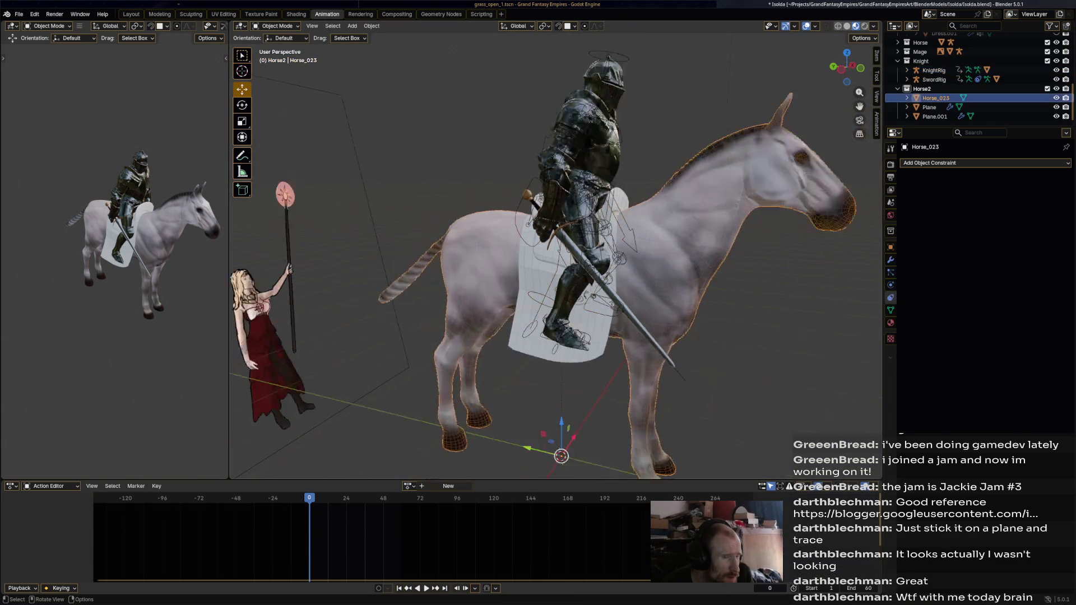
middle_drag(555, 252, 521, 252)
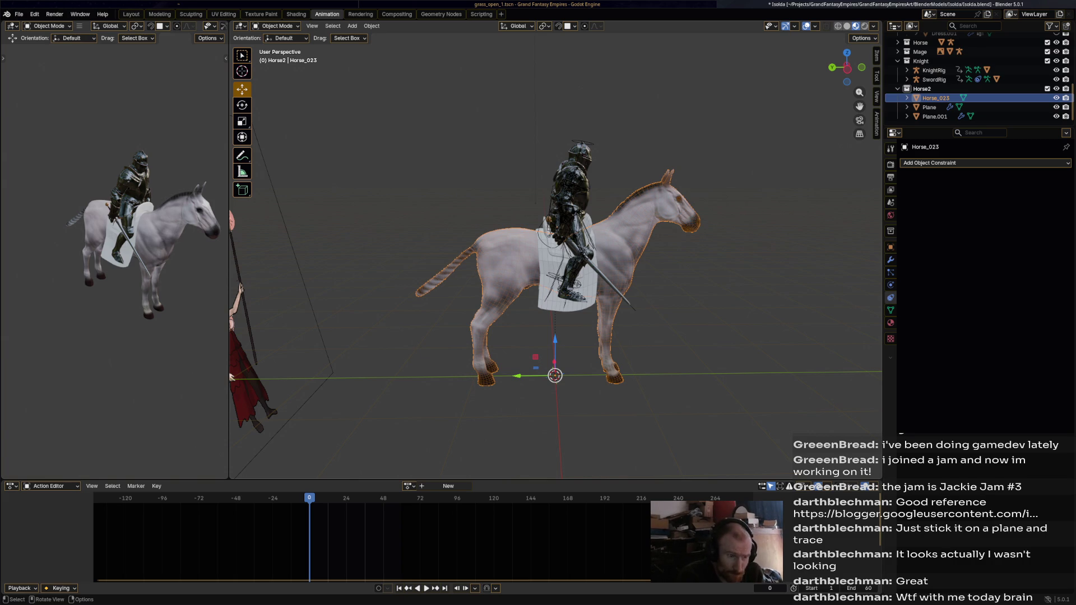
key(ctrl+s)
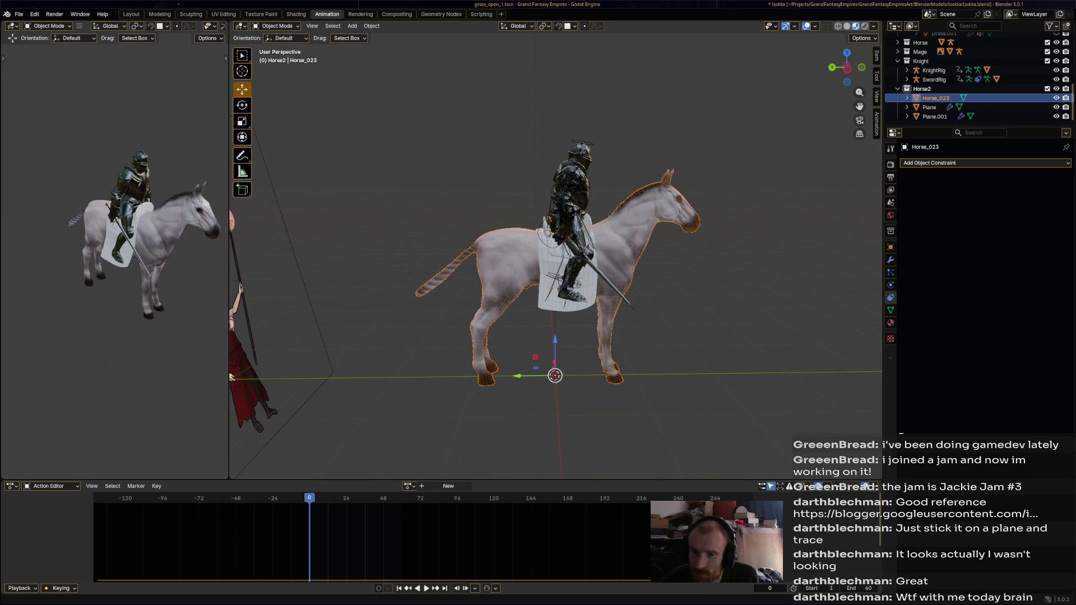
- Orbit to inspect the rider, then make the saddle Plane the active object
middle_drag(555, 252, 588, 252)
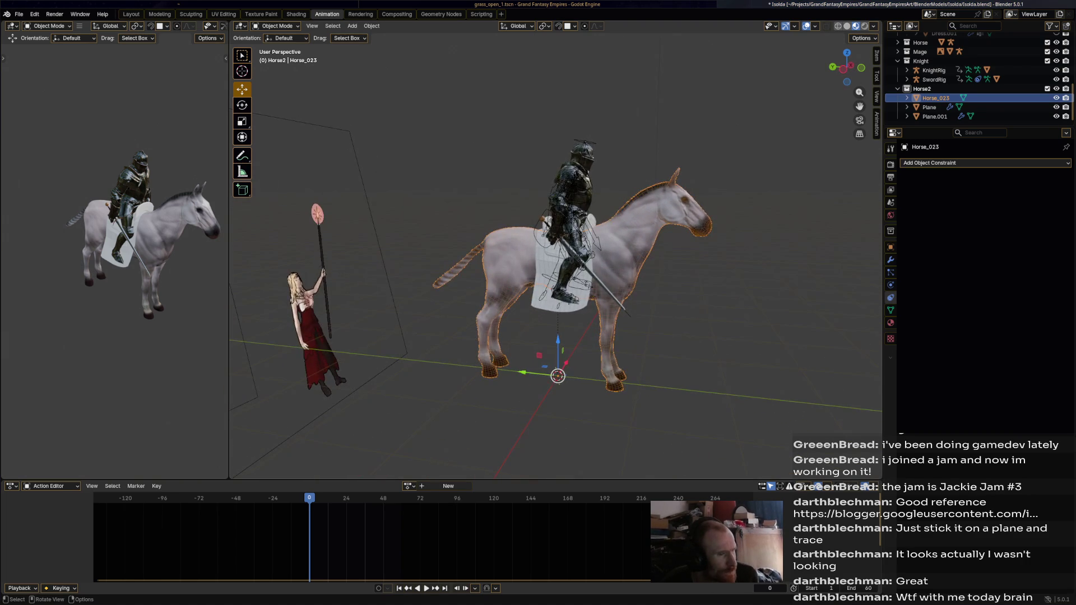
scroll(555, 253, up, 3)
scroll(555, 252, down, 3)
scroll(555, 252, up, 3)
scroll(555, 253, up, 2)
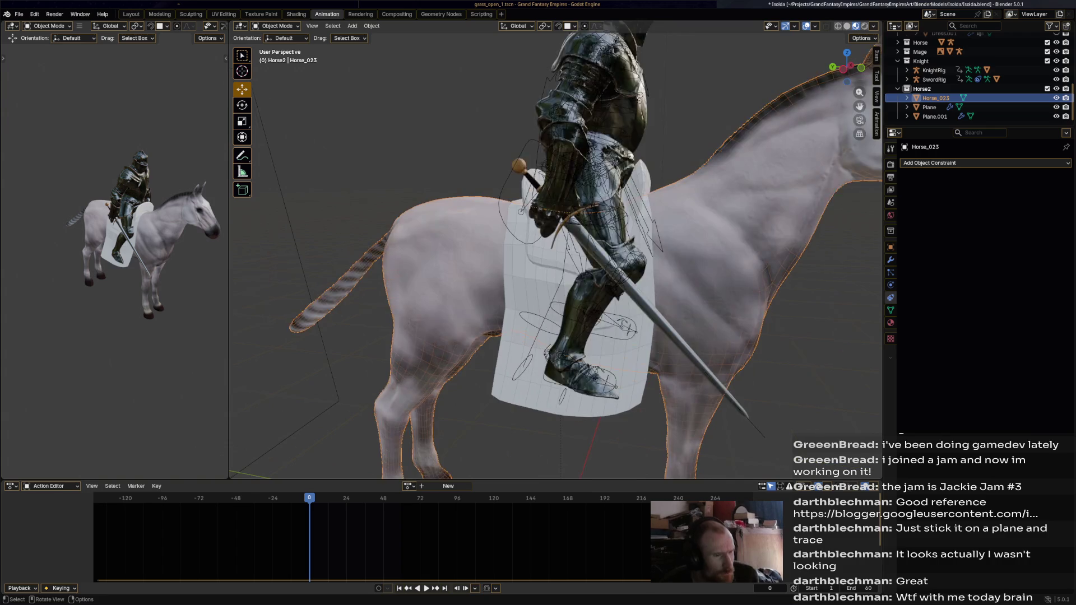
middle_drag(555, 253, 640, 252)
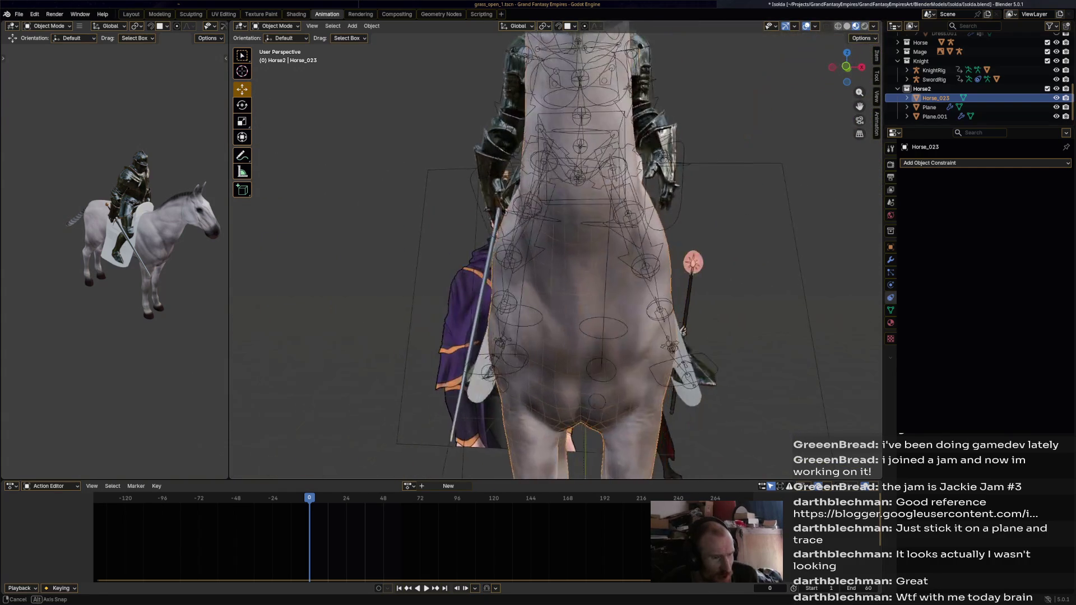
middle_drag(639, 253, 539, 253)
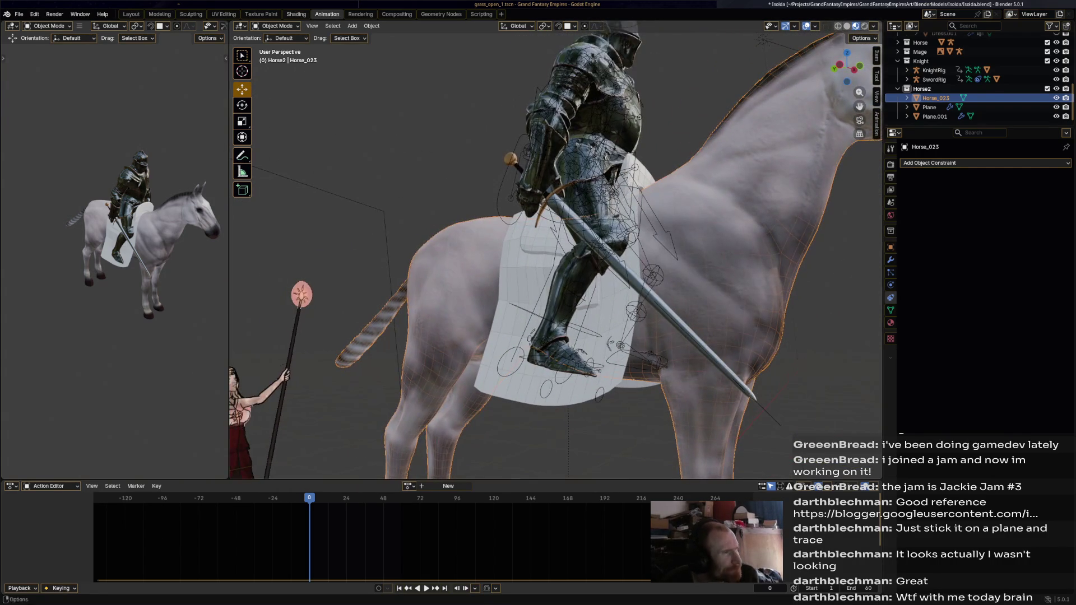
click(278, 26)
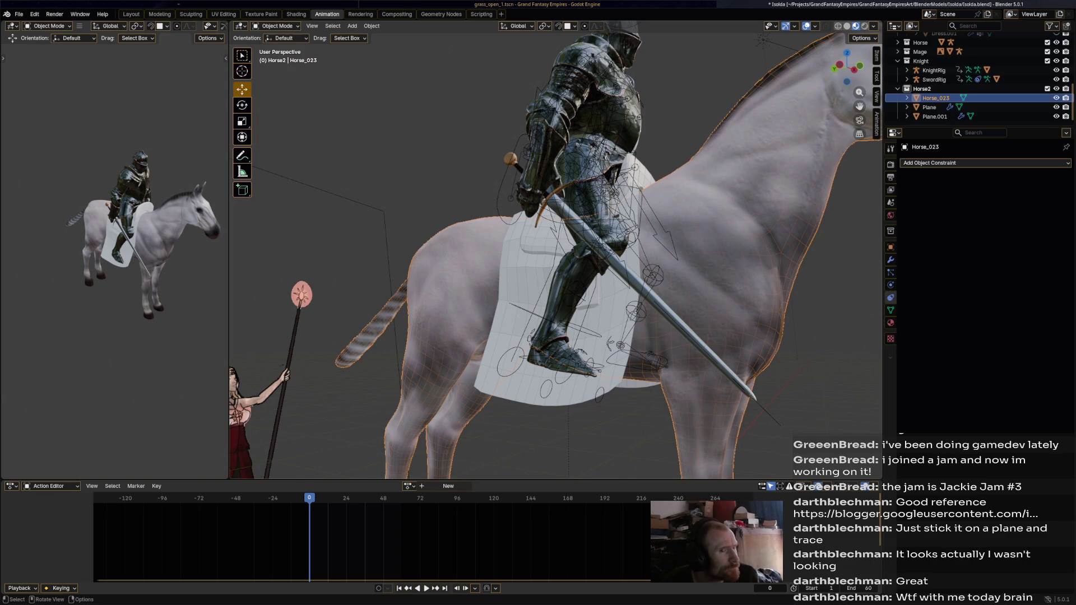
click(929, 107)
middle_drag(589, 252, 639, 253)
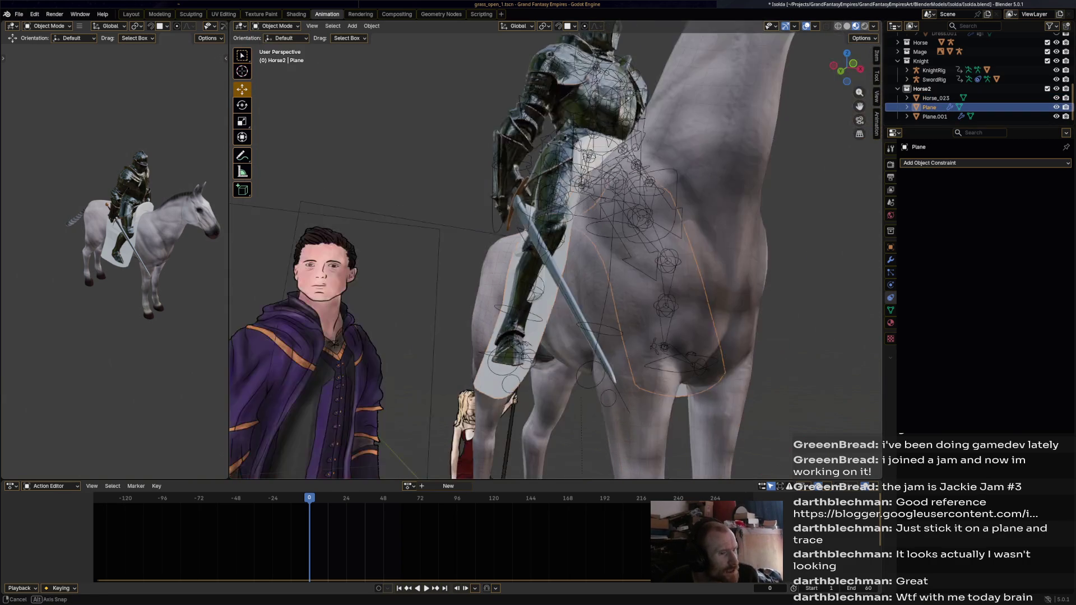
- Put the saddle Plane into Sculpt Mode after a brief look in Edit Mode
click(277, 25)
click(282, 47)
mouse_move(539, 253)
middle_down()
mouse_move(589, 269)
mouse_move(605, 252)
mouse_move(640, 252)
middle_up()
click(275, 26)
click(279, 56)
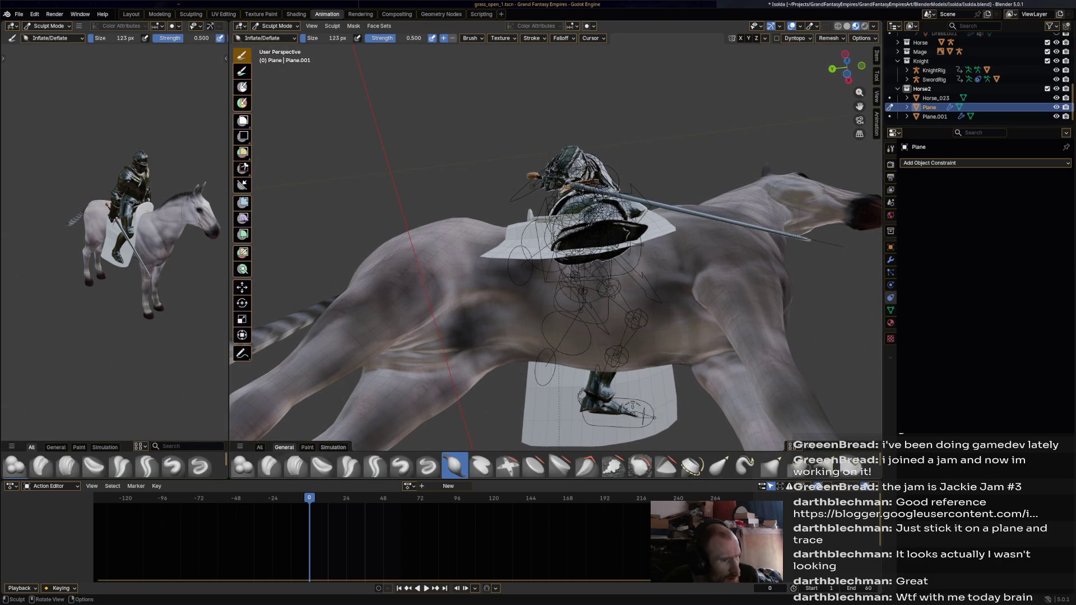
- Bend the plane into a curved drape with Bend Boundary Cloth, then pick the Drag Cloth brush
click(333, 446)
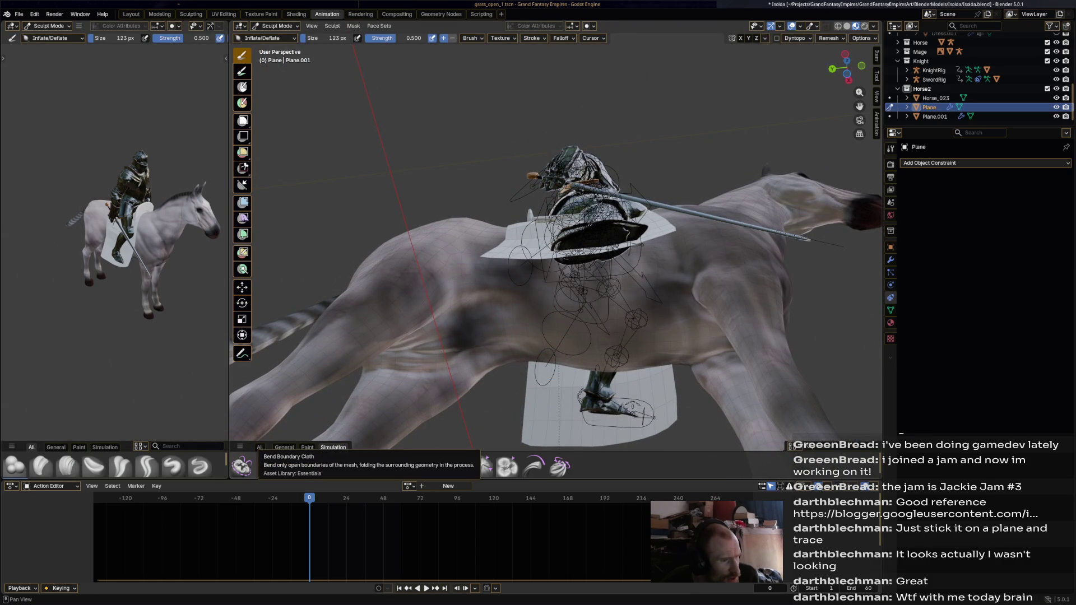
click(242, 467)
drag(581, 244, 595, 286)
middle_drag(596, 286, 555, 253)
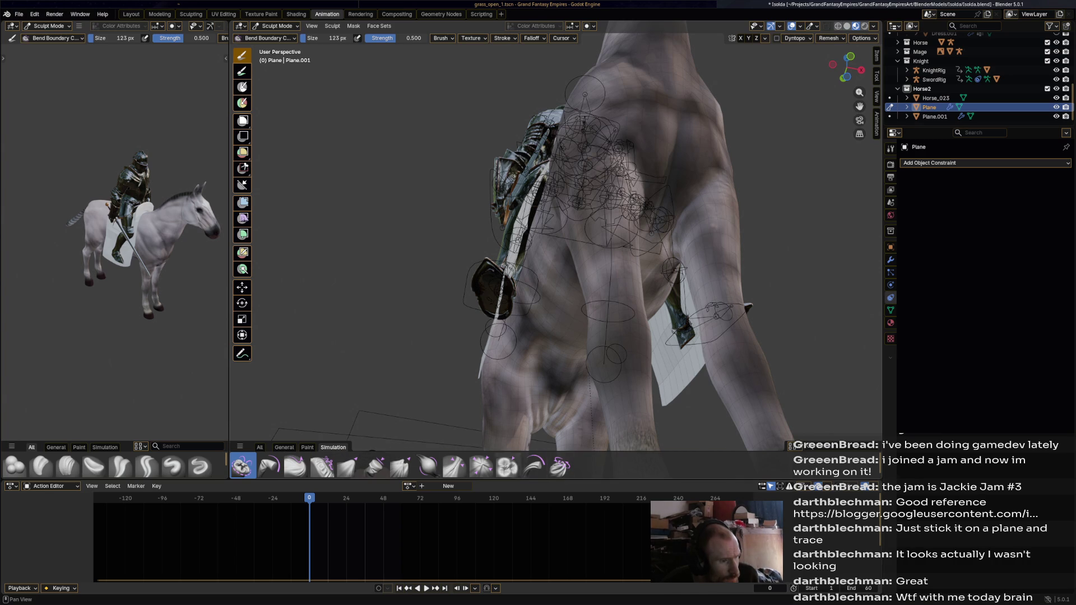
click(294, 467)
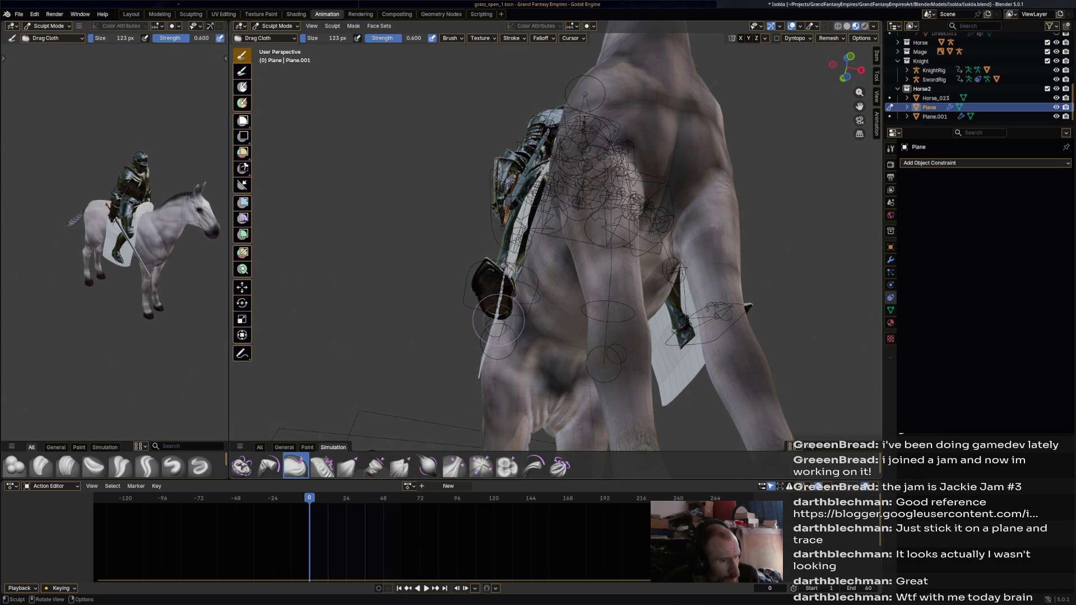